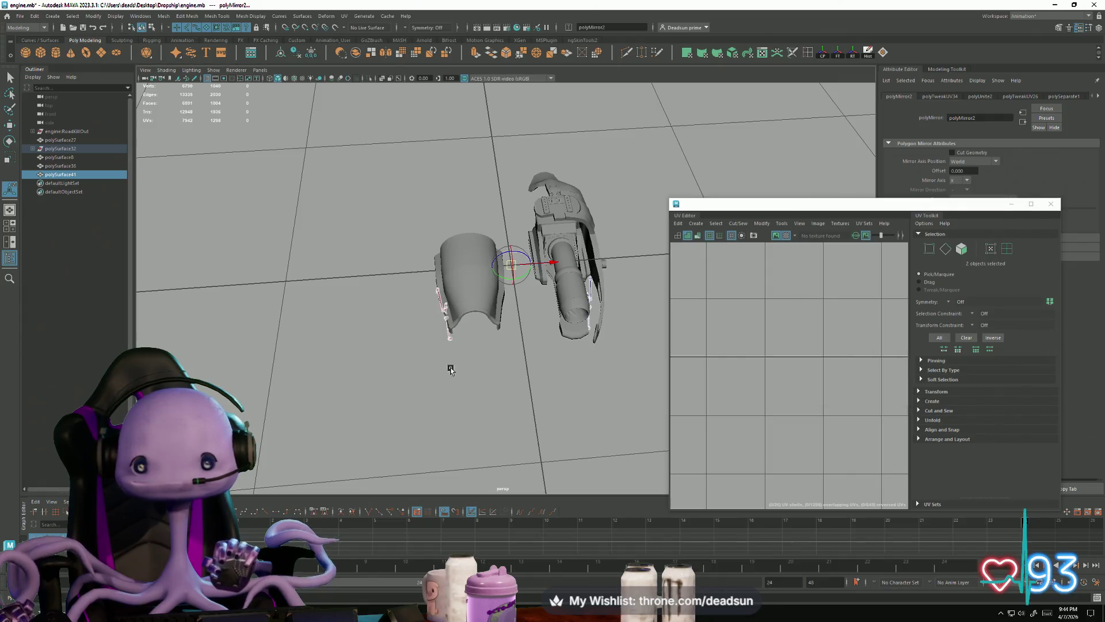
Select the strut part, frame it, and nudge it slightly along Y
mouse_move(541, 389)
right_mouse_down()
mouse_move(535, 378)
mouse_move(543, 391)
right_mouse_up()
left_click_drag(536, 387, 565, 395)
left_click(512, 314)
left_click_drag(495, 361, 502, 360, "alt")
key("w")
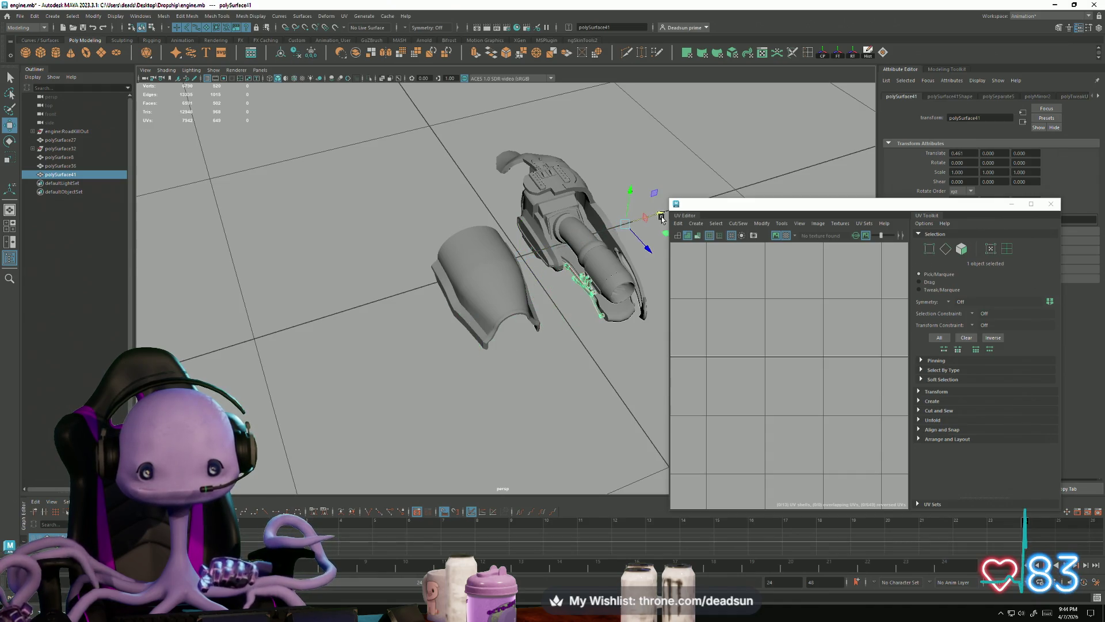
key("f")
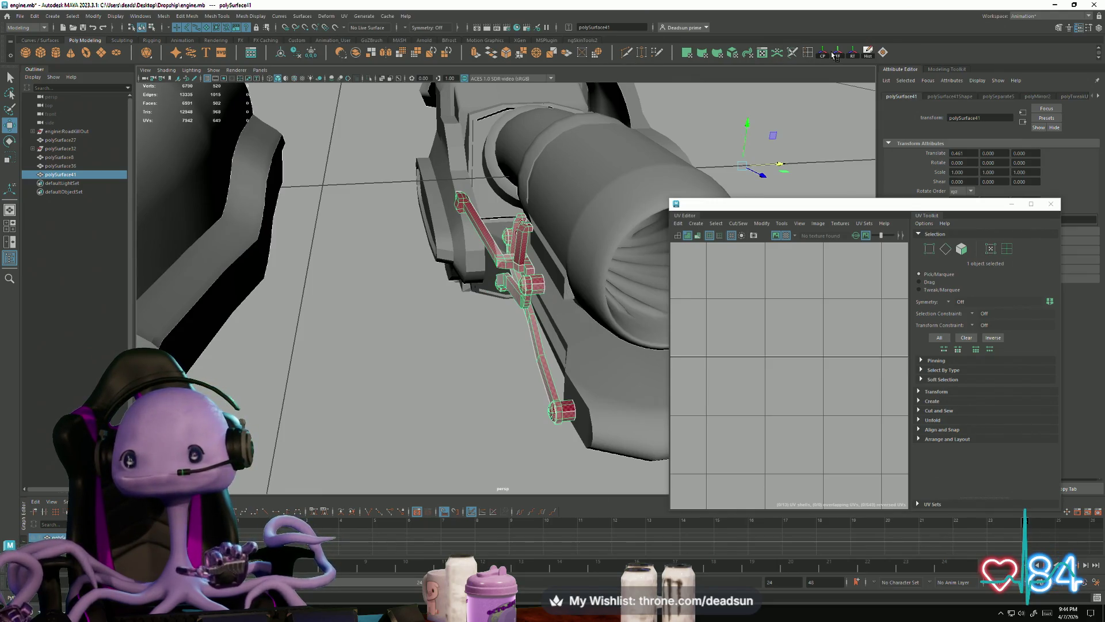
mouse_move(525, 273)
left_mouse_down("alt")
mouse_move(554, 273)
mouse_move(552, 290)
mouse_move(563, 289)
left_mouse_up("alt")
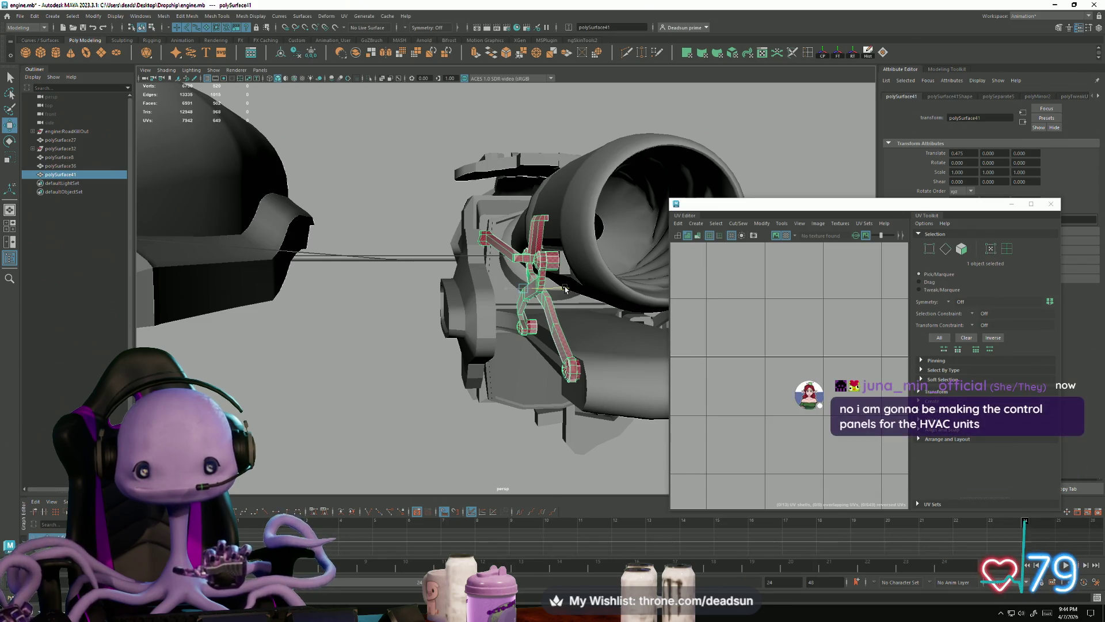
mouse_move(545, 298)
left_mouse_down("alt")
mouse_move(558, 311)
mouse_move(565, 300)
left_mouse_up("alt")
scroll(566, 300, "up", 3)
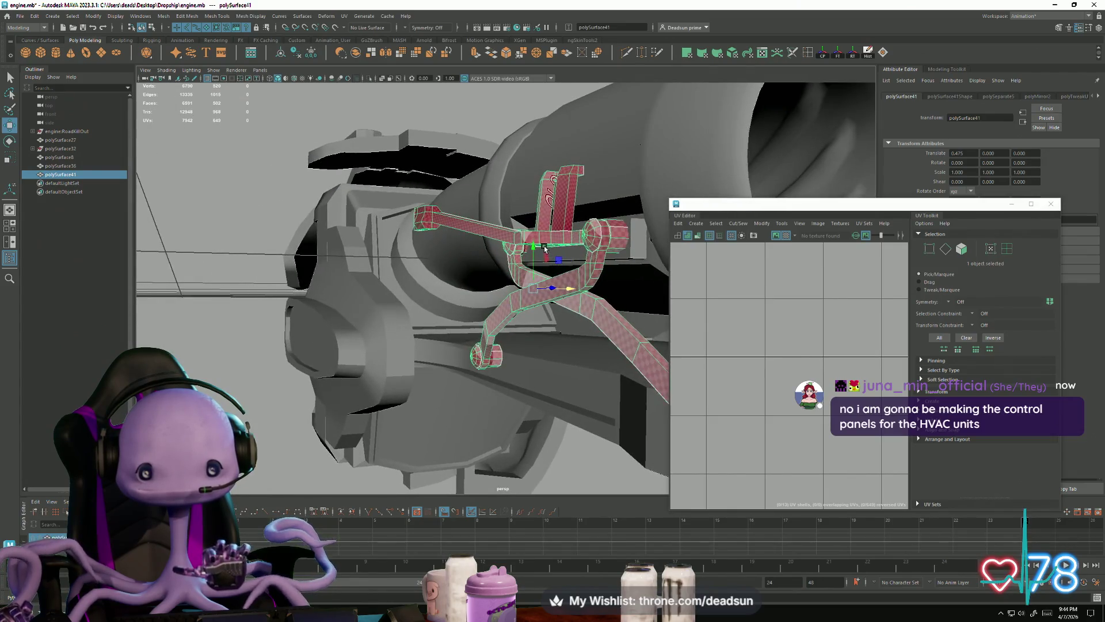
mouse_move(532, 248)
left_mouse_down()
mouse_move(503, 310)
mouse_move(537, 195)
mouse_move(514, 269)
mouse_move(399, 274)
left_mouse_up()
Select the small part polySurface25 from a side view of the engine
left_click(527, 200)
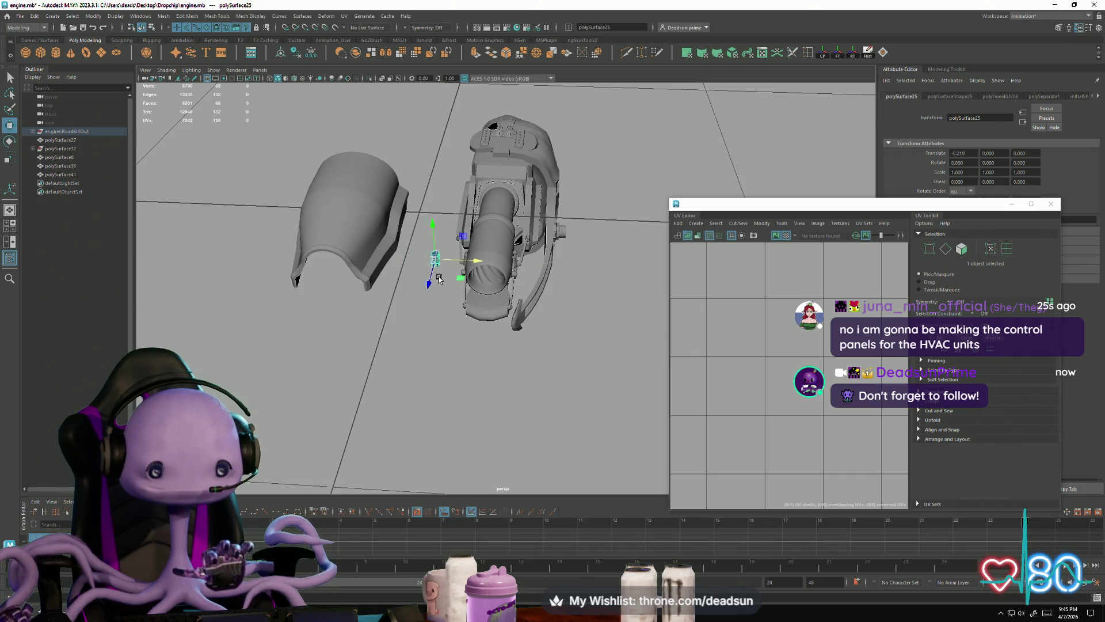
left_click_drag(449, 276, 460, 285, "alt")
mouse_move(461, 285)
right_mouse_down("alt")
mouse_move(554, 356)
mouse_move(457, 321)
right_mouse_up("alt")
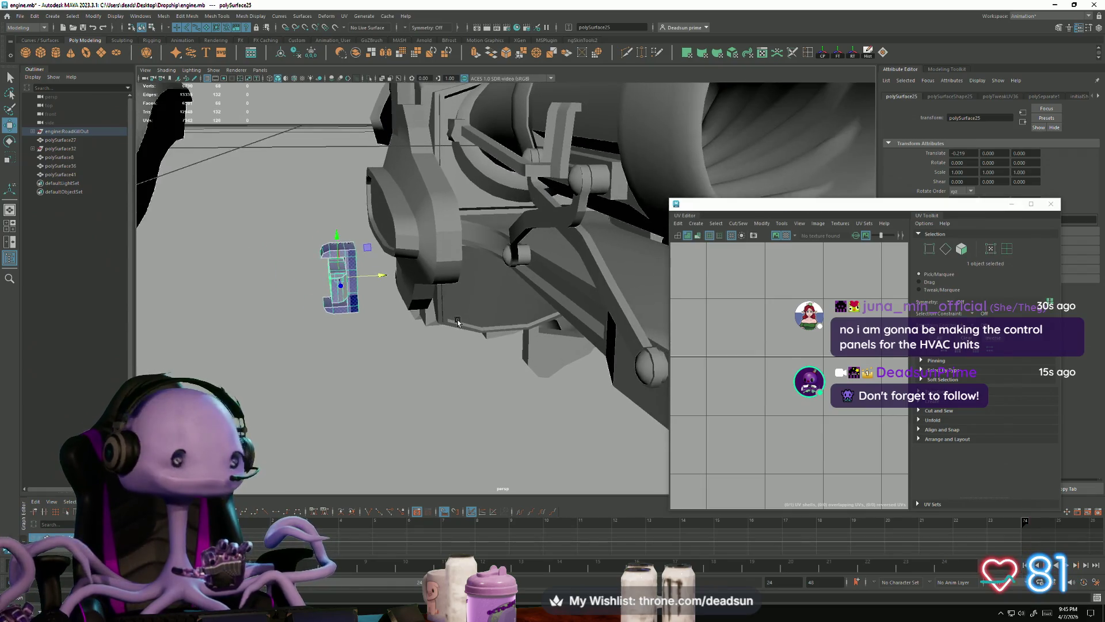
mouse_move(457, 321)
left_mouse_down("alt")
mouse_move(321, 342)
mouse_move(306, 360)
left_mouse_up("alt")
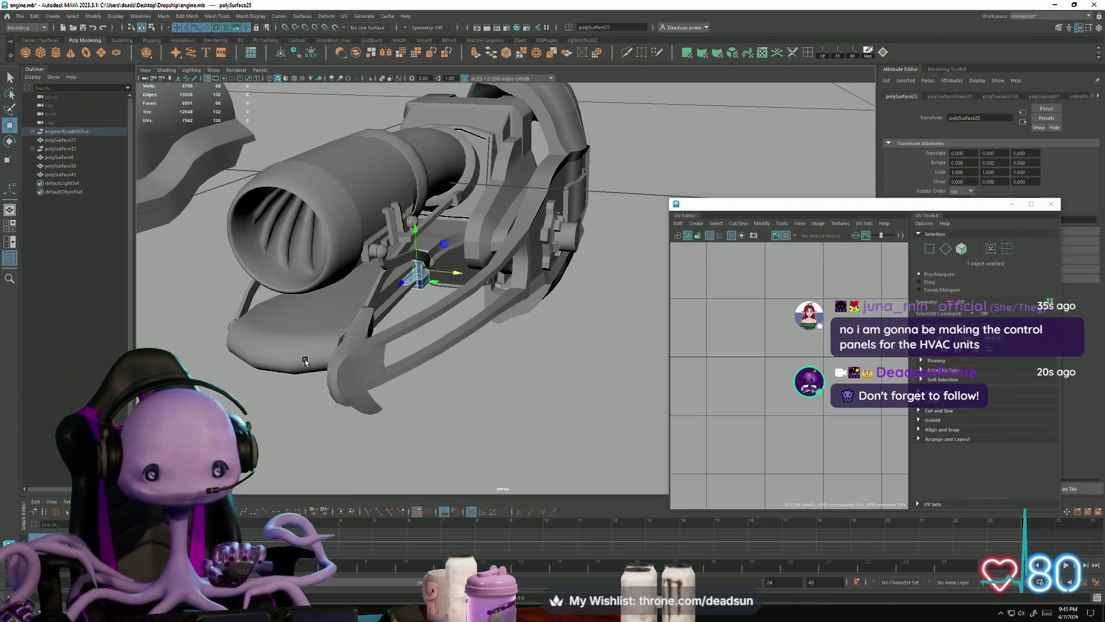
mouse_move(423, 282)
left_mouse_down("alt")
mouse_move(395, 330)
mouse_move(339, 335)
left_mouse_up("alt")
left_click(396, 329)
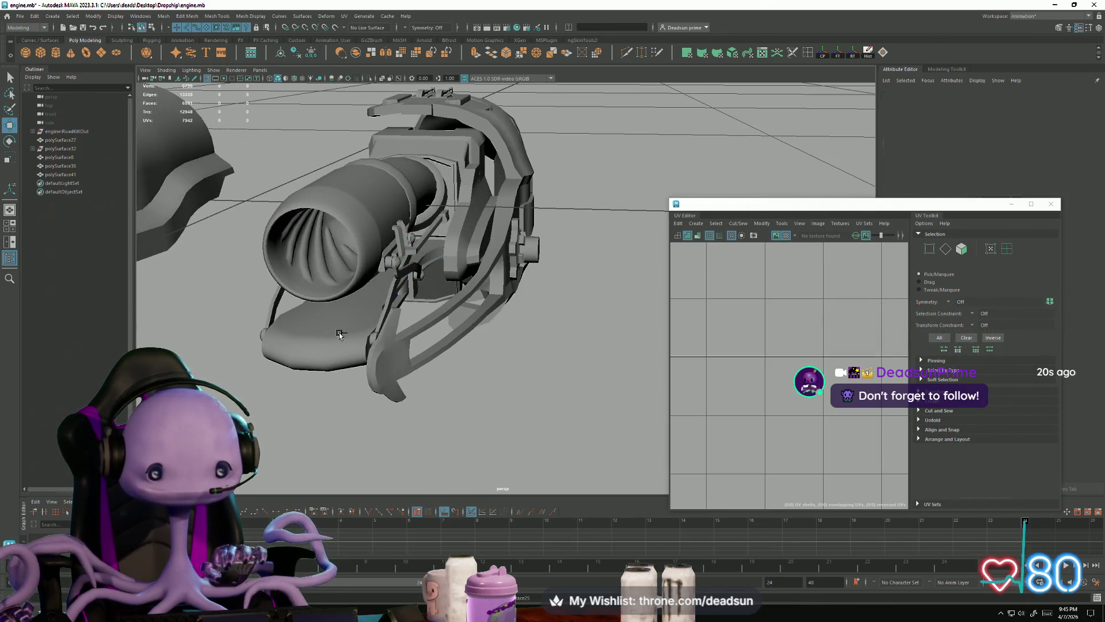
left_click(437, 373)
Select strut polySurface41, frame its UV shells and select all its UVs
left_click_drag(371, 390, 320, 400, "alt")
left_click(302, 403)
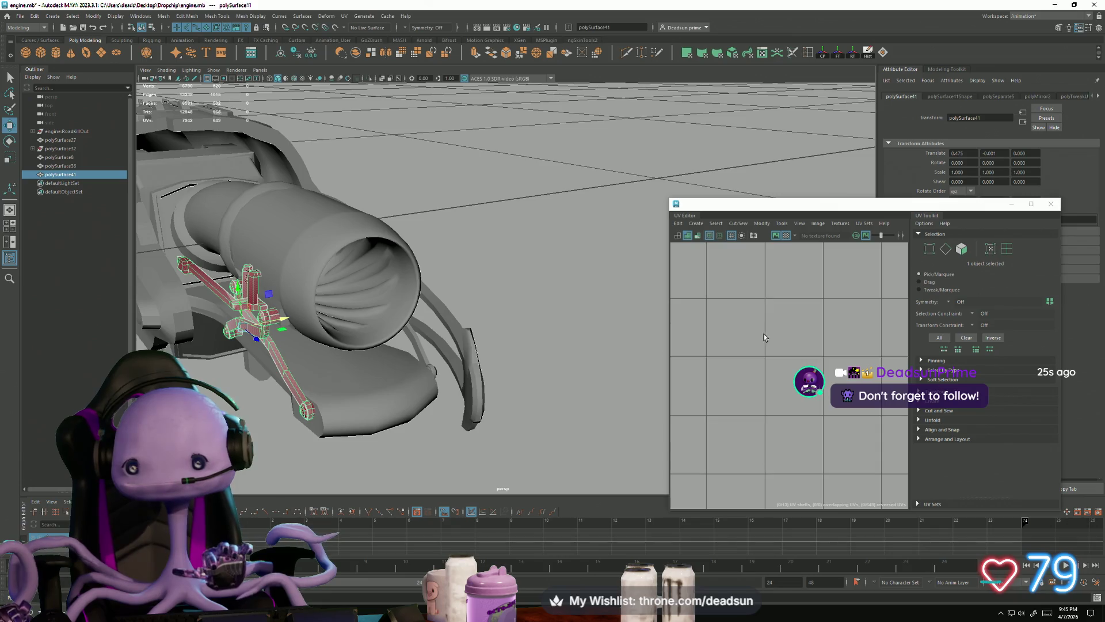
key("f")
right_click_drag(796, 362, 806, 346)
scroll(805, 346, "down", 3)
left_click_drag(742, 277, 837, 419)
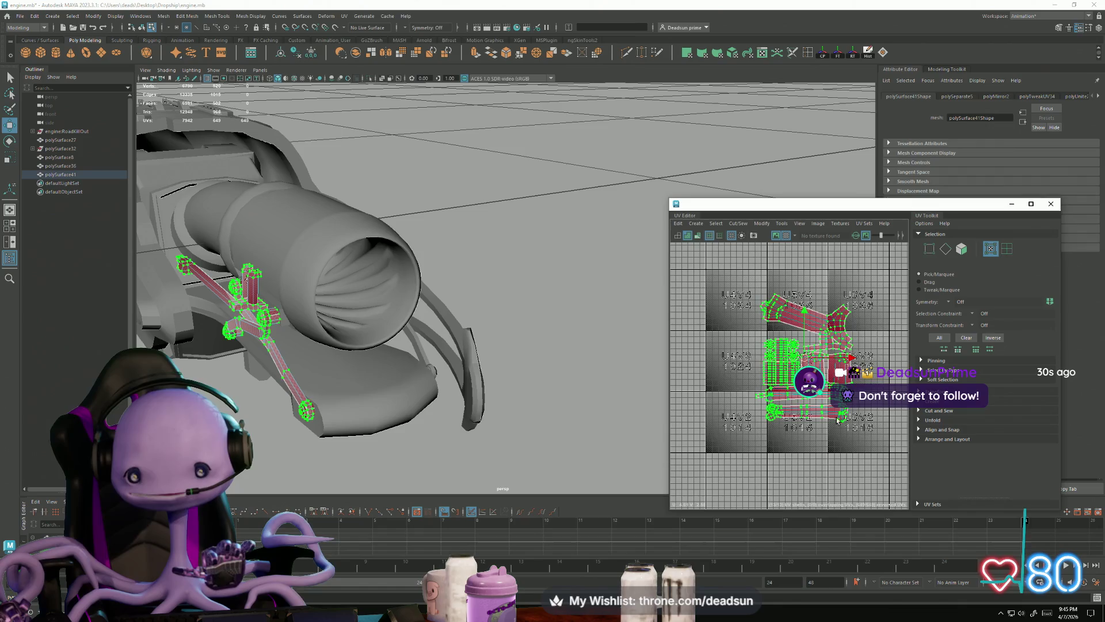
Flip the strut's UV shells and move them up one UDIM tile
left_click(759, 228)
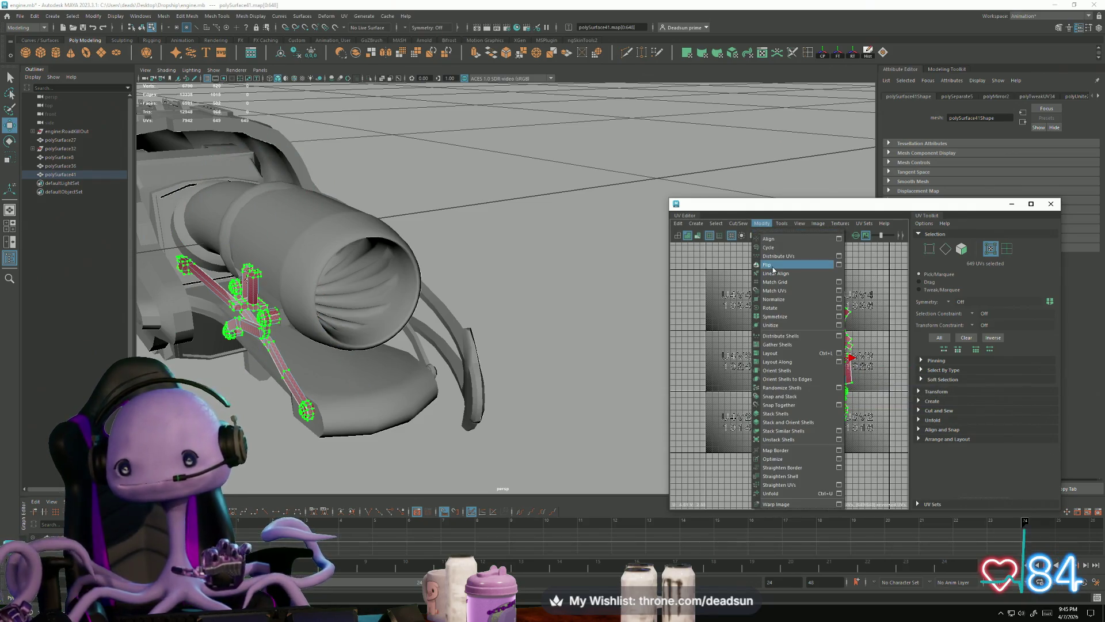
left_click(773, 265)
scroll(811, 327, "down", 3)
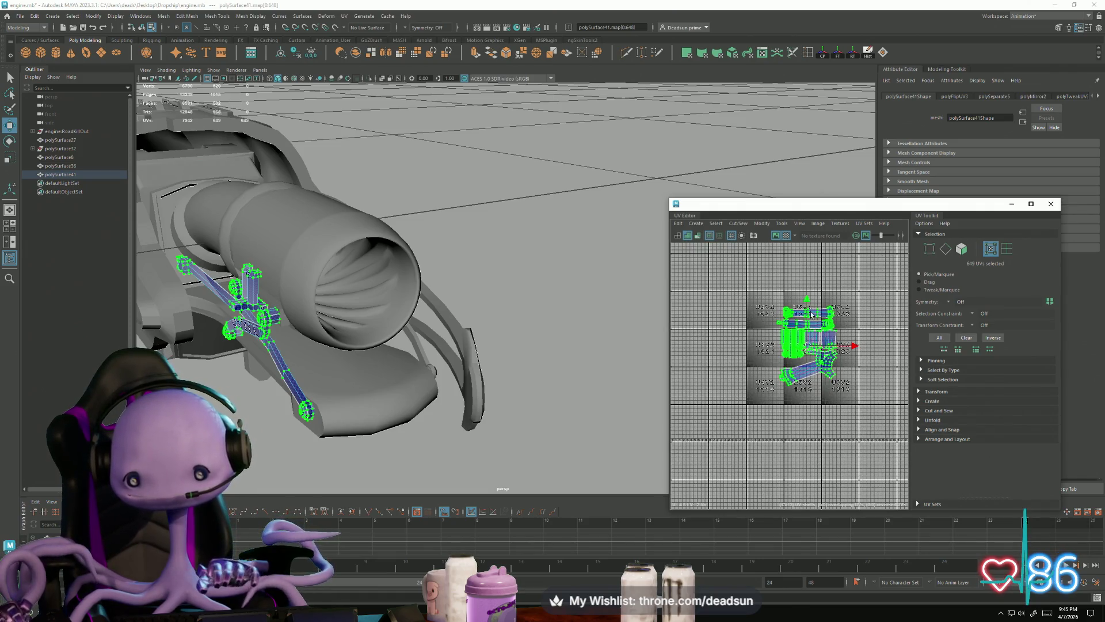
mouse_move(805, 298)
left_mouse_down()
mouse_move(809, 219)
mouse_move(829, 198)
left_mouse_up()
Return to object picking and select the small part polySurface25
mouse_move(525, 350)
left_mouse_down("alt")
mouse_move(480, 356)
mouse_move(434, 255)
left_mouse_up("alt")
left_click(427, 236)
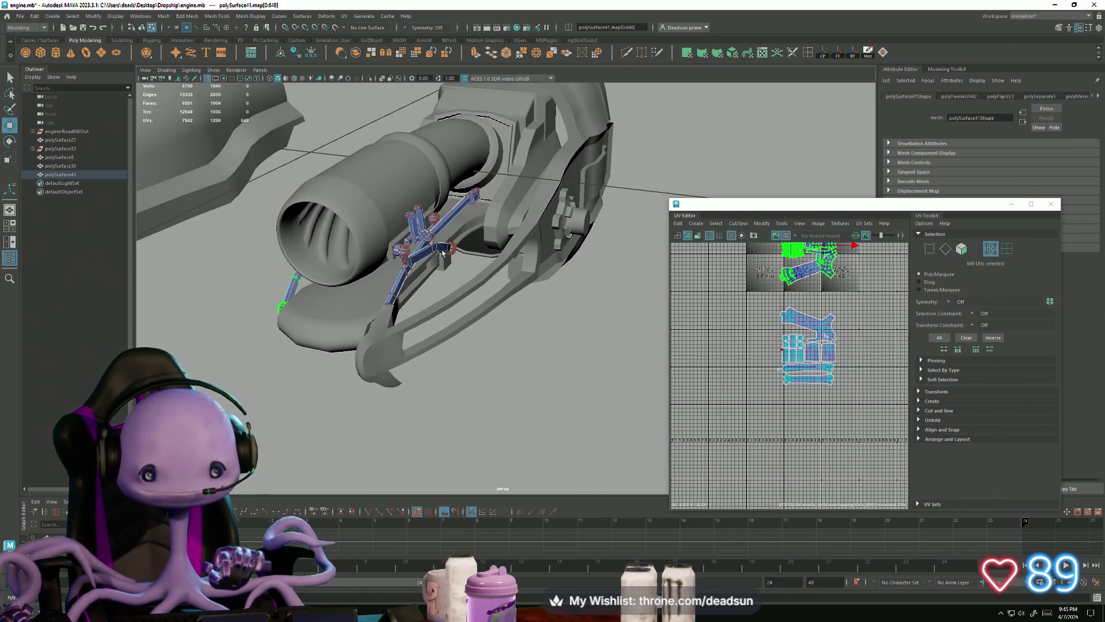
right_click_drag(427, 236, 492, 395)
left_click(492, 394)
left_click(415, 255)
mouse_move(414, 254)
left_mouse_down("alt")
mouse_move(458, 313)
mouse_move(378, 332)
left_mouse_up("alt")
left_click(448, 284)
Orbit to a side-rear view, check the File menu, then bring up the Mesh menu
mouse_move(530, 349)
left_mouse_down("alt")
mouse_move(359, 318)
mouse_move(426, 313)
mouse_move(223, 110)
left_mouse_up("alt")
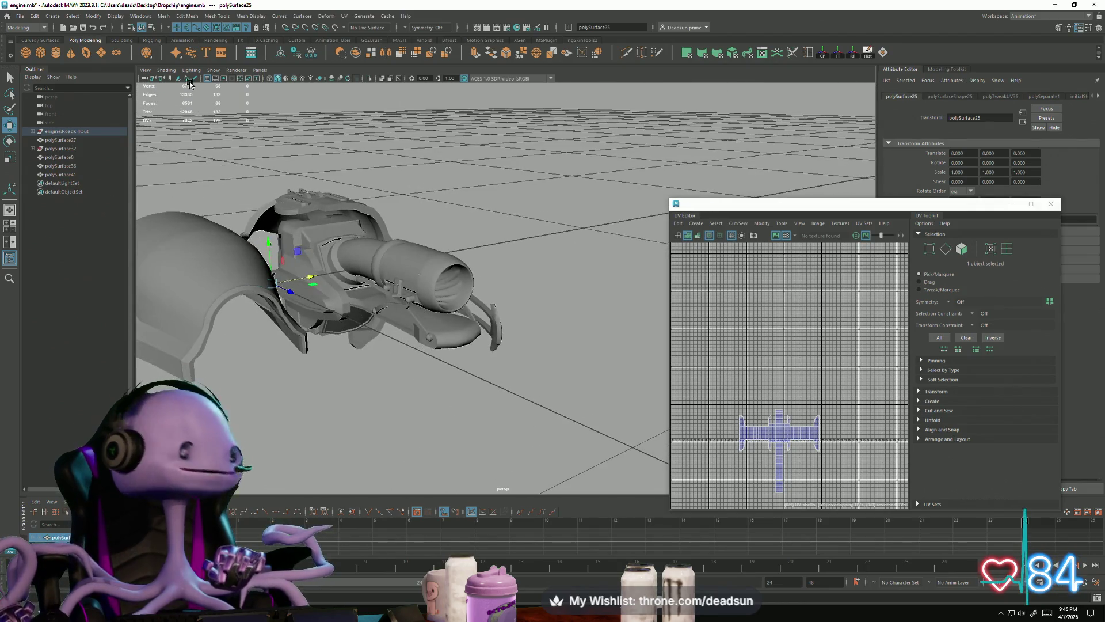
left_click(20, 16)
left_click(46, 53)
left_click_drag(359, 256, 377, 278, "alt")
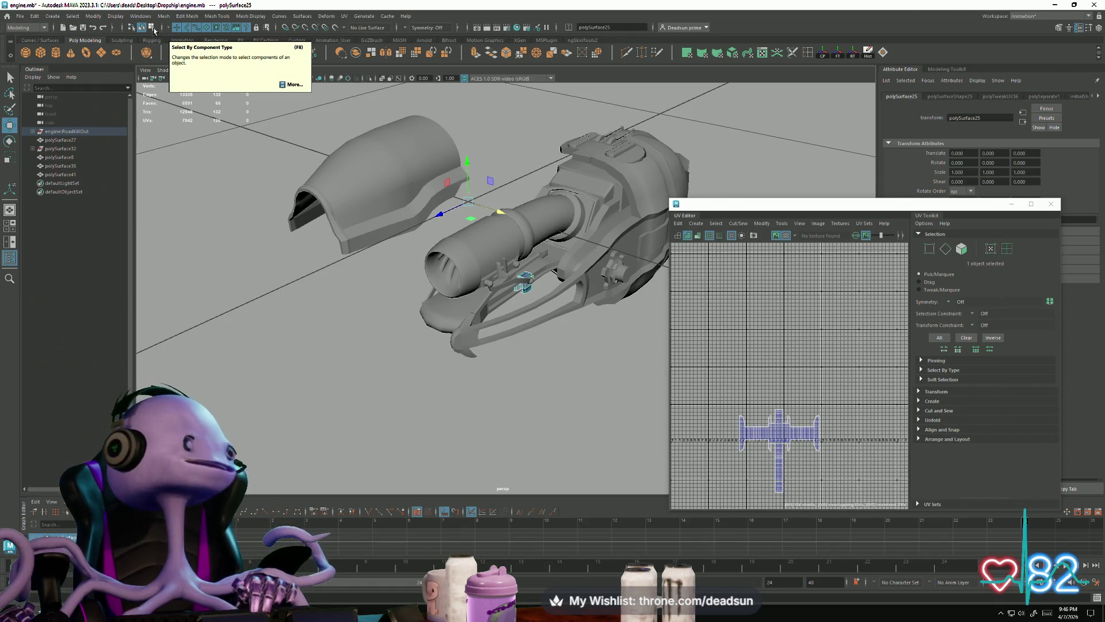
left_click(164, 17)
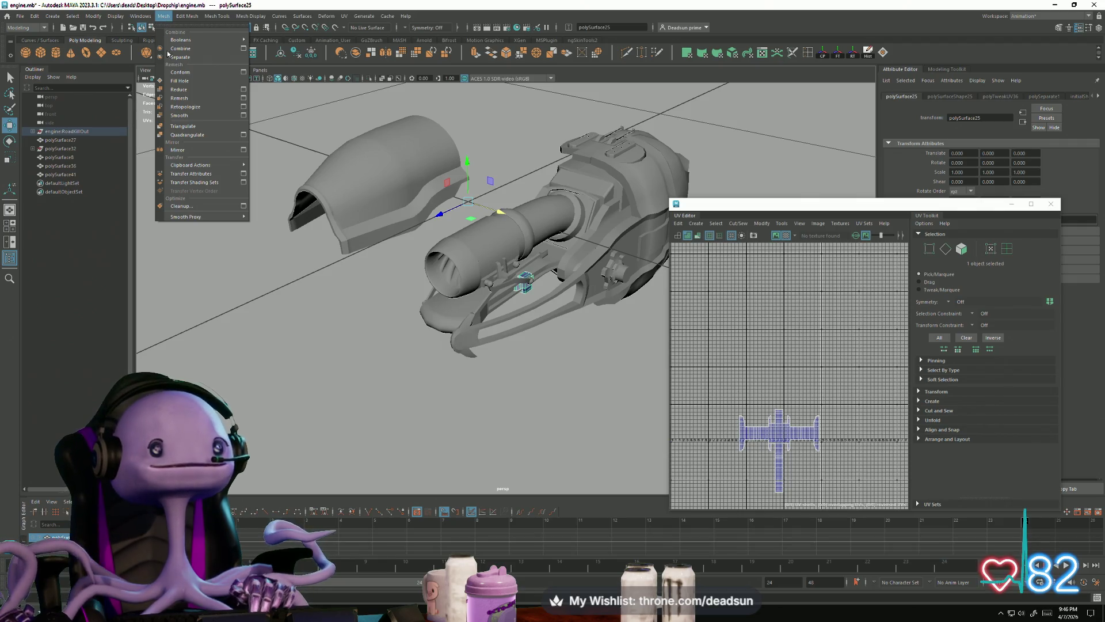
Mirror the small bracket, then shift the resulting polySurface42 along X to 0.474
left_click(186, 151)
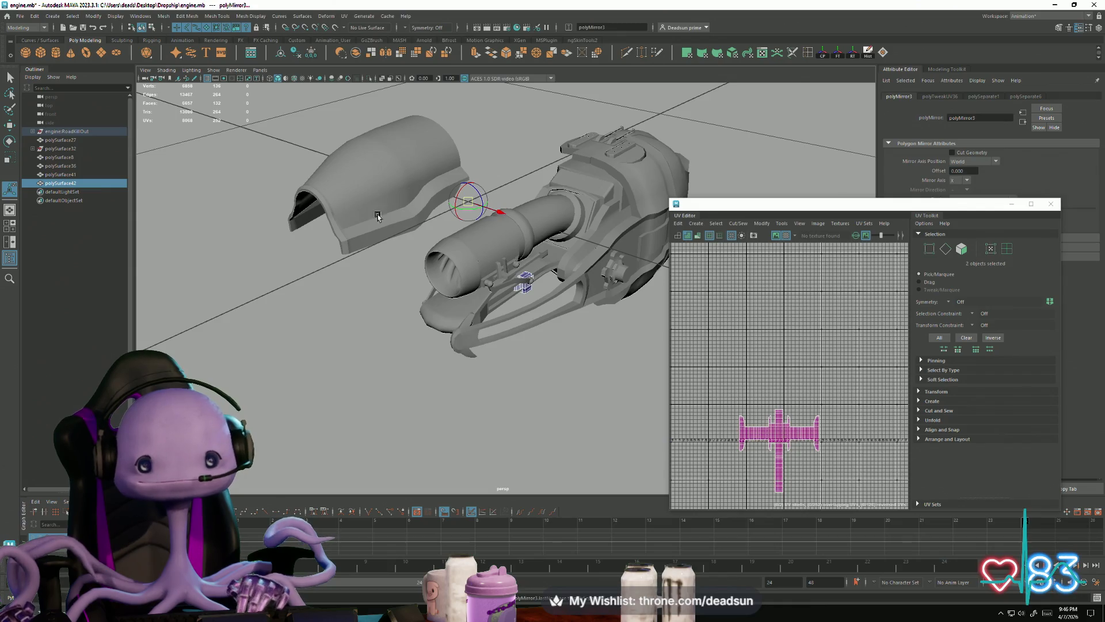
mouse_move(458, 281)
left_mouse_down("alt")
mouse_move(395, 219)
mouse_move(450, 271)
left_mouse_up("alt")
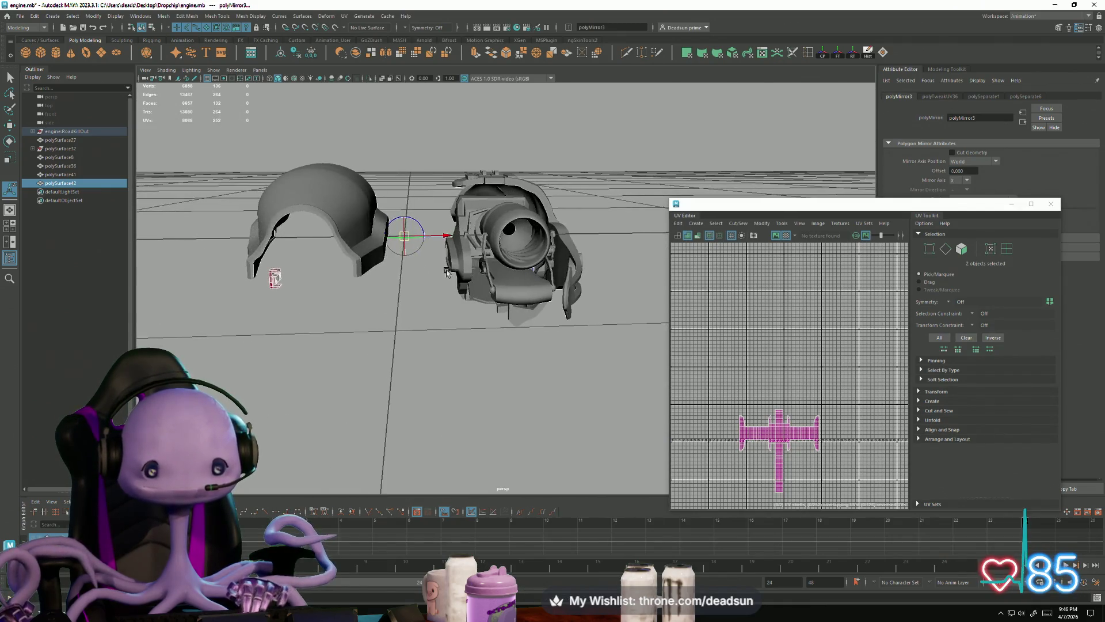
right_click_drag(275, 275, 316, 256)
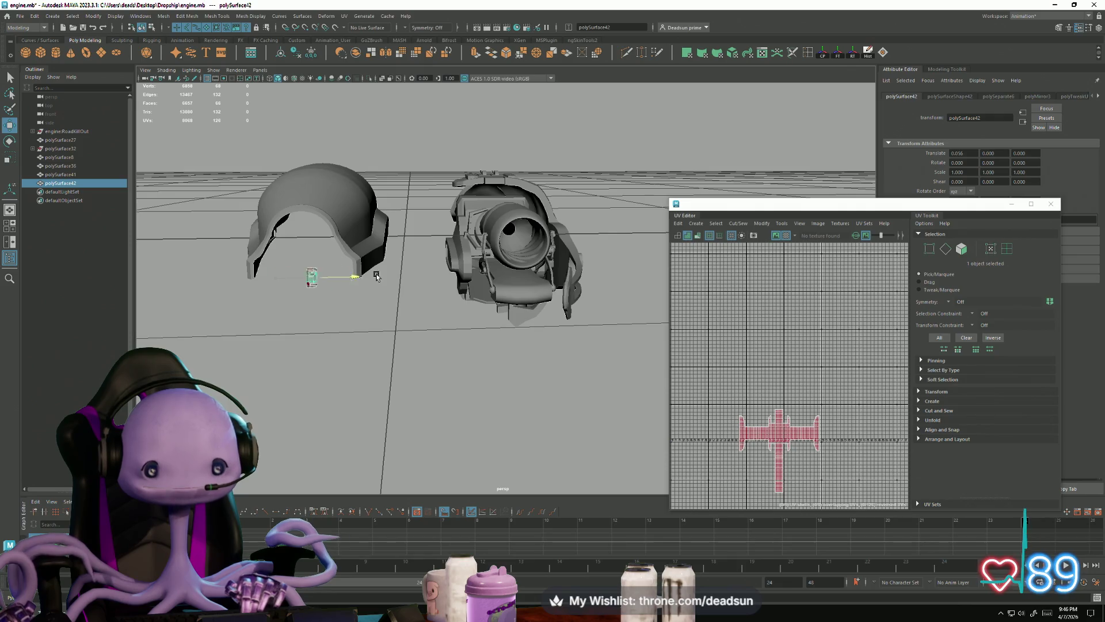
key("f")
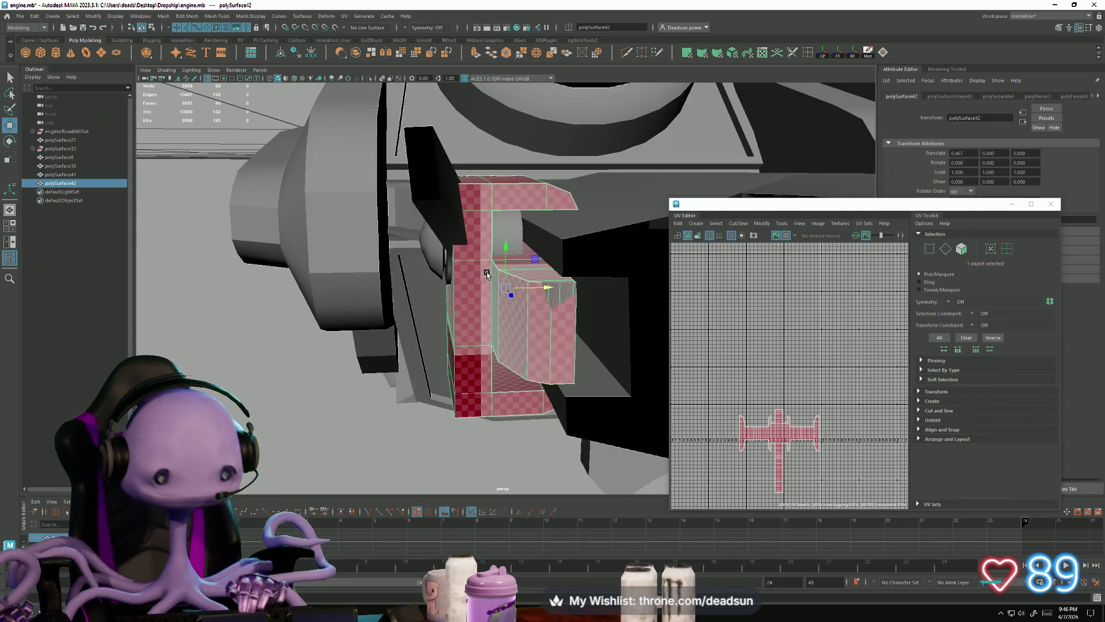
mouse_move(548, 291)
left_mouse_down()
mouse_move(587, 289)
mouse_move(495, 290)
mouse_move(468, 271)
mouse_move(525, 271)
mouse_move(526, 227)
left_mouse_up()
Select the unwanted end faces on the mirrored bracket polySurface42
right_click_drag(528, 229, 527, 248)
left_click(518, 256)
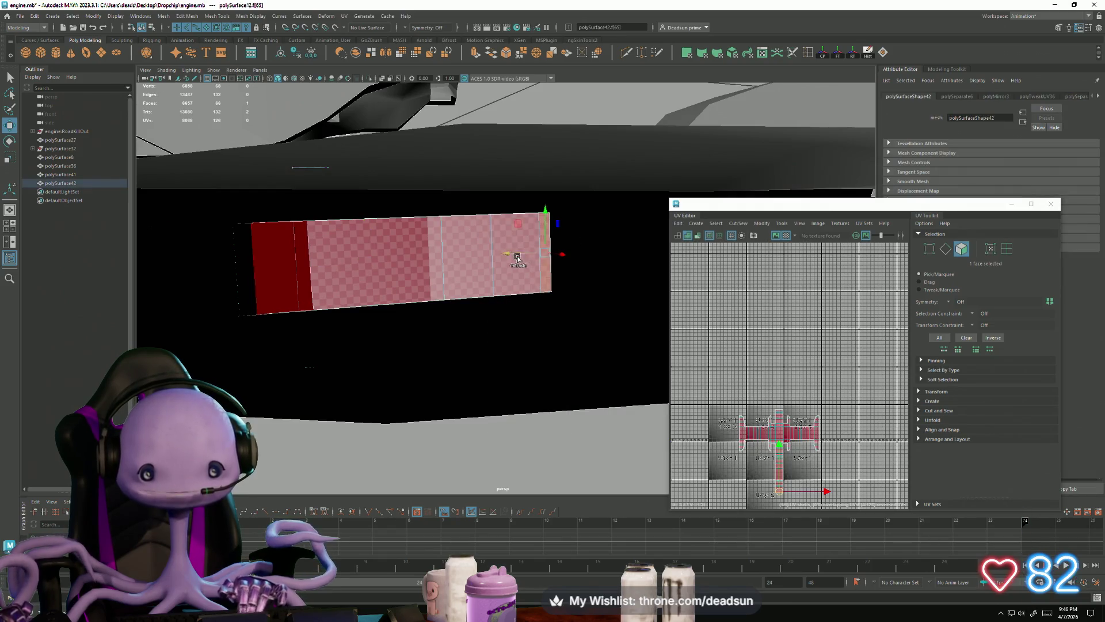
left_click(424, 276, "shift")
scroll(444, 304, "up", 5)
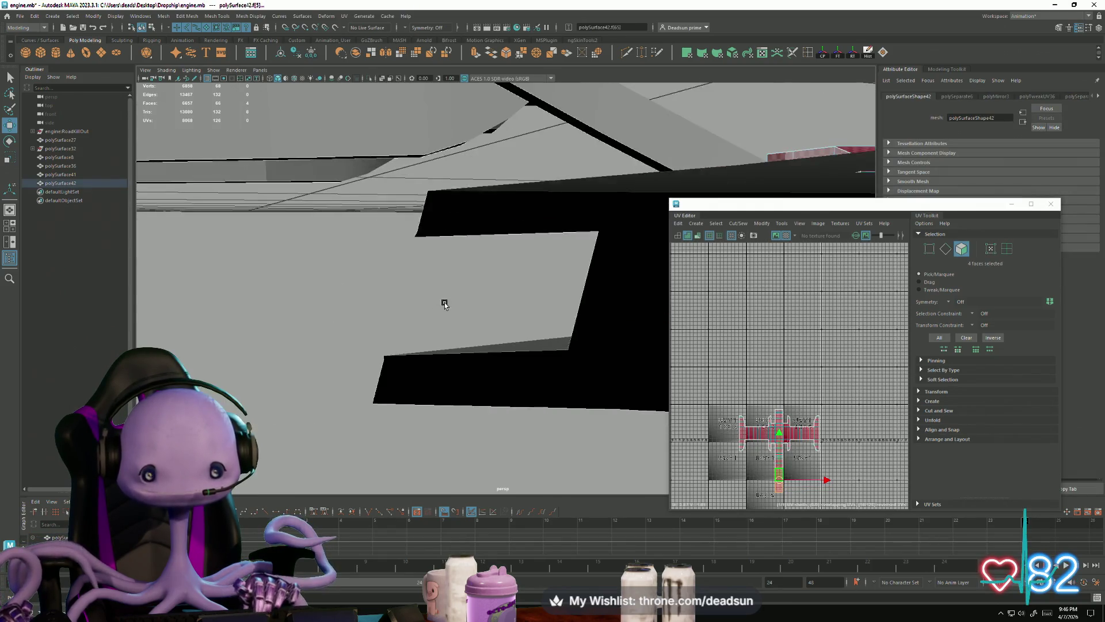
scroll(502, 308, "down", 3)
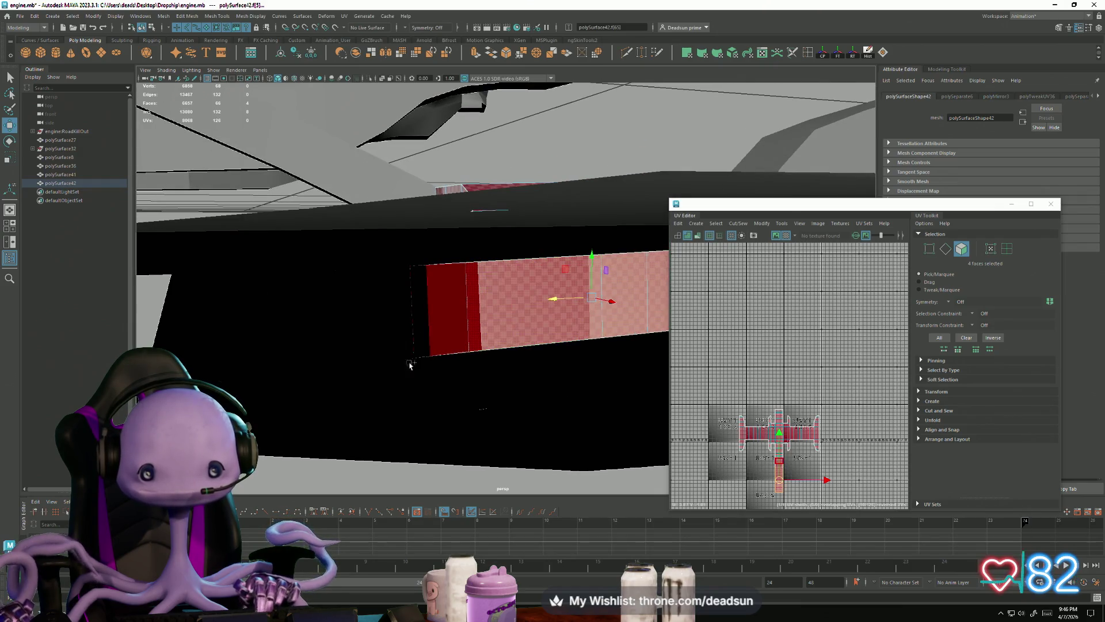
mouse_move(476, 332)
left_mouse_down("alt")
mouse_move(463, 345)
mouse_move(504, 367)
mouse_move(524, 355)
mouse_move(495, 363)
mouse_move(491, 350)
mouse_move(363, 327)
left_mouse_up("alt")
right_click_drag(363, 327, 413, 366, "alt")
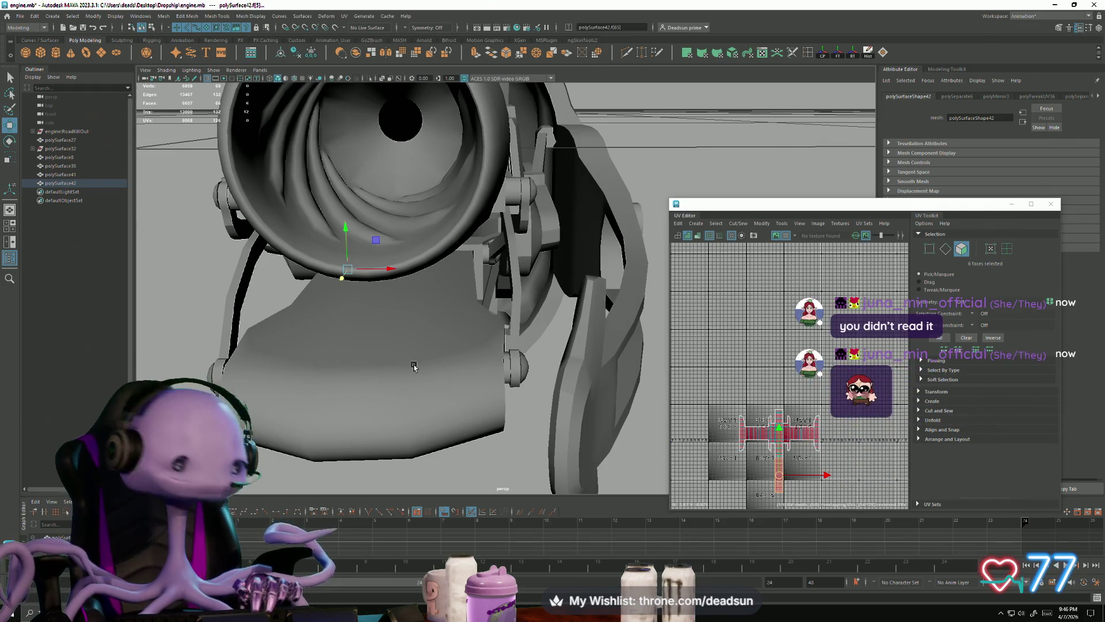
Frame the six selected faces, delete them, and return to Object Mode
scroll(810, 426, "up", 10)
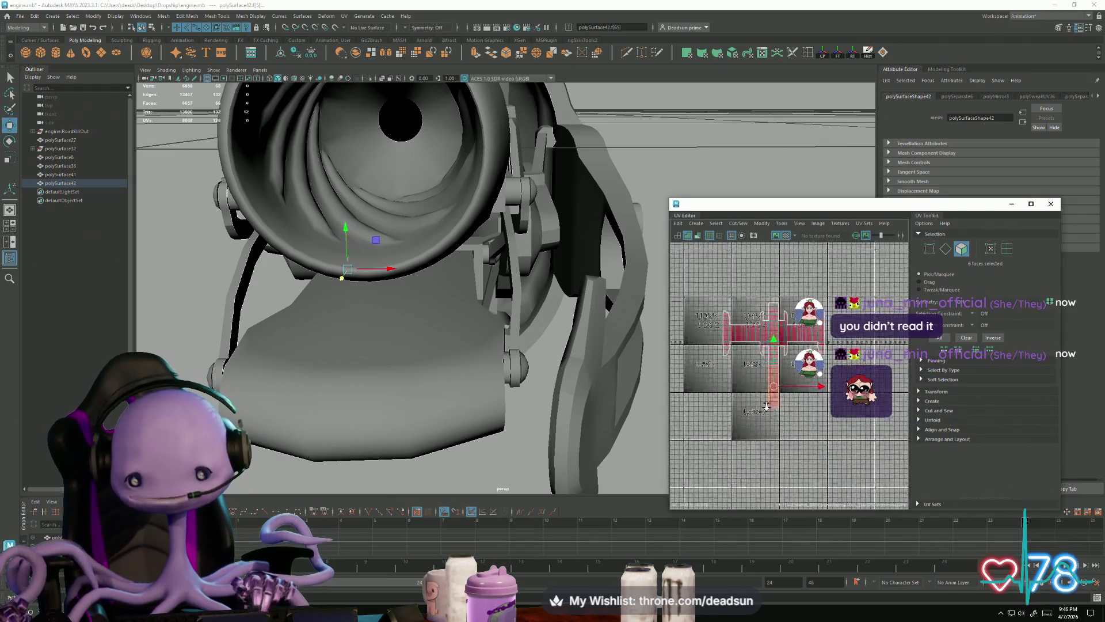
scroll(810, 426, "down", 2)
scroll(396, 331, "down", 5)
scroll(396, 331, "up", 3)
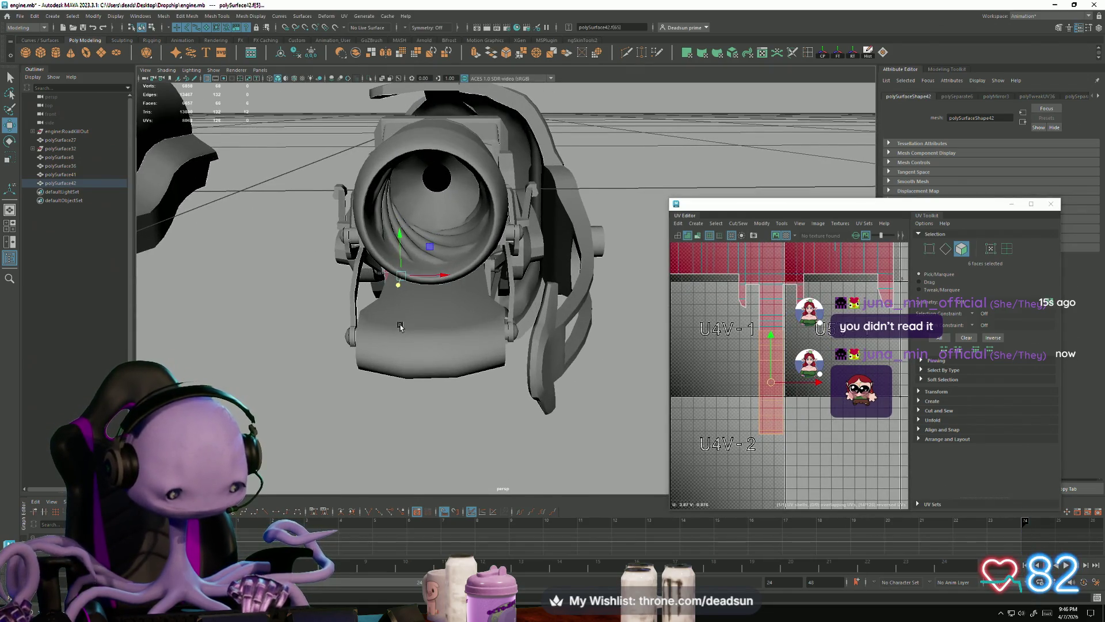
left_click_drag(401, 327, 419, 321, "alt")
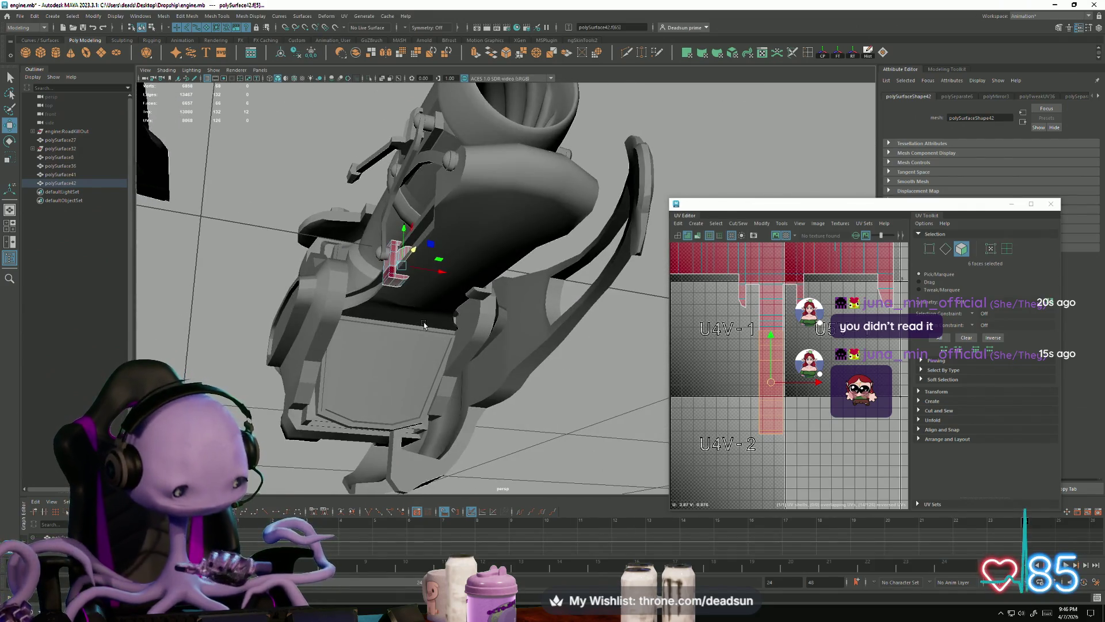
key("f")
scroll(402, 310, "down", 5)
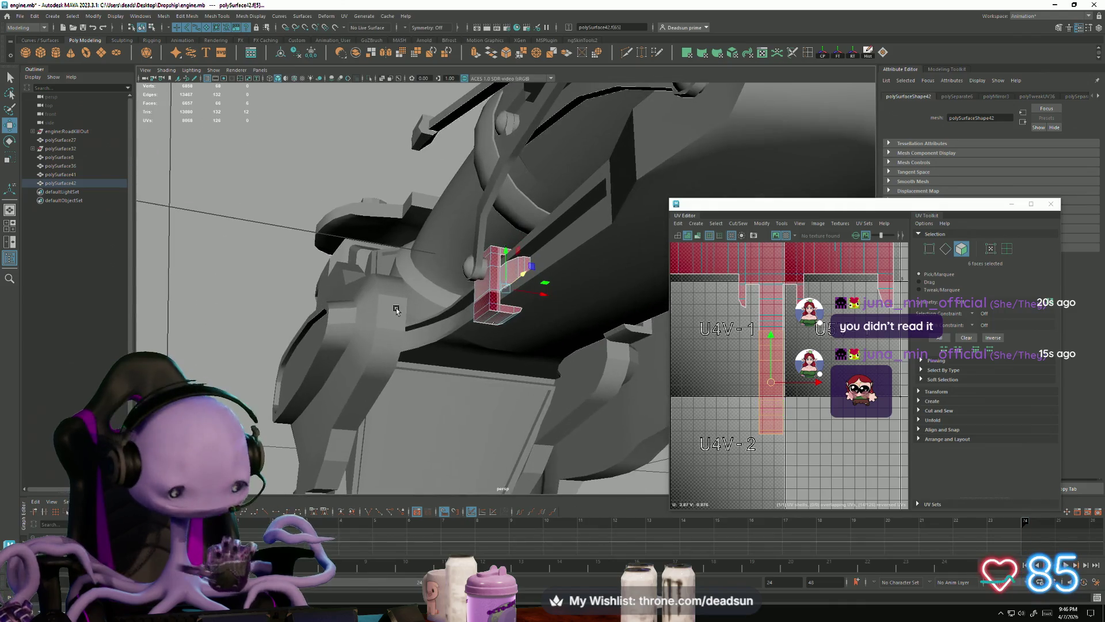
key("Delete")
right_click_drag(505, 283, 496, 286)
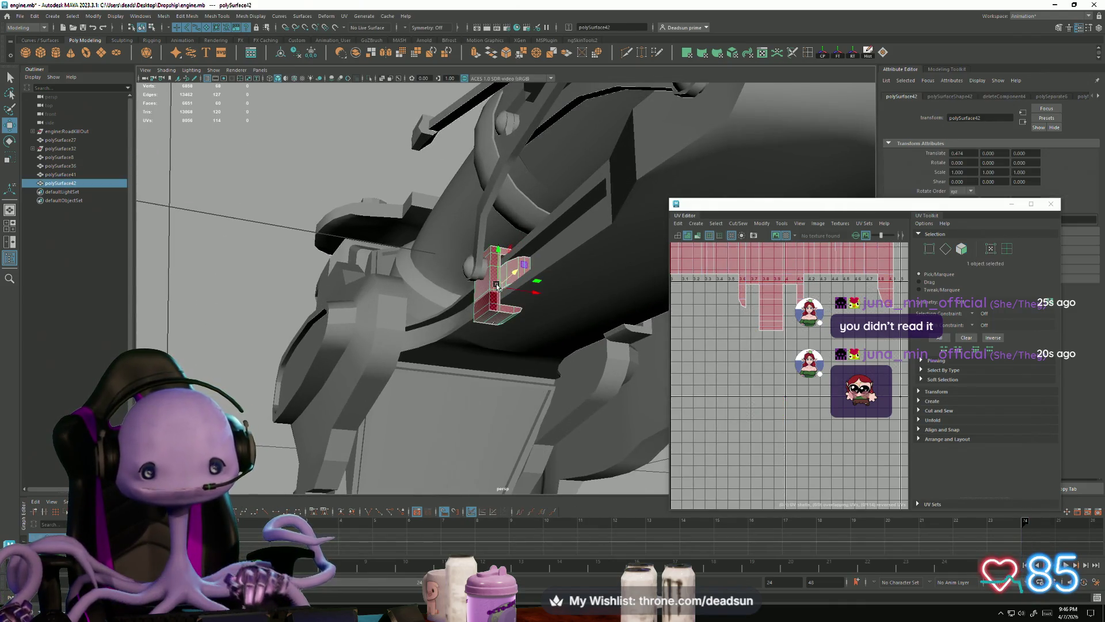
left_click(761, 224)
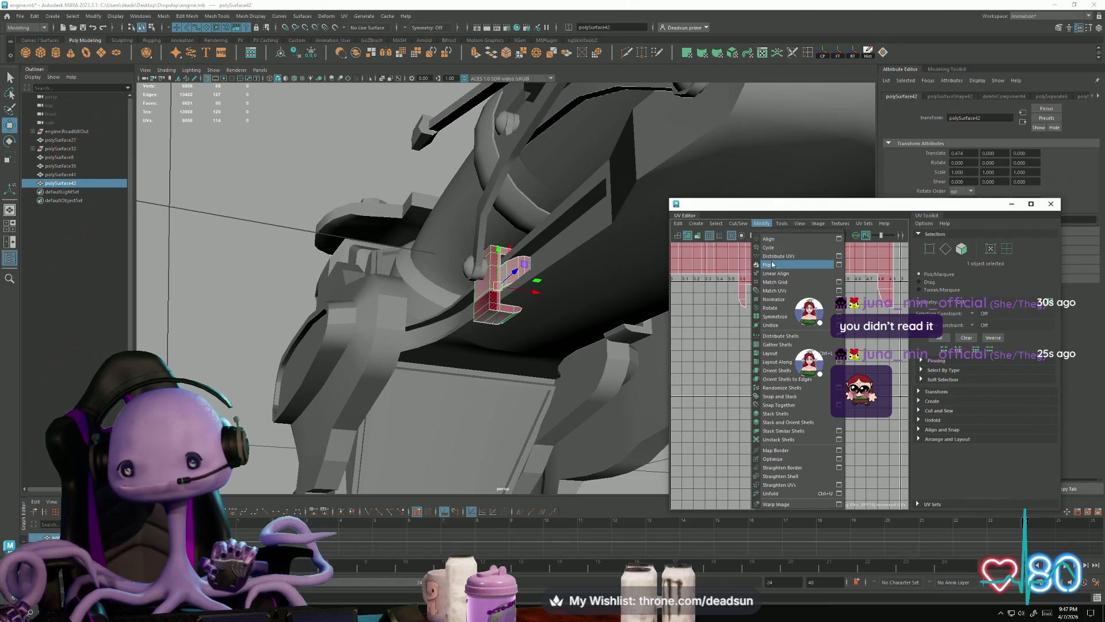
Flip the bracket's UVs with Modify > Flip and frame the bracket large
left_click(773, 264)
left_click_drag(624, 347, 471, 334, "alt")
right_click_drag(551, 224, 549, 245)
left_click_drag(550, 244, 545, 264, "alt")
mouse_move(545, 264)
right_mouse_down("alt")
mouse_move(582, 298)
mouse_move(568, 326)
mouse_move(547, 322)
mouse_move(597, 316)
right_mouse_up("alt")
Select the stray faces on the bracket part and delete them
right_click_drag(485, 263, 453, 241)
left_click(452, 242)
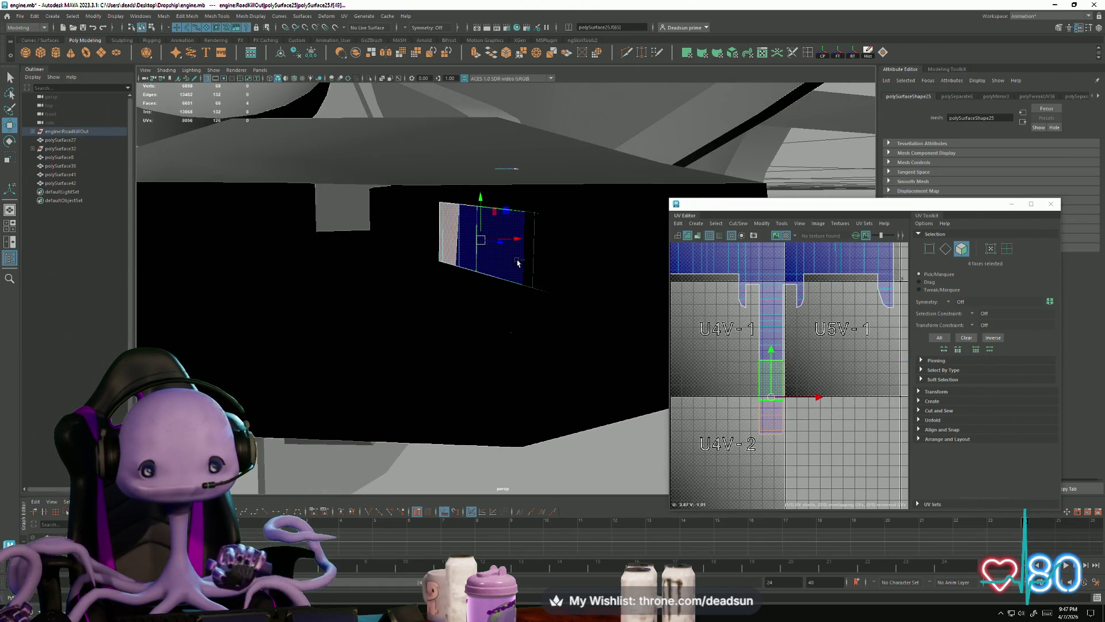
left_click_drag(597, 286, 533, 288, "alt")
scroll(547, 354, "down", 10)
left_click_drag(546, 353, 450, 326, "alt")
key("Delete")
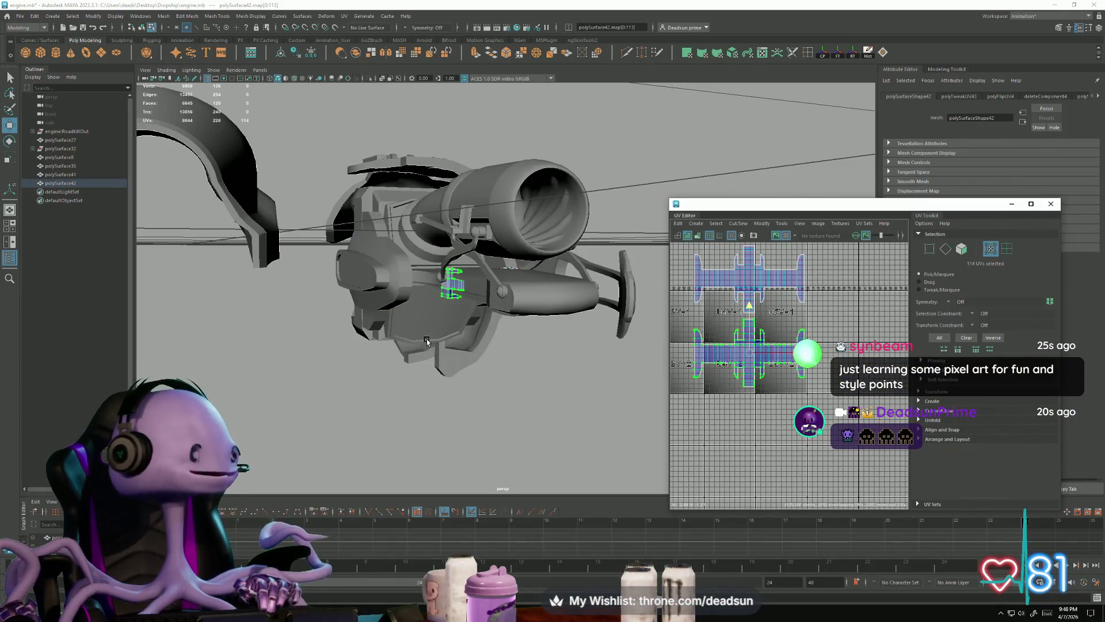
Return to object picking and select both struts and the nozzle ring
left_click_drag(500, 320, 507, 322, "alt")
key("F8")
mouse_move(429, 271)
left_mouse_down("alt")
mouse_move(400, 292)
mouse_move(420, 248)
mouse_move(477, 320)
left_mouse_up("alt")
left_click(424, 235)
mouse_move(491, 183)
left_mouse_down("alt")
mouse_move(464, 267)
mouse_move(377, 303)
left_mouse_up("alt")
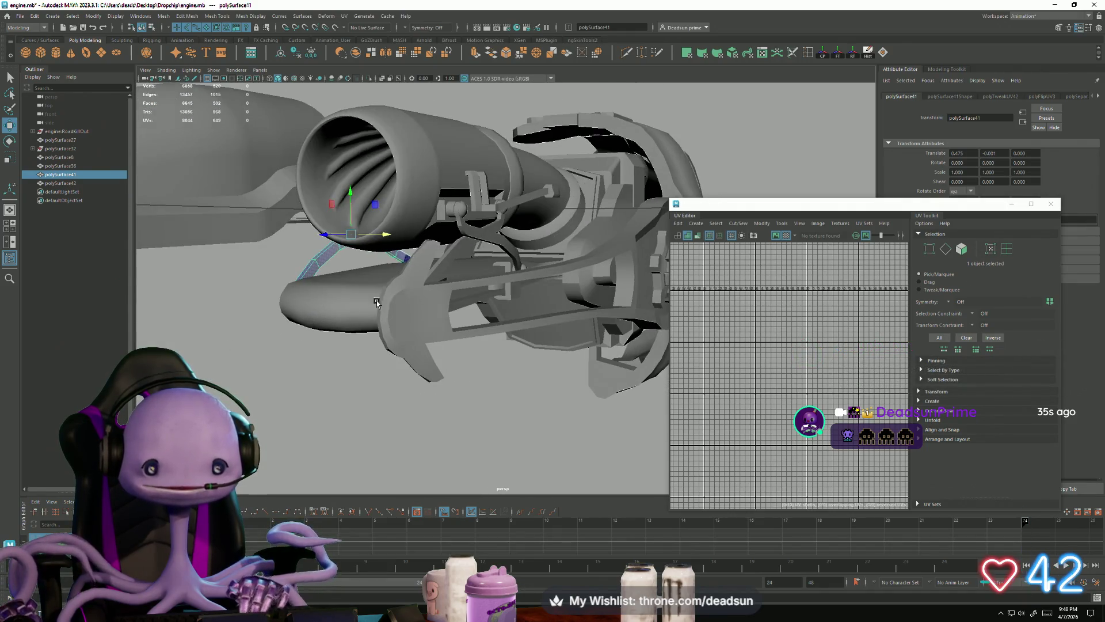
left_click(490, 235, "shift")
left_click(433, 154, "shift")
left_click_drag(507, 233, 410, 255, "alt")
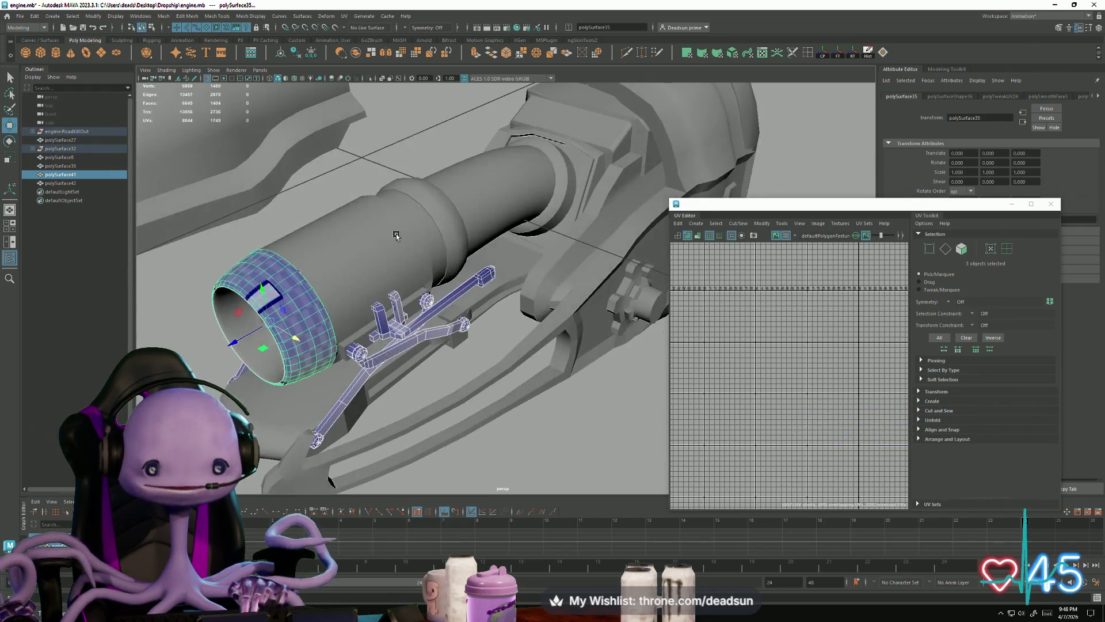
Add the cylinder body and exhaust pipe, then select the curved top cover alone
left_click(454, 197, "shift")
left_click(468, 193, "shift")
left_click_drag(591, 193, 574, 248, "alt")
left_click(567, 238, "shift")
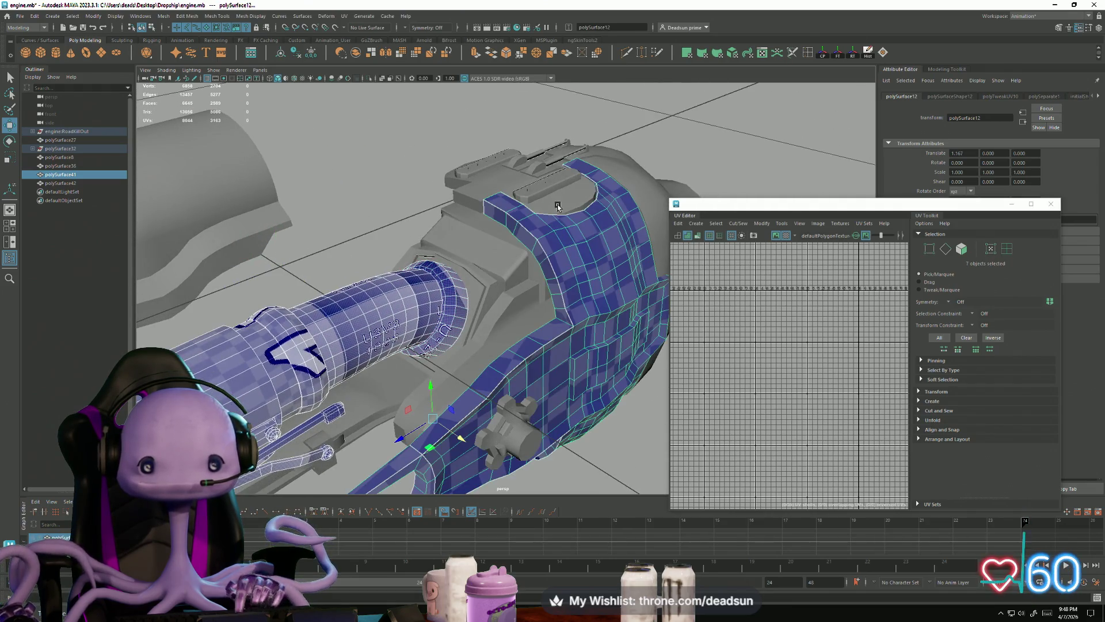
left_click(583, 282, "ctrl")
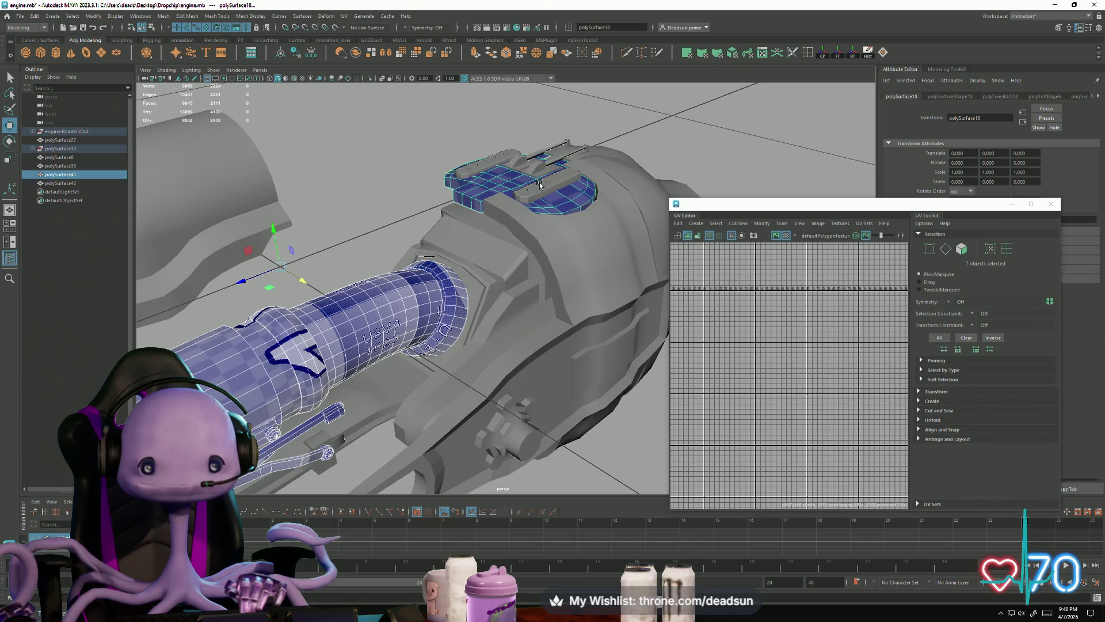
left_click(498, 156, "shift")
mouse_move(498, 155)
left_mouse_down("alt")
mouse_move(502, 237)
mouse_move(547, 313)
mouse_move(381, 323)
mouse_move(499, 304)
left_mouse_up("alt")
left_click(377, 320)
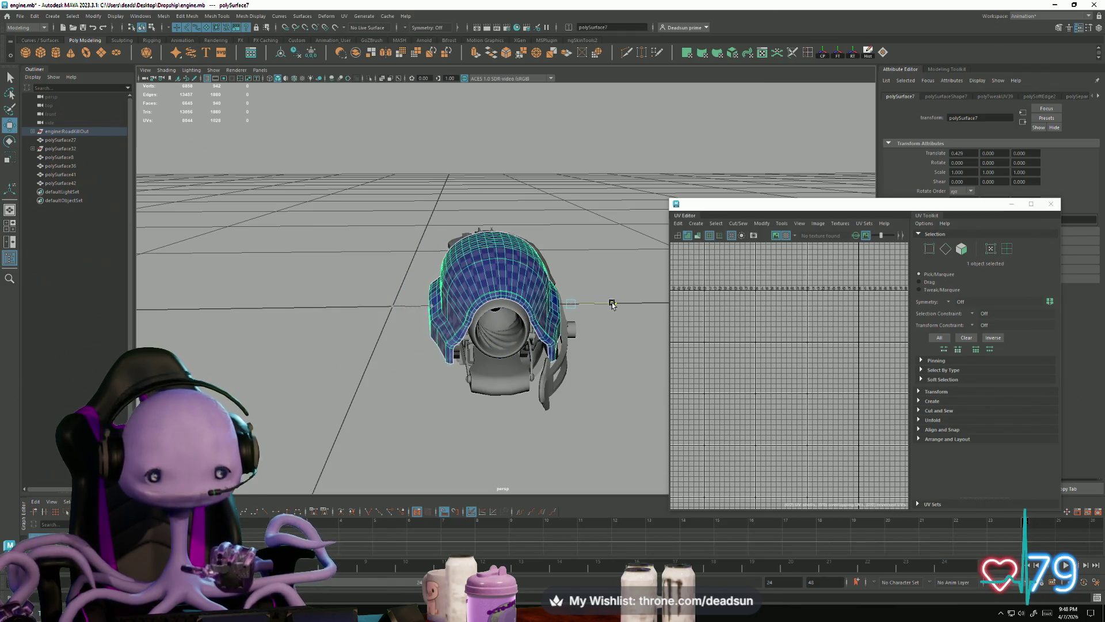
Tumble around the top cover from the front, behind and below, then open the Mesh menu
scroll(600, 308, "up", 5)
left_click_drag(600, 308, 530, 326, "alt")
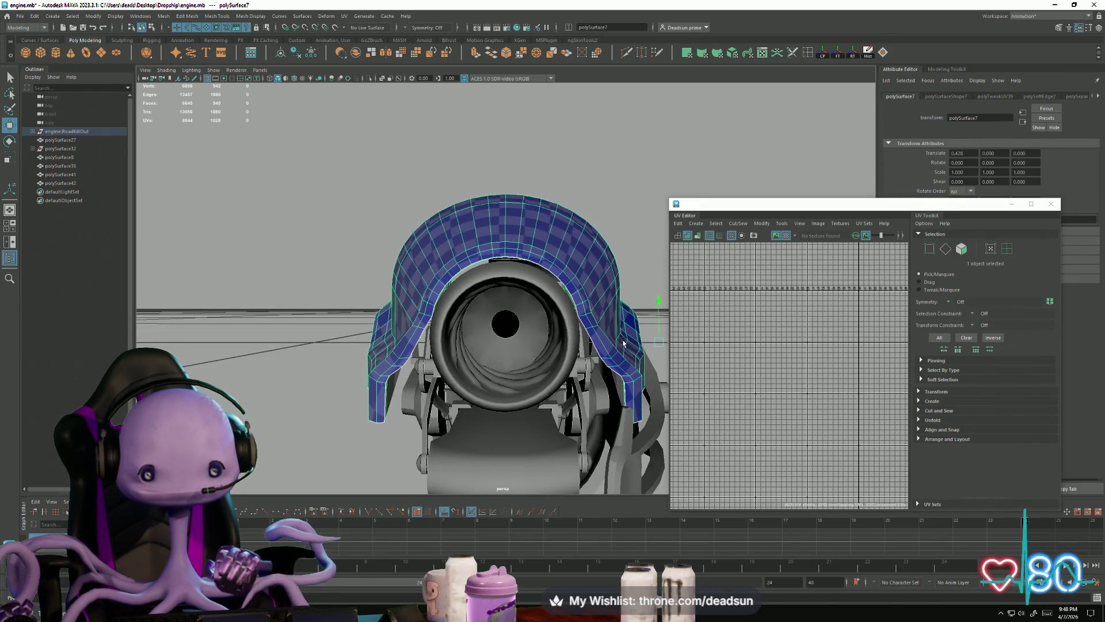
mouse_move(633, 345)
left_mouse_down("alt")
mouse_move(439, 360)
mouse_move(404, 348)
left_mouse_up("alt")
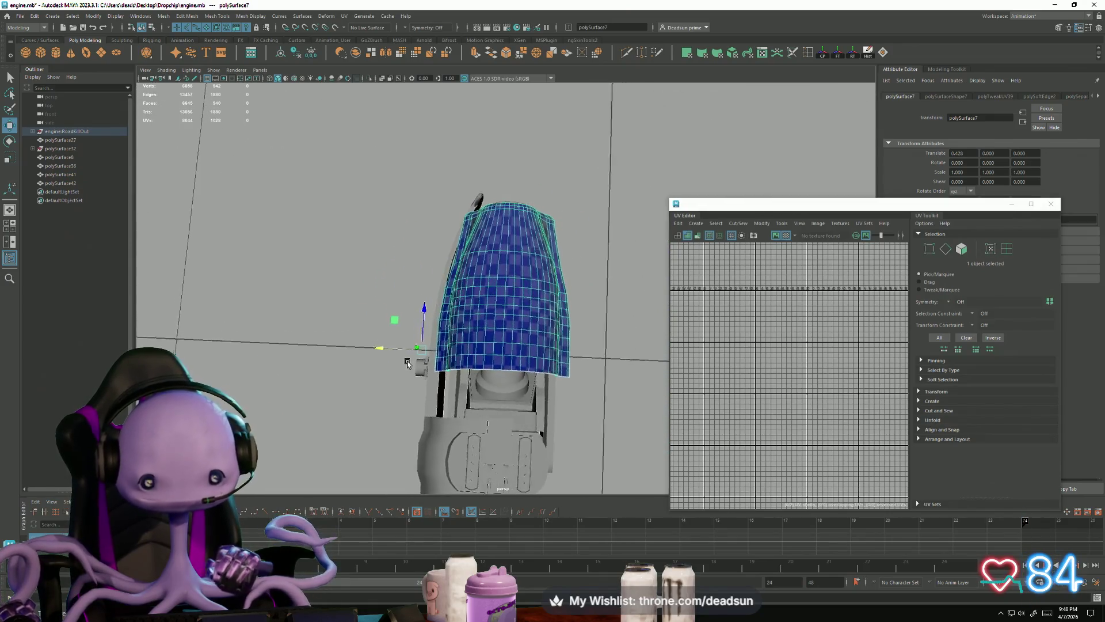
left_click_drag(454, 380, 422, 279, "alt")
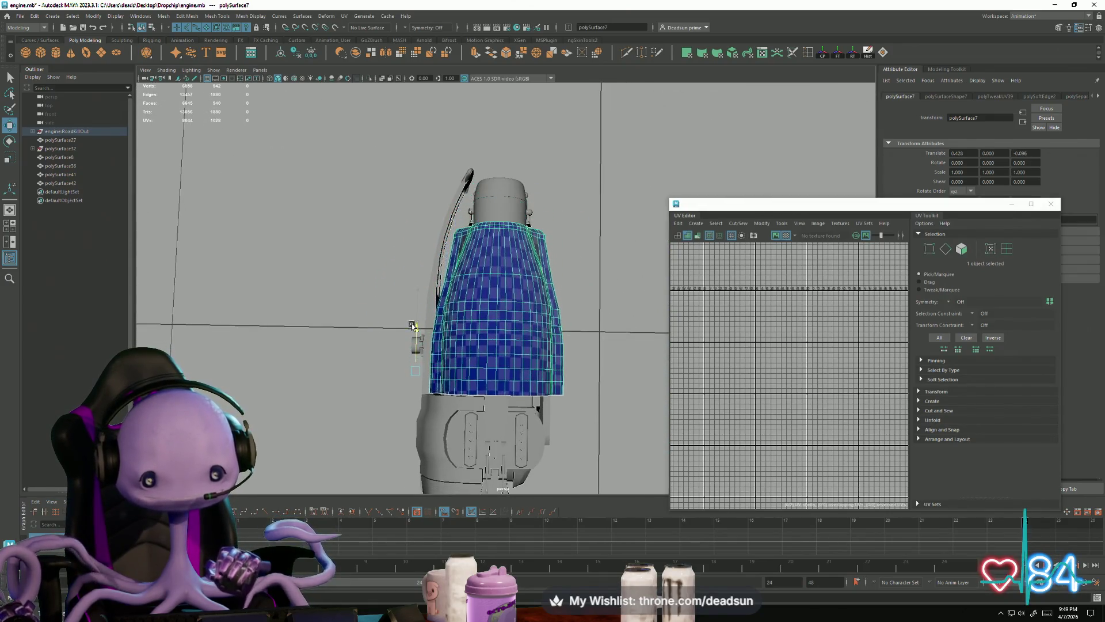
mouse_move(412, 328)
left_mouse_down("alt")
mouse_move(392, 345)
mouse_move(538, 420)
mouse_move(518, 449)
mouse_move(587, 434)
mouse_move(446, 415)
mouse_move(458, 424)
mouse_move(357, 371)
mouse_move(430, 408)
mouse_move(397, 449)
mouse_move(403, 420)
mouse_move(299, 391)
left_mouse_up("alt")
left_click(165, 16)
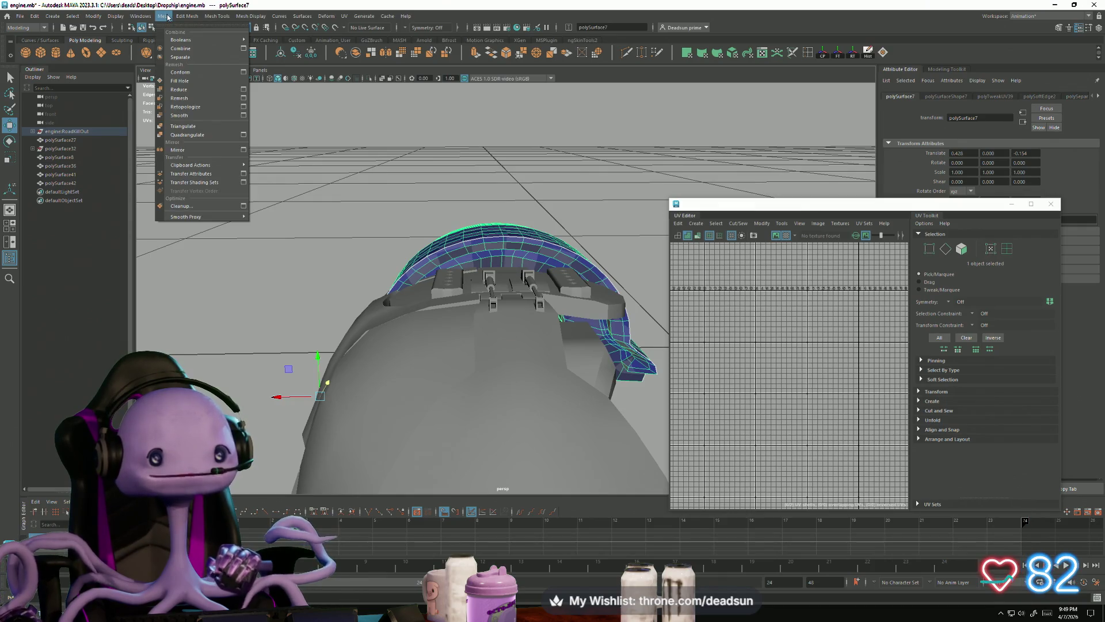
Close the menus and turn on Wireframe on Shaded in the viewport
mouse_move(141, 16)
mouse_move(184, 60)
left_click(456, 72)
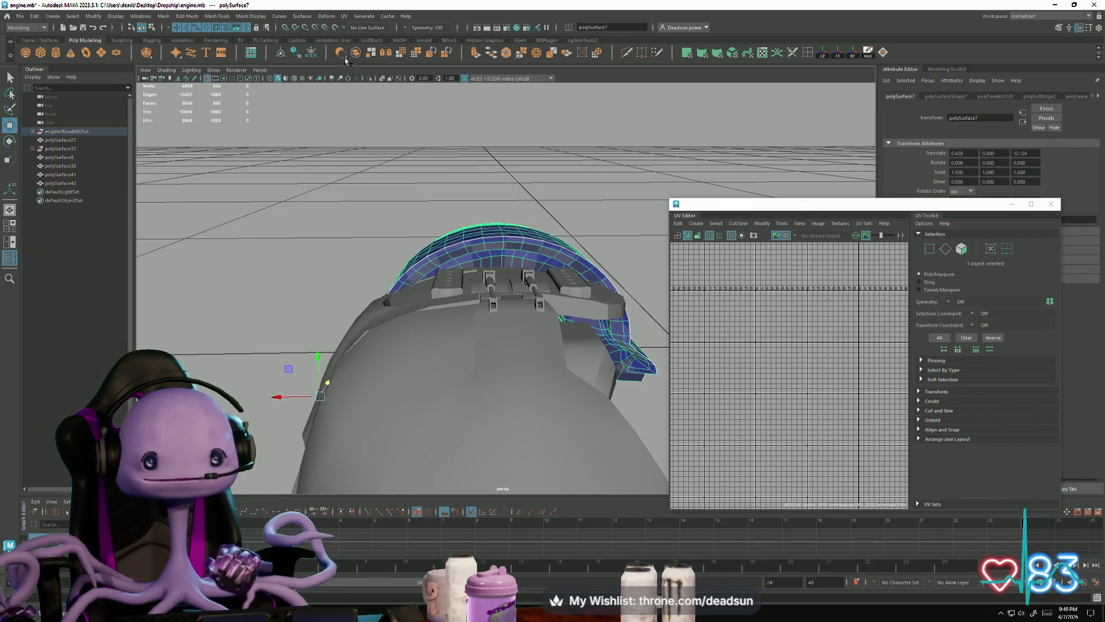
left_click(151, 70)
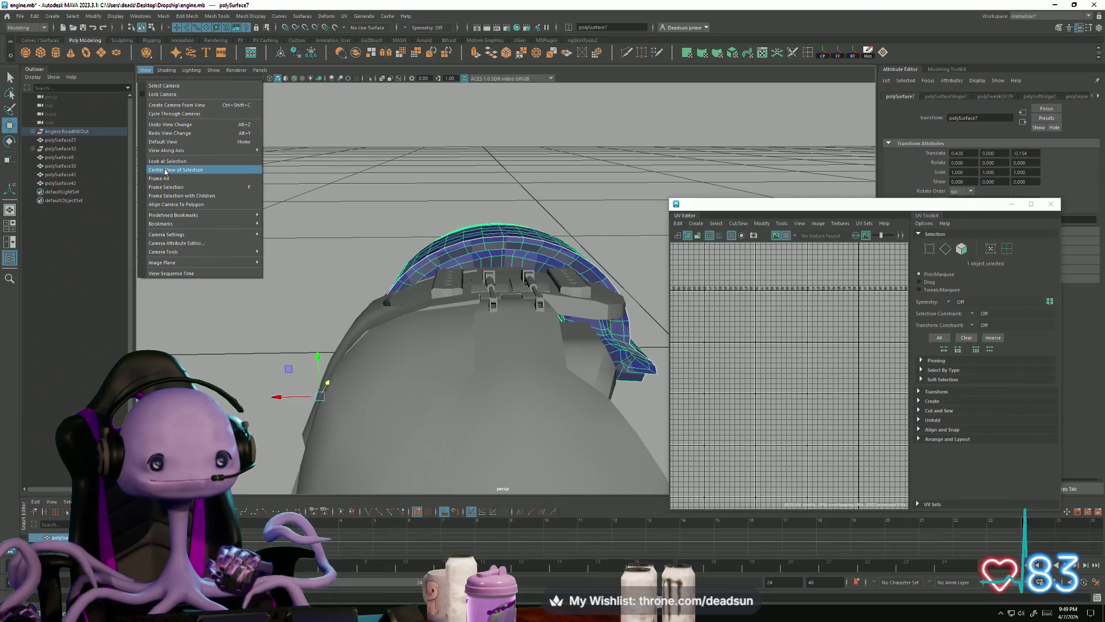
mouse_move(175, 72)
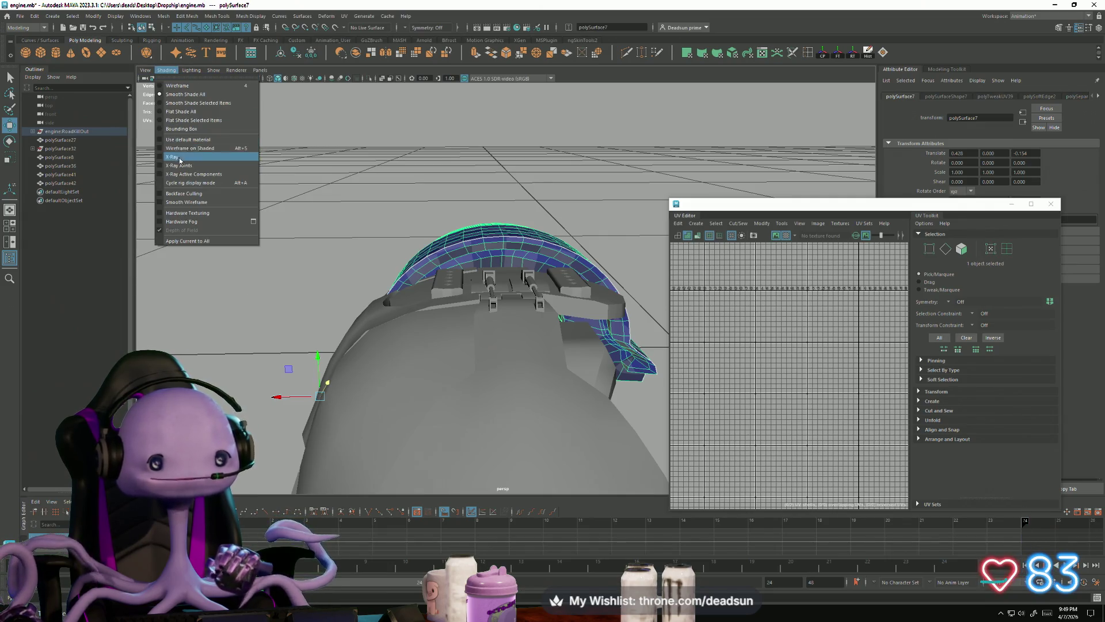
left_click(202, 148)
Slide the top cover back along Z, then view the intake from the front
mouse_move(358, 249)
left_mouse_down("alt")
mouse_move(443, 382)
mouse_move(424, 371)
mouse_move(429, 403)
mouse_move(427, 378)
left_mouse_up("alt")
scroll(460, 403, "up", 5)
scroll(477, 414, "down", 5)
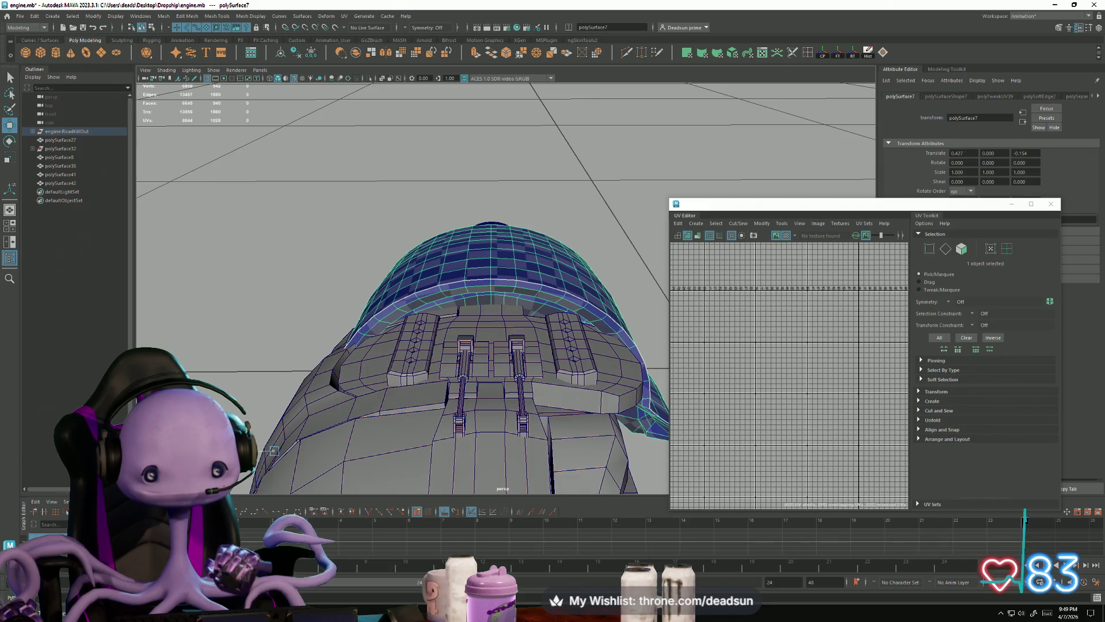
mouse_move(274, 450)
left_mouse_down("alt")
mouse_move(321, 387)
mouse_move(424, 398)
left_mouse_up("alt")
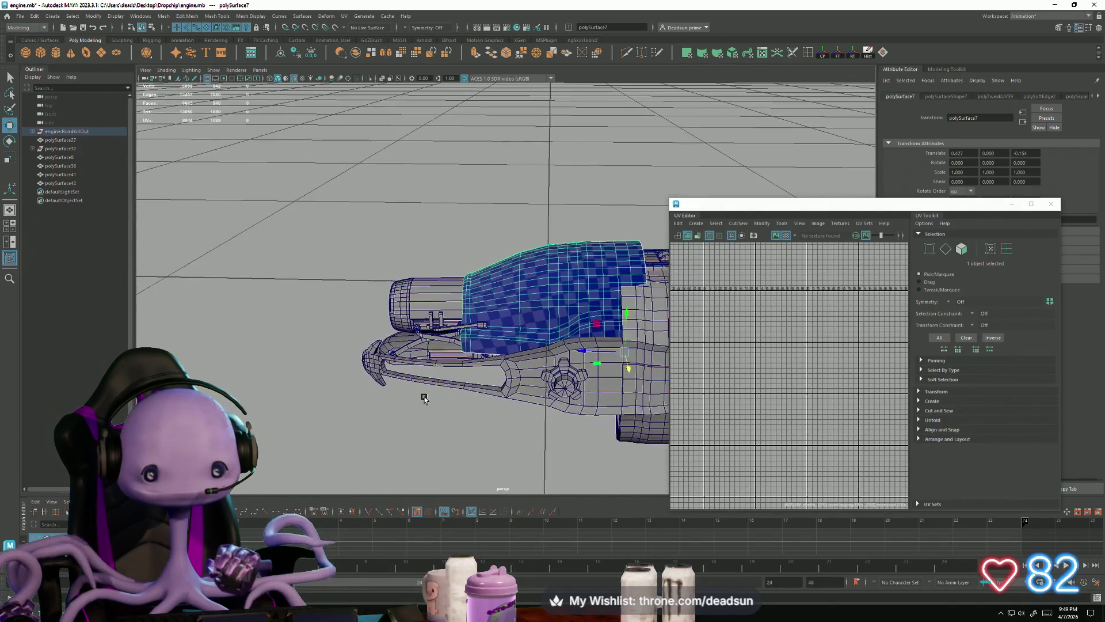
mouse_move(590, 363)
left_mouse_down()
mouse_move(510, 350)
mouse_move(610, 357)
mouse_move(398, 345)
mouse_move(425, 354)
mouse_move(523, 335)
left_mouse_up()
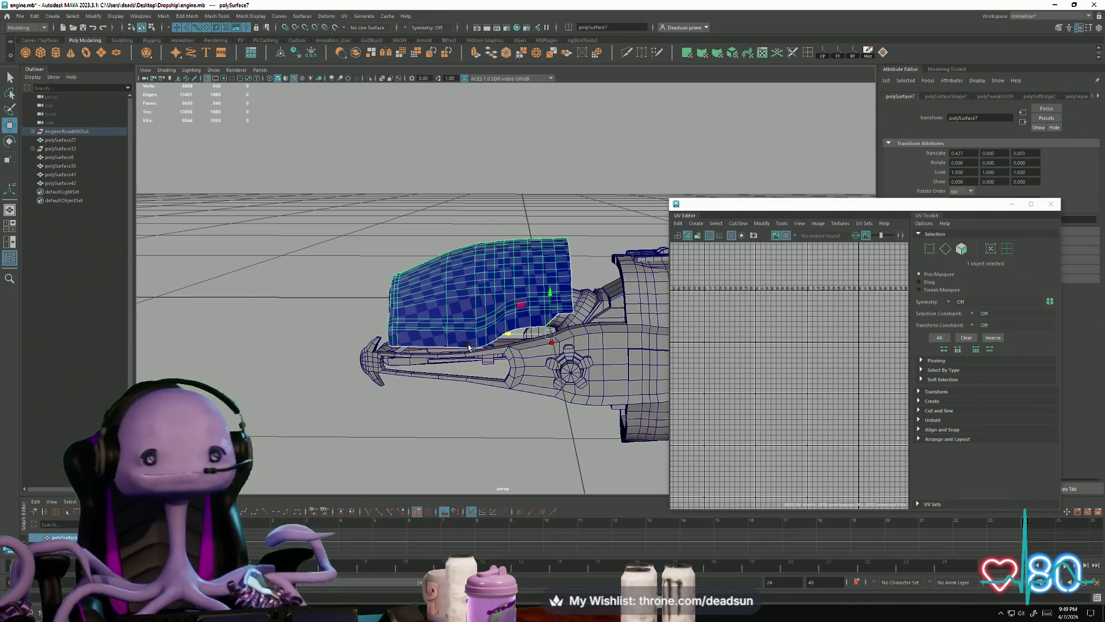
scroll(472, 338, "up", 5)
mouse_move(493, 329)
left_mouse_down("alt")
mouse_move(434, 387)
mouse_move(501, 348)
mouse_move(507, 368)
mouse_move(487, 378)
mouse_move(651, 358)
mouse_move(623, 324)
mouse_move(640, 362)
mouse_move(406, 398)
mouse_move(530, 204)
mouse_move(493, 214)
mouse_move(458, 202)
left_mouse_up("alt")
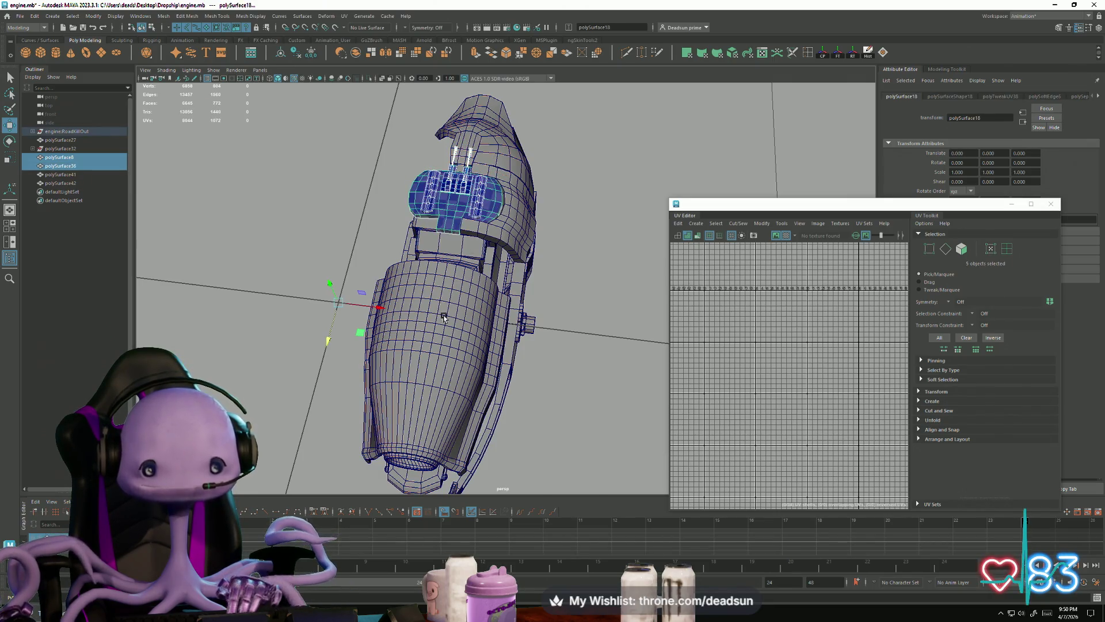
left_click_drag(447, 311, 420, 358, "alt")
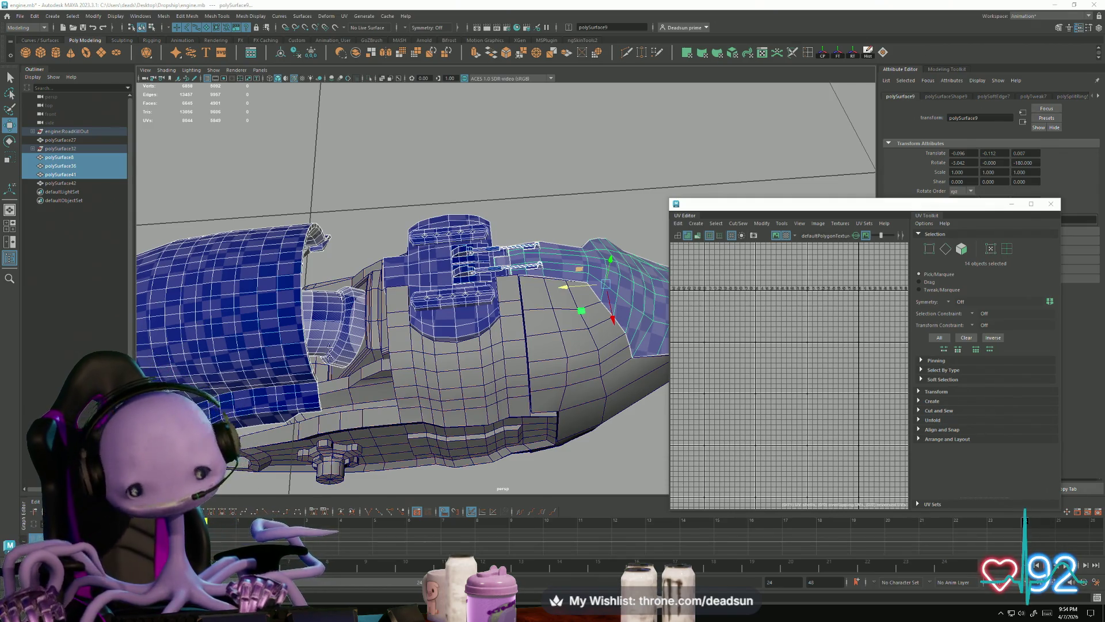
Combine the selected engine parts into a single mesh
left_click_drag(294, 198, 340, 281, "alt")
scroll(339, 281, "up", 5)
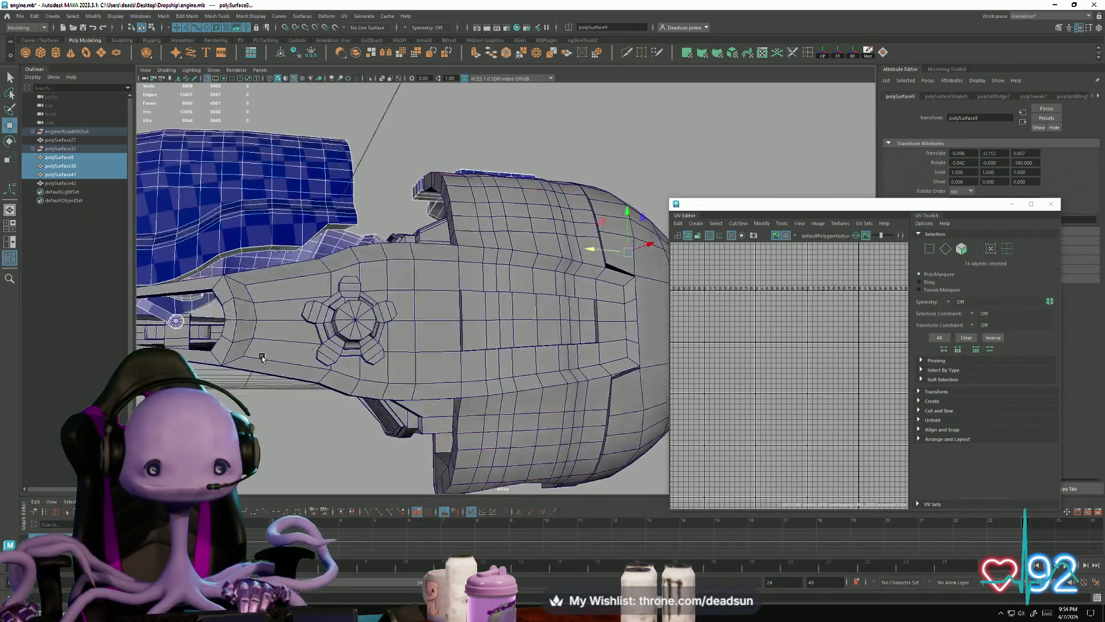
scroll(273, 359, "down", 5)
left_click_drag(275, 334, 285, 285, "alt")
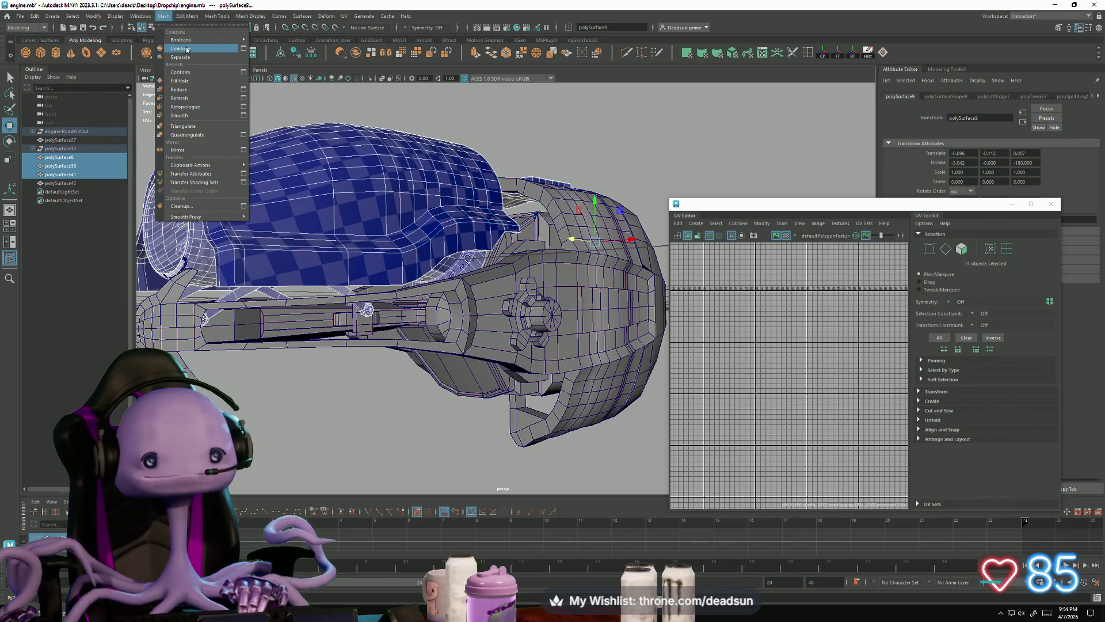
left_click(187, 49)
left_click_drag(322, 190, 455, 271, "alt")
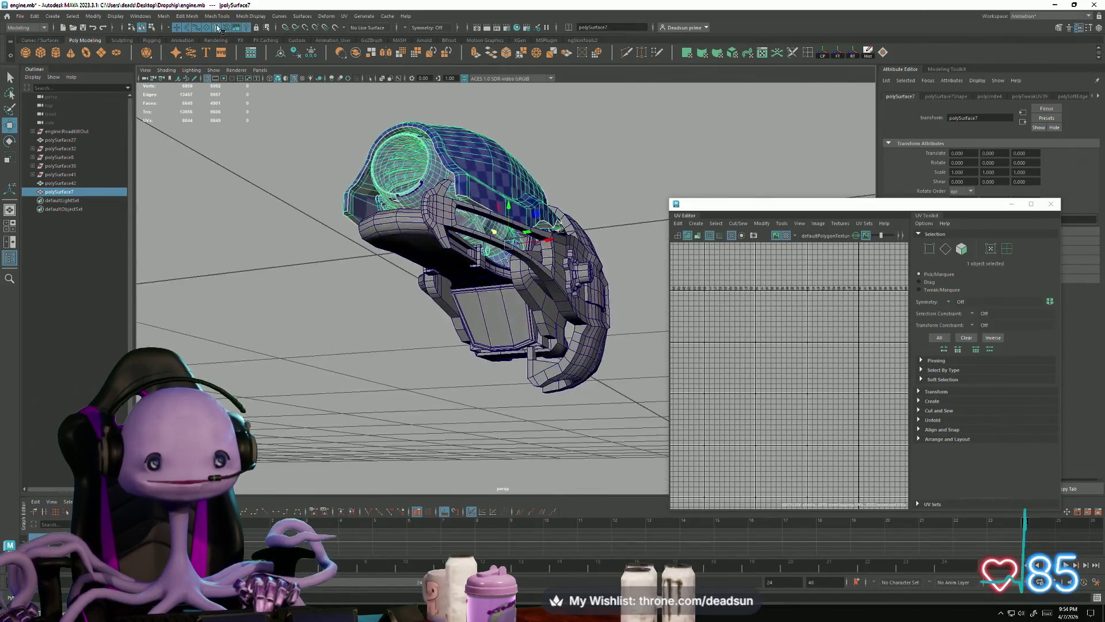
Mirror the combined mesh across Y, then lower the copy polySurface46 to Y -0.126
left_click(170, 19)
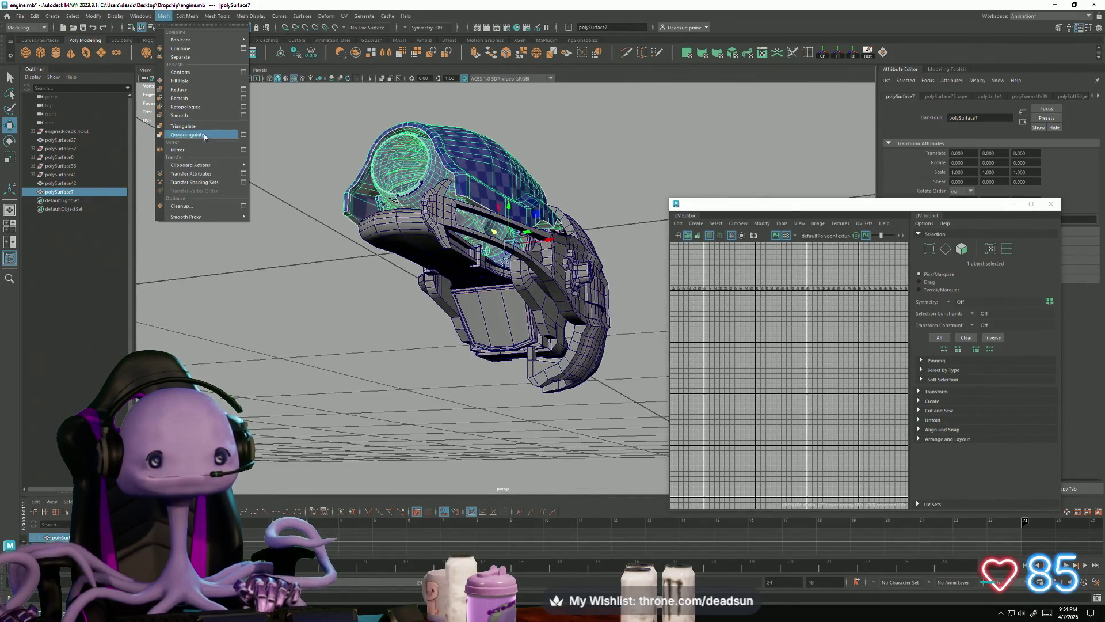
left_click(244, 150)
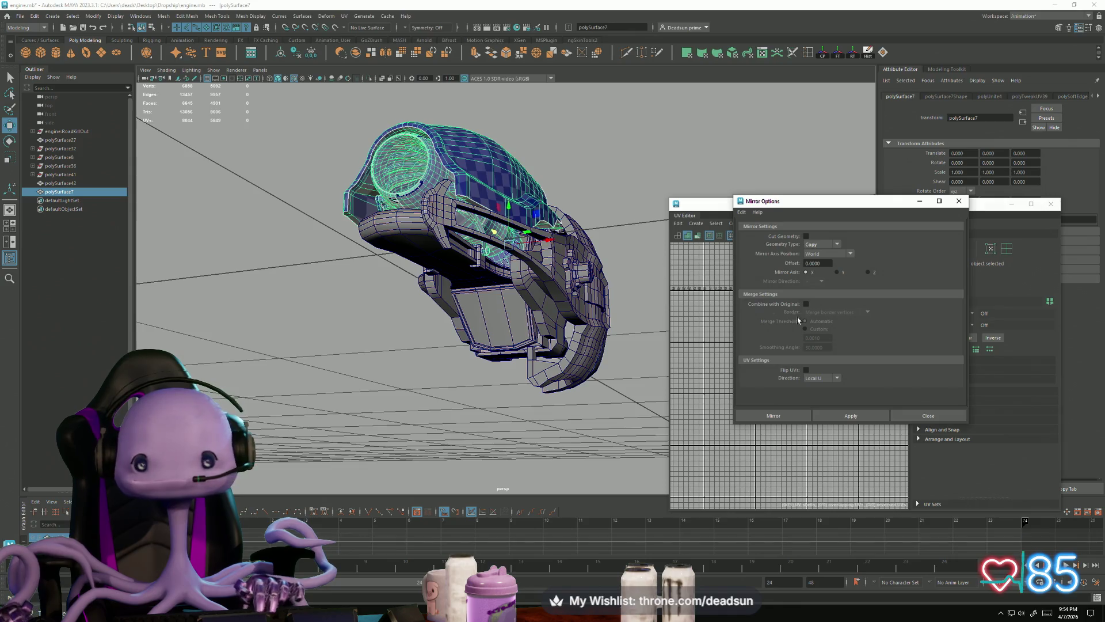
left_click(837, 273)
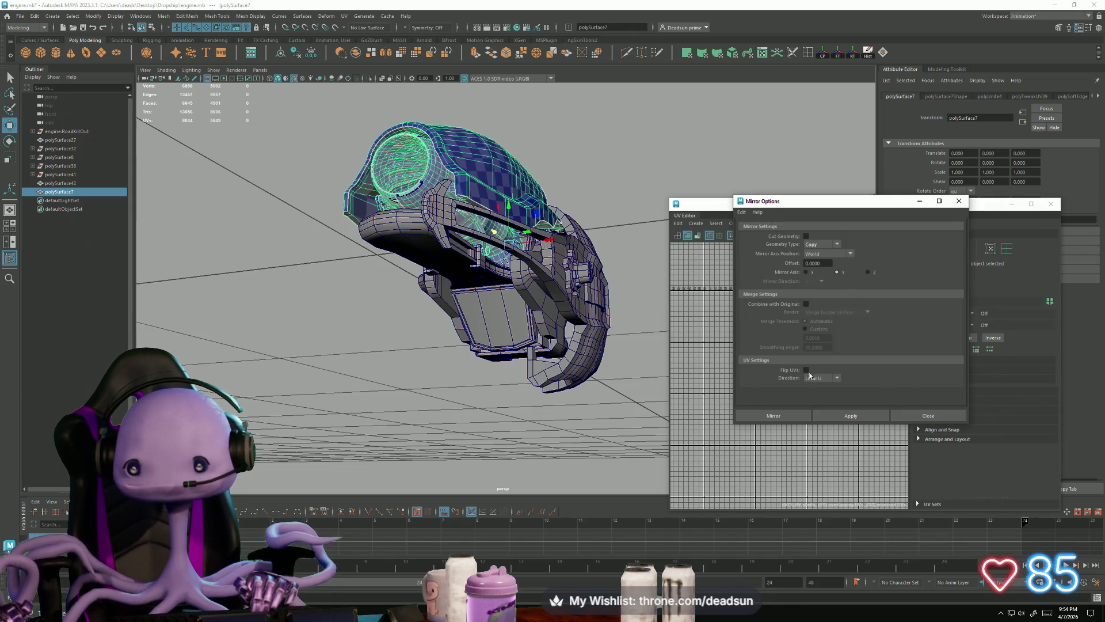
left_click(838, 416)
mouse_move(448, 363)
left_mouse_down("alt")
mouse_move(420, 368)
mouse_move(433, 371)
left_mouse_up("alt")
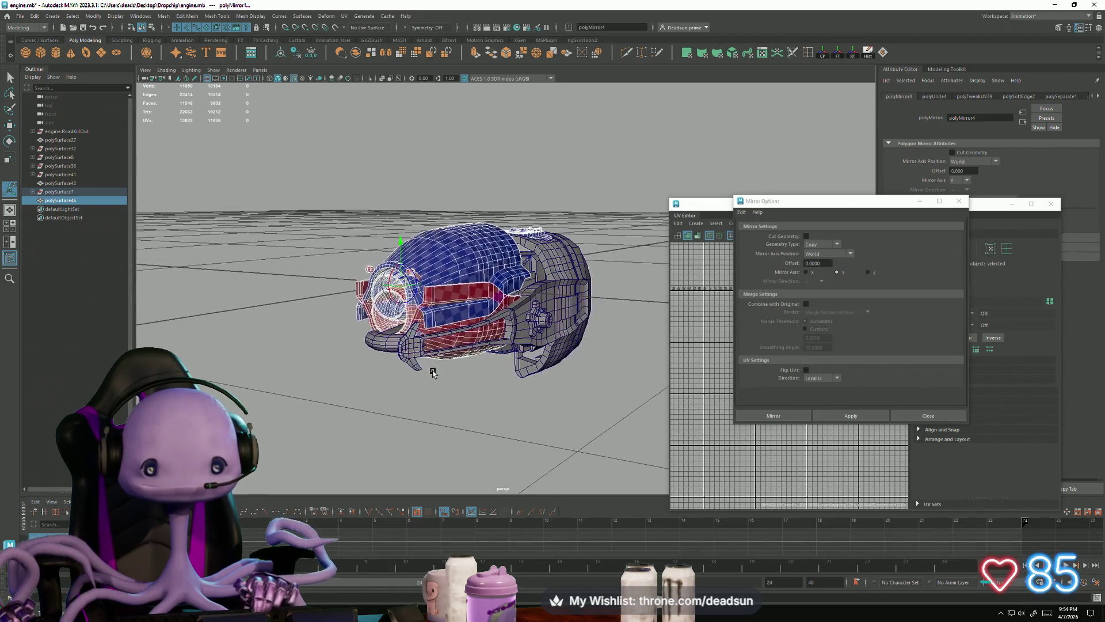
left_click(450, 344)
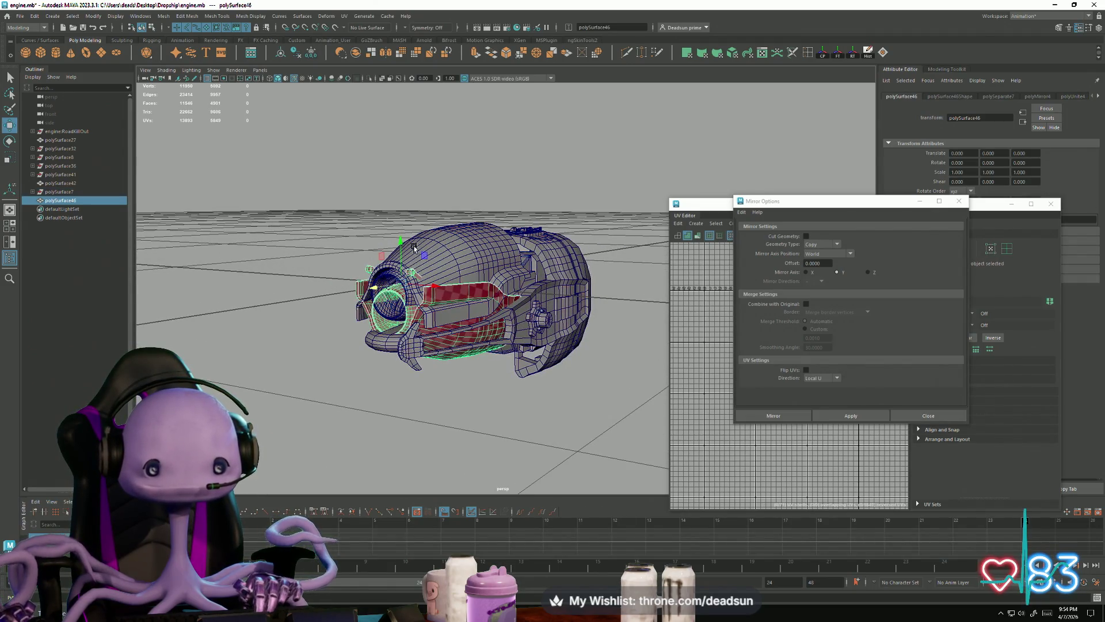
mouse_move(402, 242)
left_mouse_down()
mouse_move(409, 293)
mouse_move(489, 345)
left_mouse_up()
Nudge the red mirrored piece up slightly, then select polySurface44 and frame the engine's lower section
scroll(535, 381, "up", 5)
left_click_drag(535, 381, 414, 369, "alt")
middle_click_drag(348, 364, 355, 347)
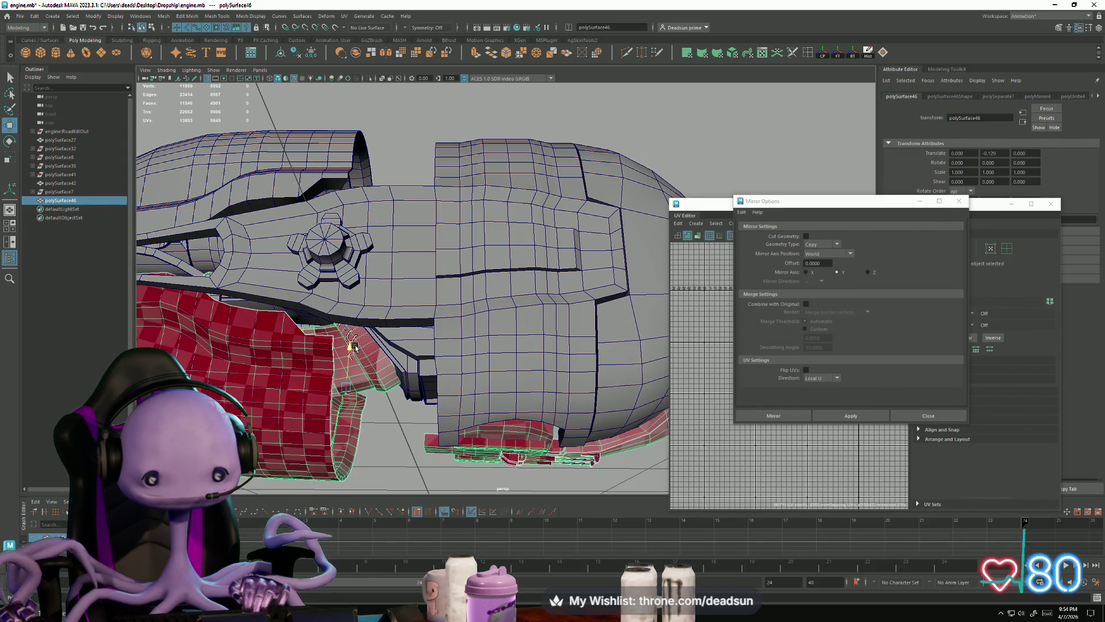
mouse_move(355, 346)
left_mouse_down("alt")
mouse_move(351, 282)
mouse_move(371, 333)
mouse_move(388, 340)
left_mouse_up("alt")
left_click(350, 274)
mouse_move(505, 401)
left_mouse_down("alt")
mouse_move(440, 403)
mouse_move(452, 405)
left_mouse_up("alt")
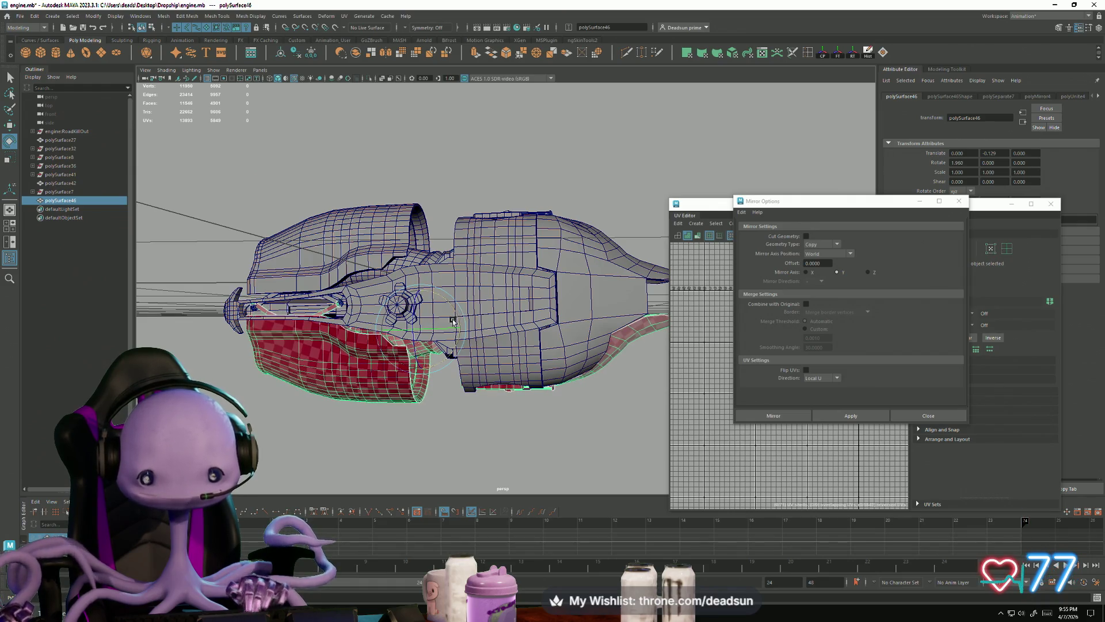
left_click_drag(393, 351, 375, 274, "alt")
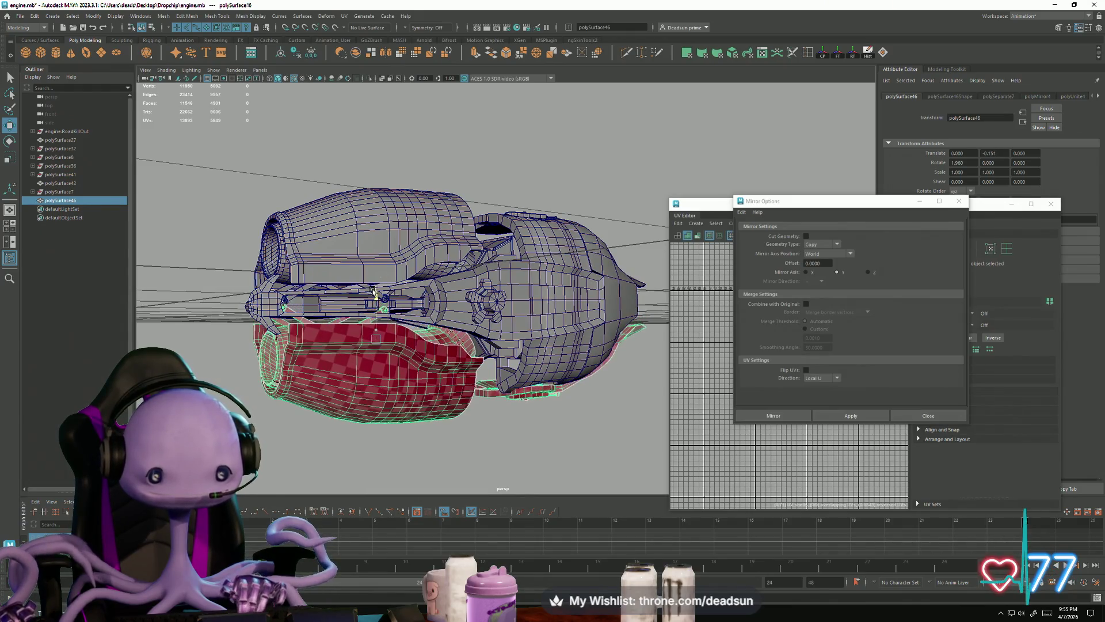
right_click_drag(373, 295, 331, 359, "alt")
mouse_move(331, 359)
left_mouse_down("alt")
mouse_move(322, 345)
mouse_move(345, 374)
mouse_move(306, 383)
mouse_move(516, 362)
left_mouse_up("alt")
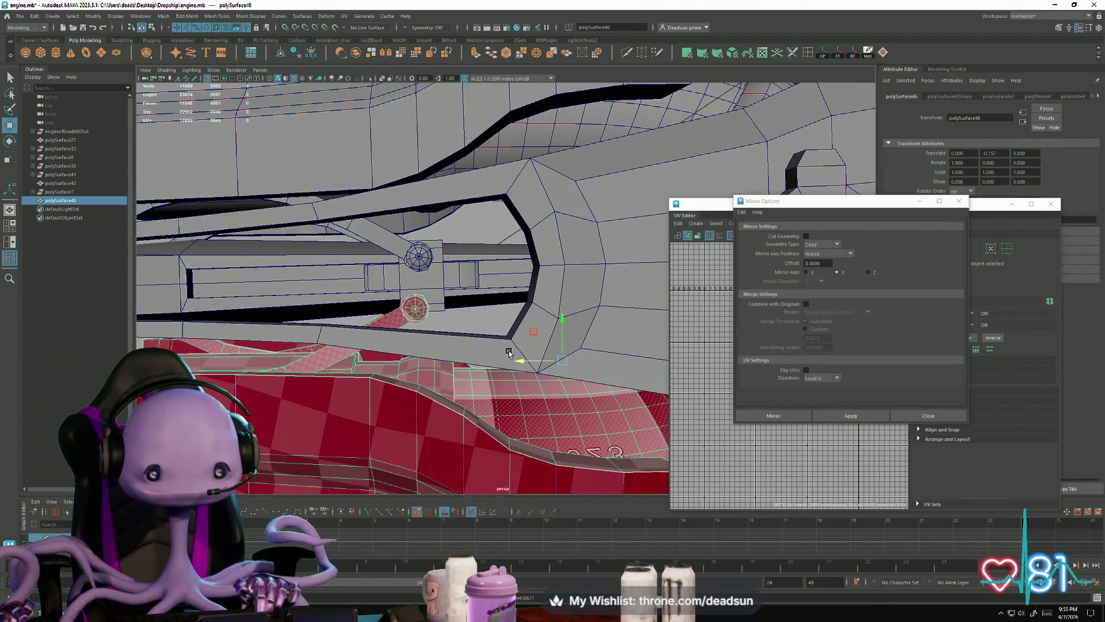
mouse_move(444, 360)
right_mouse_down("alt")
mouse_move(345, 403)
mouse_move(416, 408)
right_mouse_up("alt")
left_click_drag(416, 409, 479, 381, "alt")
Tilt the red checkered piece to about 4.3 on Rotate X and nudge it in Y and Z
key("e")
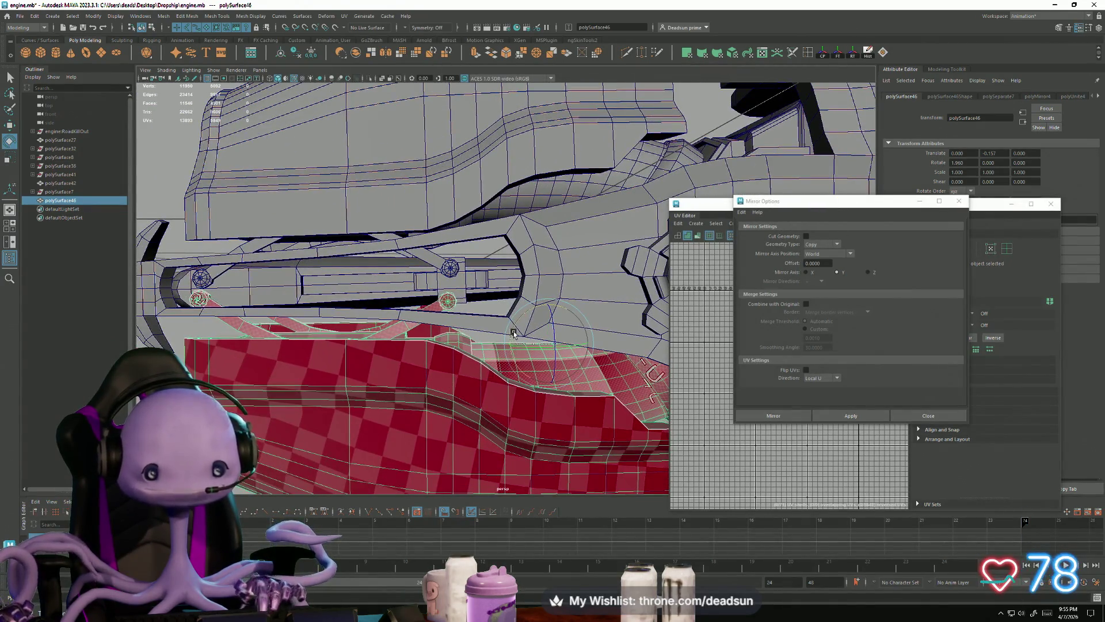
left_click_drag(514, 333, 510, 329)
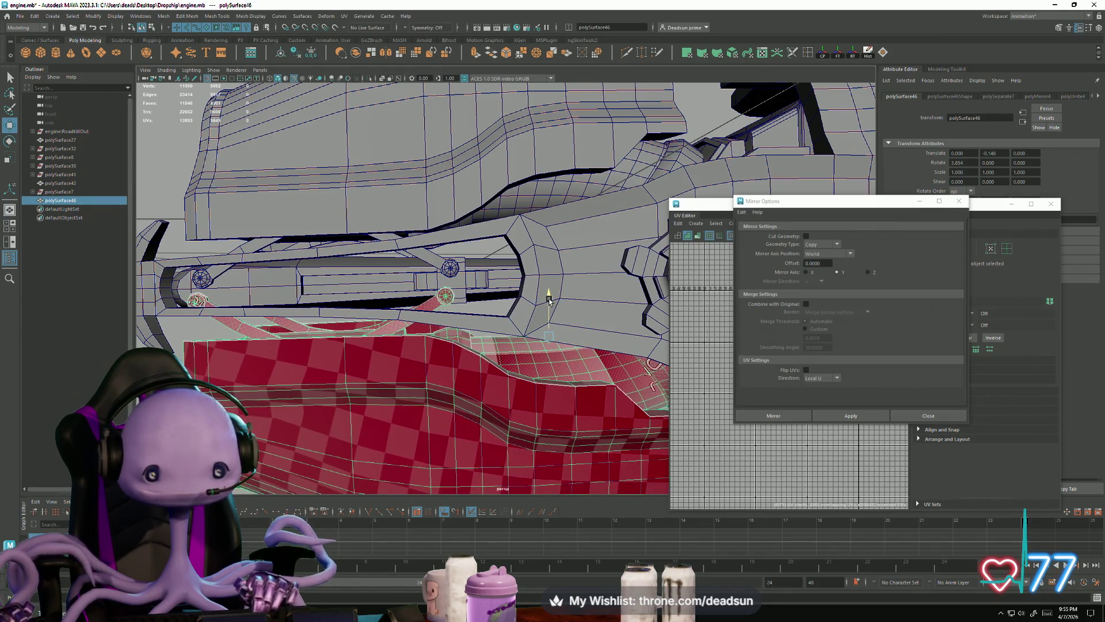
left_click_drag(548, 299, 550, 297)
left_click_drag(503, 338, 508, 336)
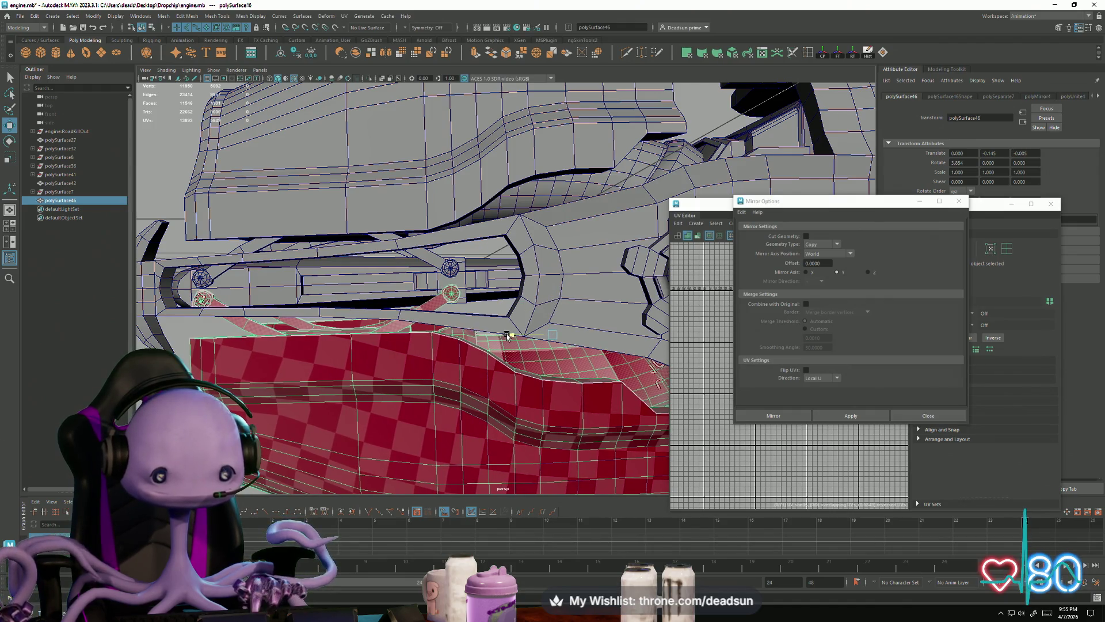
left_click_drag(555, 292, 549, 293)
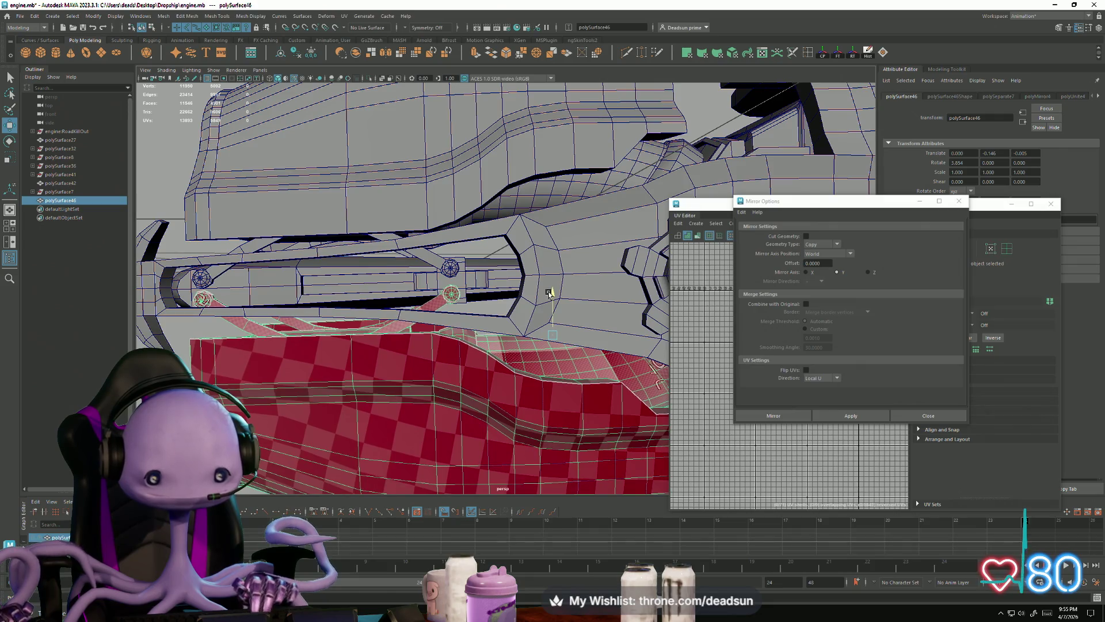
mouse_move(611, 340)
left_mouse_down("alt")
mouse_move(406, 323)
mouse_move(398, 331)
mouse_move(411, 335)
left_mouse_up("alt")
middle_click_drag(273, 346, 324, 310)
Zoom out to the whole engine, deselect the red piece and select the body mesh polySurface26
left_click_drag(343, 324, 334, 311, "alt")
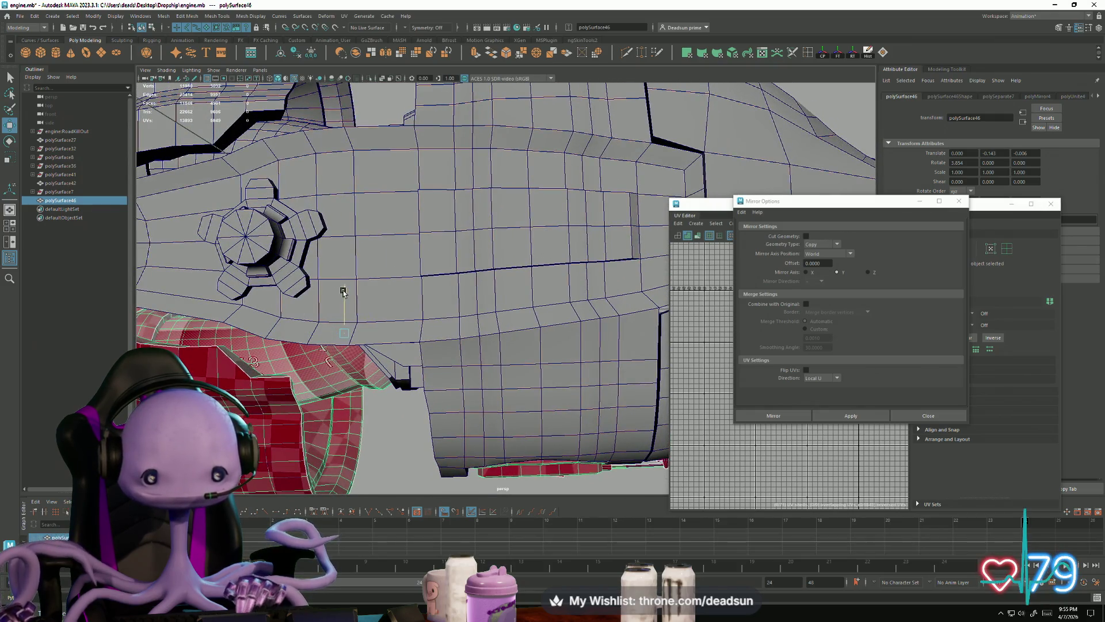
scroll(343, 291, "down", 10)
mouse_move(345, 322)
left_mouse_down("alt")
mouse_move(351, 329)
mouse_move(292, 345)
mouse_move(334, 372)
mouse_move(390, 378)
mouse_move(509, 389)
mouse_move(613, 380)
mouse_move(345, 345)
left_mouse_up("alt")
left_click(311, 369)
left_click(509, 389)
Add polySurface6 to the selection and combine the body pieces into one mesh with Mesh > Combine
left_click(549, 366)
left_click(160, 17)
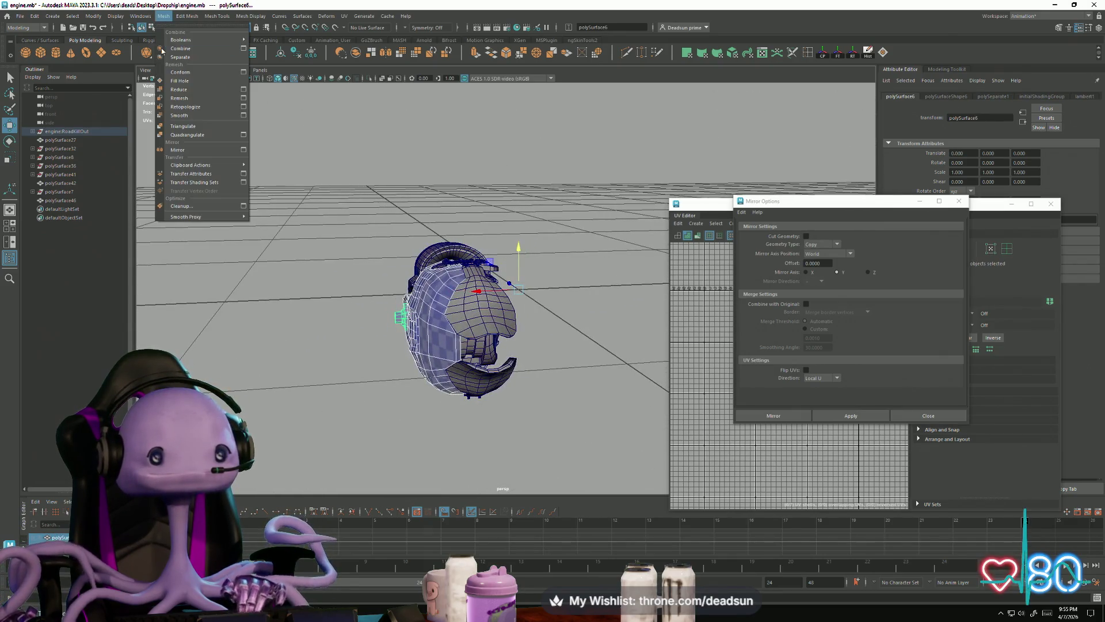
left_click(194, 48)
mouse_move(264, 343)
left_mouse_down("alt")
mouse_move(517, 378)
mouse_move(323, 371)
left_mouse_up("alt")
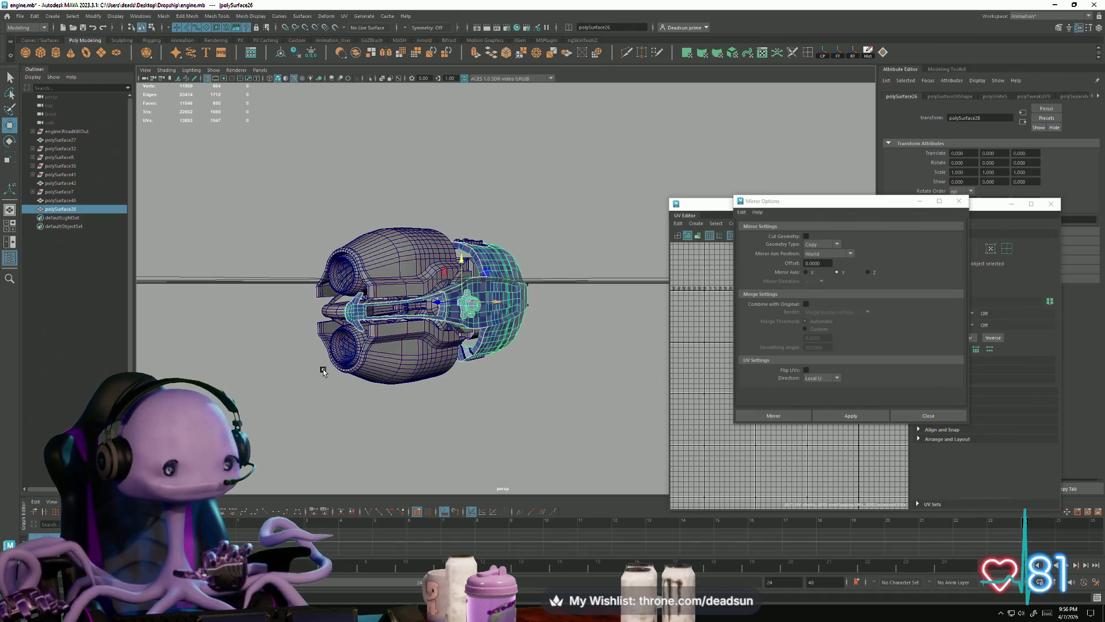
mouse_move(215, 296)
left_mouse_down("alt")
mouse_move(239, 316)
mouse_move(337, 332)
mouse_move(328, 325)
mouse_move(338, 382)
mouse_move(333, 259)
mouse_move(306, 323)
mouse_move(331, 339)
mouse_move(356, 356)
mouse_move(453, 342)
mouse_move(352, 289)
mouse_move(349, 304)
mouse_move(175, 342)
mouse_move(284, 303)
left_mouse_up("alt")
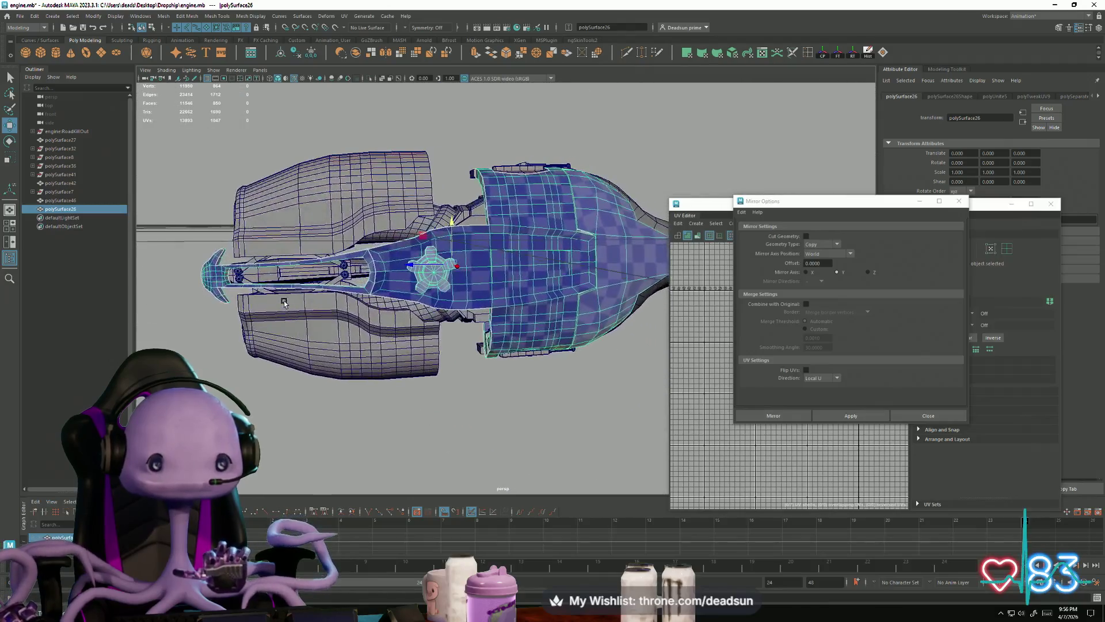
Mirror polySurface26 across the X axis after undoing a mistaken Z-axis mirror
left_click(163, 18)
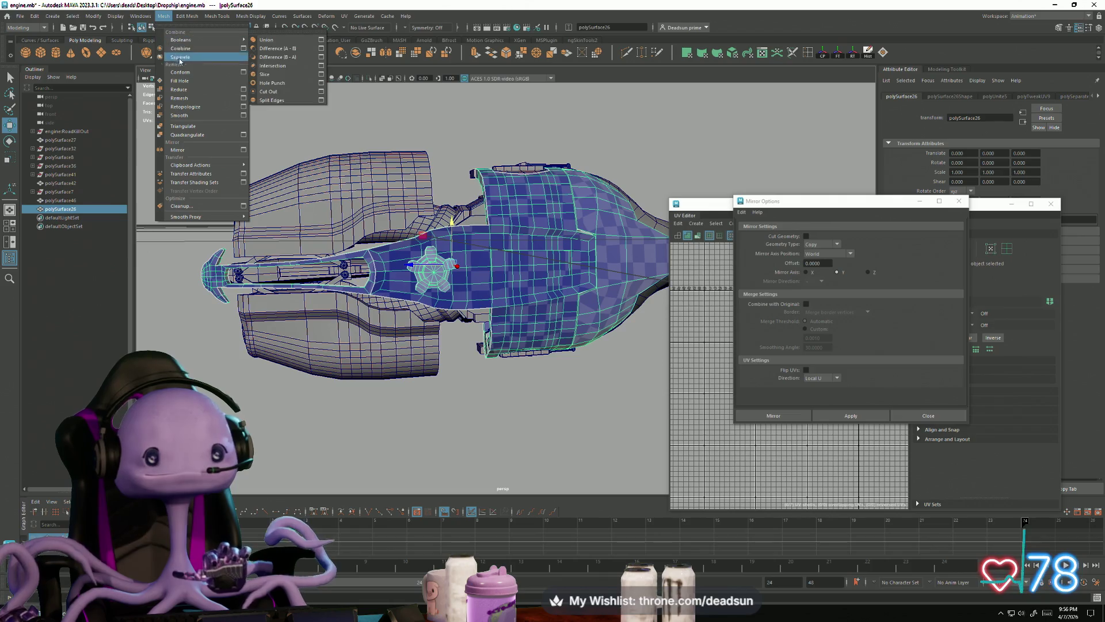
left_click(804, 272)
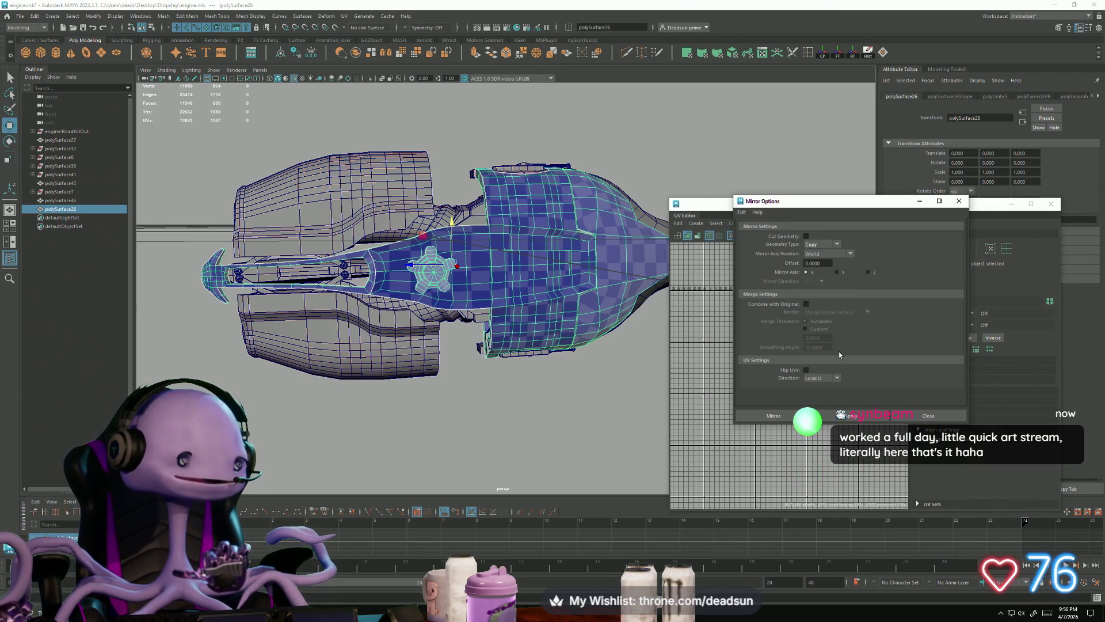
left_click(868, 272)
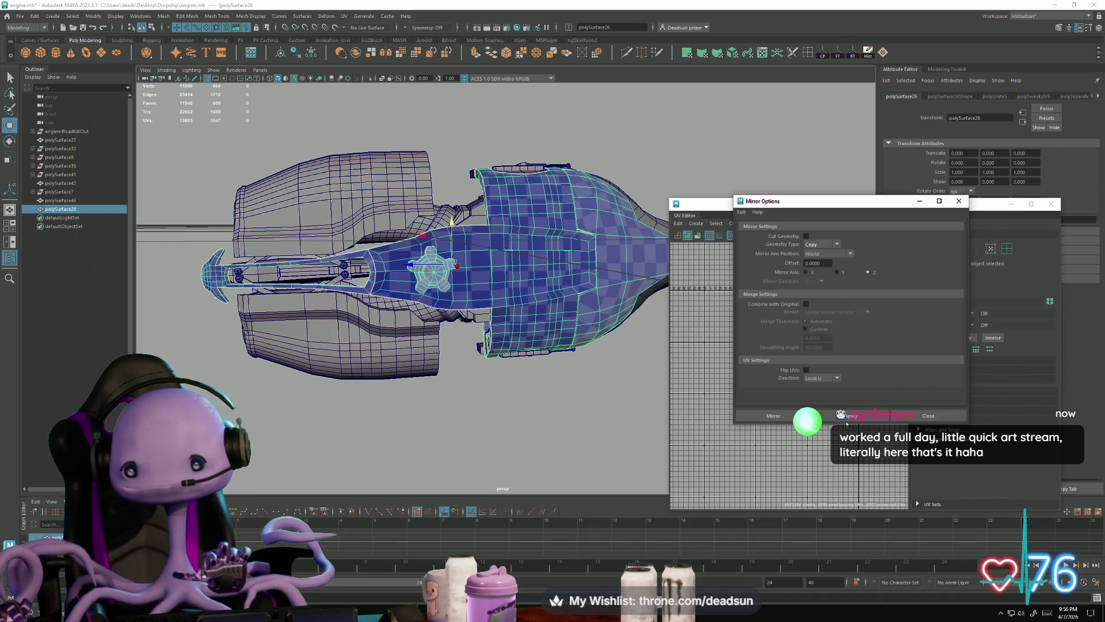
left_click(845, 416)
left_click_drag(576, 369, 668, 340, "alt")
key("ctrl+z")
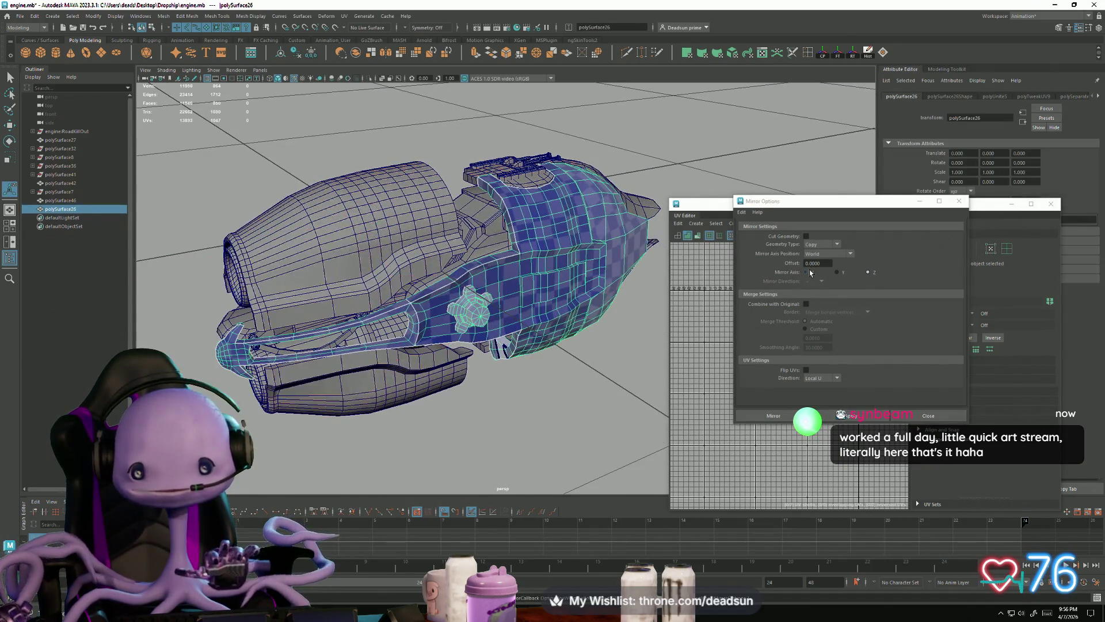
left_click(807, 272)
left_click(850, 419)
left_click_drag(518, 345, 314, 325, "alt")
In vertex mode, select one connected half of the mirrored copy and slide it along X against the engine
right_click(312, 304)
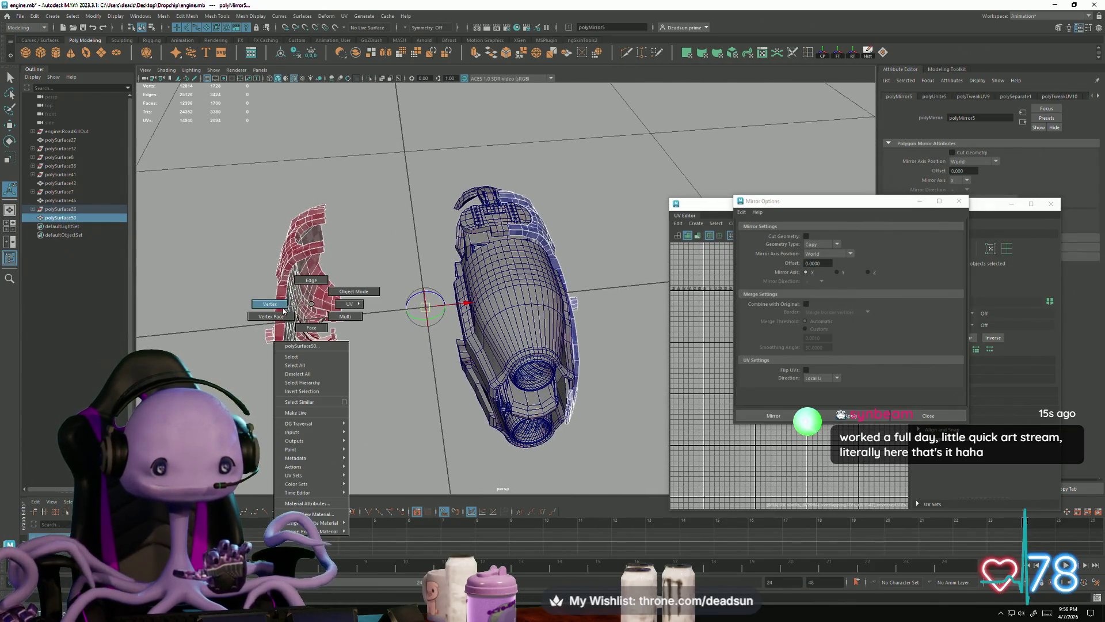
left_click(284, 308)
double_click(292, 345)
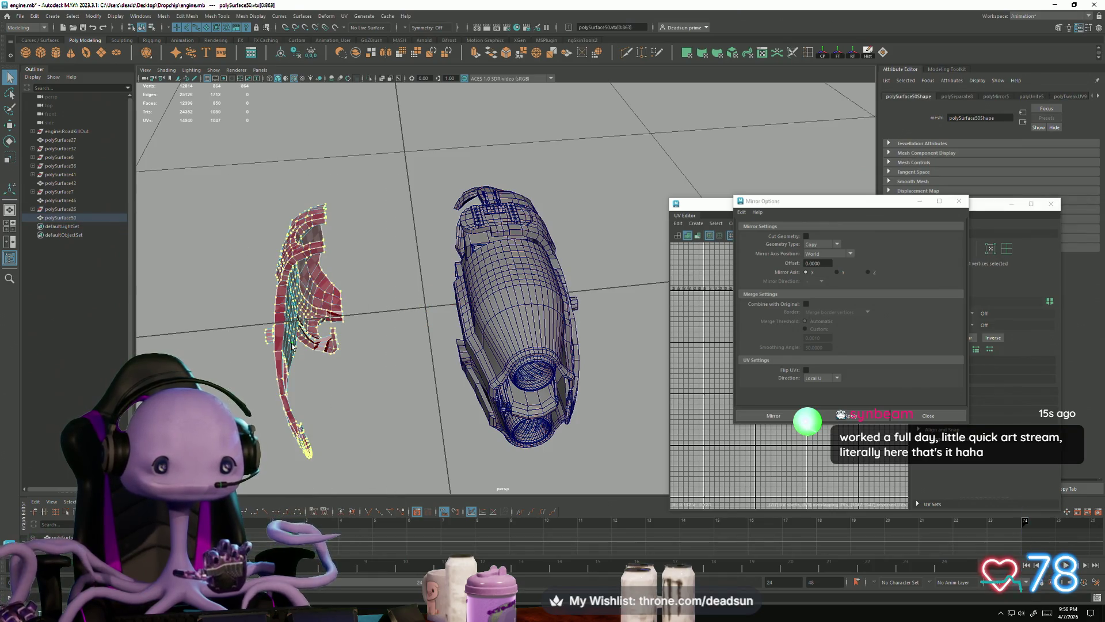
left_click_drag(353, 317, 497, 286)
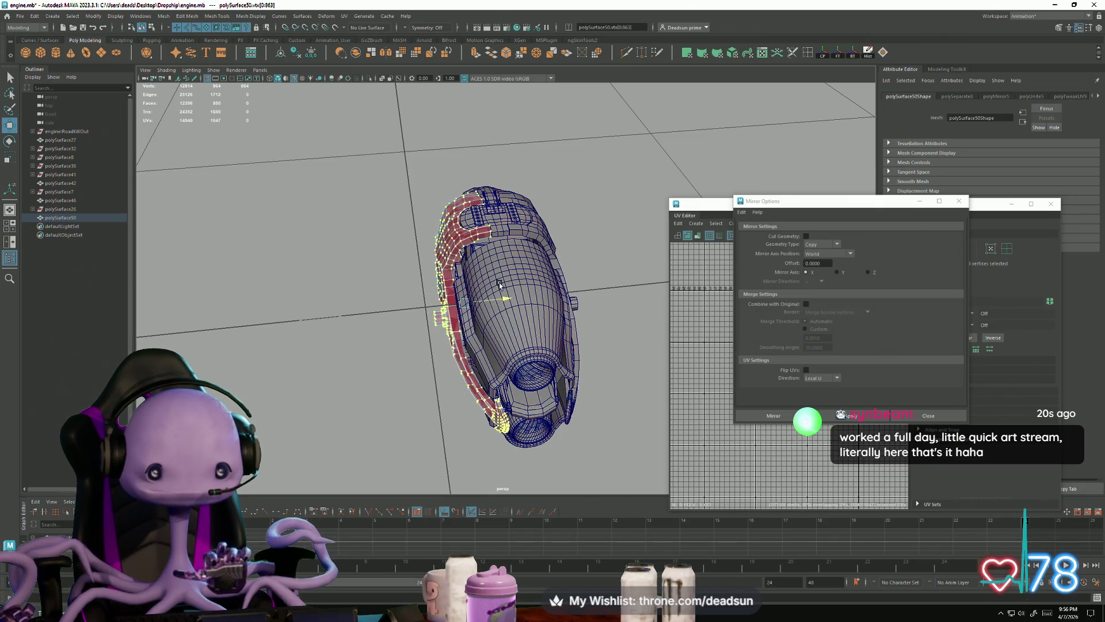
scroll(498, 282, "up", 3)
left_click_drag(524, 335, 451, 353, "alt")
scroll(461, 354, "up", 5)
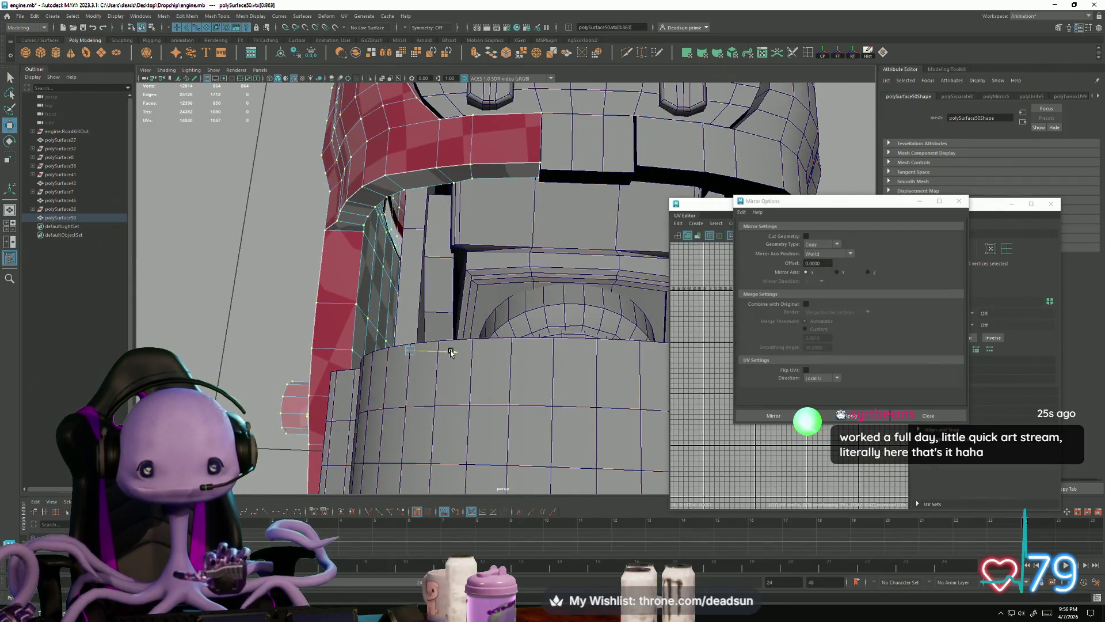
left_click_drag(451, 353, 450, 353)
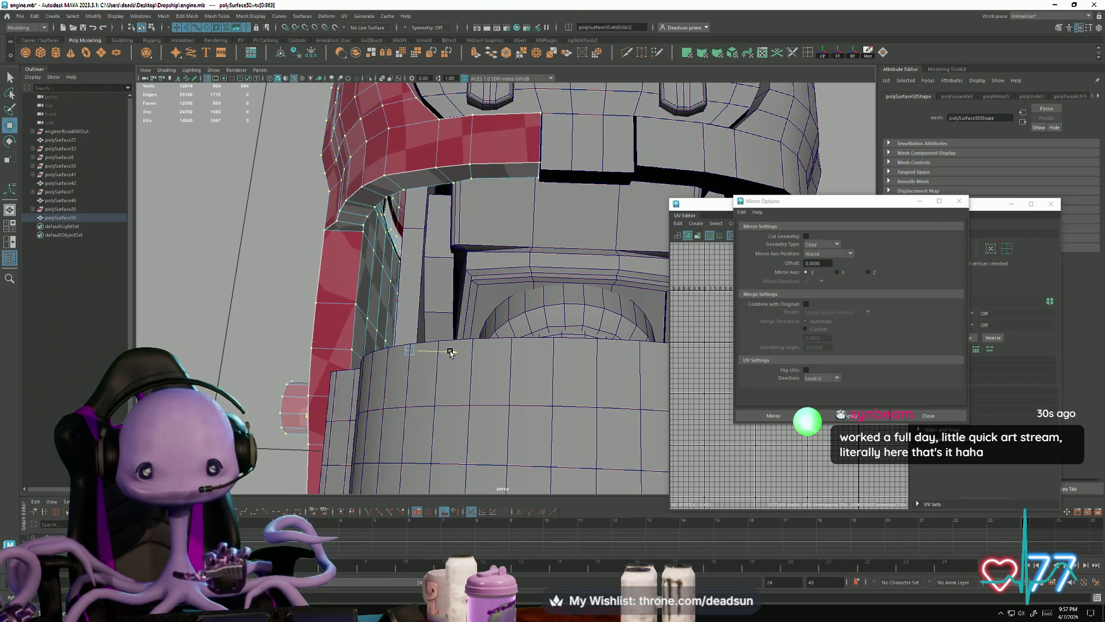
scroll(451, 352, "down", 5)
mouse_move(450, 353)
left_mouse_down("alt")
mouse_move(532, 317)
mouse_move(484, 285)
left_mouse_up("alt")
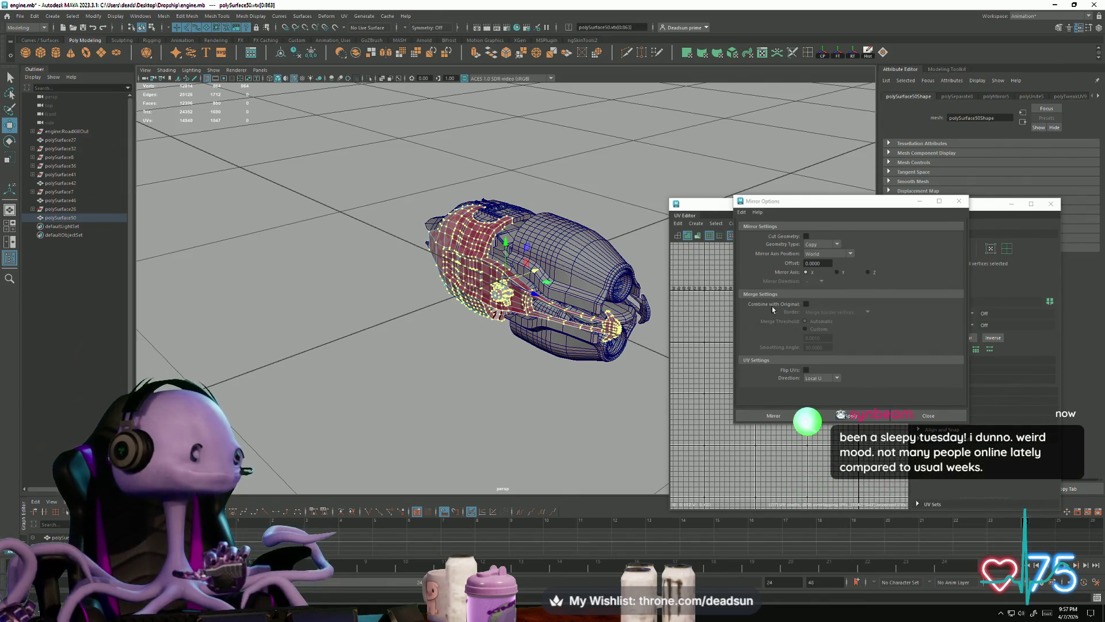
Flip the mirrored copy's UV shells and move them out of the 0–1 tile
left_click(959, 201)
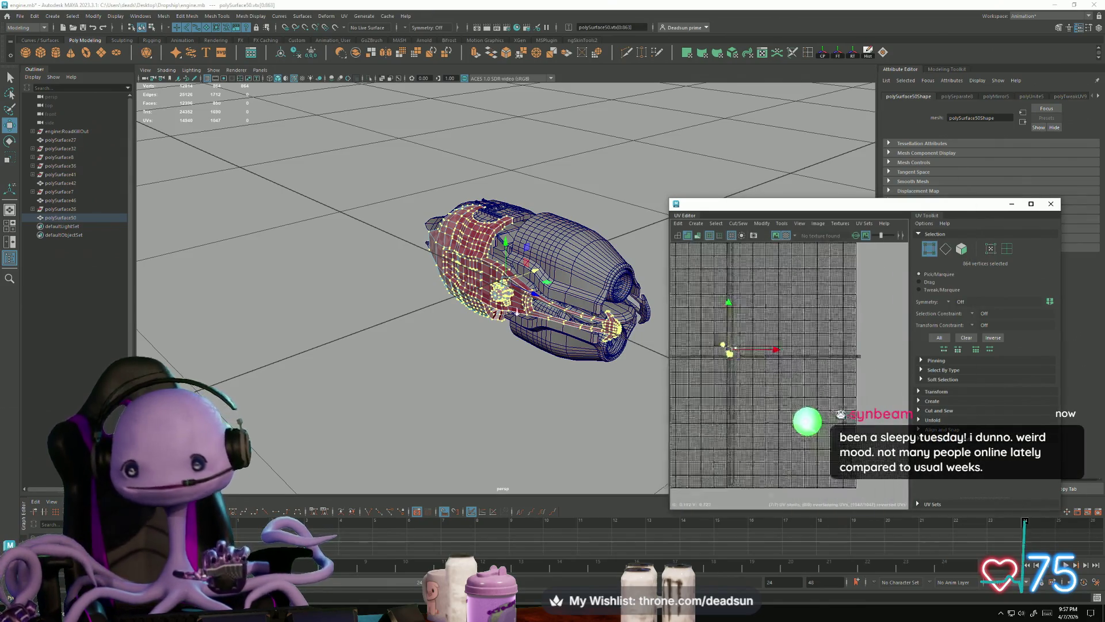
scroll(757, 364, "up", 5)
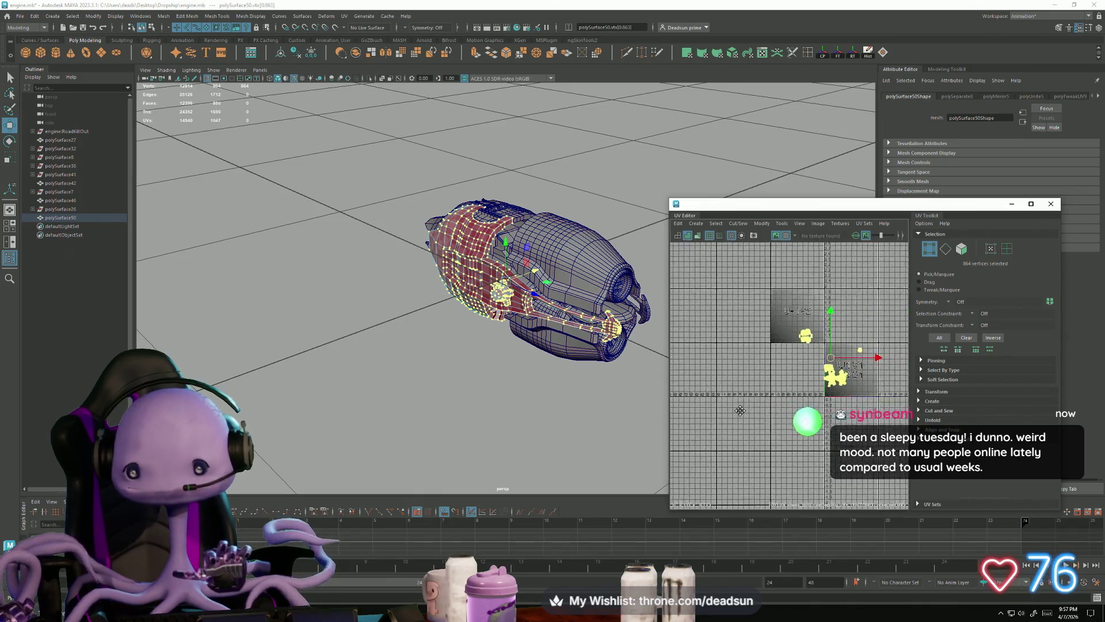
right_click(760, 370)
right_click_drag(760, 370, 716, 321)
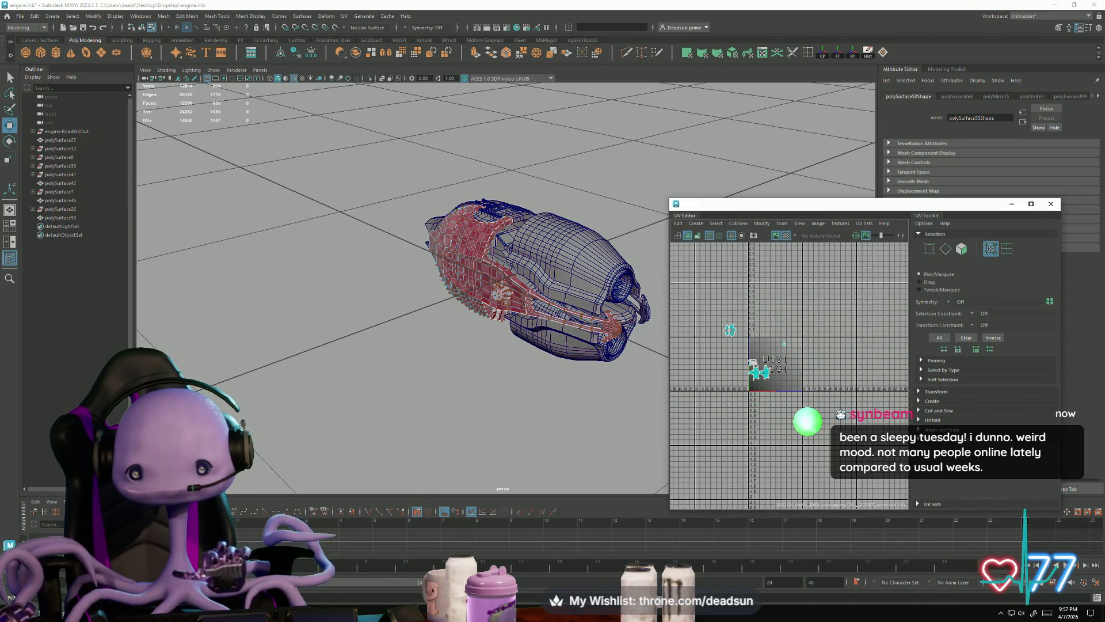
left_click(730, 329)
left_click(762, 224)
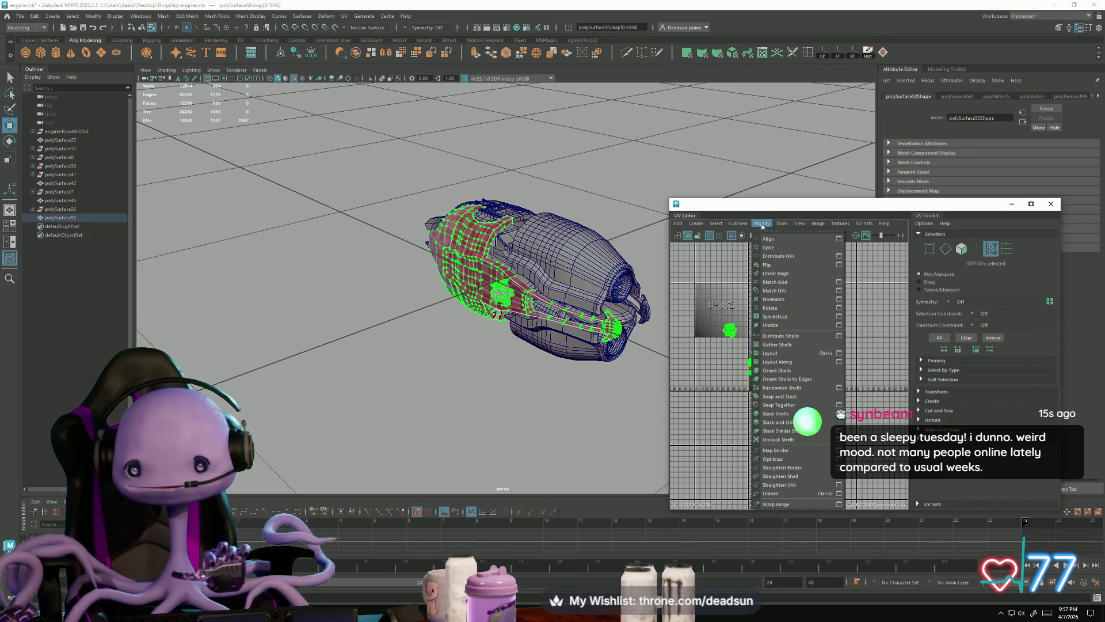
left_click(799, 263)
left_click_drag(754, 352, 872, 403)
Select polySurface46, flip its UV shells, and drag them off the starting tile
mouse_move(517, 403)
left_mouse_down("alt")
mouse_move(495, 332)
mouse_move(508, 330)
left_mouse_up("alt")
left_click(507, 329)
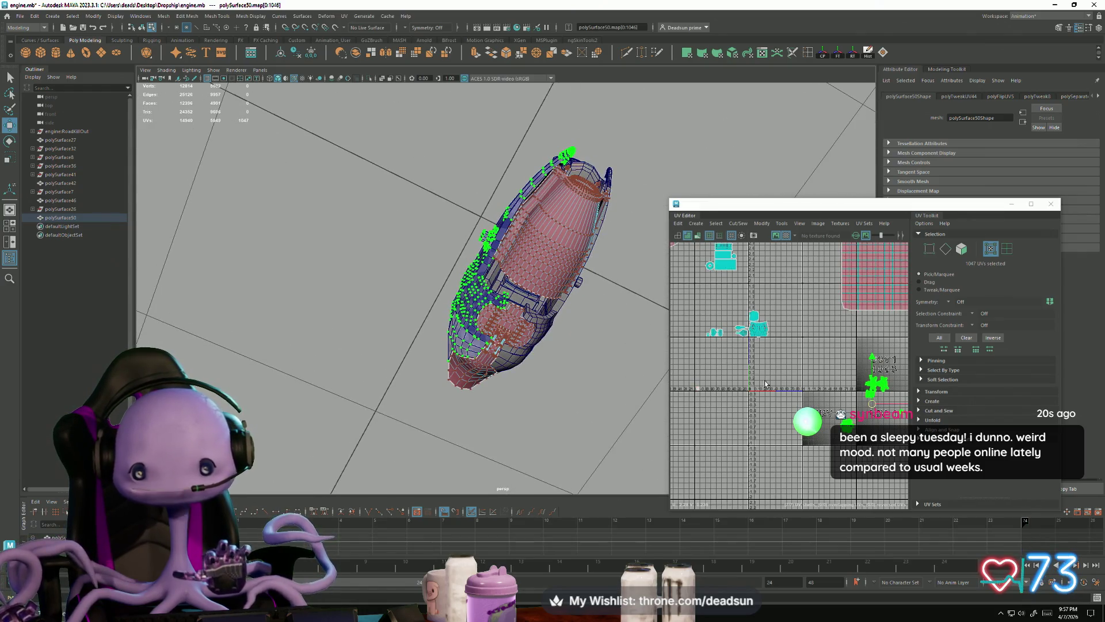
scroll(748, 357, "up", 3)
right_click_drag(795, 305, 833, 306)
left_click(535, 322)
mouse_move(535, 323)
left_mouse_down("alt")
mouse_move(522, 382)
mouse_move(532, 368)
left_mouse_up("alt")
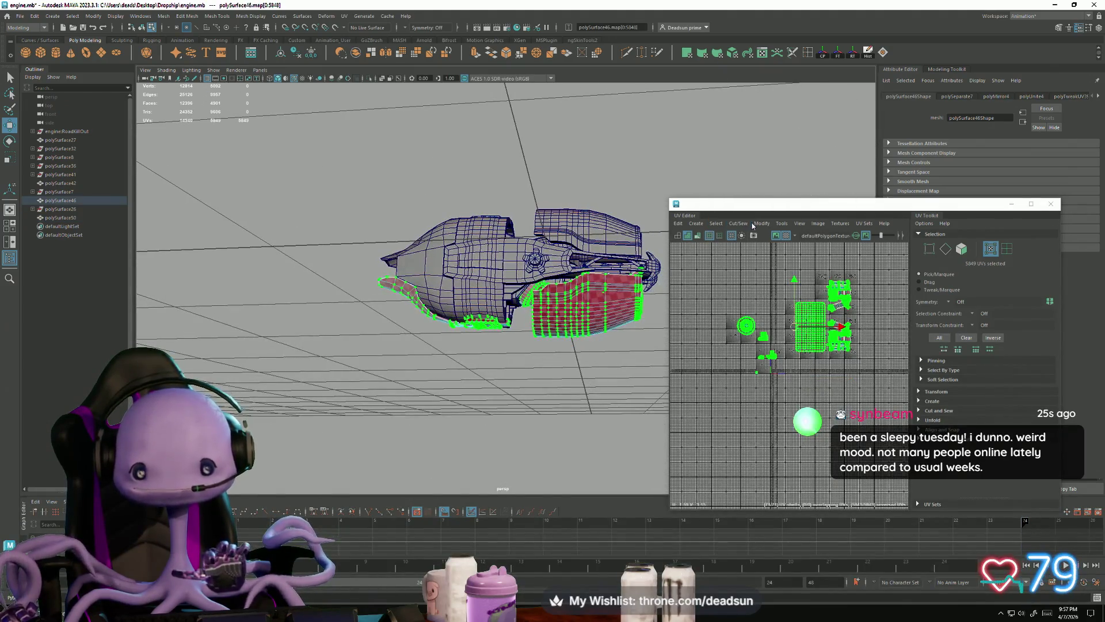
left_click(742, 224)
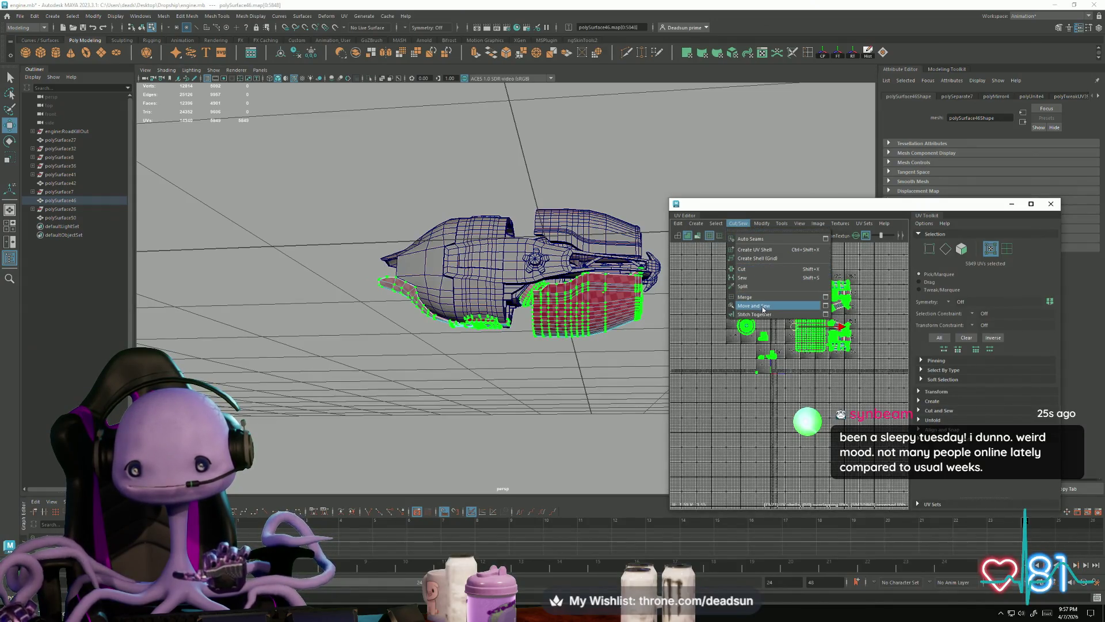
mouse_move(757, 226)
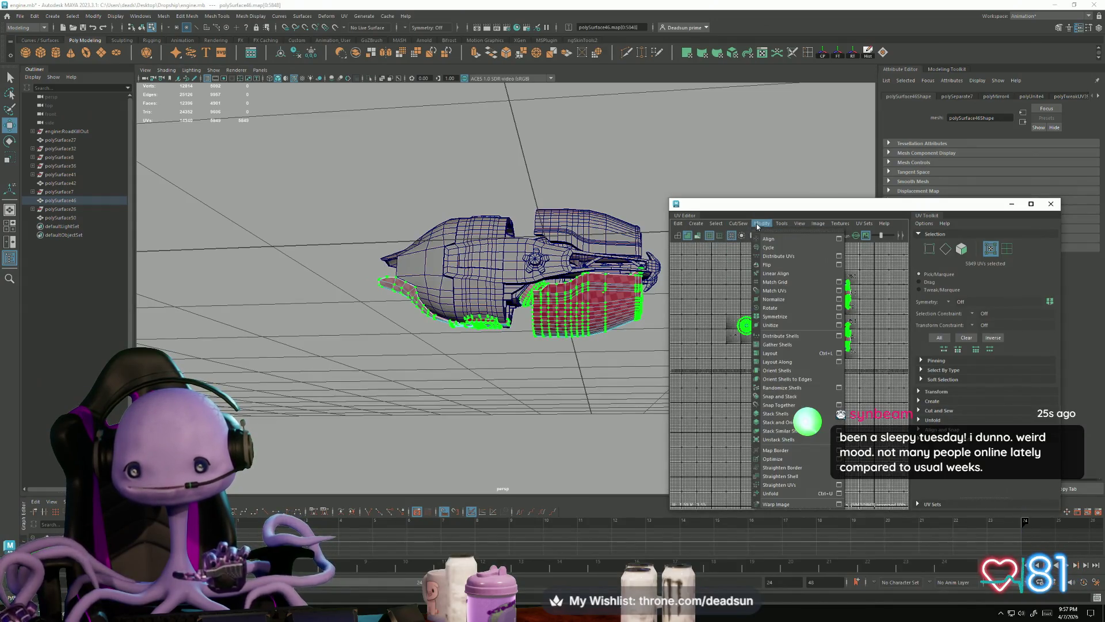
left_click(786, 266)
left_click_drag(794, 328, 971, 294)
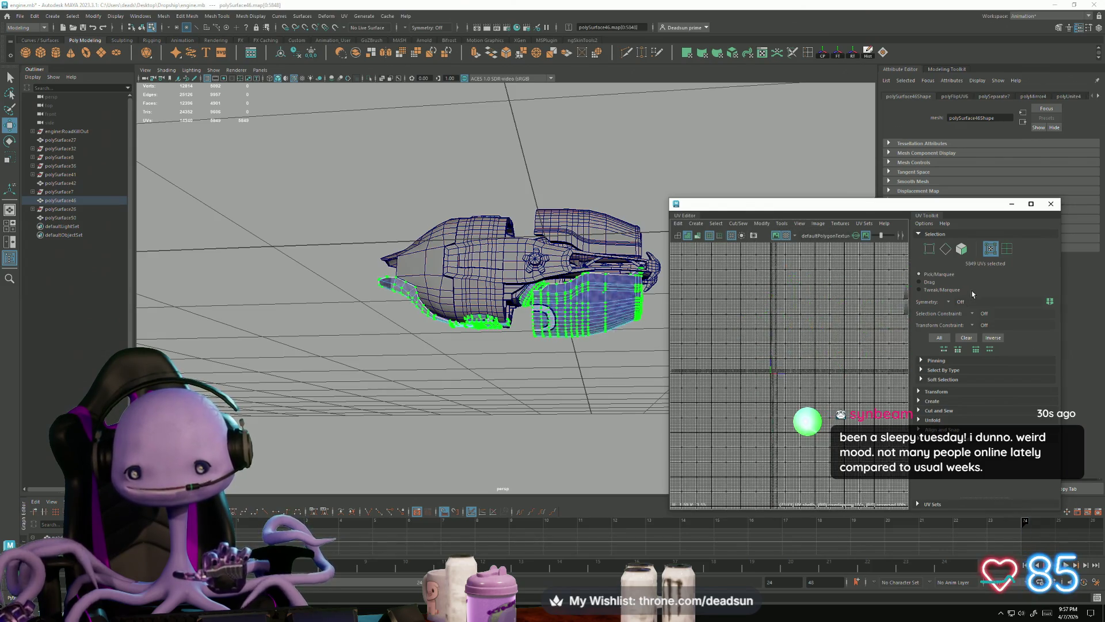
Switch to object selection, clear the selection, and orbit around the ship
mouse_move(532, 345)
left_mouse_down("alt")
mouse_move(532, 363)
mouse_move(459, 395)
mouse_move(532, 296)
mouse_move(518, 403)
mouse_move(530, 330)
mouse_move(375, 420)
mouse_move(399, 424)
mouse_move(437, 370)
mouse_move(431, 325)
mouse_move(461, 372)
mouse_move(502, 392)
mouse_move(530, 364)
mouse_move(546, 292)
mouse_move(593, 363)
mouse_move(562, 412)
mouse_move(587, 439)
left_mouse_up("alt")
left_click(523, 365)
right_click(530, 331)
left_click(518, 357)
left_click(414, 399)
scroll(507, 340, "up", 5)
mouse_move(479, 389)
left_mouse_down("alt")
mouse_move(490, 378)
mouse_move(481, 353)
mouse_move(457, 340)
mouse_move(424, 382)
mouse_move(375, 331)
mouse_move(491, 349)
mouse_move(435, 352)
mouse_move(459, 366)
mouse_move(447, 370)
left_mouse_up("alt")
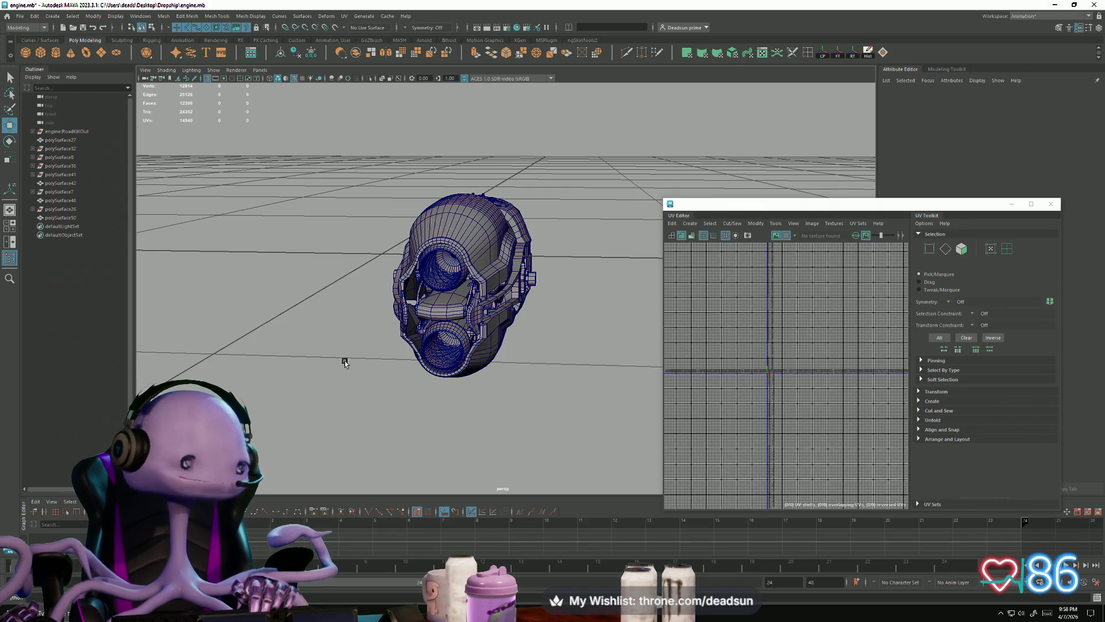
Marquee-select the nine engine parts in the perspective viewport
left_click_drag(446, 352, 570, 348, "alt")
left_click_drag(340, 139, 603, 424)
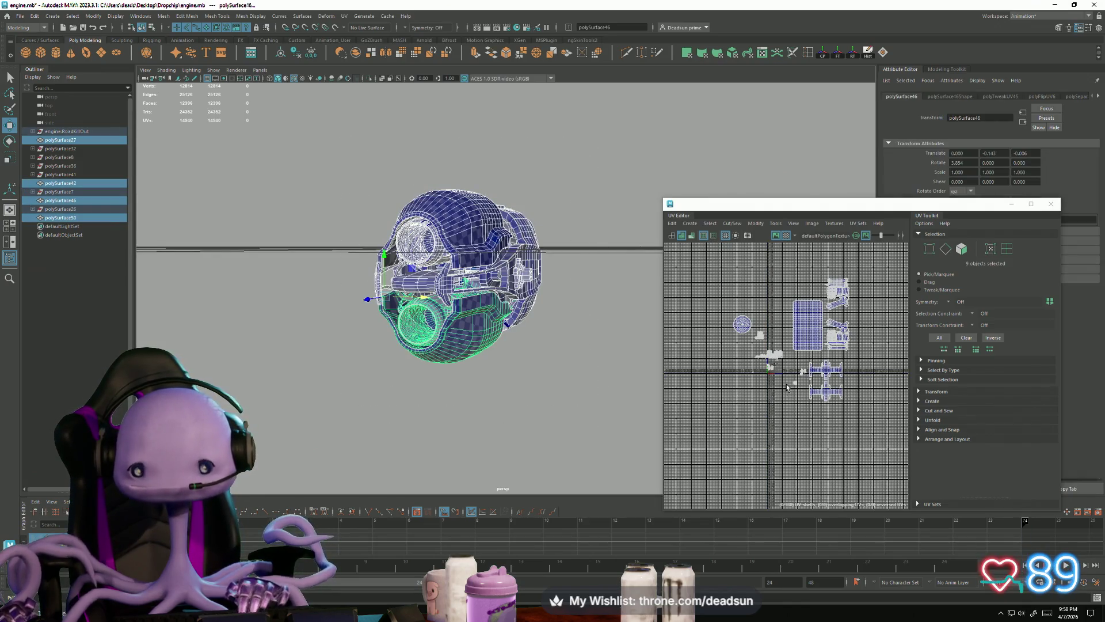
mouse_move(422, 375)
left_mouse_down("alt")
mouse_move(397, 349)
mouse_move(353, 348)
mouse_move(375, 376)
mouse_move(414, 374)
left_mouse_up("alt")
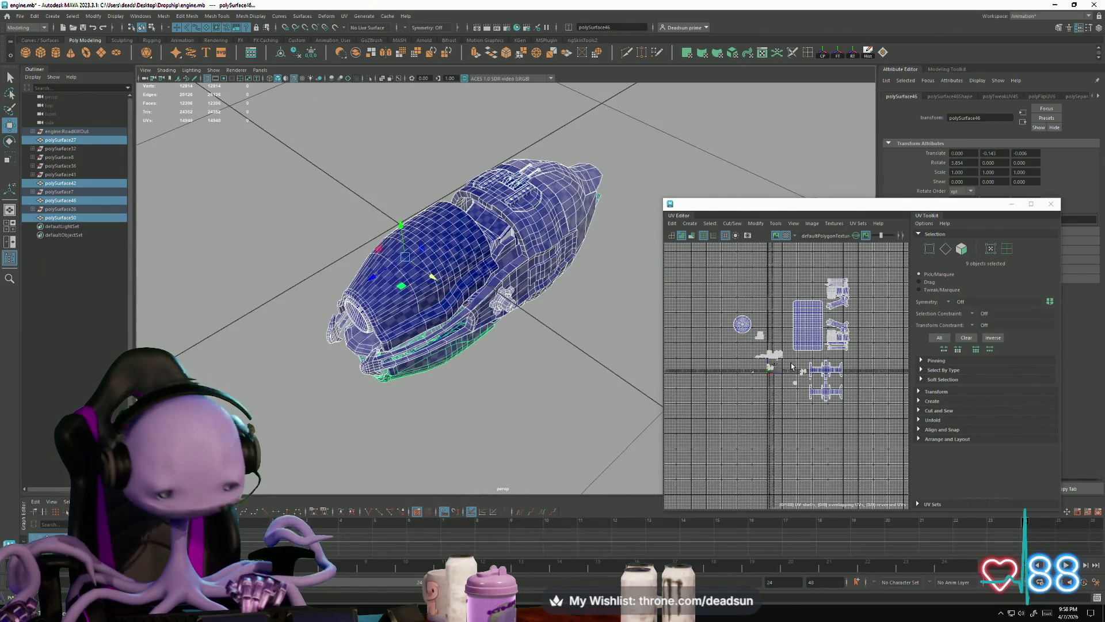
scroll(792, 366, "down", 3)
scroll(845, 445, "up", 3)
scroll(844, 445, "down", 2)
scroll(840, 440, "up", 2)
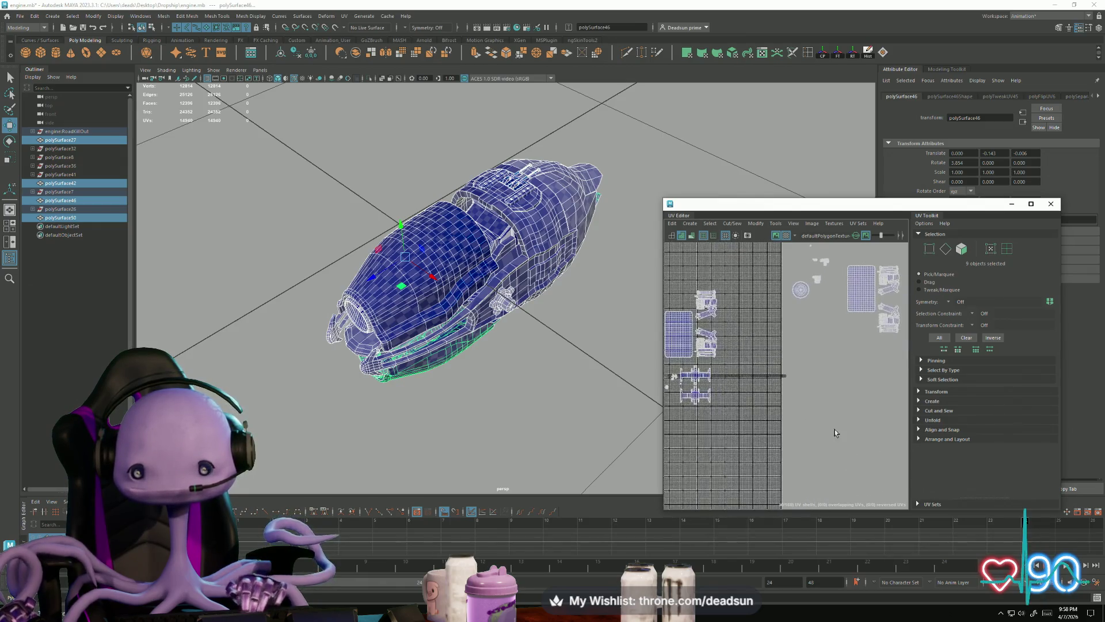
scroll(751, 475, "up", 5)
Frame the parts' UV shells and maximize the UV Editor to fill the screen
middle_click_drag(781, 385, 811, 484, "alt")
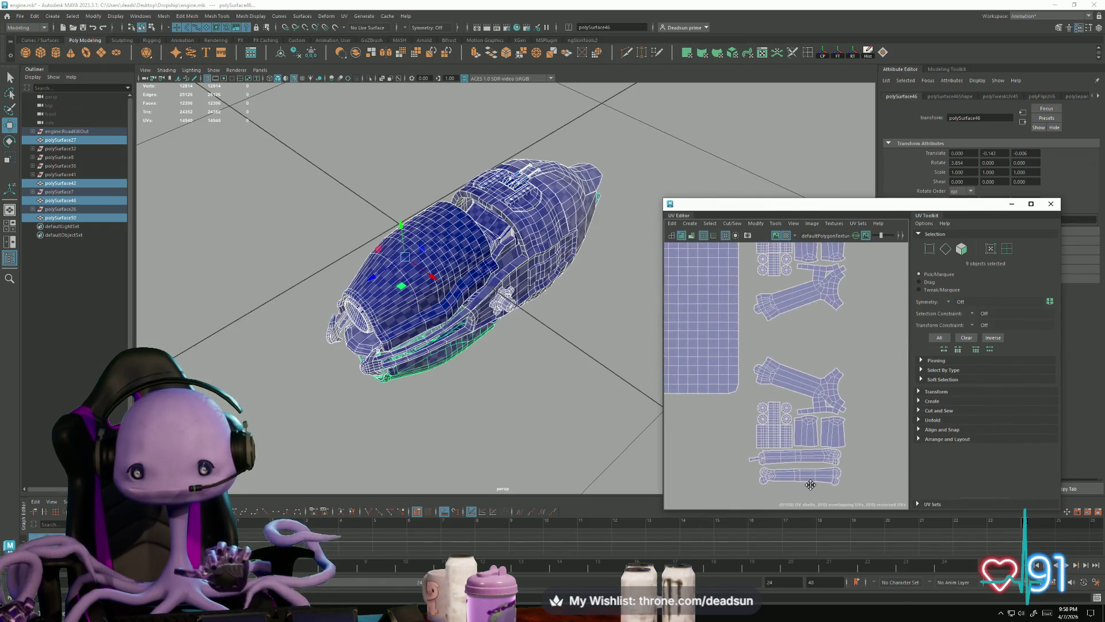
scroll(805, 437, "down", 4)
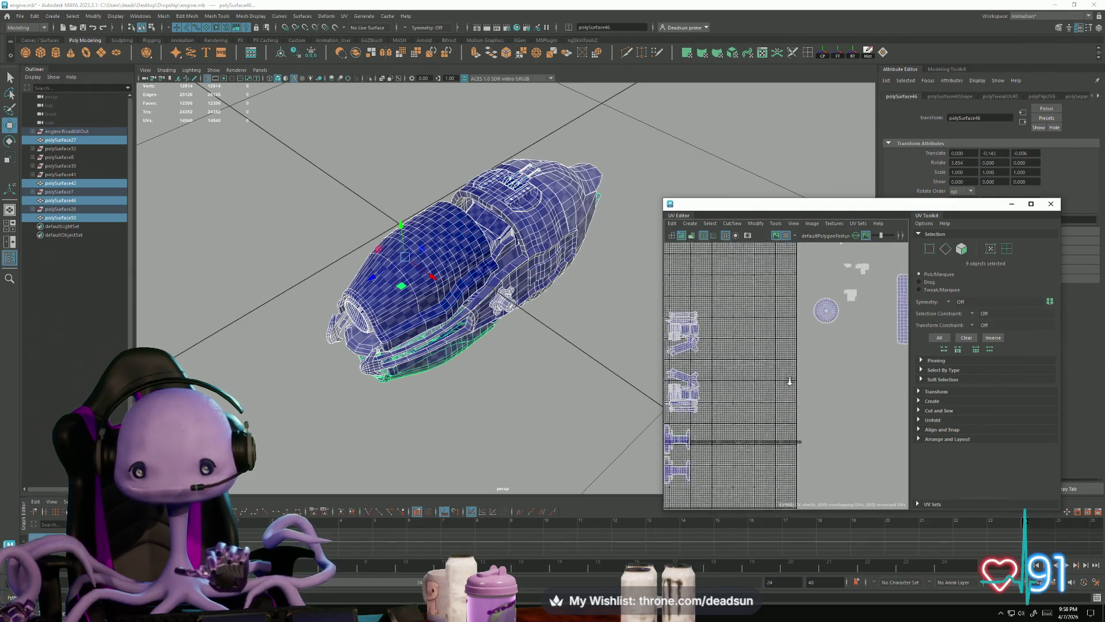
scroll(803, 386, "down", 3)
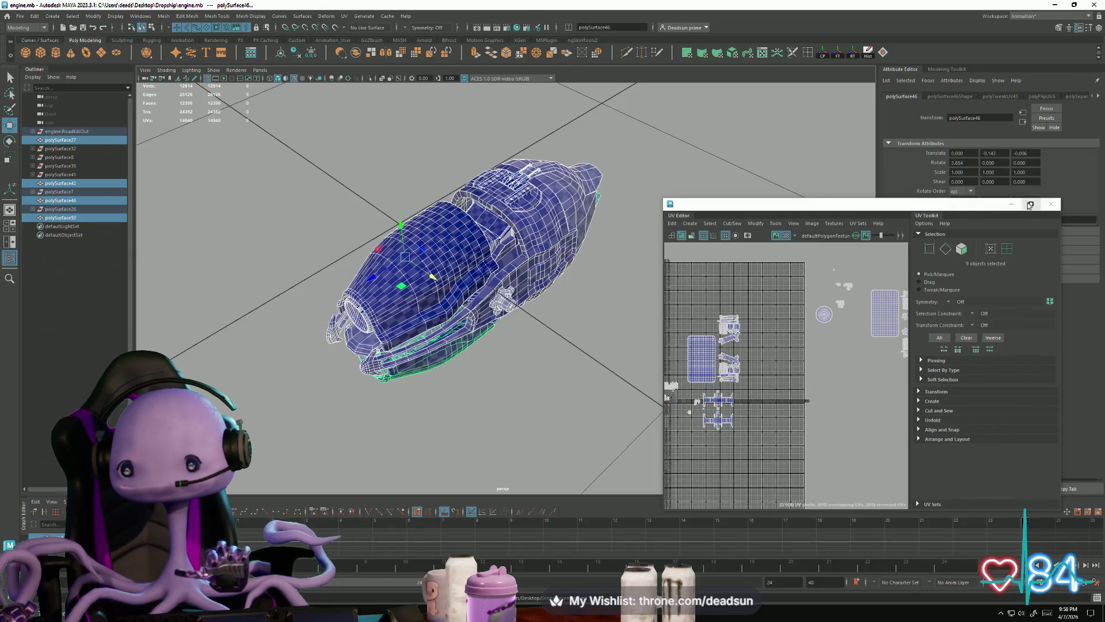
left_click(1030, 205)
scroll(587, 306, "down", 2)
mouse_move(37, 229)
middle_mouse_down("alt")
mouse_move(305, 360)
mouse_move(482, 371)
mouse_move(218, 402)
mouse_move(455, 286)
mouse_move(561, 311)
mouse_move(415, 316)
mouse_move(333, 334)
middle_mouse_up("alt")
Convert the selection to UVs and move the large rectangular shell into the right-hand tiles
scroll(483, 371, "down", 2)
key("ctrl+F12")
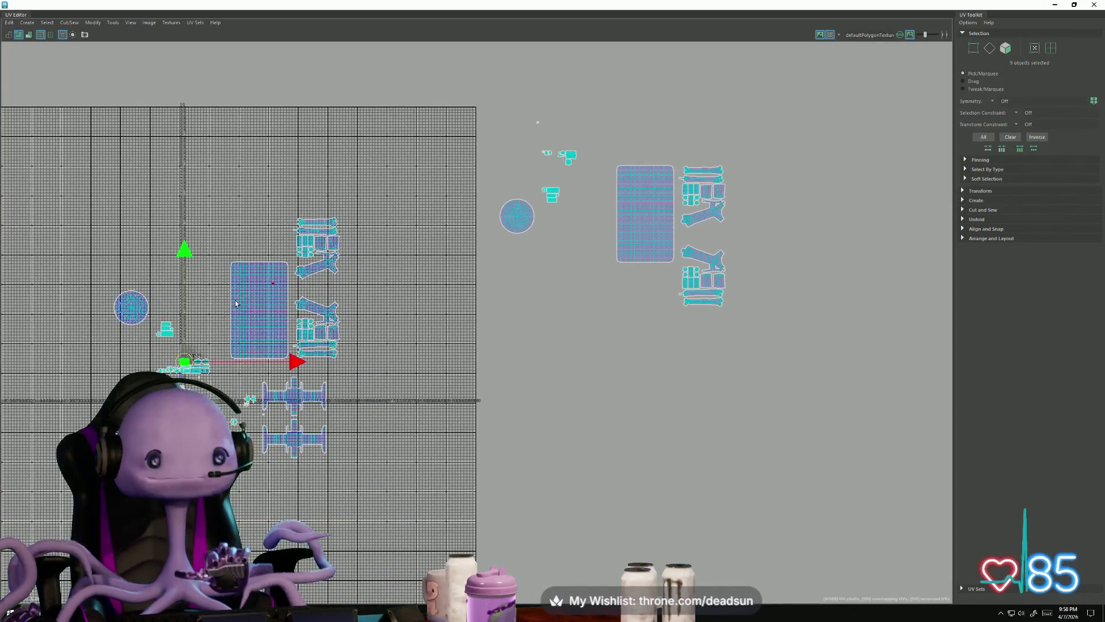
left_click_drag(260, 311, 646, 313)
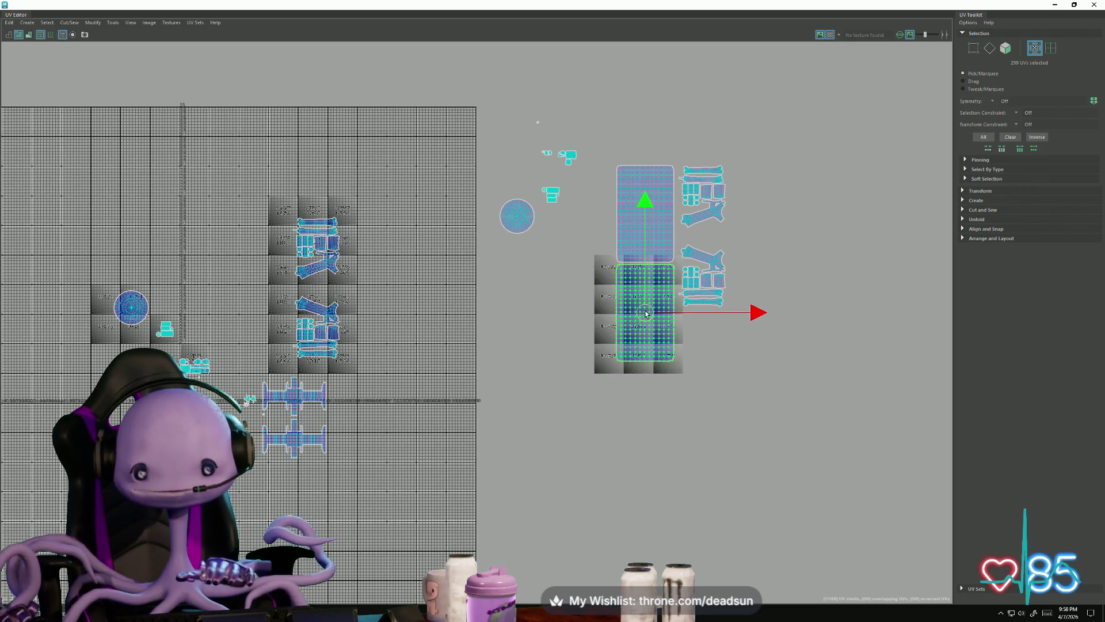
scroll(636, 301, "up", 2)
mouse_move(509, 245)
middle_mouse_down("alt")
mouse_move(522, 349)
mouse_move(589, 298)
middle_mouse_up("alt")
Move the round shell beside the other shells and shift the small shell into its own tile
scroll(525, 327, "down", 2)
scroll(262, 348, "up", 2)
middle_click_drag(256, 345, 271, 356, "alt")
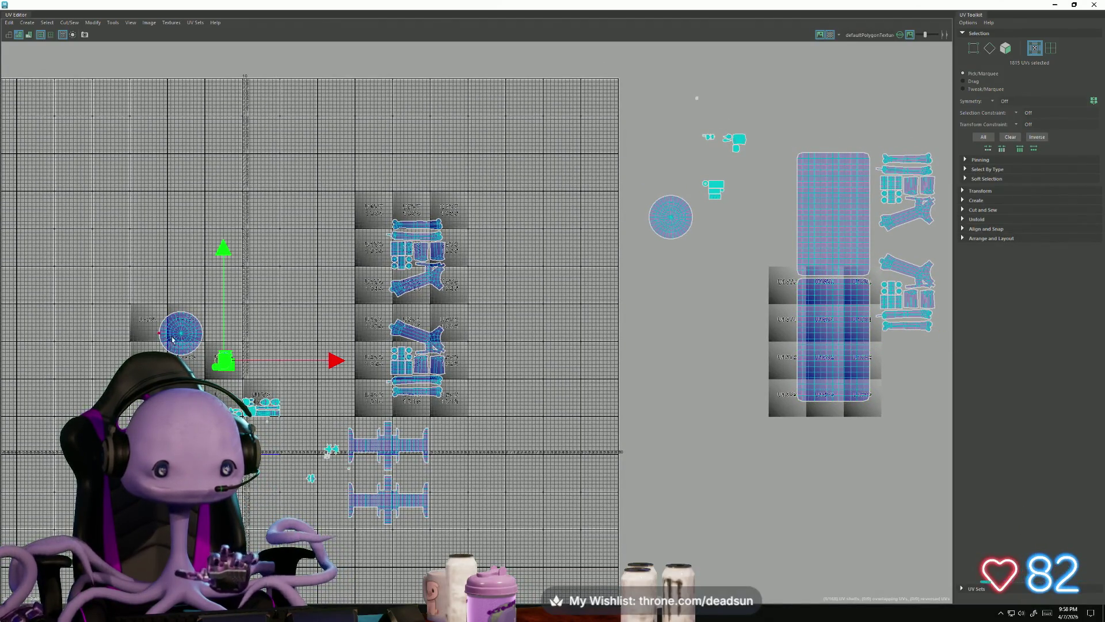
mouse_move(241, 342)
left_mouse_down()
mouse_move(662, 285)
mouse_move(683, 271)
left_mouse_up()
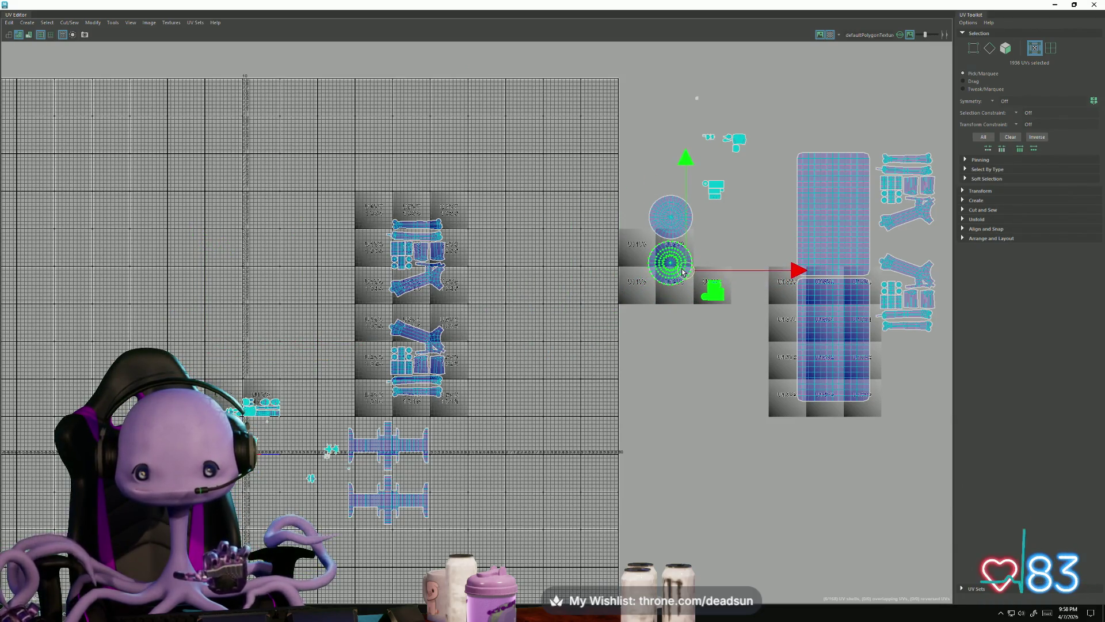
left_click(709, 288)
left_click_drag(710, 278, 706, 273)
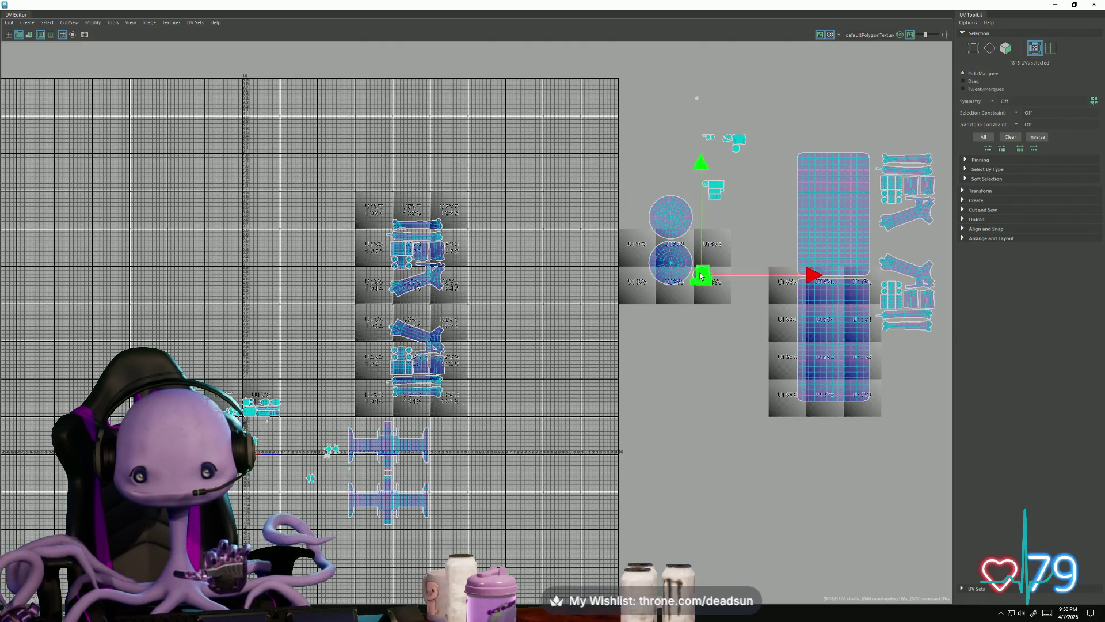
scroll(698, 277, "up", 6)
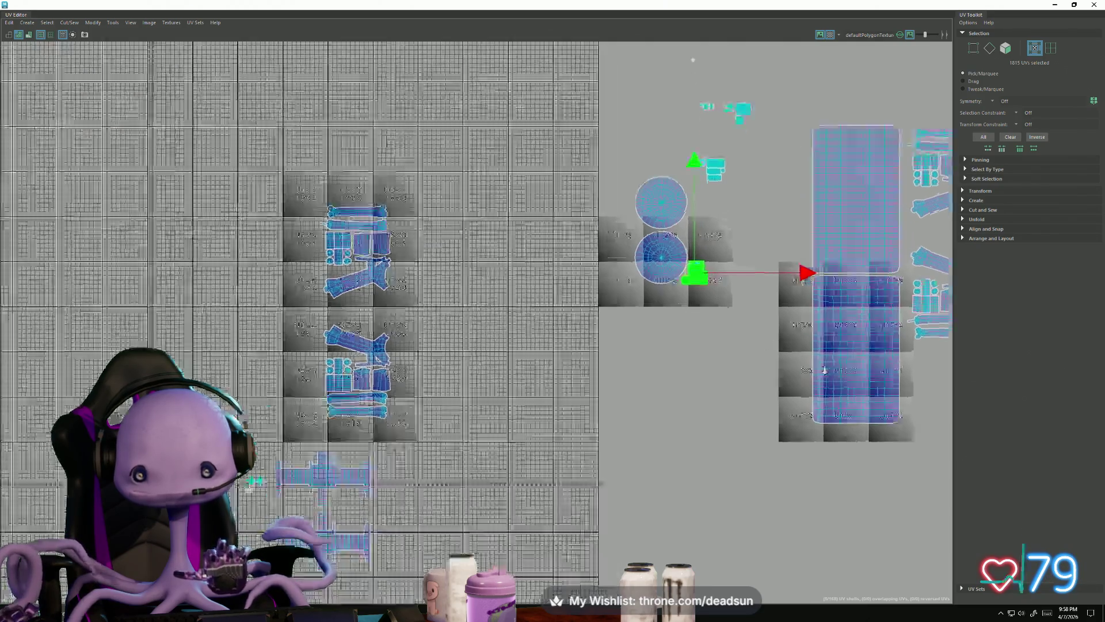
Move the cluster of small shells from U13V8 down into tile U13V7
scroll(644, 363, "up", 2)
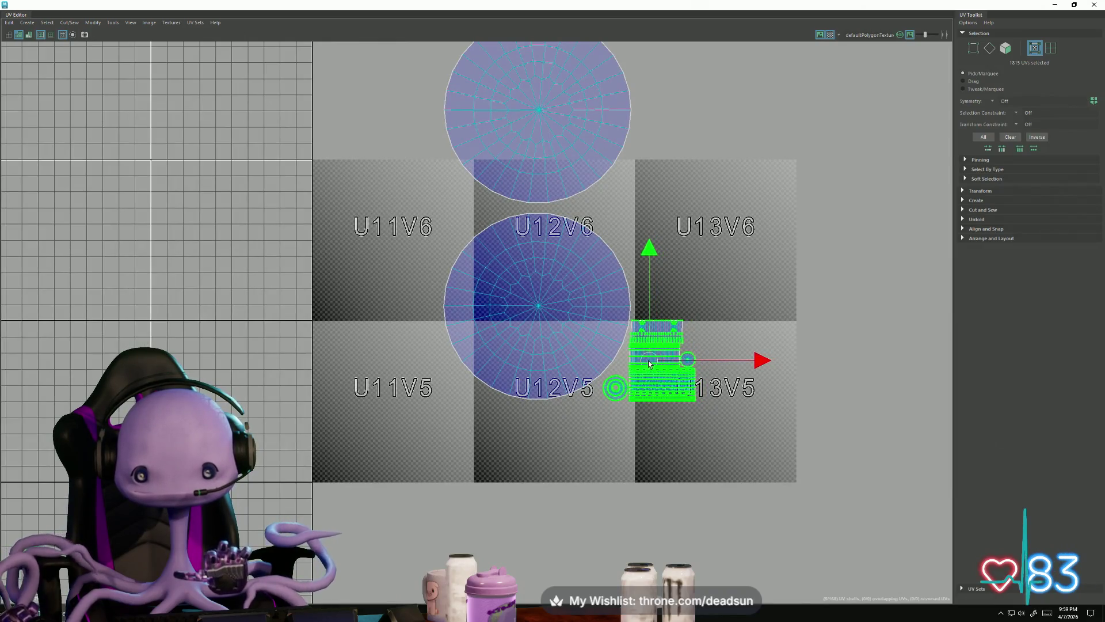
middle_click_drag(649, 361, 632, 492, "alt")
scroll(633, 150, "down", 1)
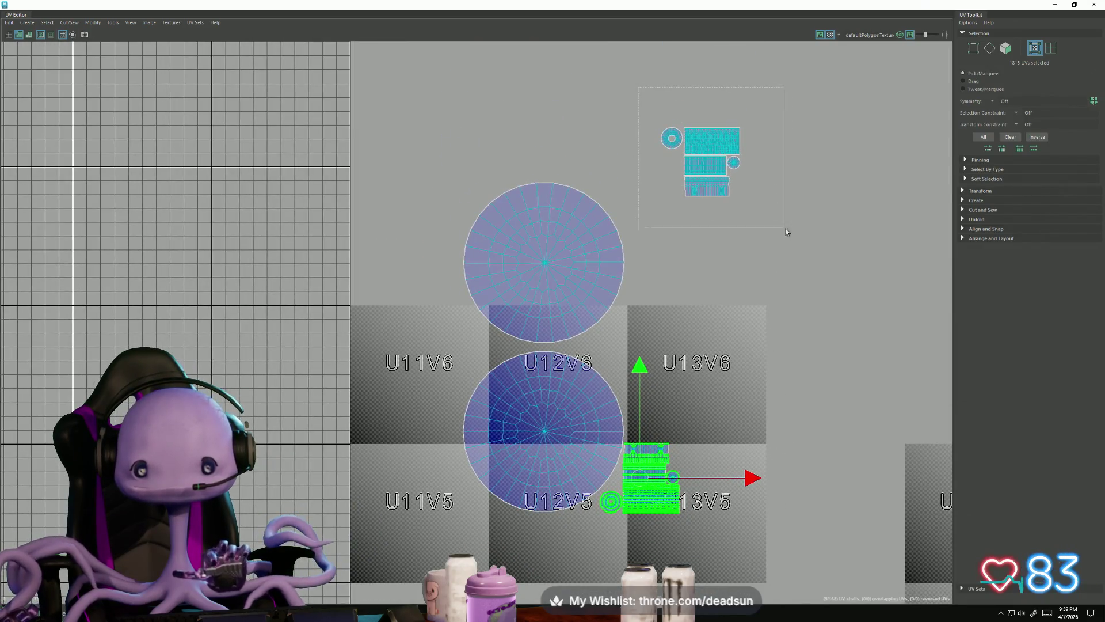
left_click_drag(786, 231, 784, 229)
left_click_drag(701, 160, 644, 217)
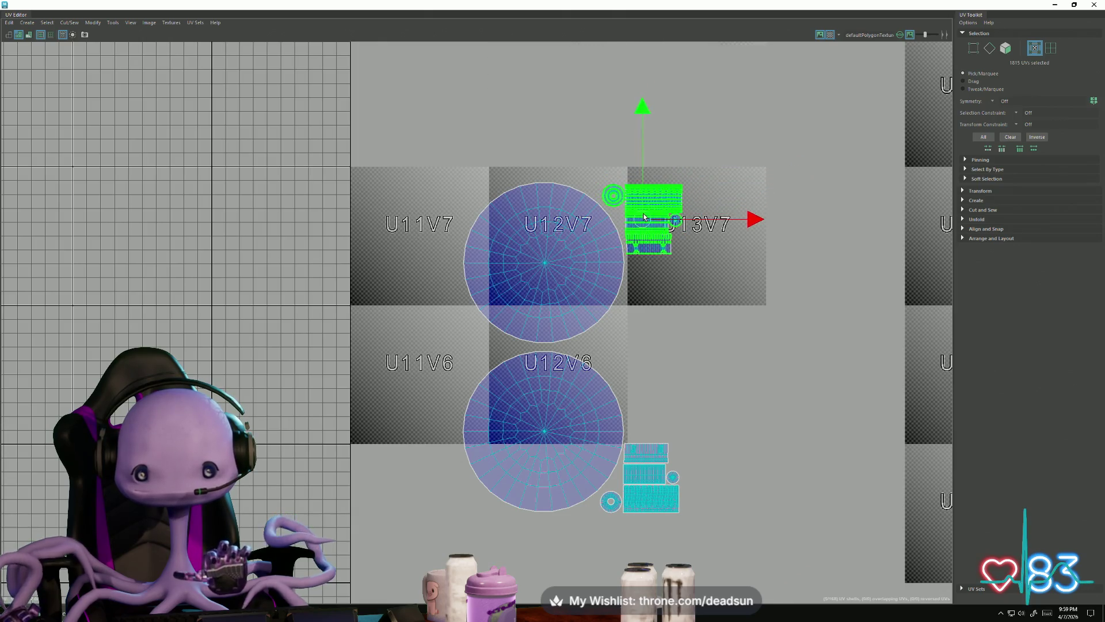
Restore the UV Editor to a floating window, deselect the shells, and select the front cowl
mouse_move(398, 7)
left_mouse_down()
mouse_move(773, 42)
mouse_move(810, 90)
left_mouse_up()
mouse_move(374, 288)
left_mouse_down("alt")
mouse_move(407, 275)
mouse_move(552, 274)
mouse_move(478, 270)
mouse_move(436, 332)
mouse_move(380, 311)
mouse_move(317, 353)
mouse_move(430, 321)
mouse_move(458, 293)
mouse_move(450, 247)
left_mouse_up("alt")
left_click(799, 237)
right_click_drag(450, 245, 475, 238)
left_click(456, 236)
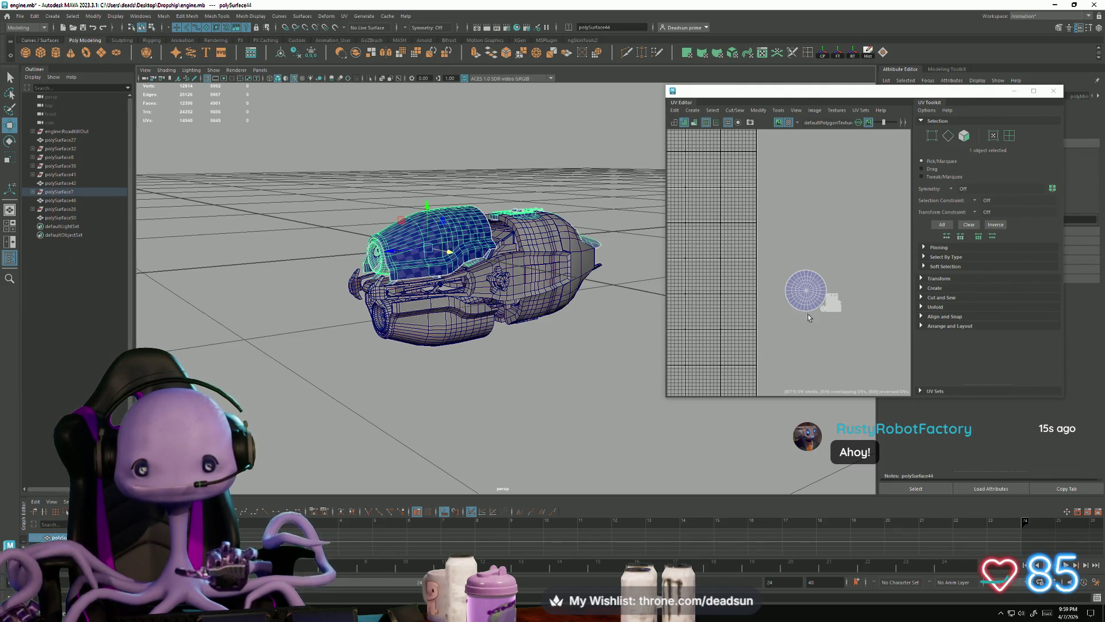
Frame the front cowl's UVs and move its lower shell up so the shells stack in one column
scroll(807, 316, "down", 3)
middle_click_drag(771, 346, 719, 309, "alt")
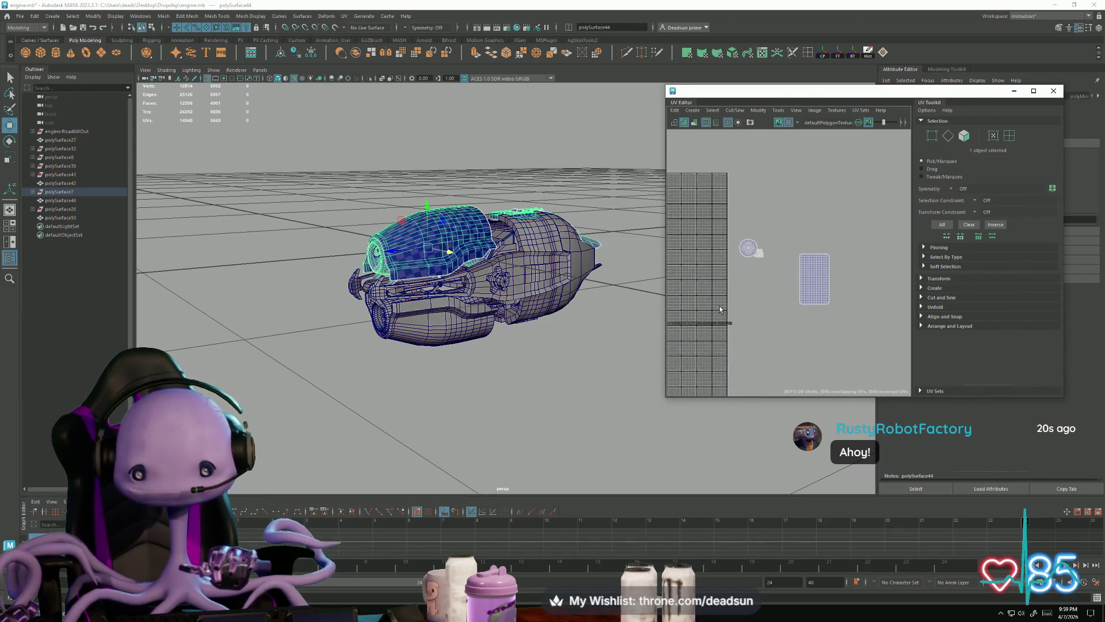
key("f")
right_click_drag(752, 274, 774, 277)
mouse_move(818, 350)
left_mouse_down()
mouse_move(734, 245)
mouse_move(770, 216)
mouse_move(758, 79)
left_mouse_up()
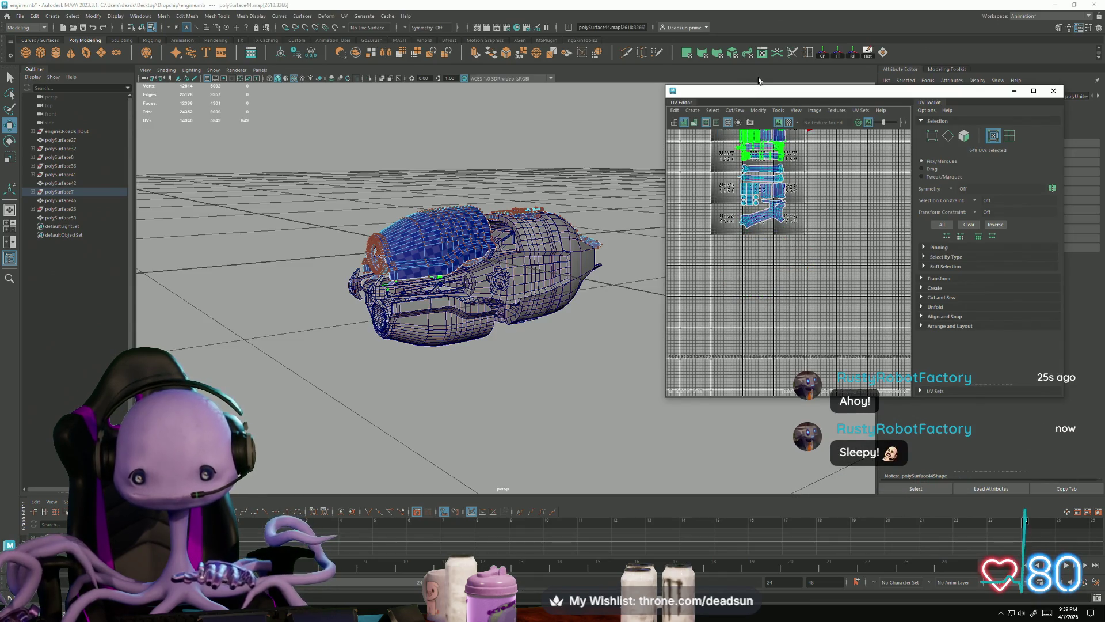
middle_click_drag(725, 214, 689, 260, "alt")
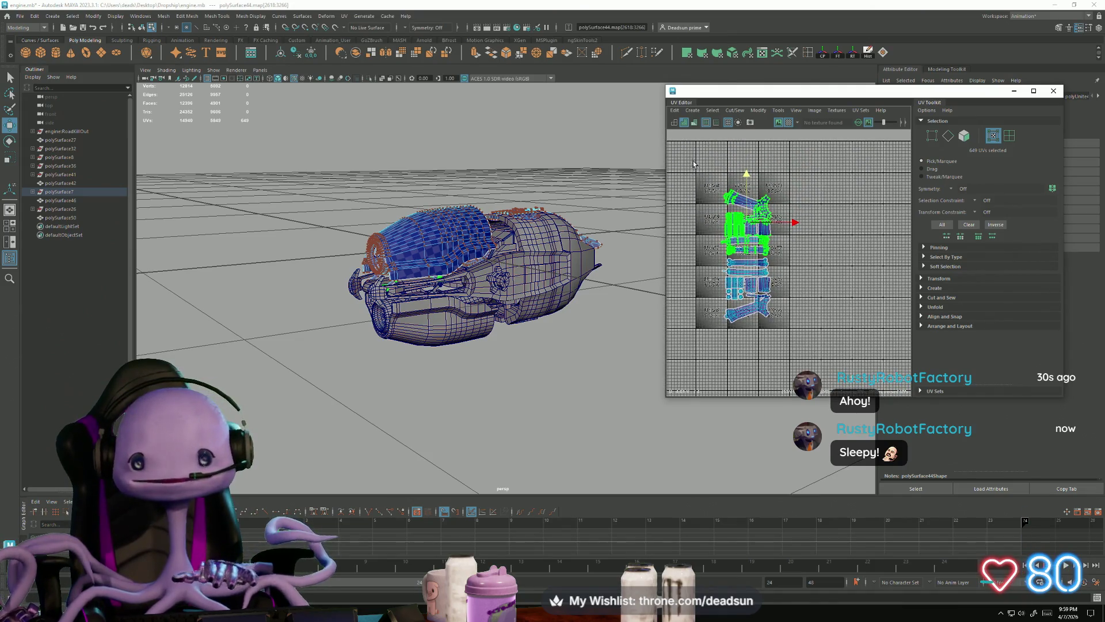
left_click(748, 282, "shift")
Rotate the stacked cowl shells into the tile beside the round shells, then select polySurface46
scroll(740, 256, "down", 3)
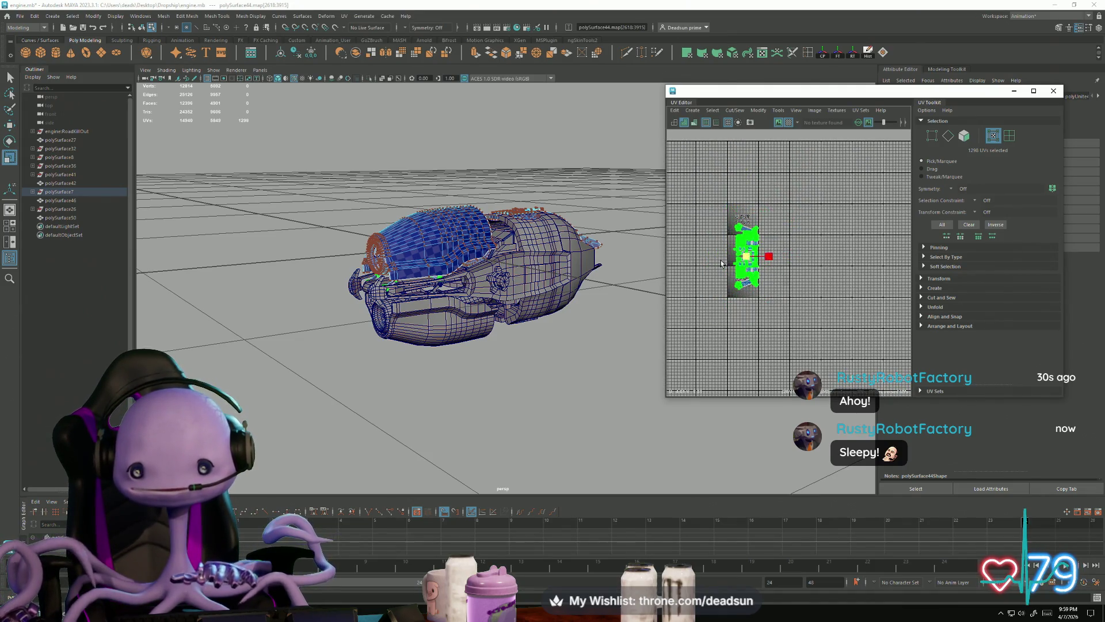
mouse_move(747, 253)
middle_mouse_down("alt")
mouse_move(856, 284)
mouse_move(733, 265)
mouse_move(719, 305)
mouse_move(765, 277)
mouse_move(748, 277)
mouse_move(837, 279)
middle_mouse_up("alt")
scroll(719, 305, "up", 3)
key("e")
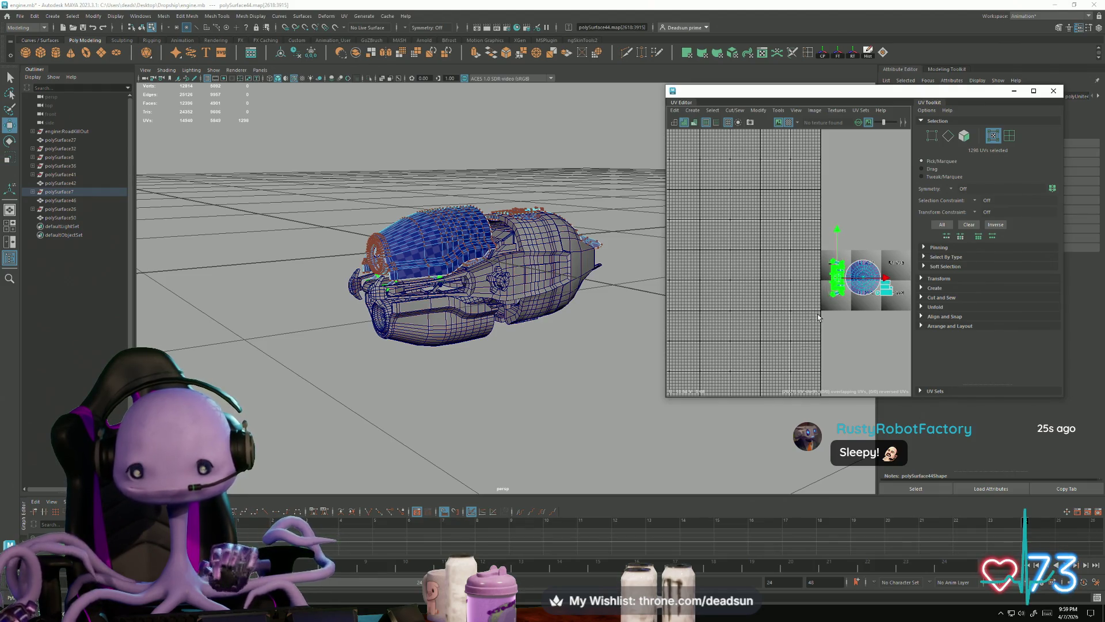
scroll(818, 316, "down", 3)
scroll(764, 279, "down", 3)
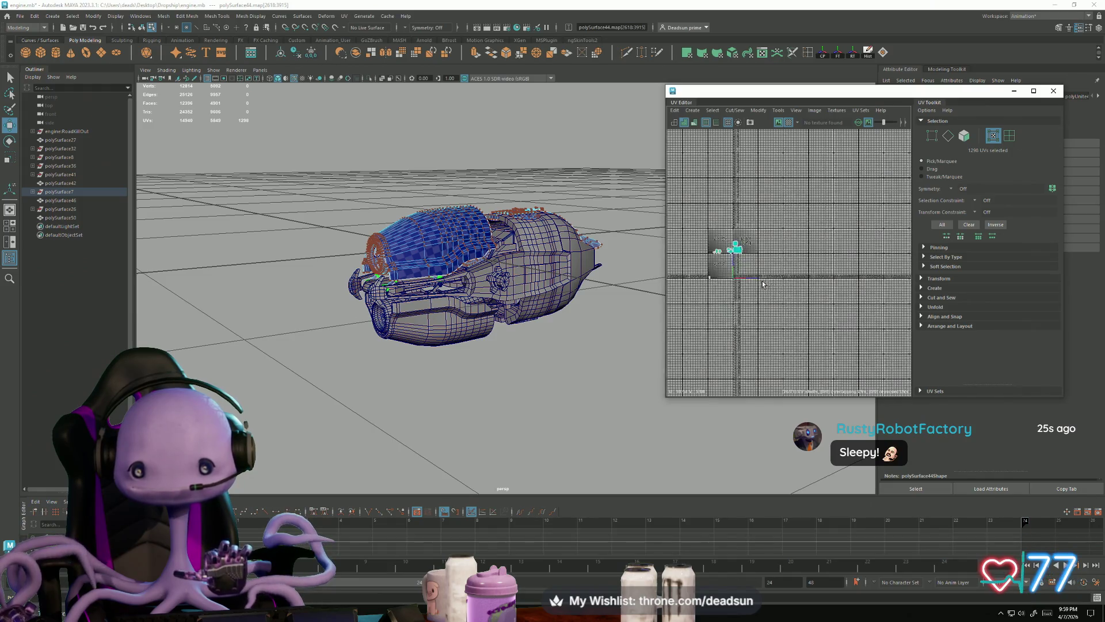
scroll(763, 283, "up", 3)
mouse_move(438, 291)
left_mouse_down("alt")
mouse_move(506, 286)
mouse_move(424, 280)
left_mouse_up("alt")
left_click(496, 305)
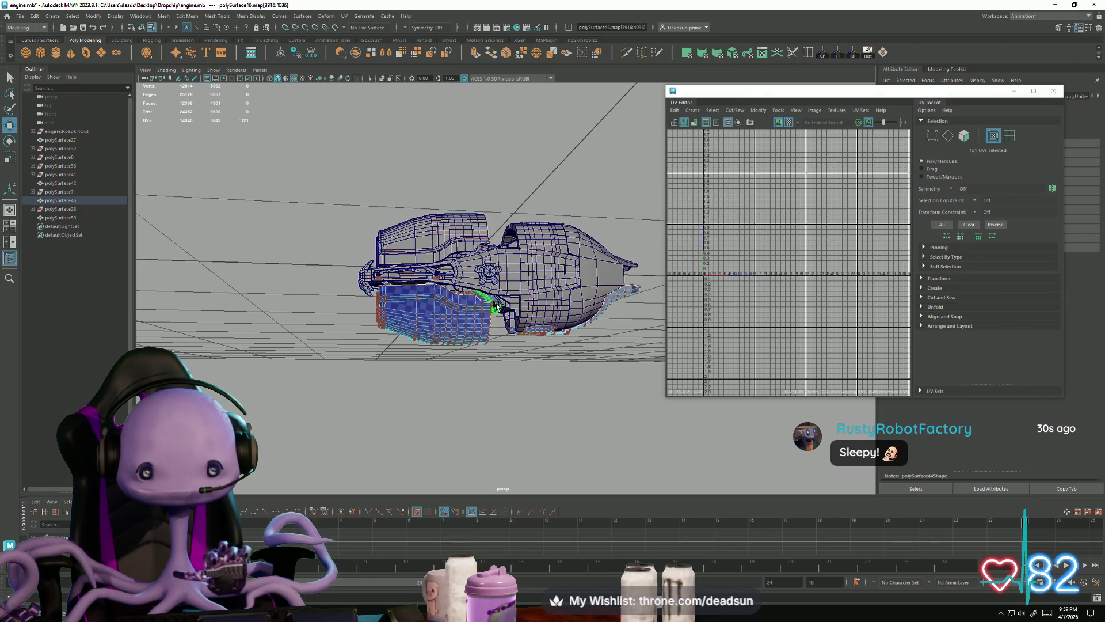
Add the upper engine part to the selection from a top-down view
scroll(843, 312, "down", 5)
scroll(814, 284, "up", 3)
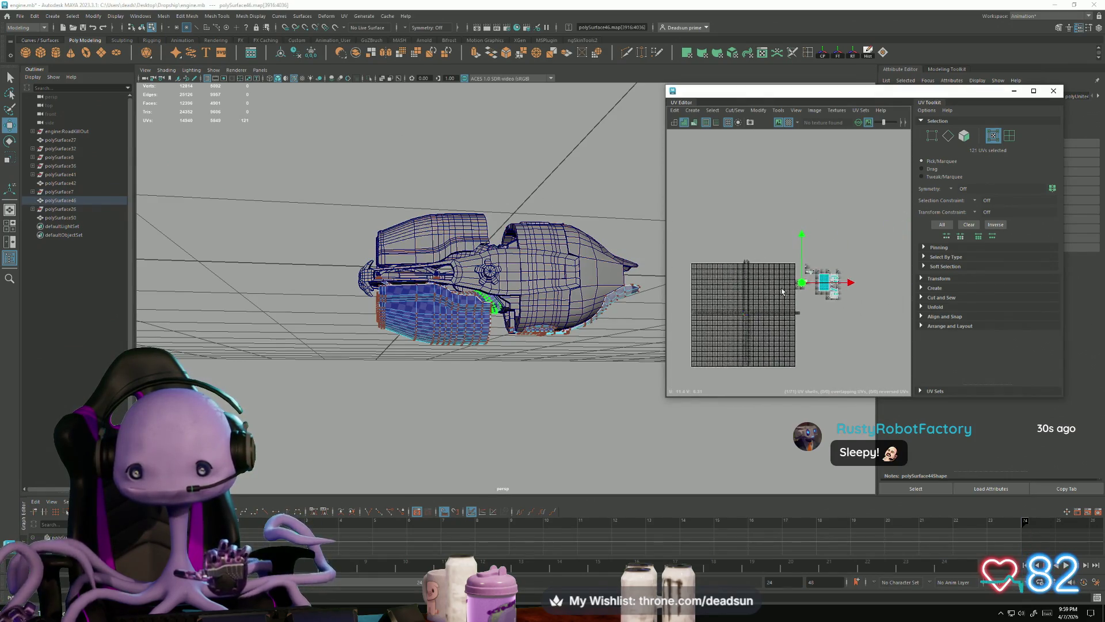
scroll(815, 283, "up", 1)
left_click_drag(480, 274, 477, 287, "alt")
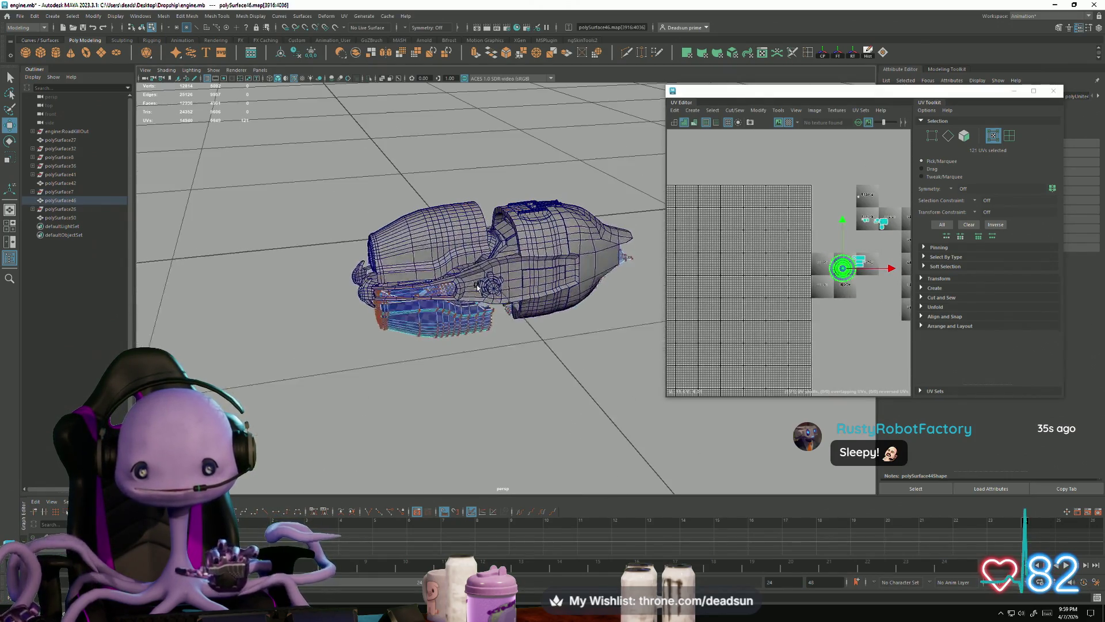
left_click(499, 244, "shift")
Pan the UV view across tiles U13V9 and U14V9 and select the lower nacelle's UVs
scroll(744, 305, "up", 4)
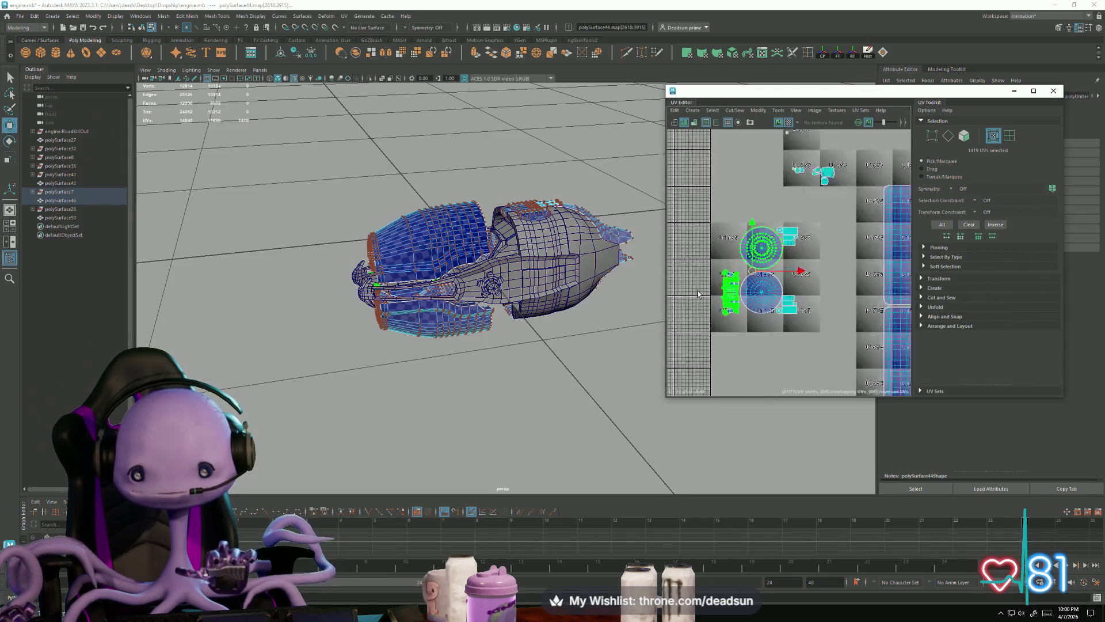
scroll(743, 305, "up", 3)
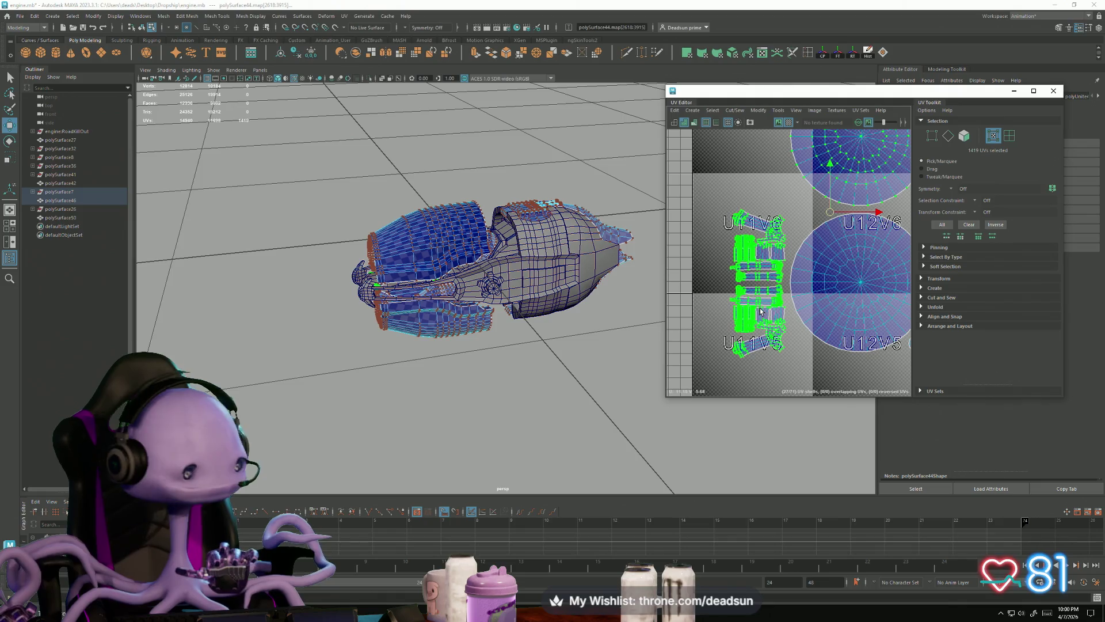
scroll(760, 311, "down", 2)
scroll(691, 294, "down", 2)
middle_click_drag(694, 293, 687, 332, "alt")
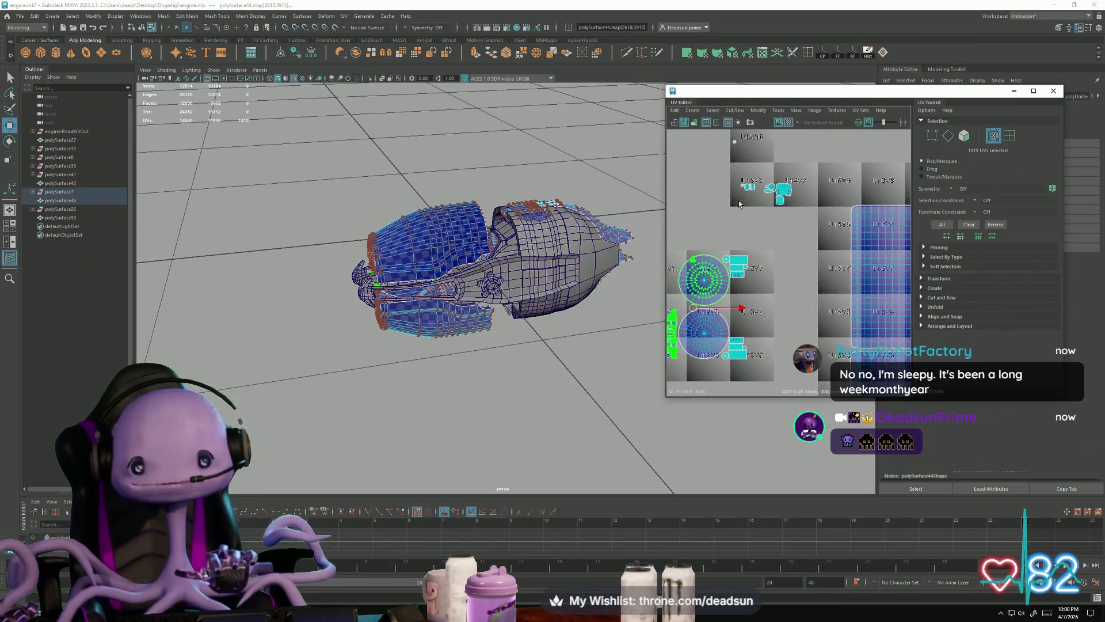
scroll(804, 208, "up", 5)
scroll(803, 208, "down", 3)
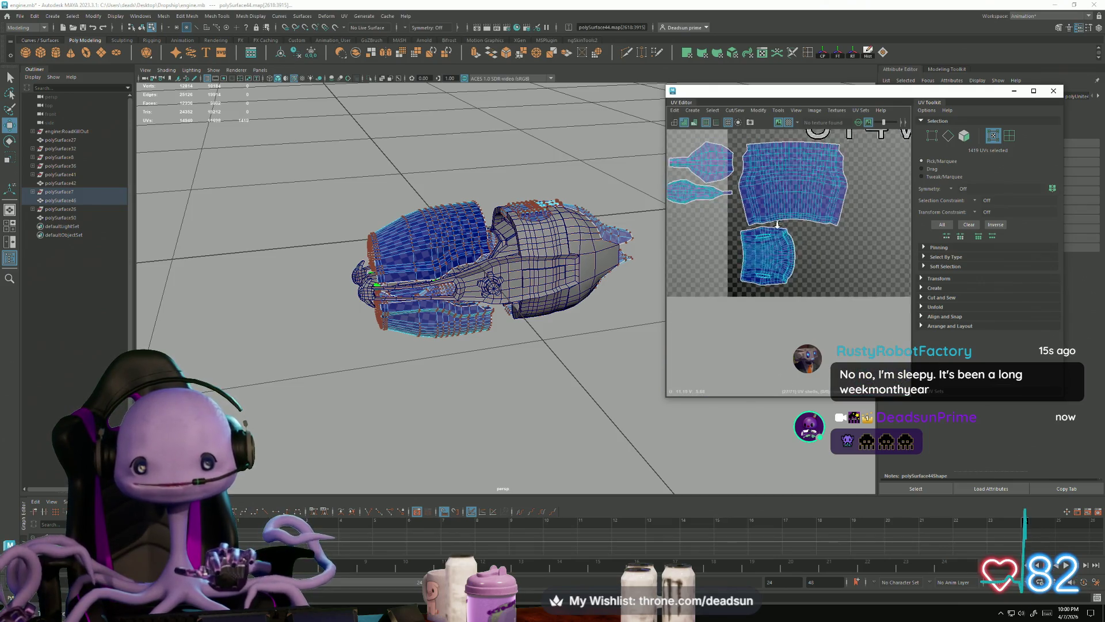
right_click_drag(804, 201, 759, 178)
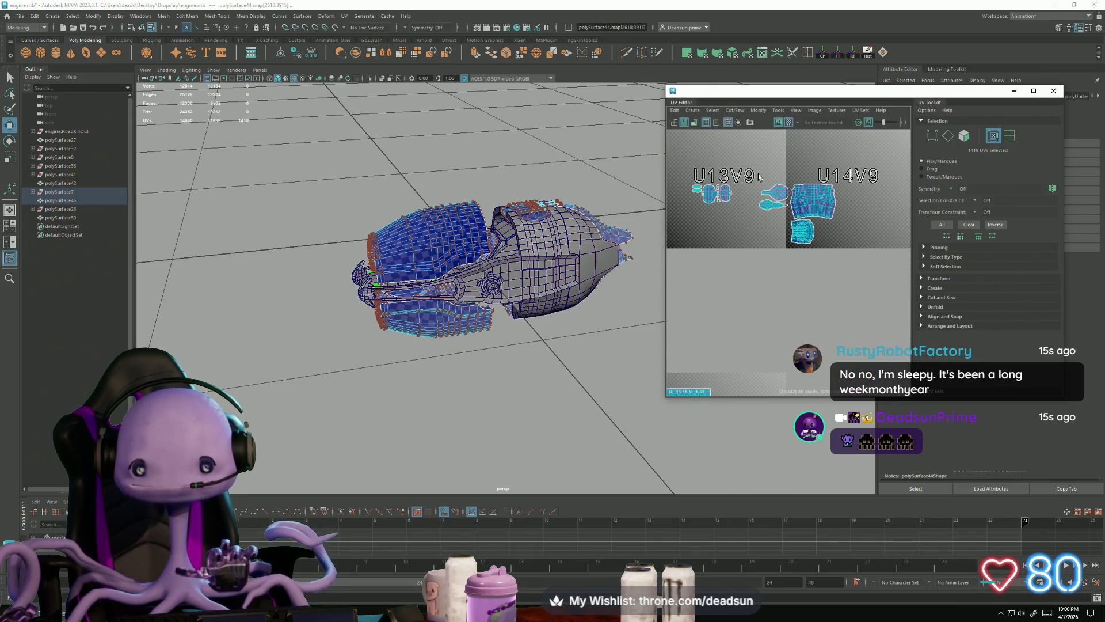
left_click(437, 314)
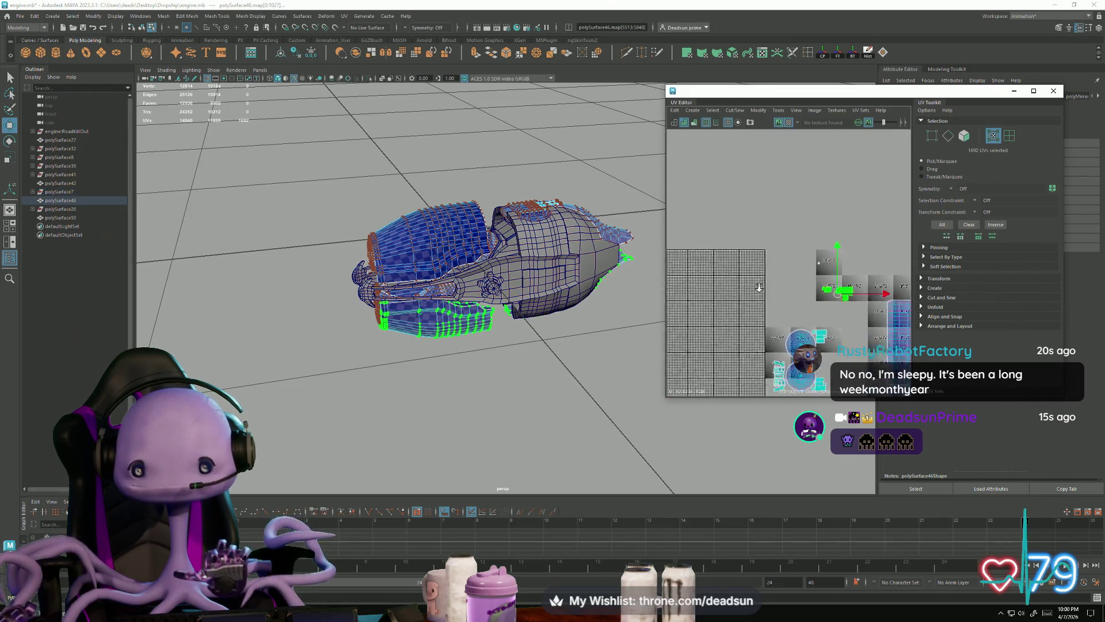
Undo back to the upper nacelle's UV selection
mouse_move(518, 248)
left_mouse_down("alt")
mouse_move(528, 298)
mouse_move(535, 291)
left_mouse_up("alt")
scroll(754, 247, "up", 2)
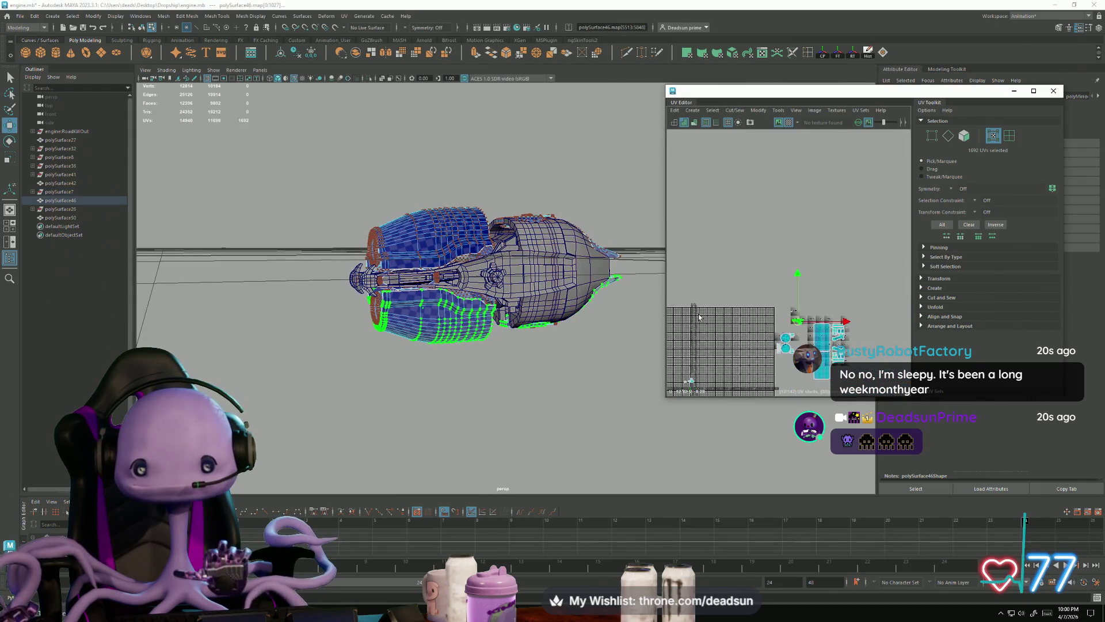
scroll(711, 285, "down", 3)
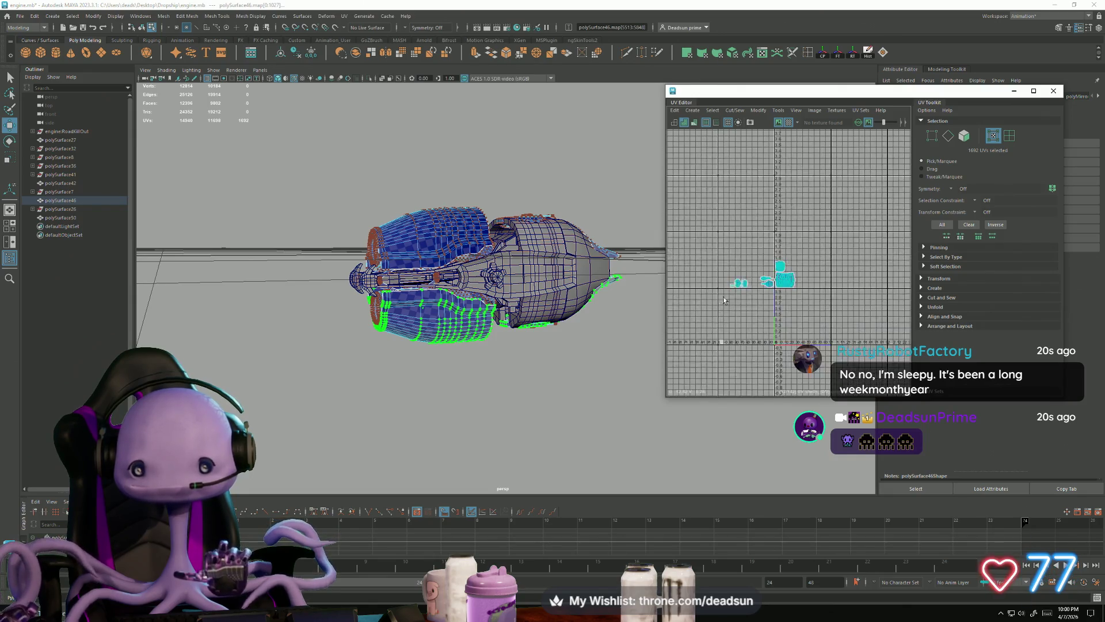
key("ctrl+z")
scroll(725, 320, "up", 4)
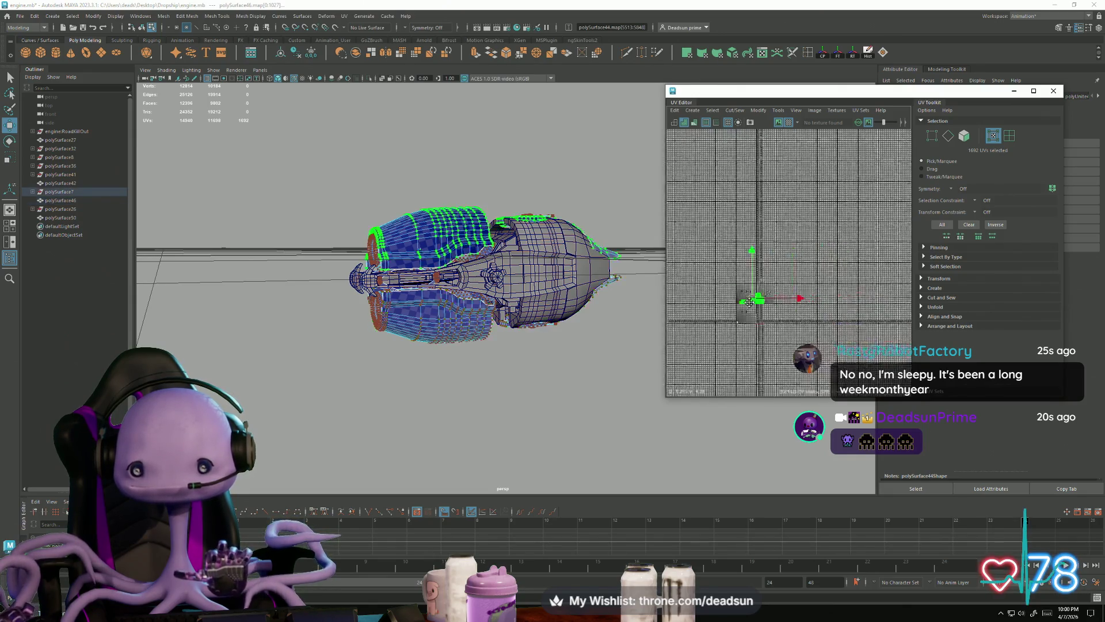
Move one small engine part's 624-UV shells into an empty upper U13 tile
left_click_drag(740, 326, 876, 229)
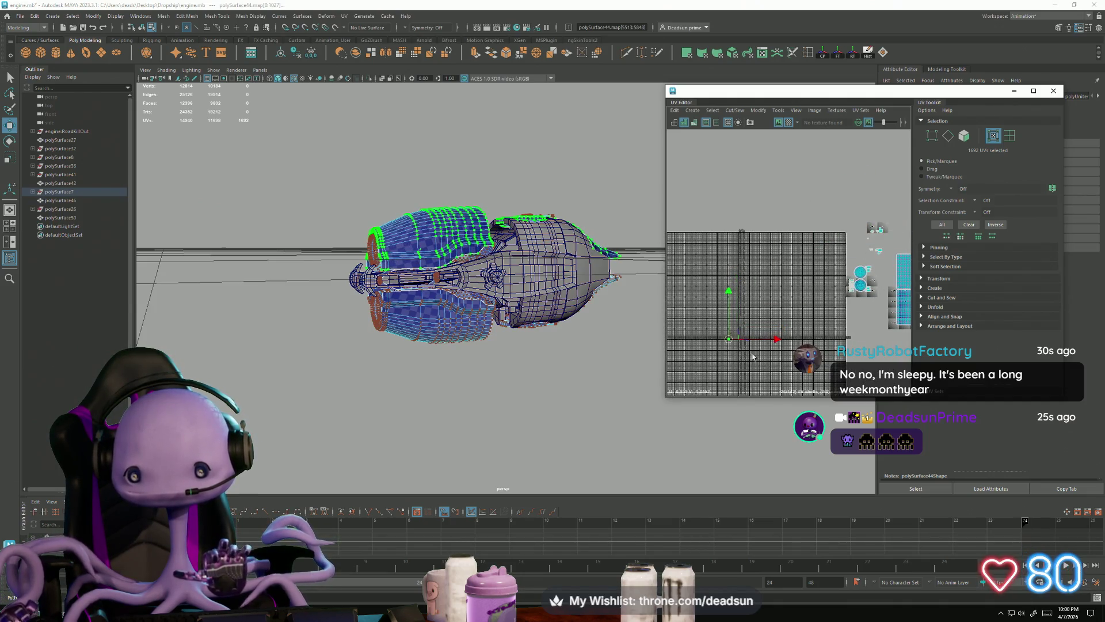
left_click(765, 321)
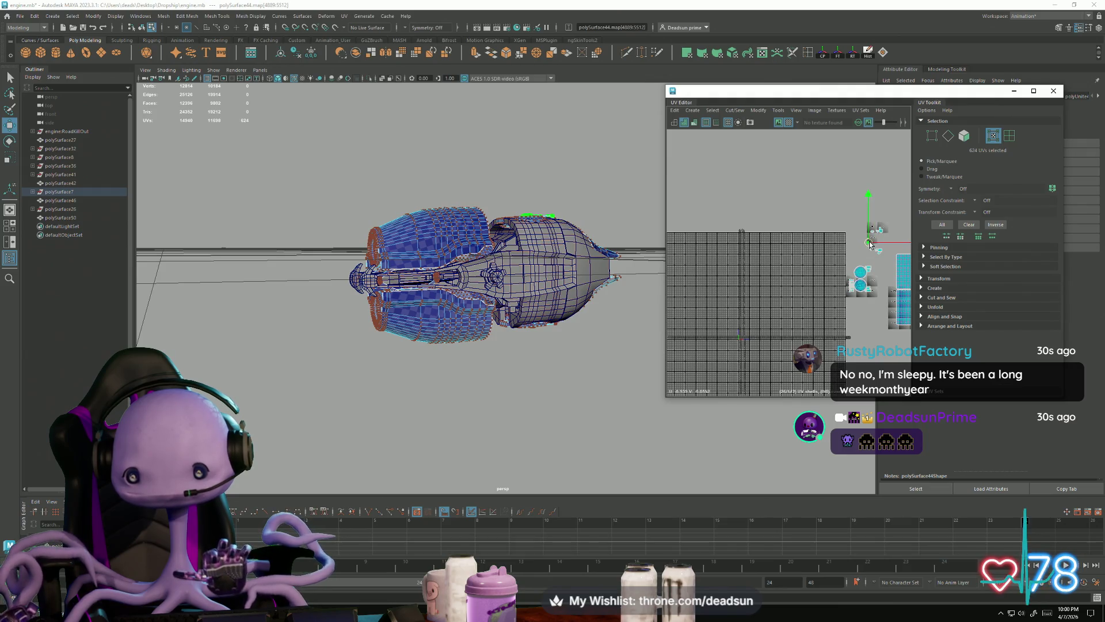
scroll(850, 240, "up", 5)
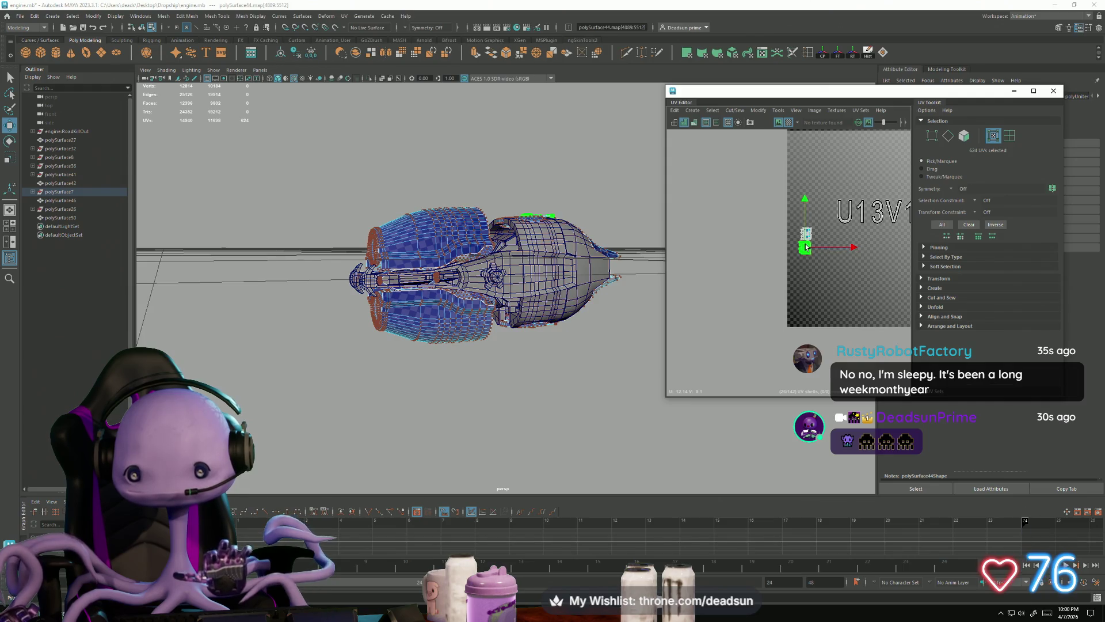
left_click_drag(806, 248, 808, 247)
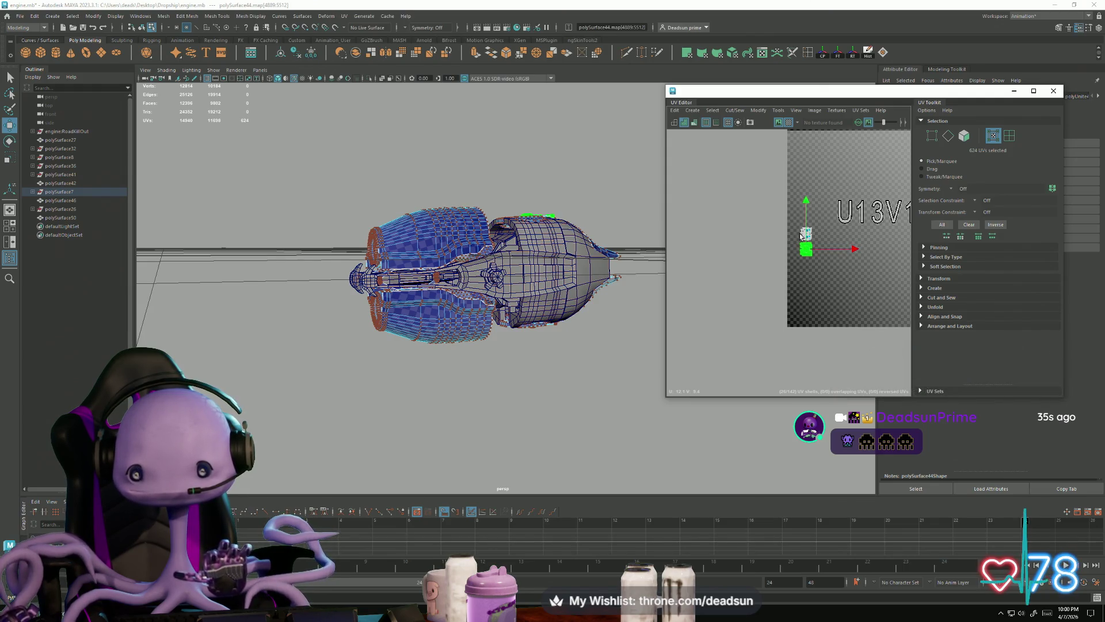
scroll(736, 300, "down", 5)
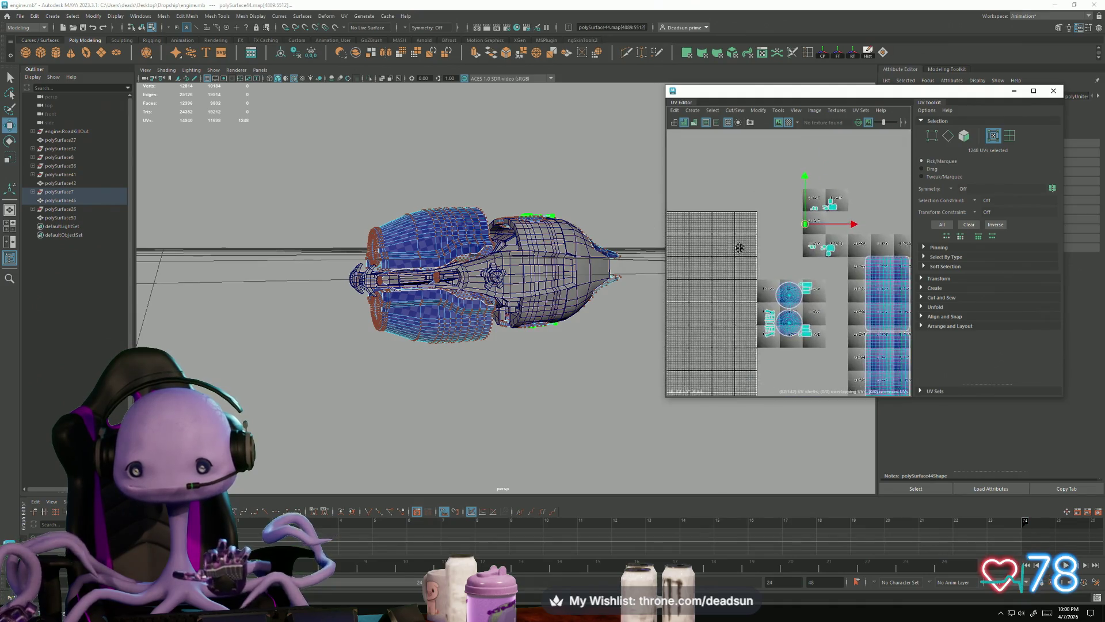
Scale the U11V7 shells up to about double size and shift them down slightly
middle_click_drag(739, 247, 743, 270, "alt")
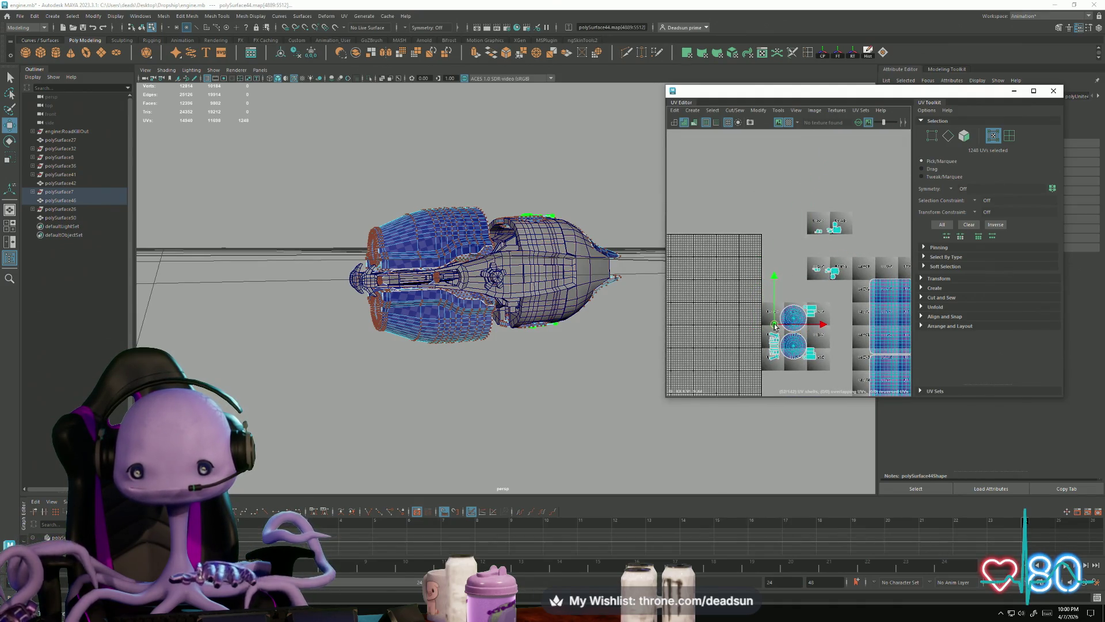
scroll(768, 335, "up", 5)
middle_click_drag(876, 259, 1004, 220)
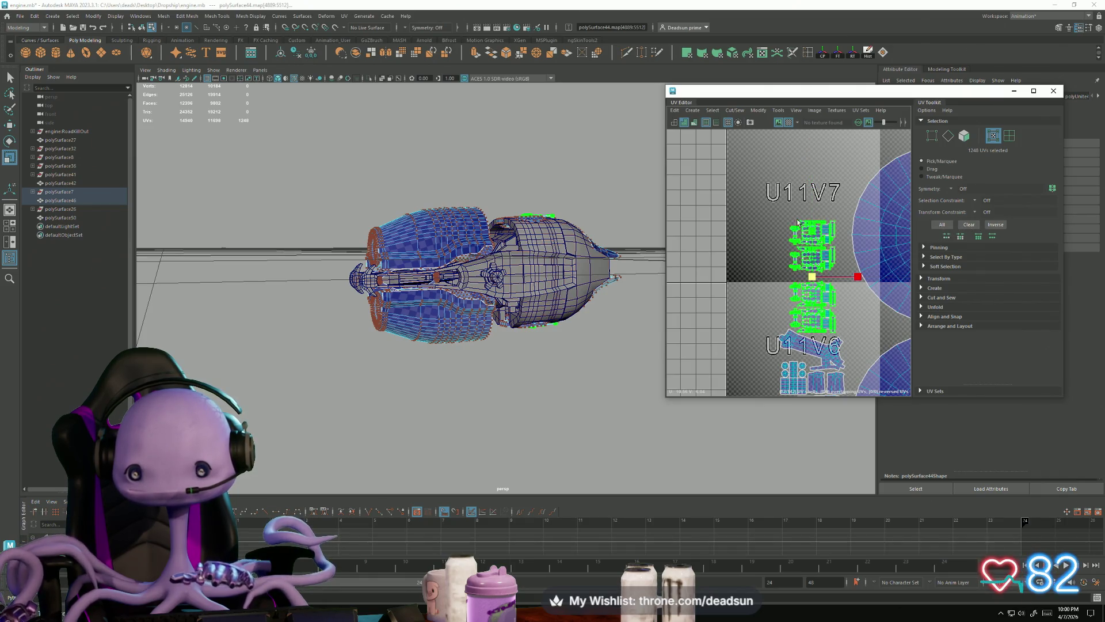
left_click(820, 219)
key("w")
left_click_drag(813, 204, 811, 211)
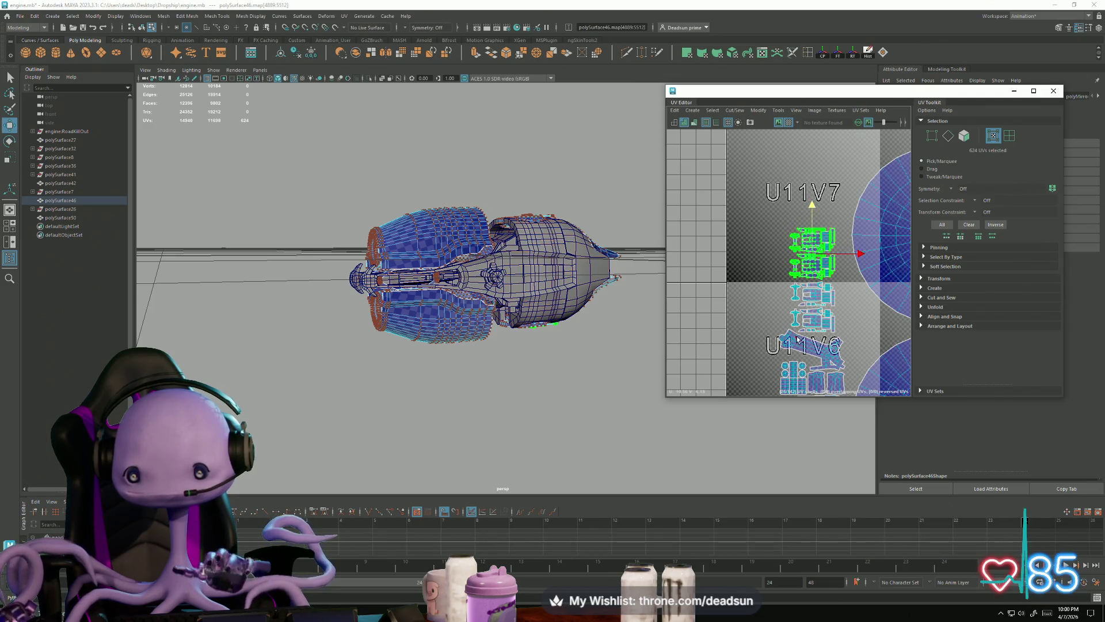
Add the two lower U11V6 shells to the selection and enlarge them as well
mouse_move(847, 344)
left_mouse_down("shift")
mouse_move(789, 279)
mouse_move(831, 259)
mouse_move(826, 243)
mouse_move(812, 246)
left_mouse_up("shift")
key("r")
scroll(812, 246, "down", 10)
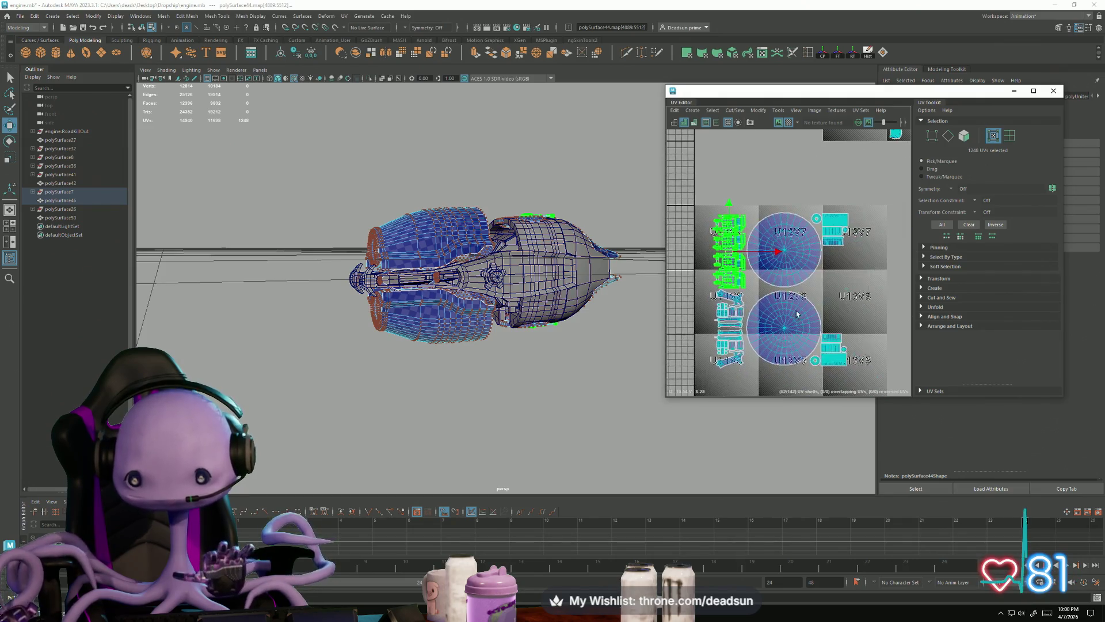
scroll(741, 271, "up", 2)
middle_click_drag(851, 305, 800, 253, "alt")
mouse_move(867, 388)
left_mouse_down()
mouse_move(793, 282)
mouse_move(829, 266)
left_mouse_up()
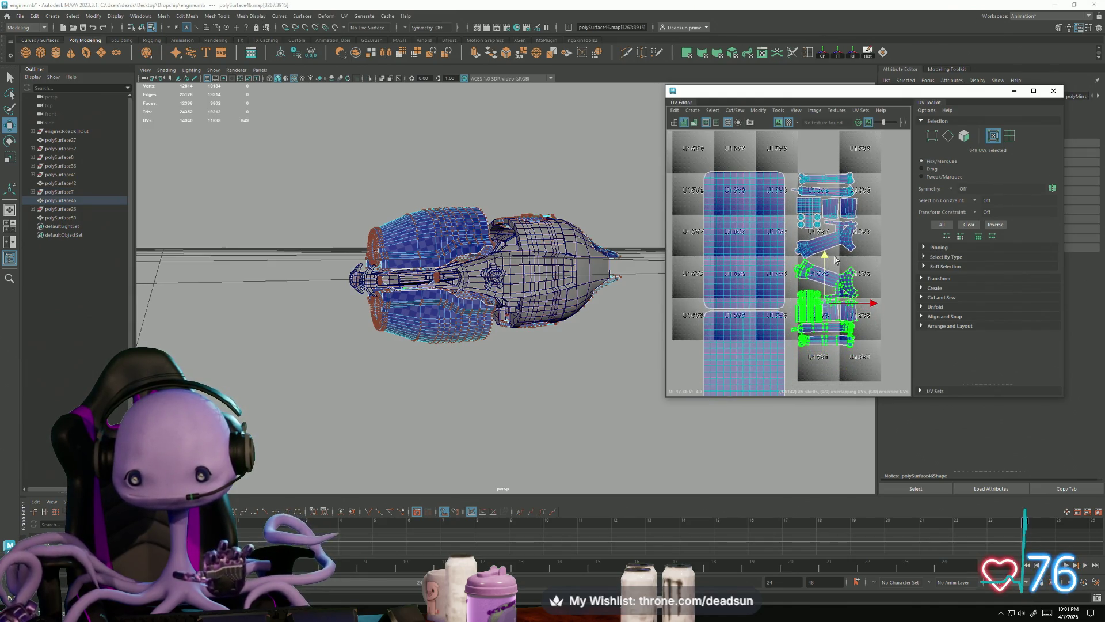
Line up a stray UV with the large blue shell's top-left corner
scroll(867, 287, "down", 3)
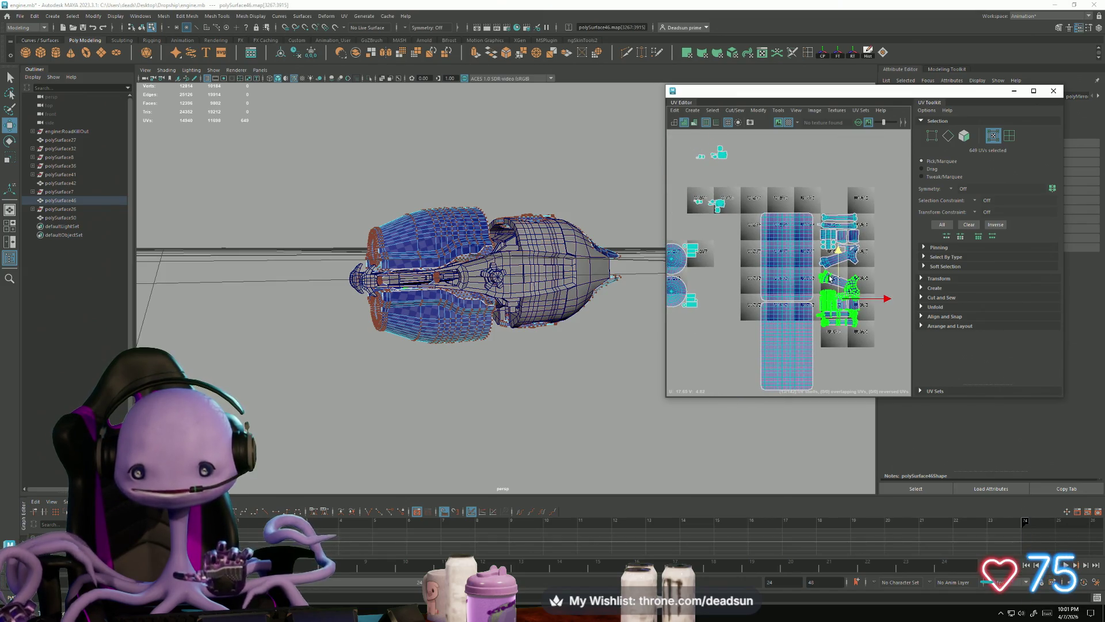
scroll(829, 278, "up", 3)
scroll(819, 292, "up", 3)
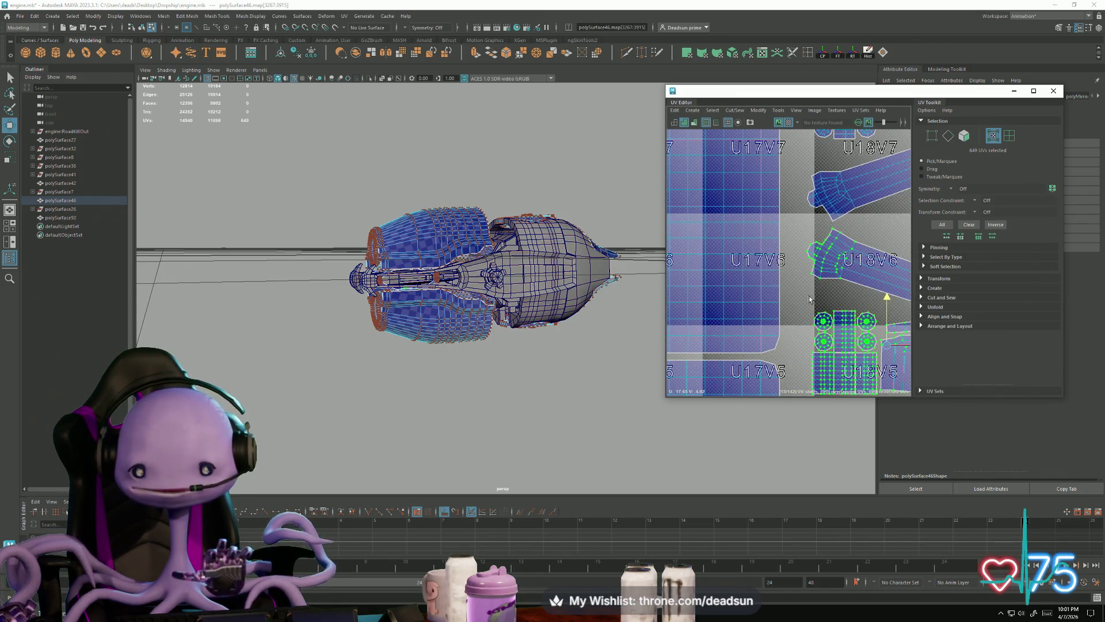
scroll(809, 299, "down", 3)
scroll(735, 263, "up", 3)
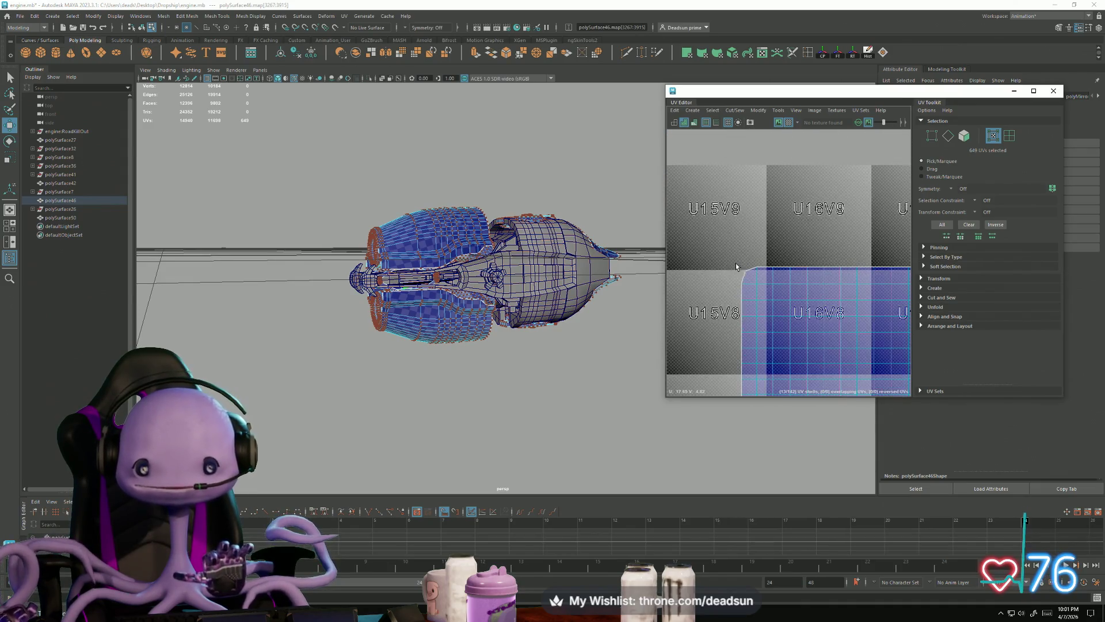
left_click_drag(722, 271, 719, 271)
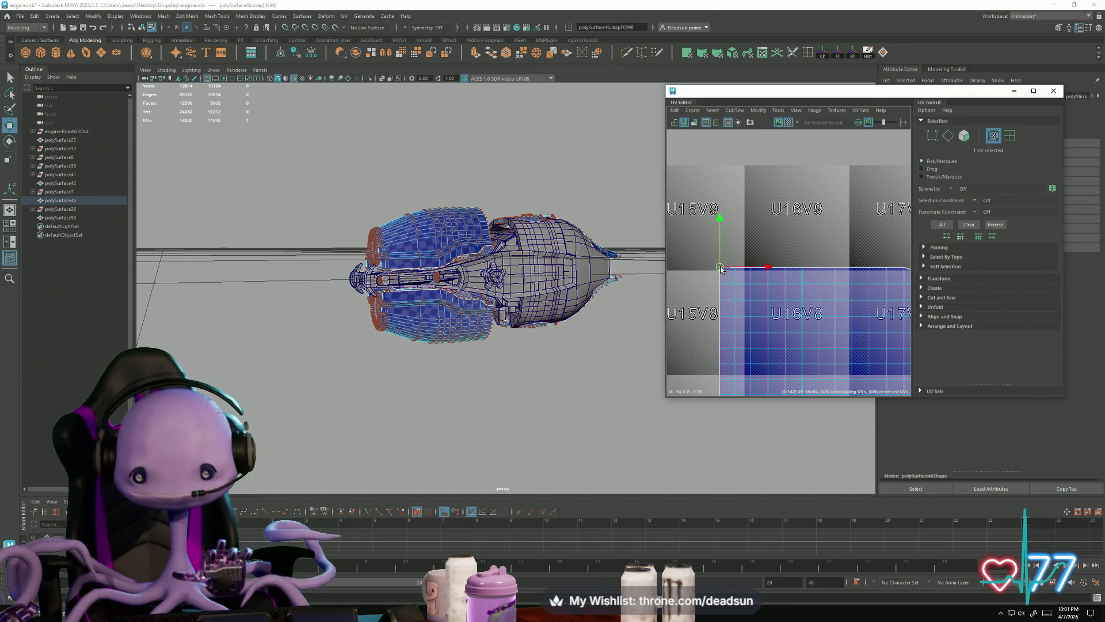
middle_click_drag(826, 288, 692, 280, "alt")
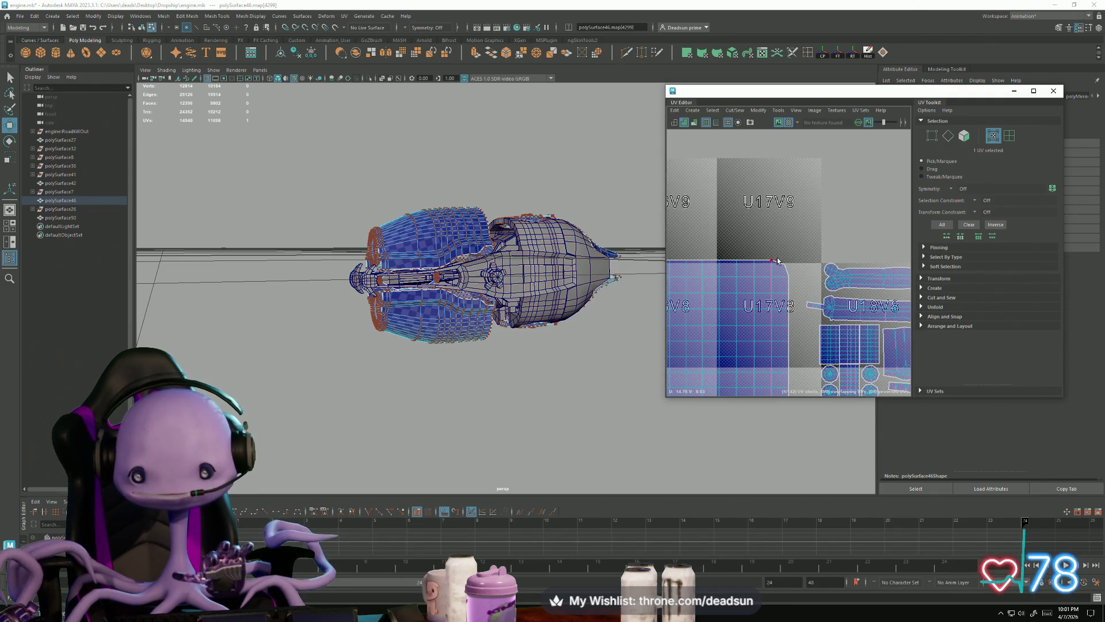
Select the stray corner UVs at the blue shell's corner
left_click_drag(792, 271, 790, 263)
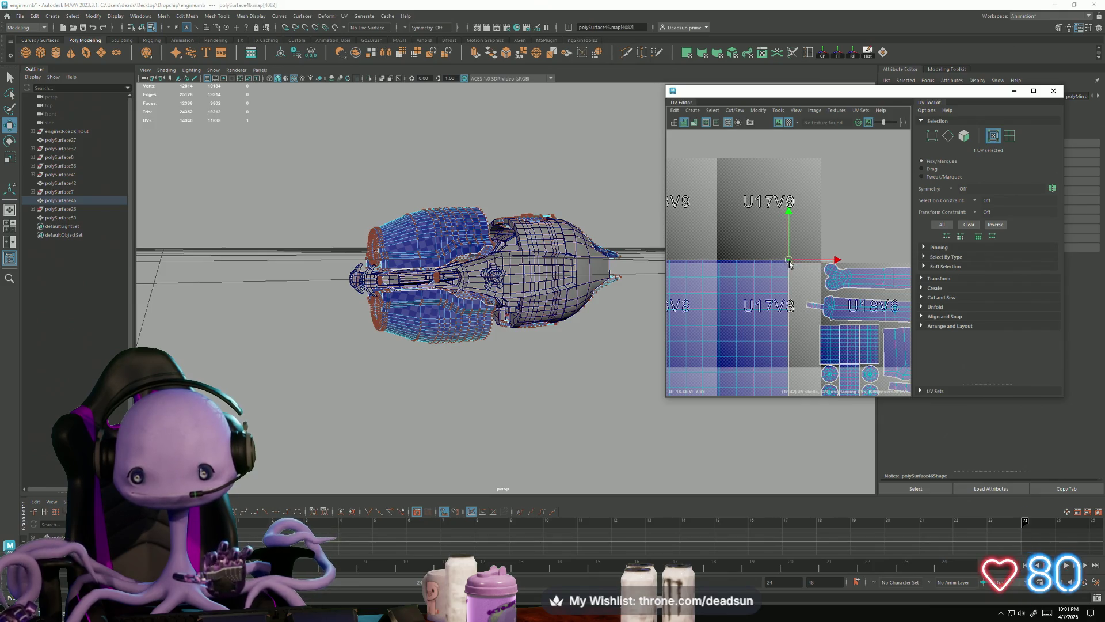
scroll(789, 263, "down", 3)
scroll(862, 350, "up", 4)
left_click(749, 295)
key("r")
mouse_move(765, 330)
left_mouse_down("shift")
mouse_move(762, 277)
mouse_move(757, 285)
mouse_move(807, 305)
left_mouse_up("shift")
key("w")
Flatten the two kinked corner UVs at the U15–U16 border into a straight vertical line
middle_click_drag(799, 311, 796, 274, "alt")
left_click_drag(779, 287, 784, 289)
key("r")
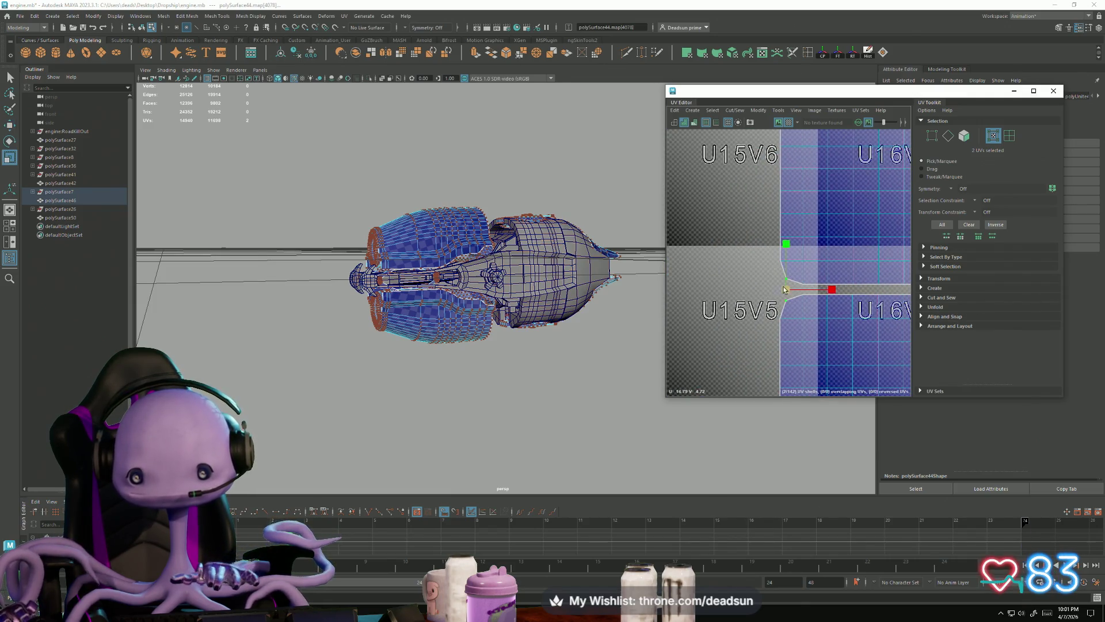
left_click_drag(788, 246, 787, 259)
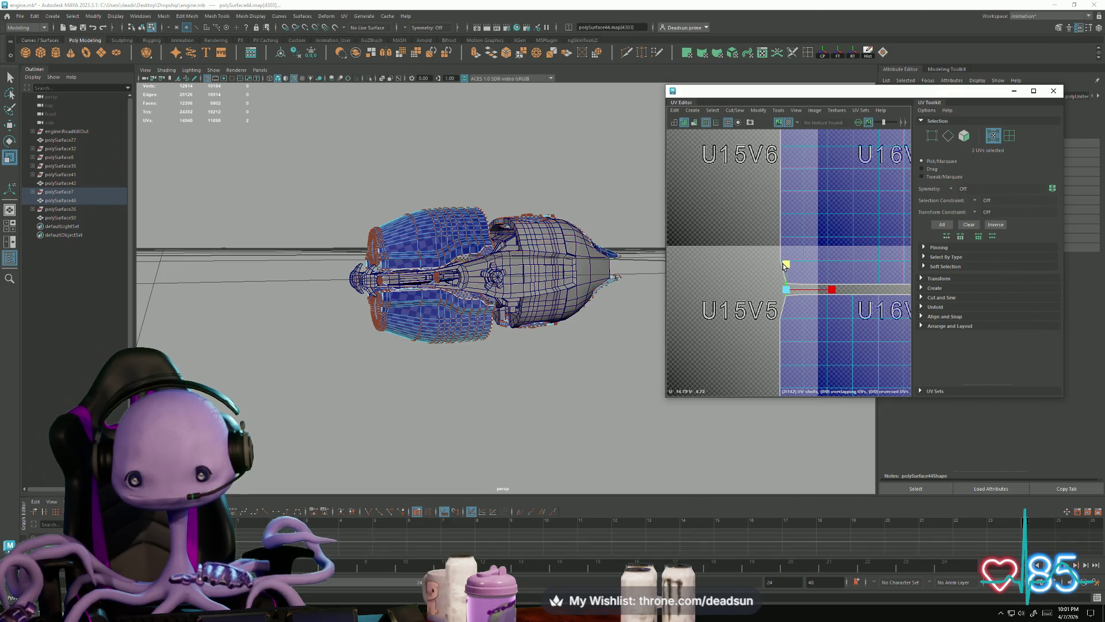
key("w")
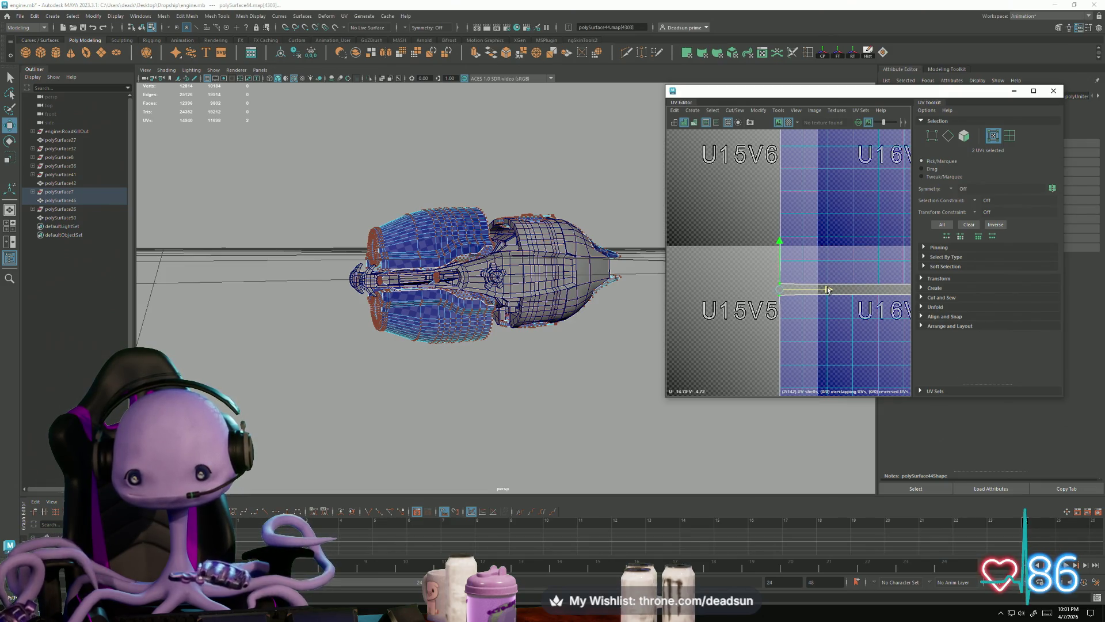
mouse_move(518, 271)
left_mouse_down("alt")
mouse_move(459, 347)
mouse_move(437, 316)
mouse_move(469, 274)
mouse_move(506, 309)
left_mouse_up("alt")
double_click(502, 244)
Select three engine parts' UV shells on the ship and frame the long strip shell
double_click(506, 309)
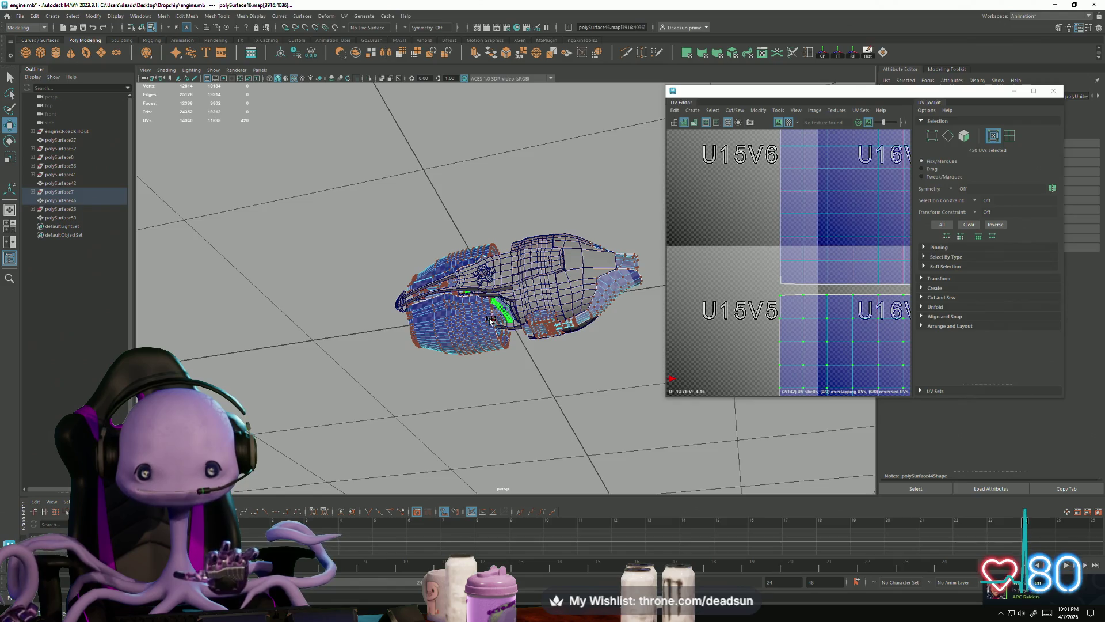
double_click(500, 320, "shift")
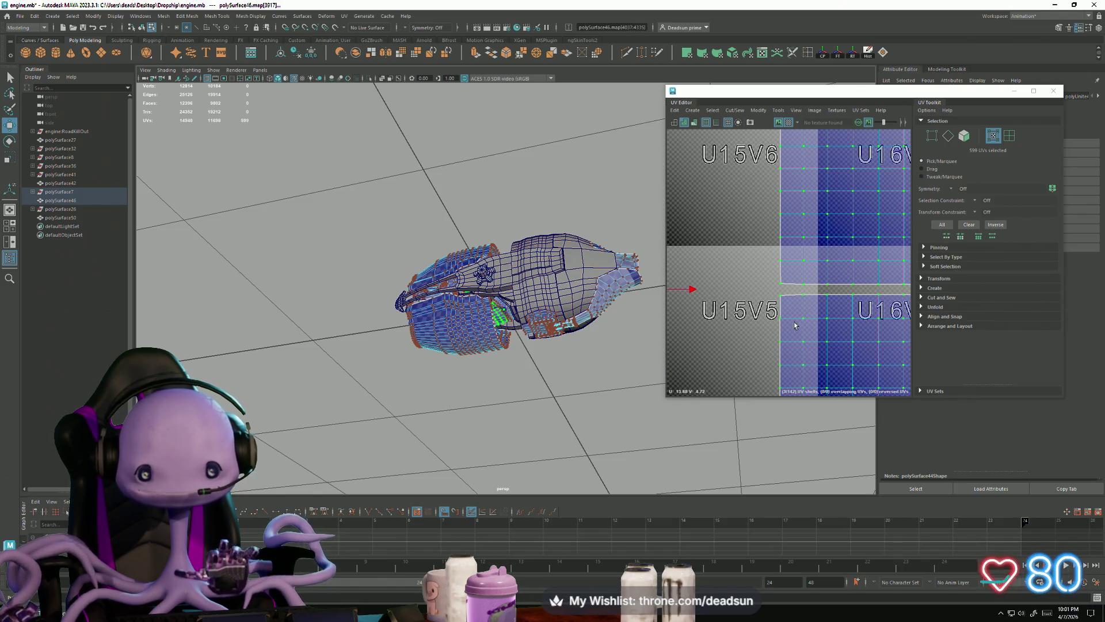
scroll(794, 325, "down", 6)
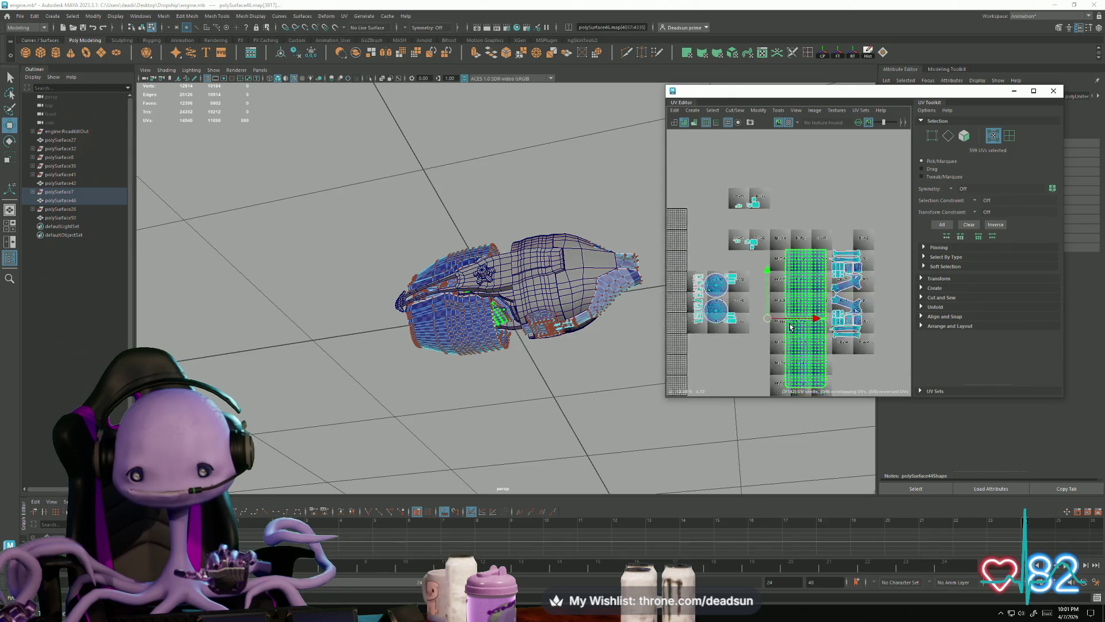
scroll(791, 326, "down", 2)
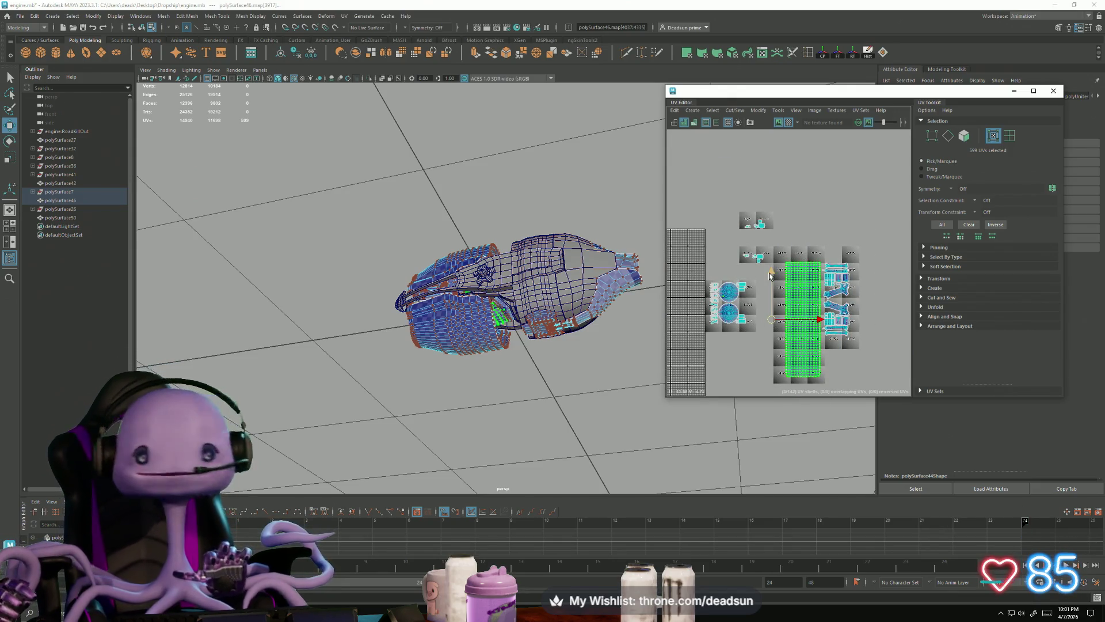
middle_click_drag(799, 326, 759, 312, "alt")
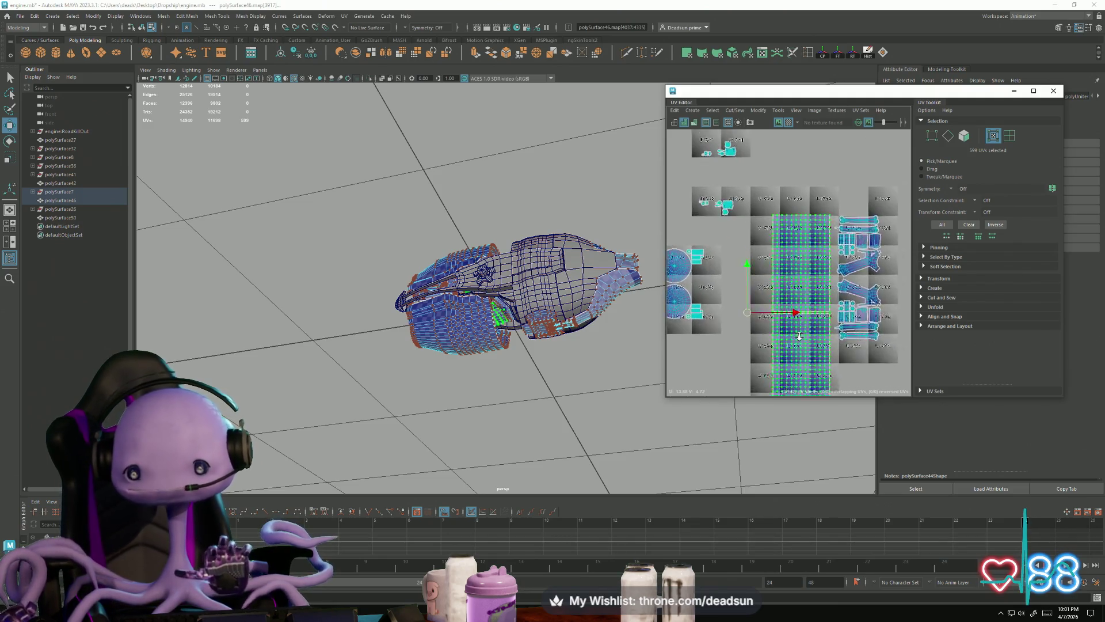
scroll(760, 313, "up", 3)
Shrink the long strip shell to a small block and place it beside the two circular shells
left_click(832, 366, "ctrl")
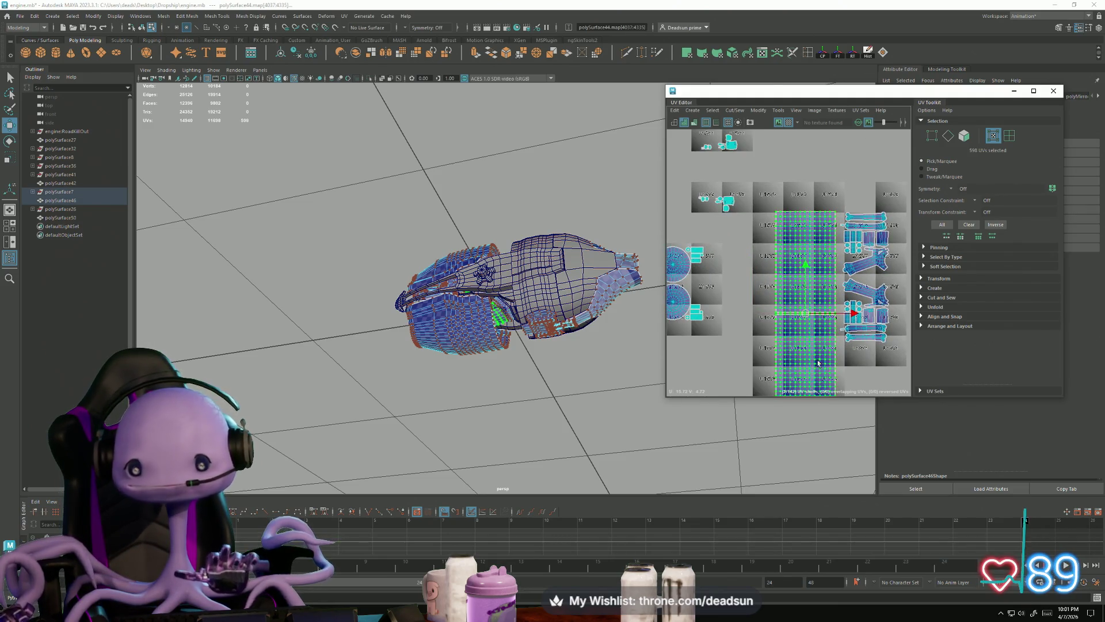
left_click(798, 352, "shift")
middle_click_drag(797, 351, 776, 320, "alt")
key("e")
key("r")
left_click_drag(790, 288, 755, 288)
key("w")
middle_click_drag(768, 305, 843, 327, "alt")
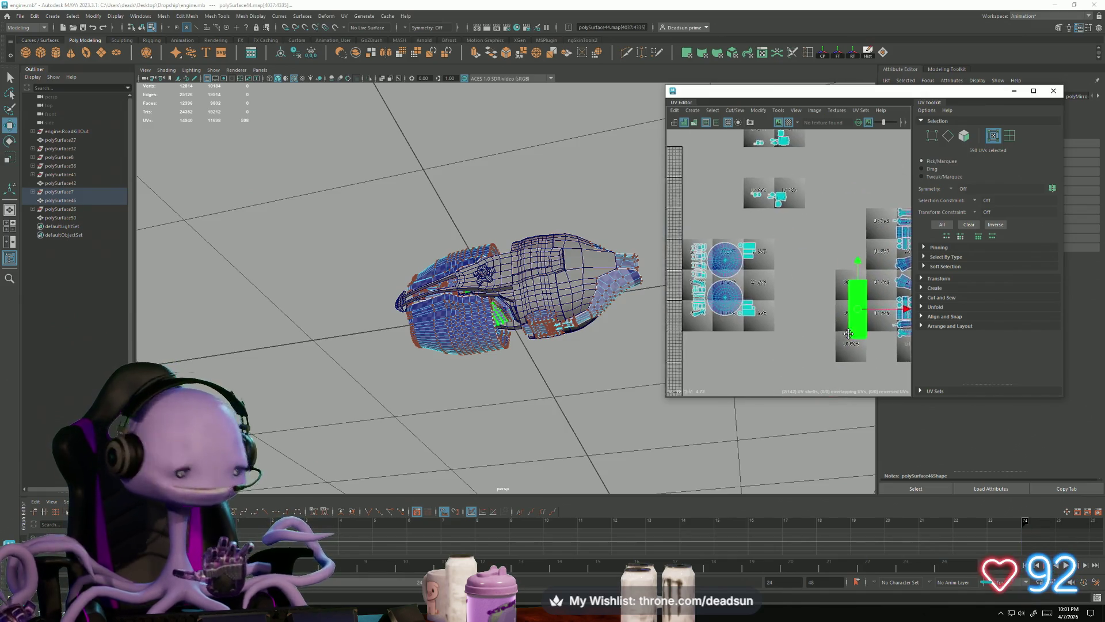
left_click_drag(852, 306, 762, 287)
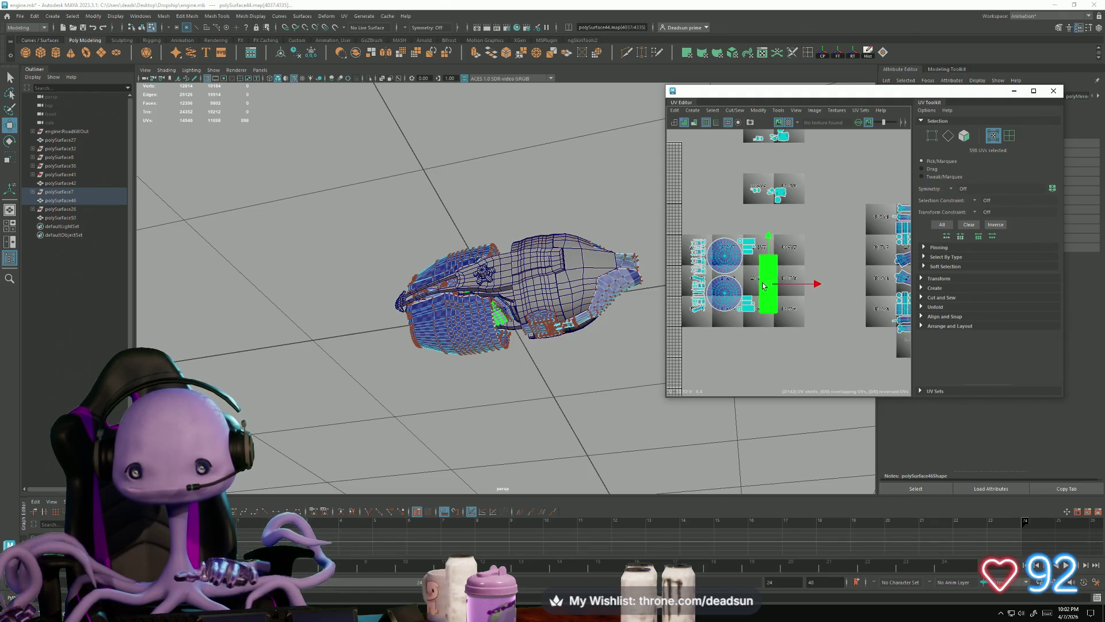
left_click(715, 296)
Shrink both circular shells and move them down and slightly left
left_click(719, 267, "shift")
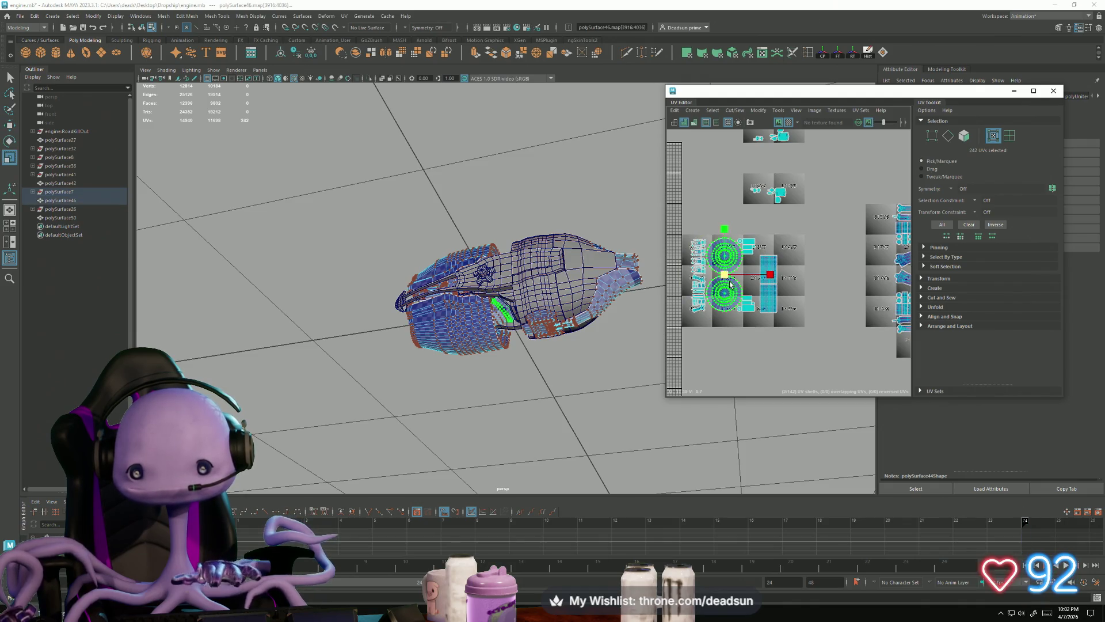
left_click_drag(724, 276, 714, 276)
key("w")
middle_click_drag(712, 272, 711, 289)
left_click_drag(724, 292, 717, 293)
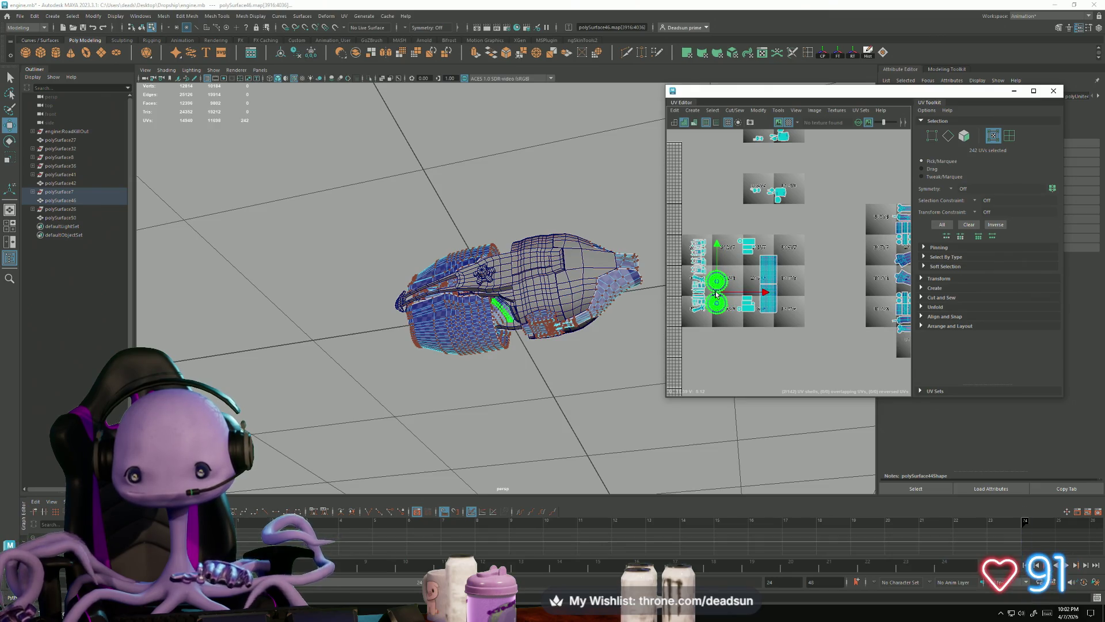
scroll(733, 292, "up", 3)
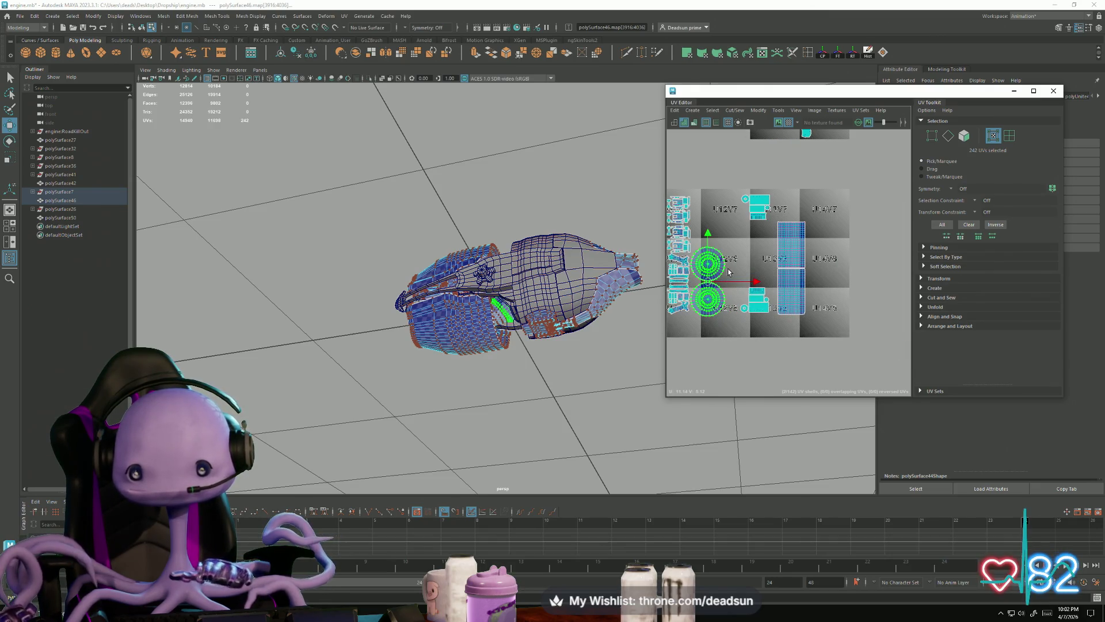
Move the small lower shell, the upper cyan shell and the shell beside the circles into a column
left_click_drag(773, 331, 741, 309)
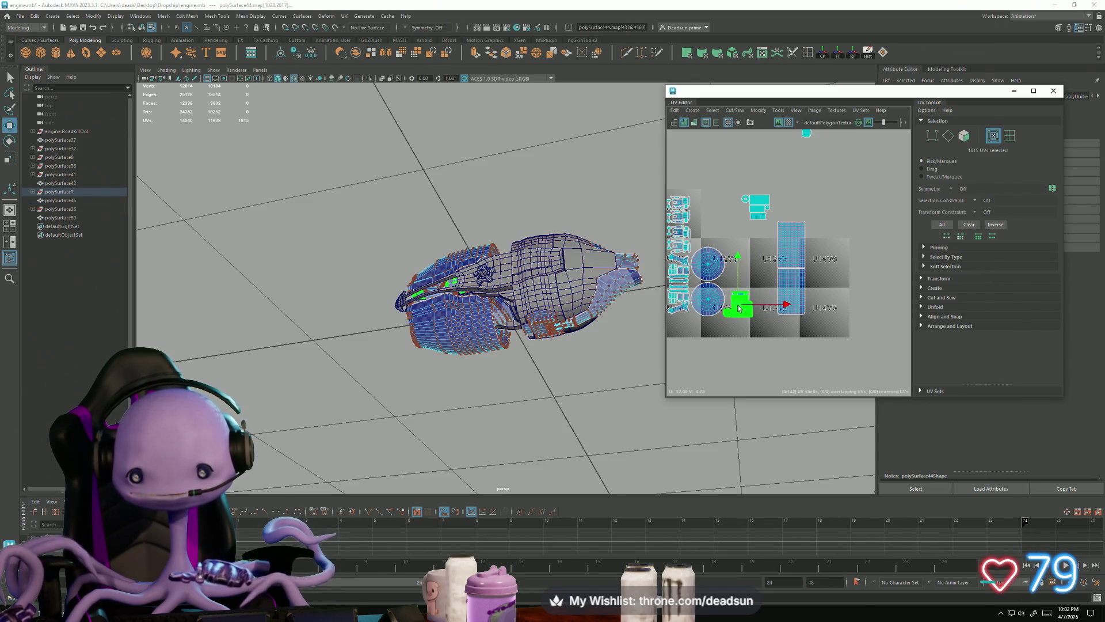
left_click(758, 204)
left_click_drag(758, 213, 741, 280)
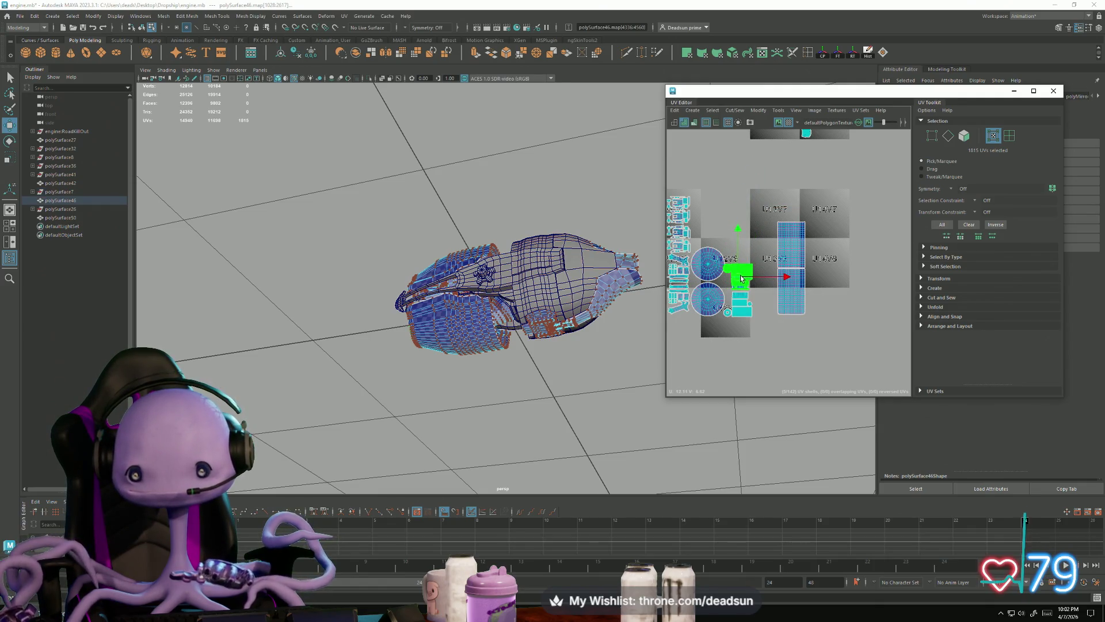
left_click(724, 315)
left_click_drag(728, 314, 694, 288)
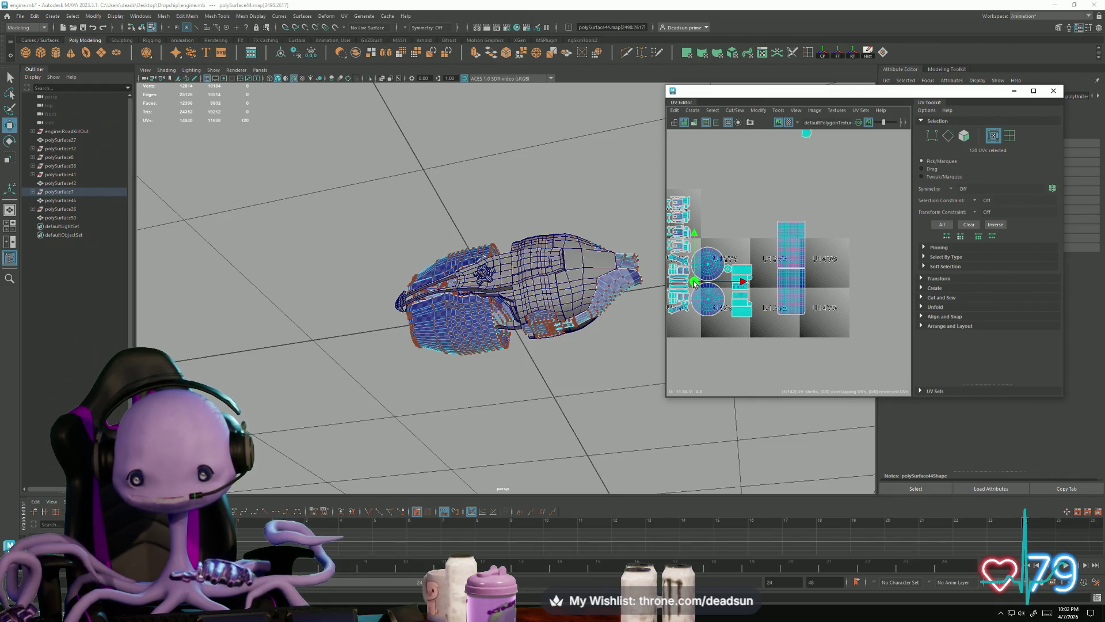
left_click(729, 271)
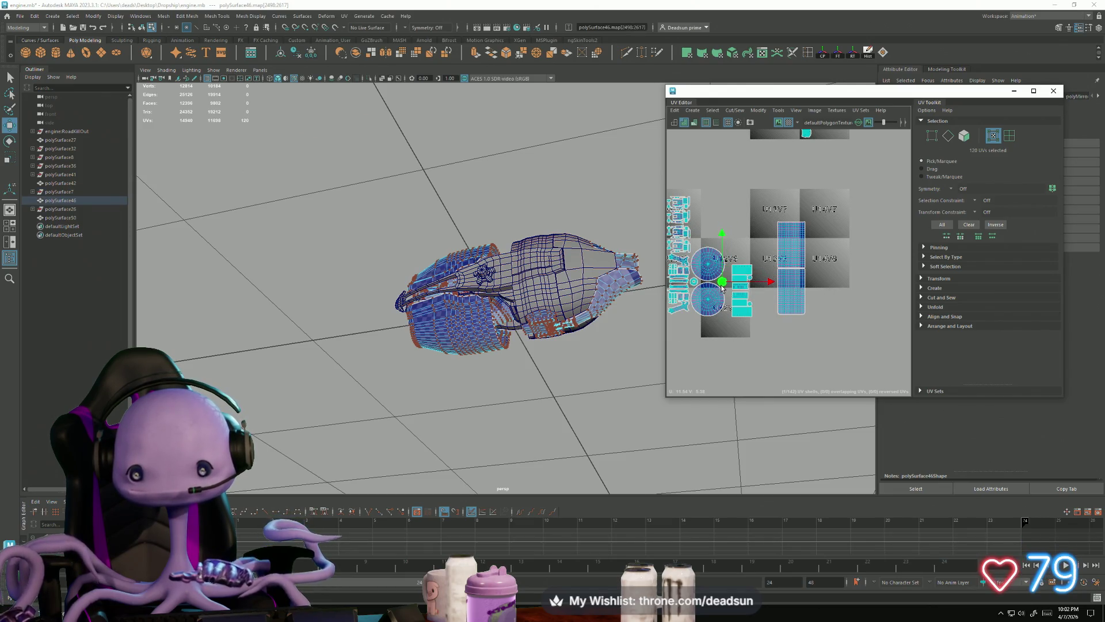
left_click(729, 322)
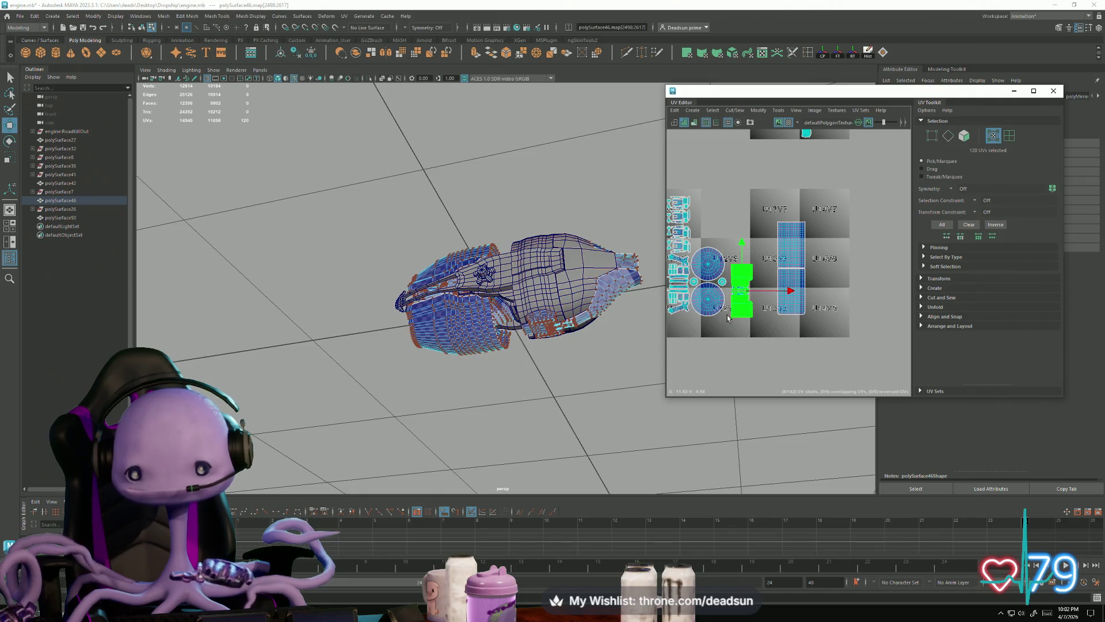
scroll(729, 304, "up", 5)
scroll(731, 312, "down", 5)
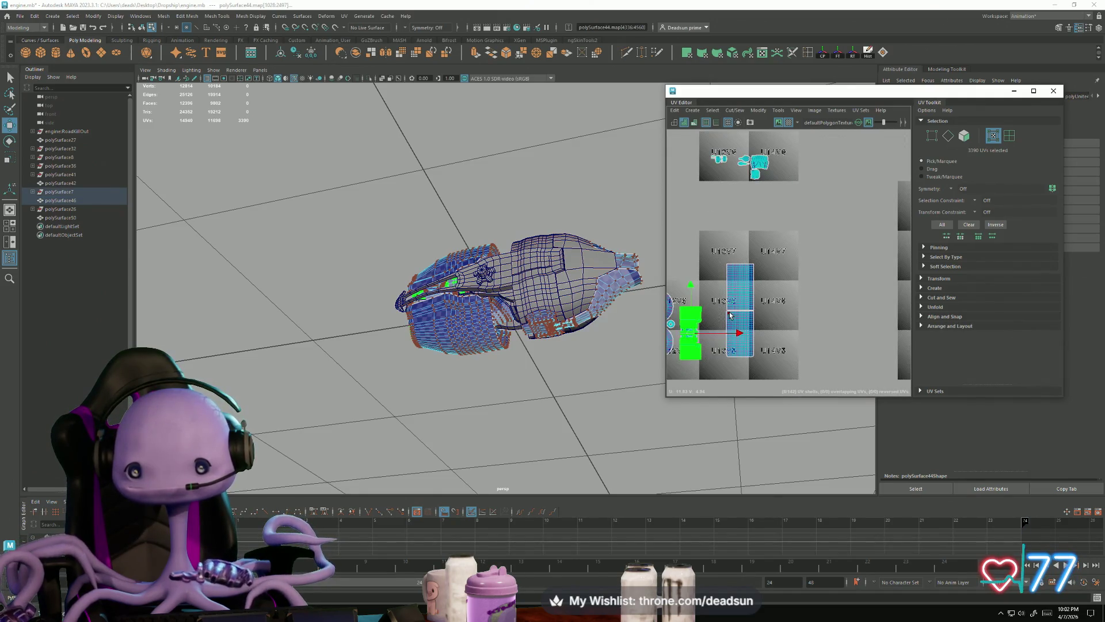
Nudge the green shell group up and left
scroll(804, 303, "up", 3)
middle_click_drag(804, 303, 826, 306, "alt")
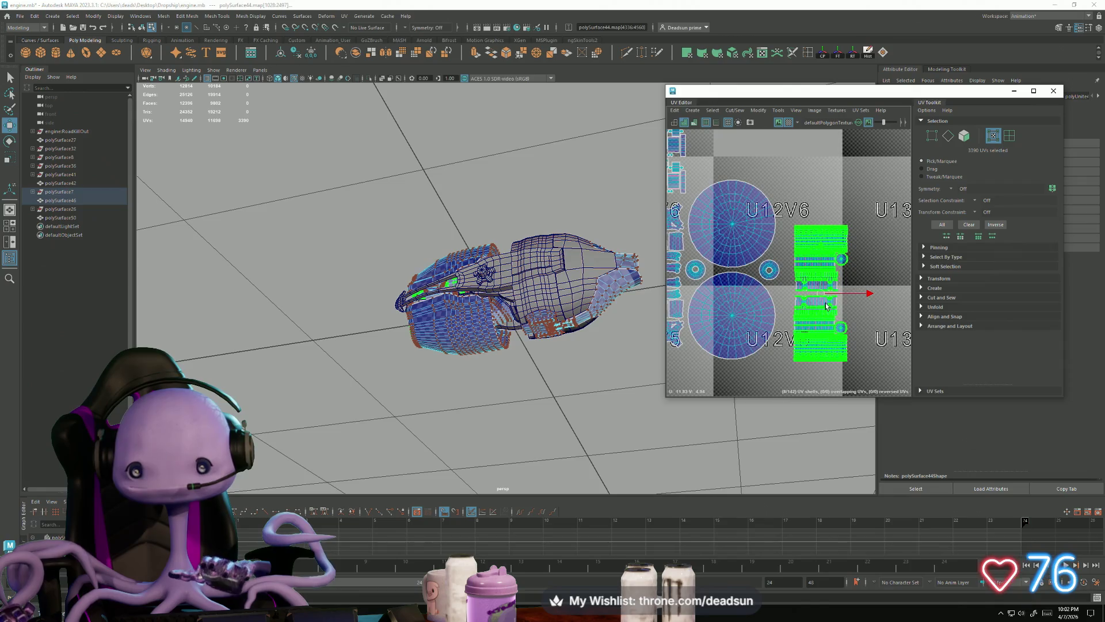
mouse_move(820, 297)
left_mouse_down()
mouse_move(808, 293)
mouse_move(816, 275)
left_mouse_up()
key("r")
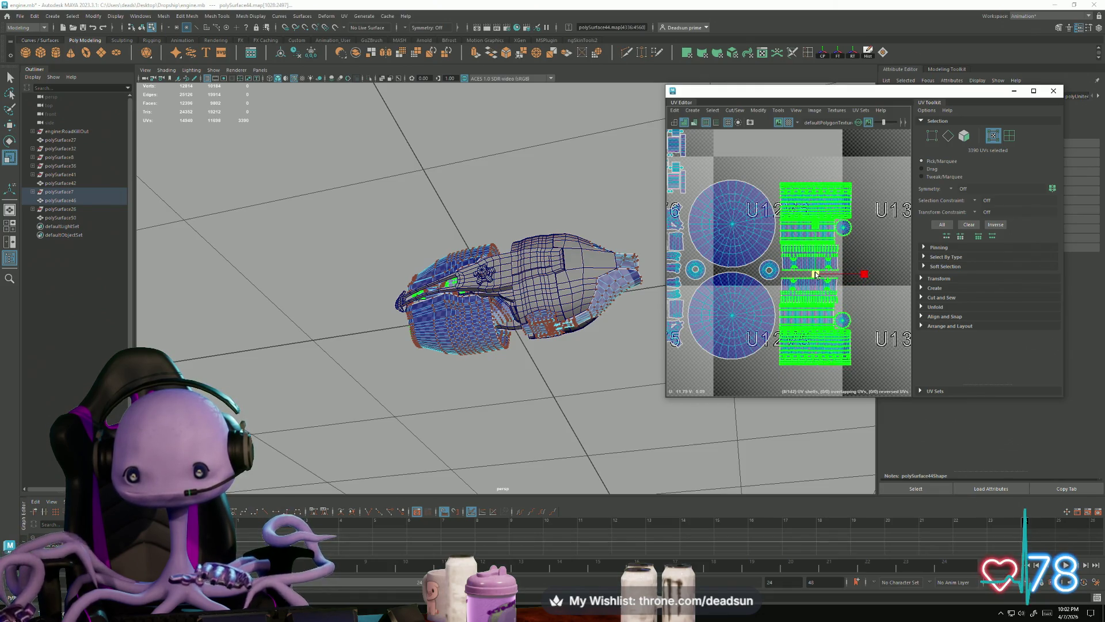
scroll(771, 280, "down", 5)
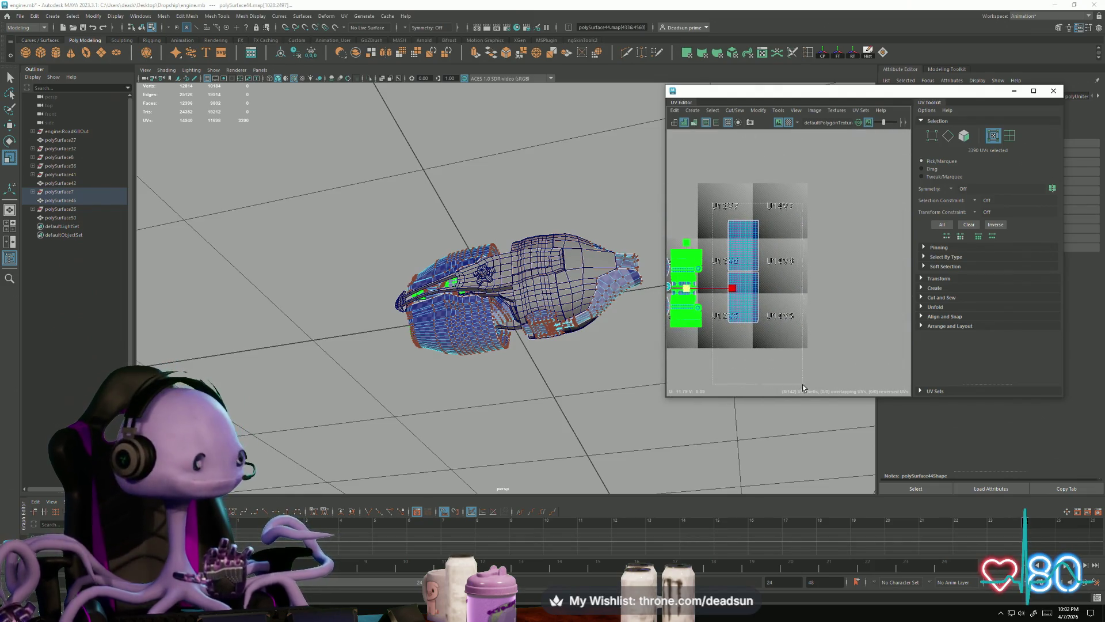
Slide the long blue strip shell left into its own tile column
left_click_drag(724, 219, 776, 360)
key("w")
left_click_drag(742, 276, 719, 277)
scroll(706, 282, "up", 5)
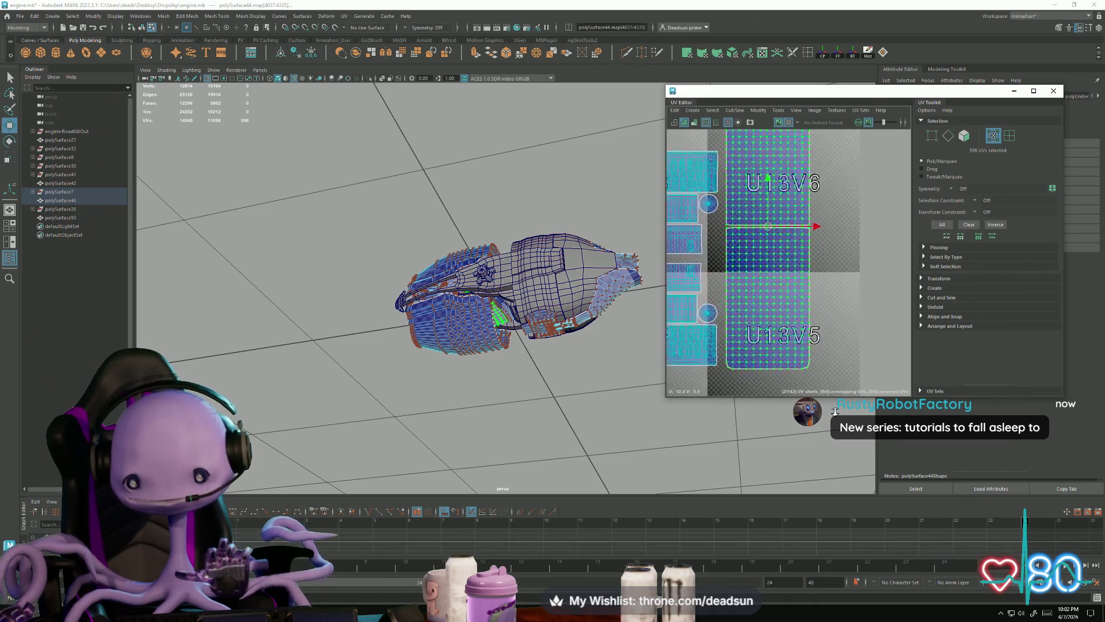
Pull the strip shell's two bottom corner UVs down to tile U13V5's lower border
left_click_drag(749, 180, 742, 176)
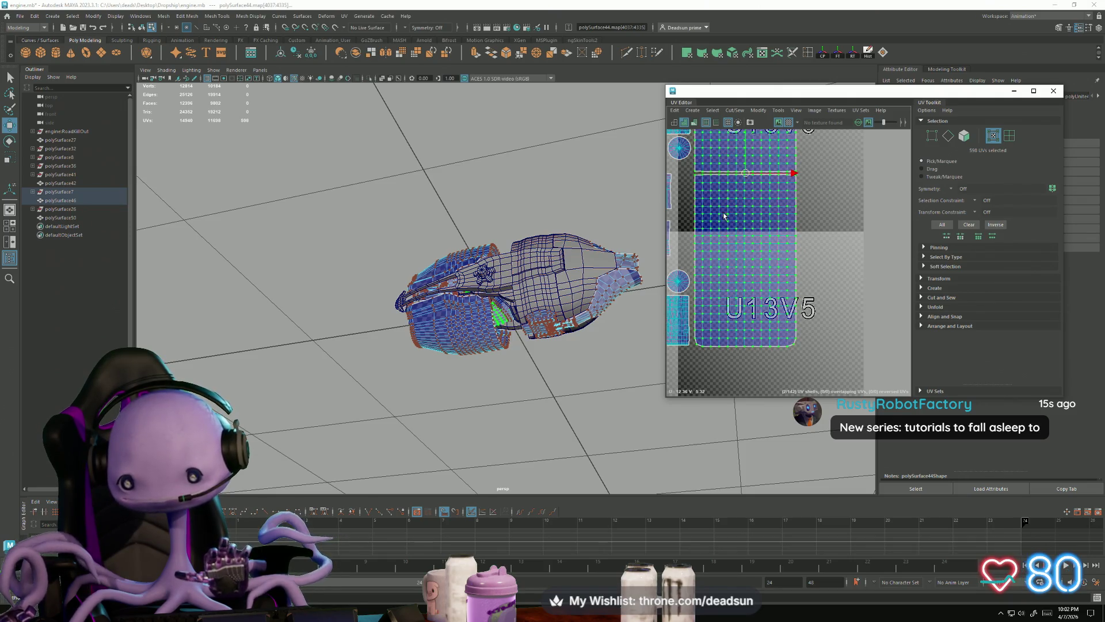
scroll(706, 305, "up", 2)
left_click(691, 360)
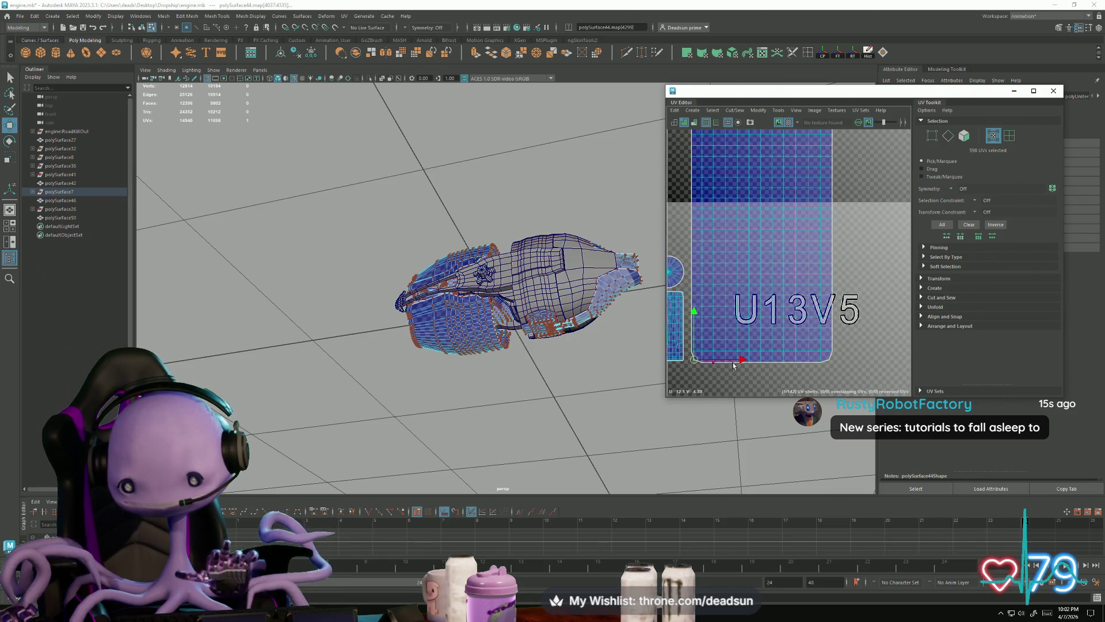
left_click(829, 360, "shift")
key("e")
key("r")
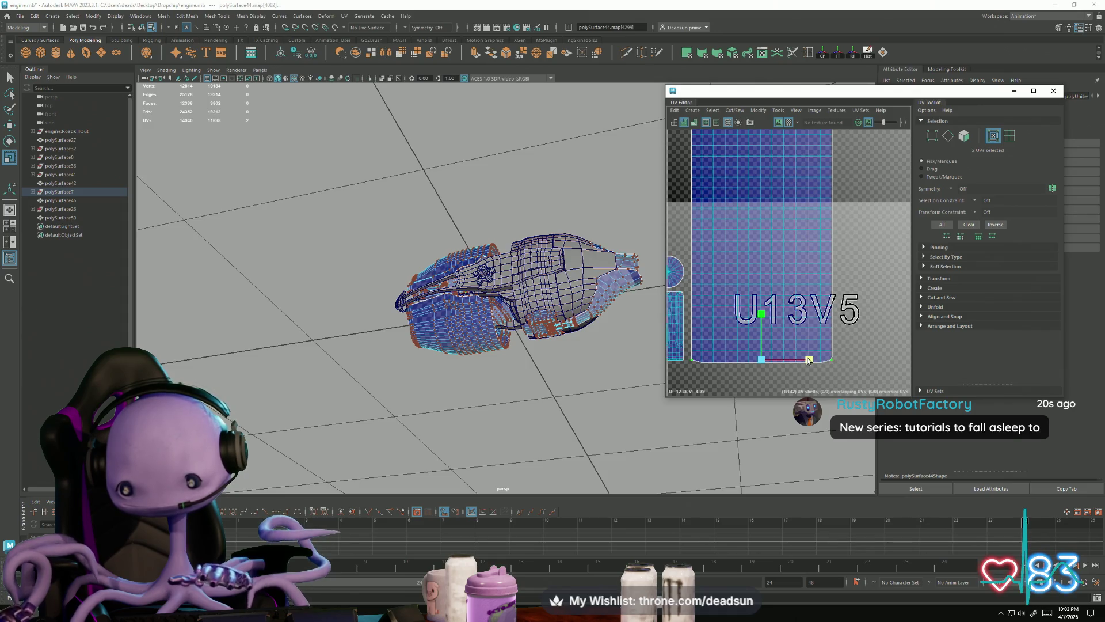
key("w")
left_click_drag(761, 314, 762, 316)
scroll(819, 343, "down", 6)
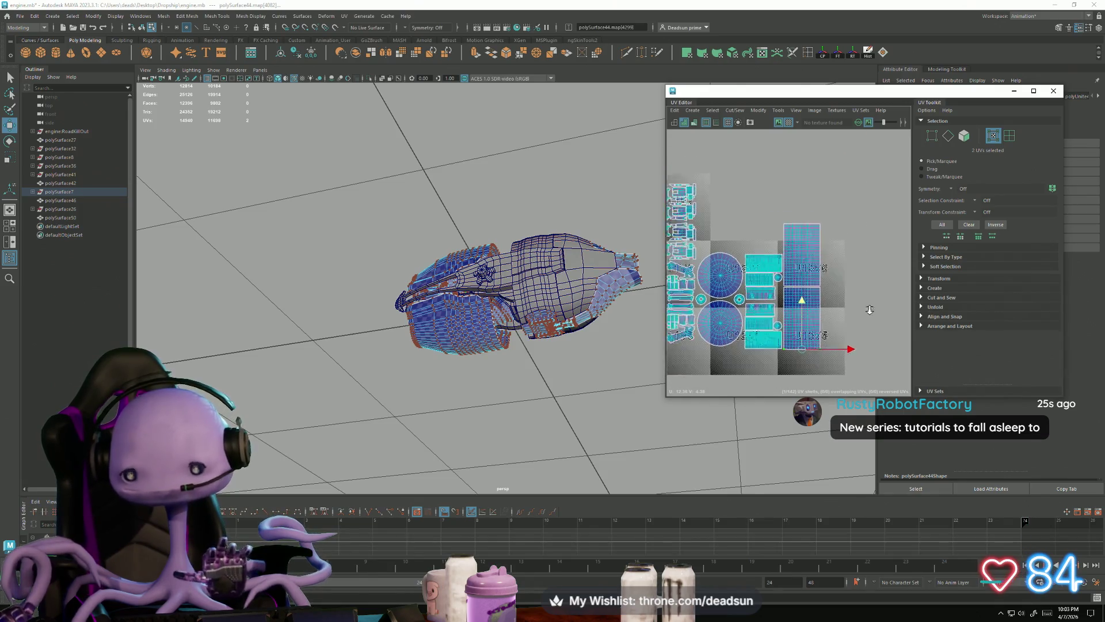
Move the leftmost loose shell right and the green shell down toward the tiles
scroll(774, 297, "up", 4)
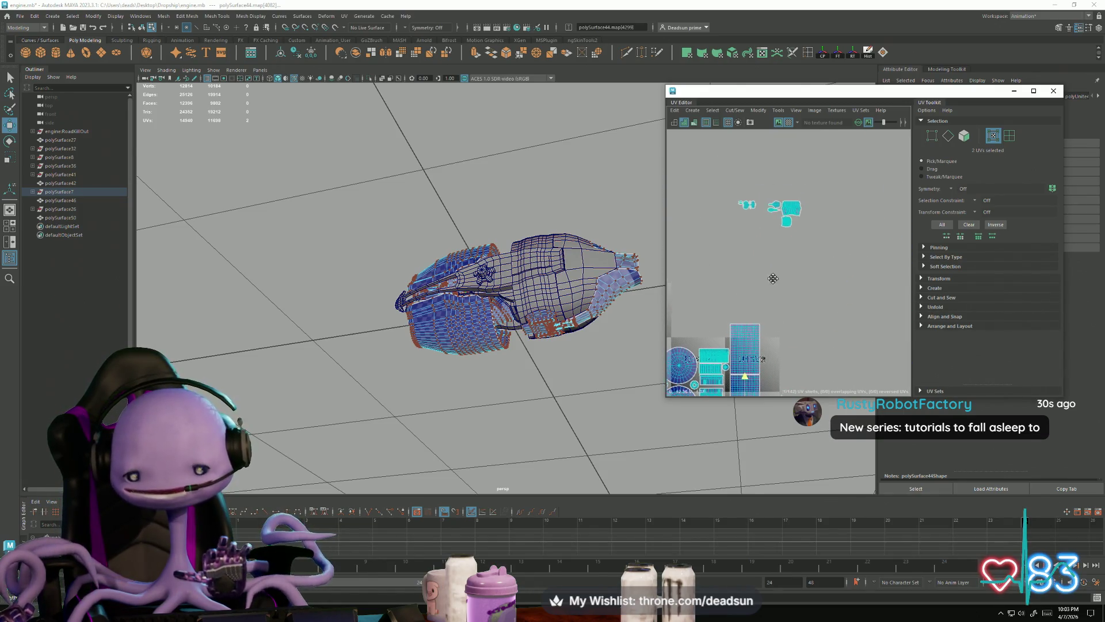
scroll(741, 307, "up", 2)
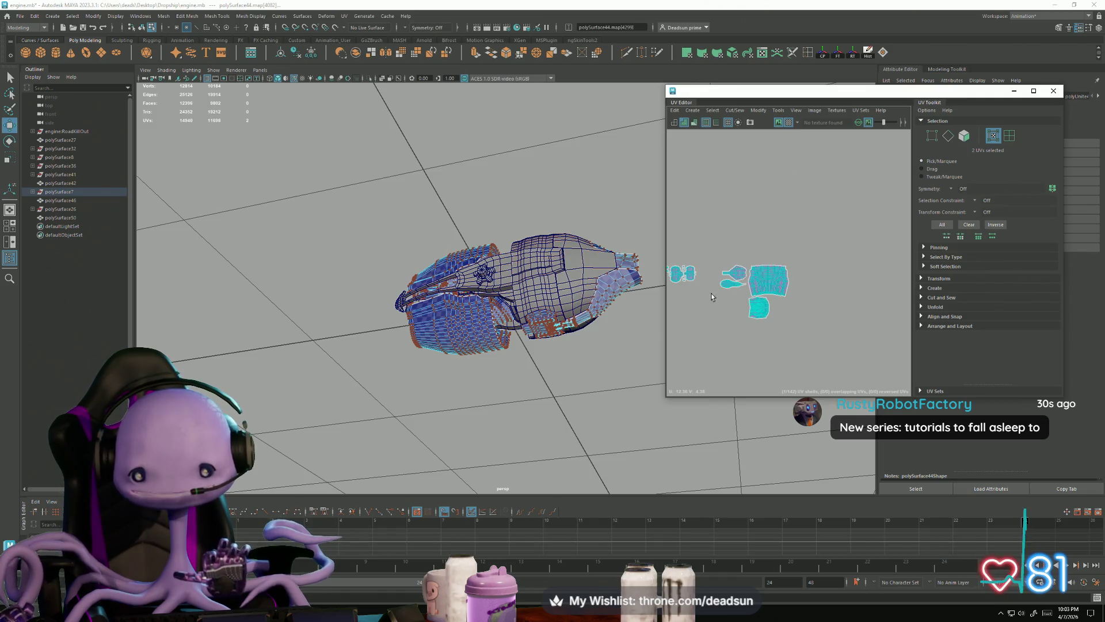
middle_click_drag(711, 297, 727, 281, "alt")
left_click_drag(737, 298, 755, 327)
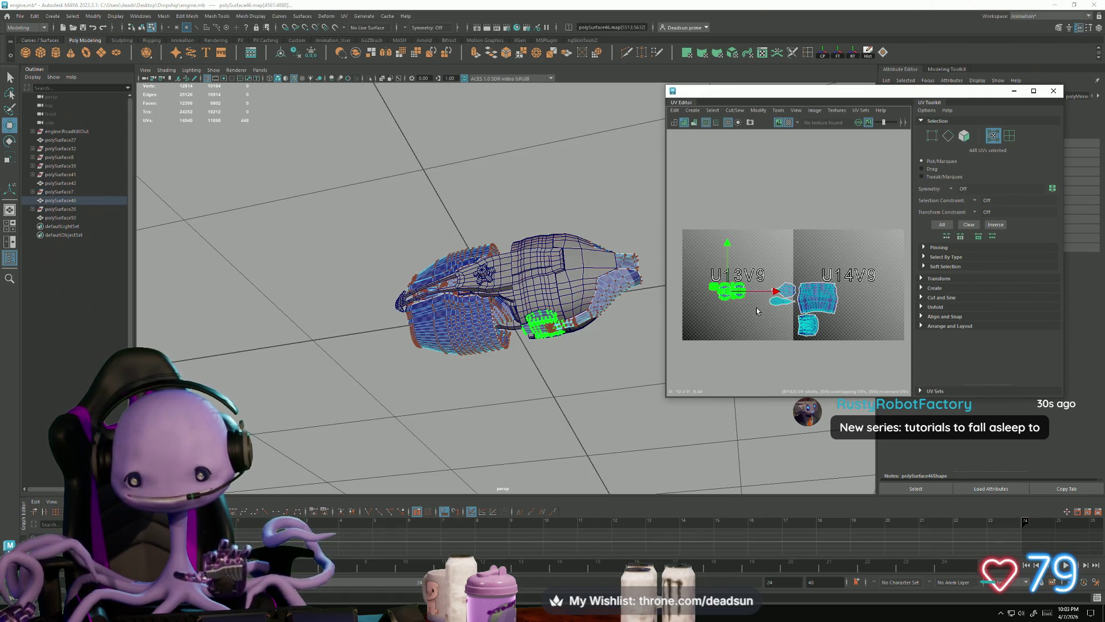
left_click_drag(791, 291, 797, 299)
middle_click_drag(798, 299, 729, 240, "alt")
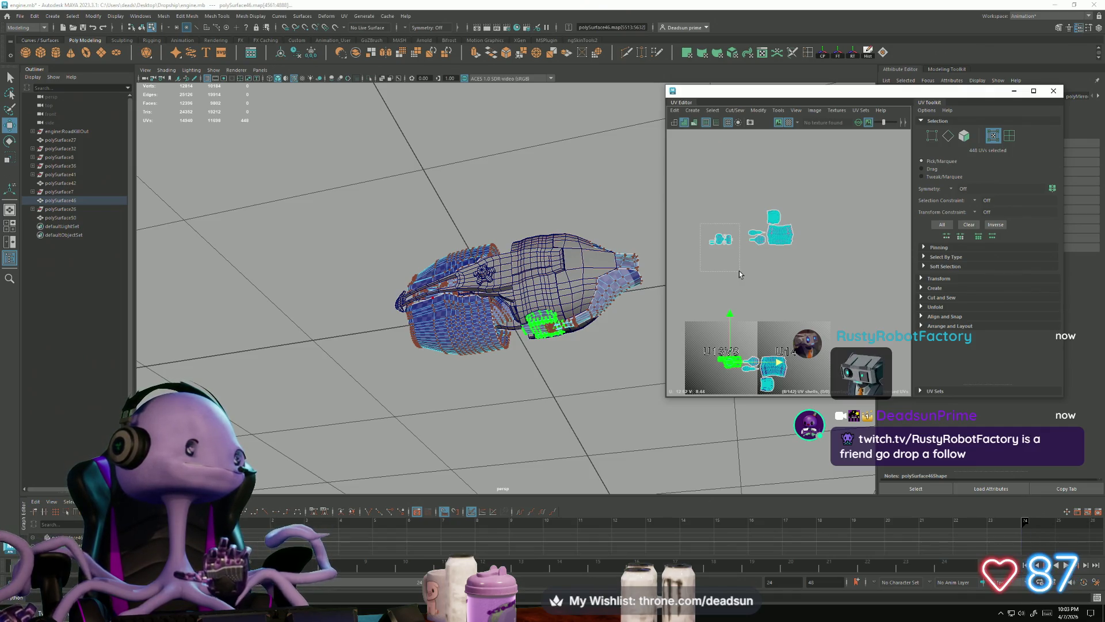
left_click_drag(737, 272, 732, 345)
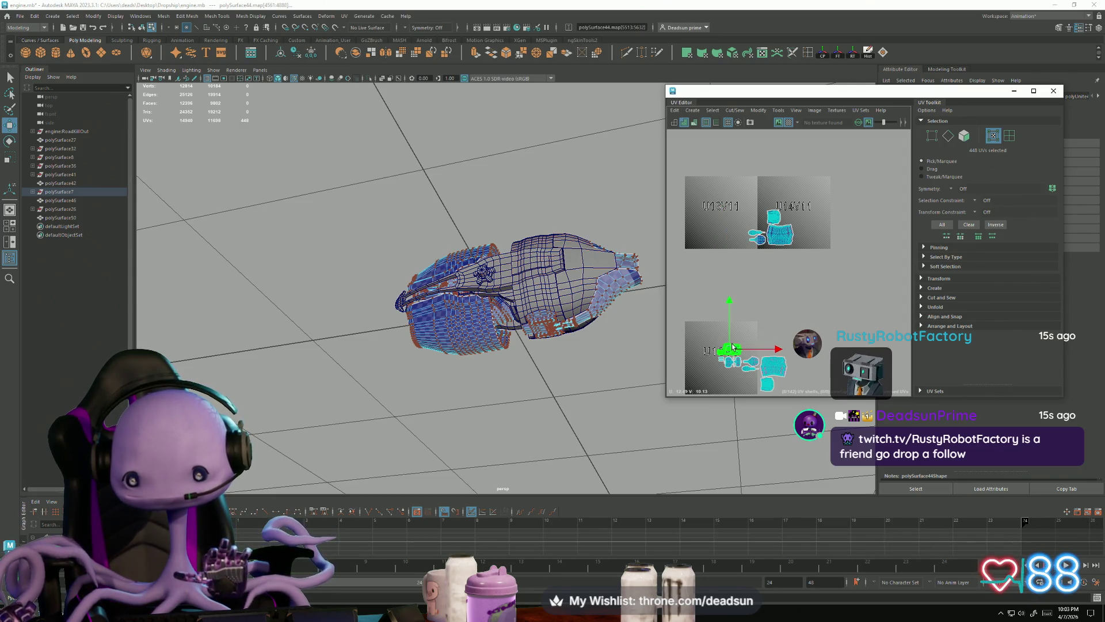
Select the loose cyan shells near U13V11 and move them down into the tiles
scroll(732, 348, "up", 5)
right_click_drag(721, 325, 719, 253, "alt")
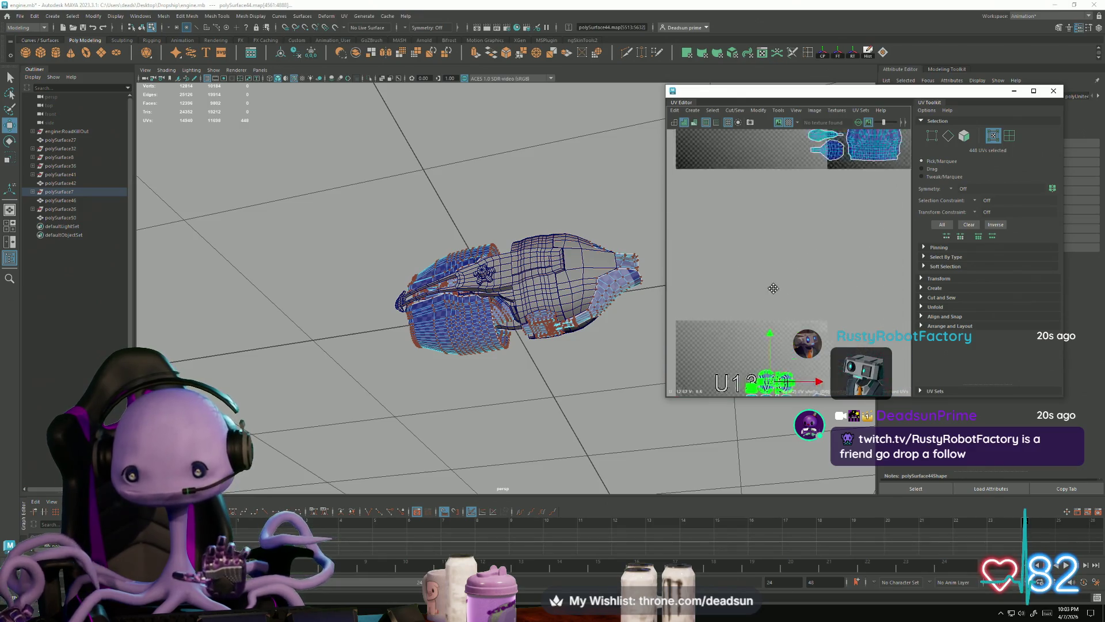
middle_click_drag(719, 253, 794, 210, "alt")
left_click_drag(793, 208, 883, 290)
left_click_drag(840, 247, 834, 366)
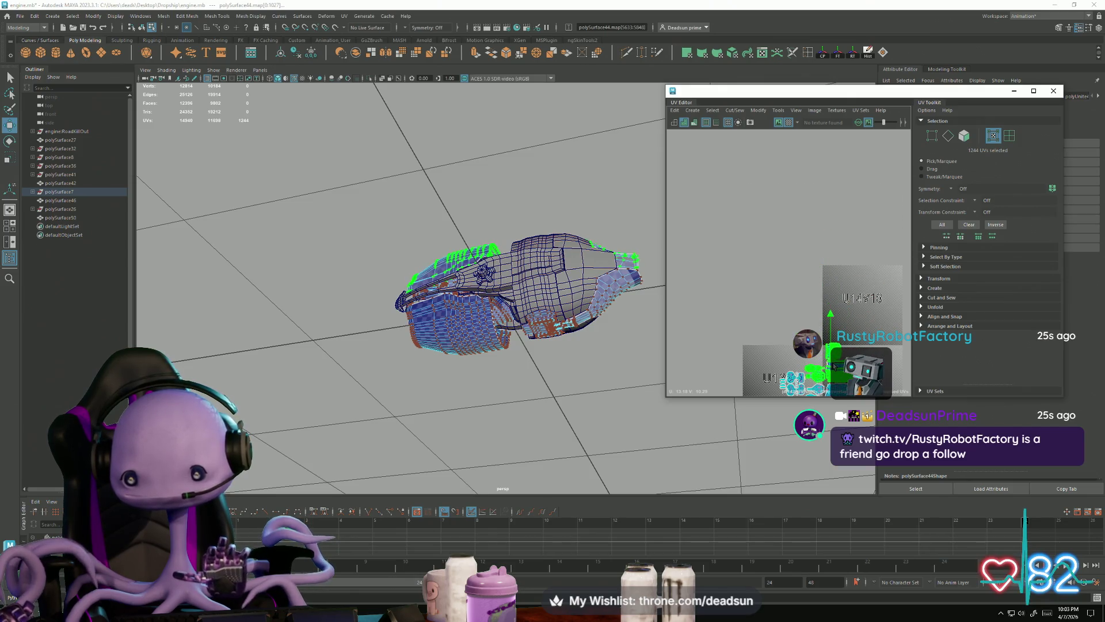
Move polySurface46's right-hand shell cluster left beside the round shells and scale it down
middle_click_drag(829, 346, 794, 258, "alt")
scroll(857, 292, "up", 5)
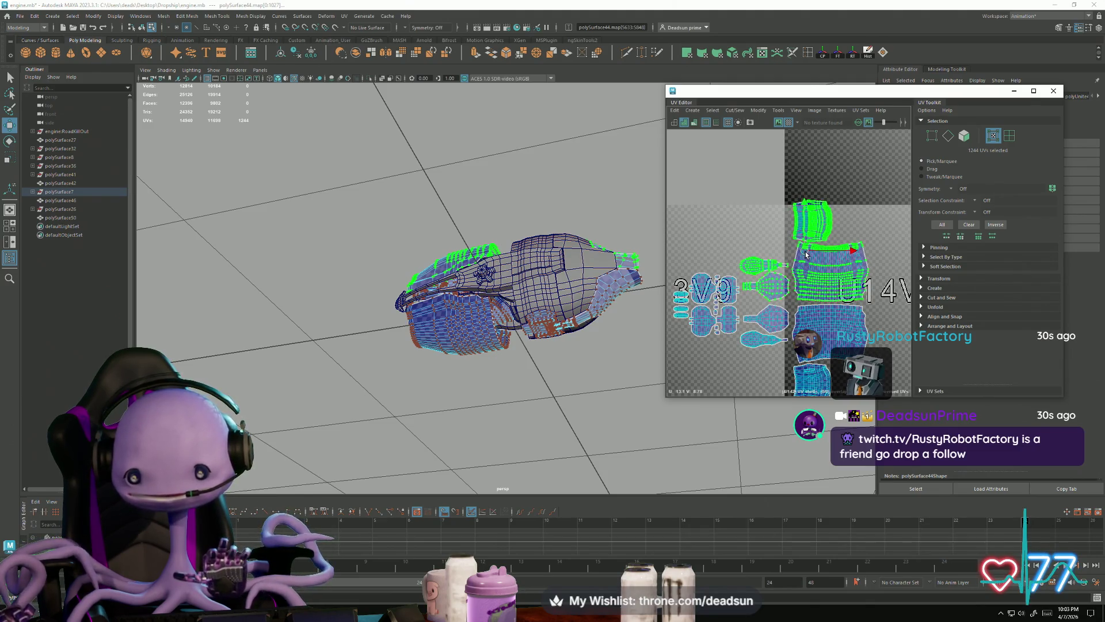
scroll(763, 289, "down", 5)
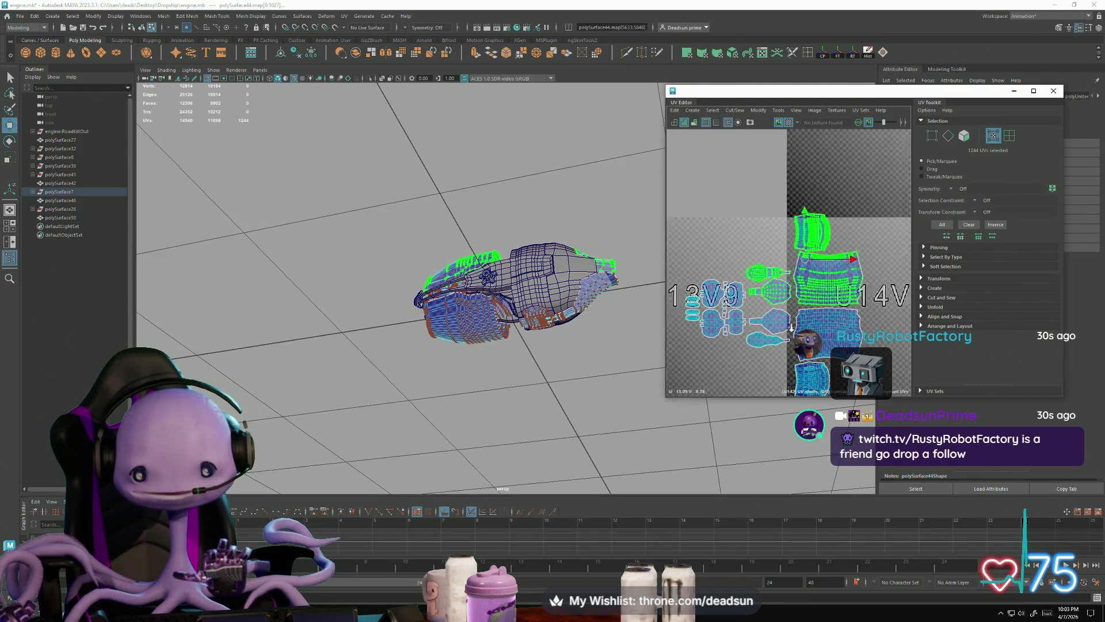
scroll(761, 289, "down", 5)
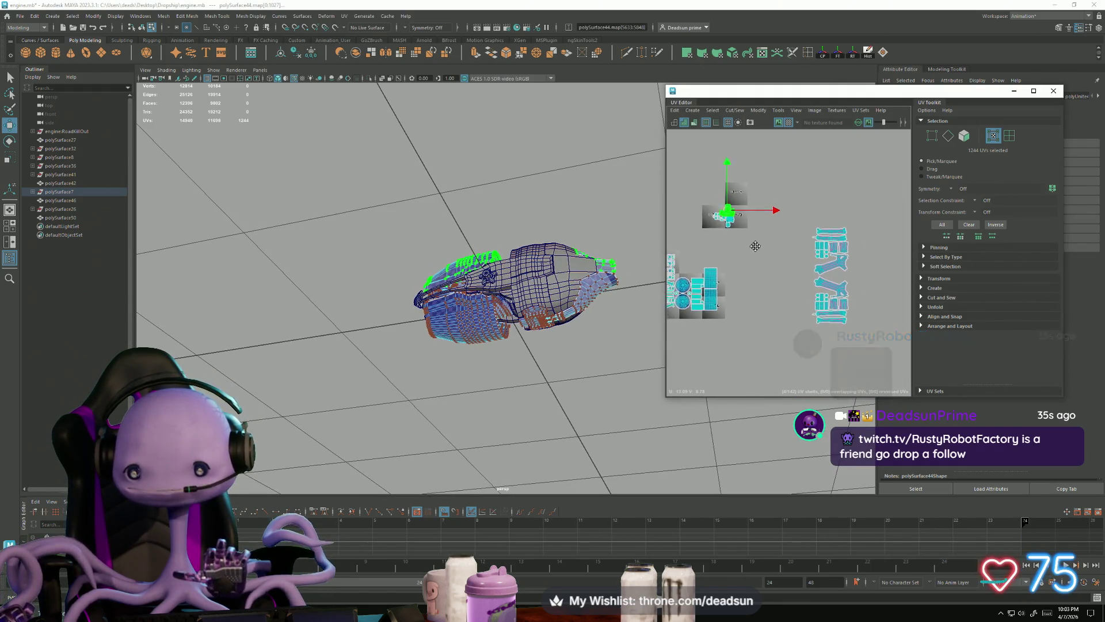
left_click_drag(886, 345, 823, 244)
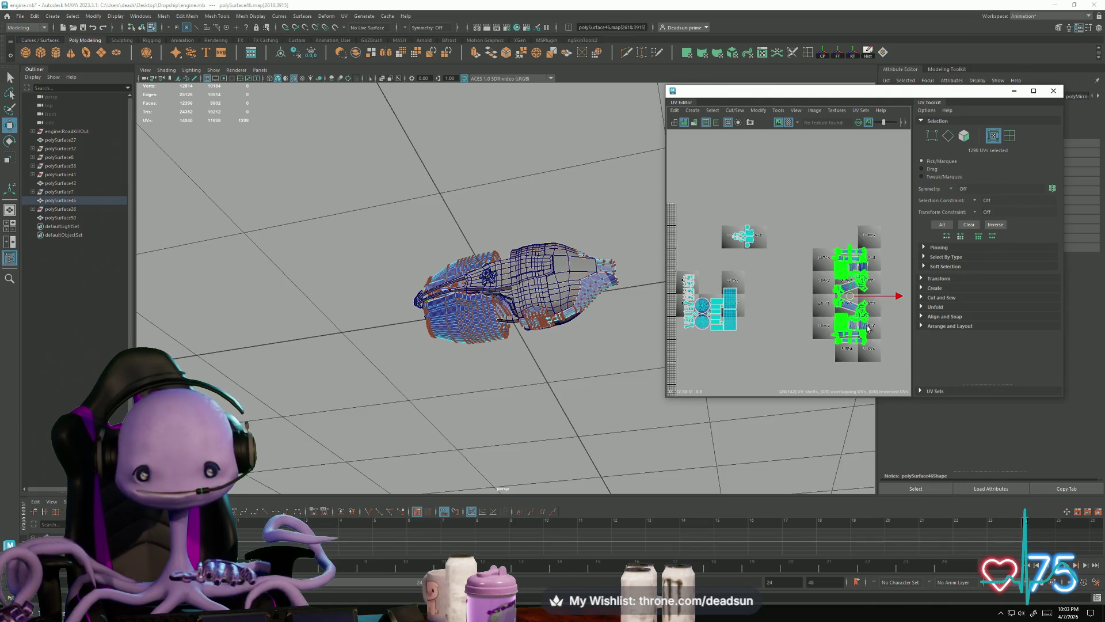
key("r")
key("w")
left_click_drag(849, 298, 752, 305)
key("r")
key("w")
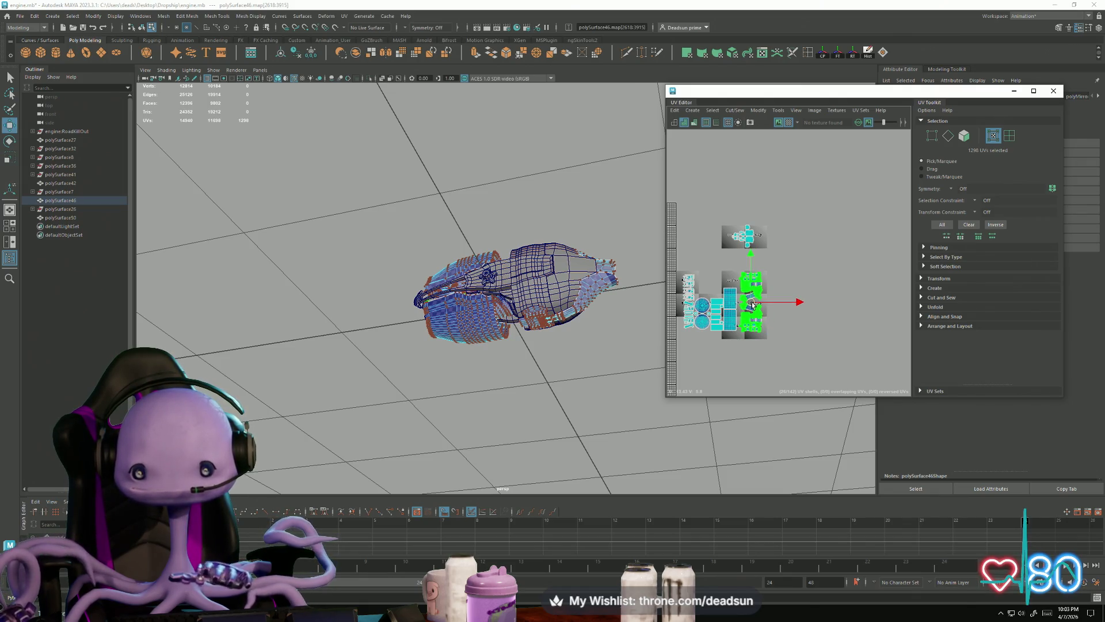
key("f")
mouse_move(365, 318)
left_mouse_down("alt")
mouse_move(564, 386)
mouse_move(554, 367)
mouse_move(633, 346)
left_mouse_up("alt")
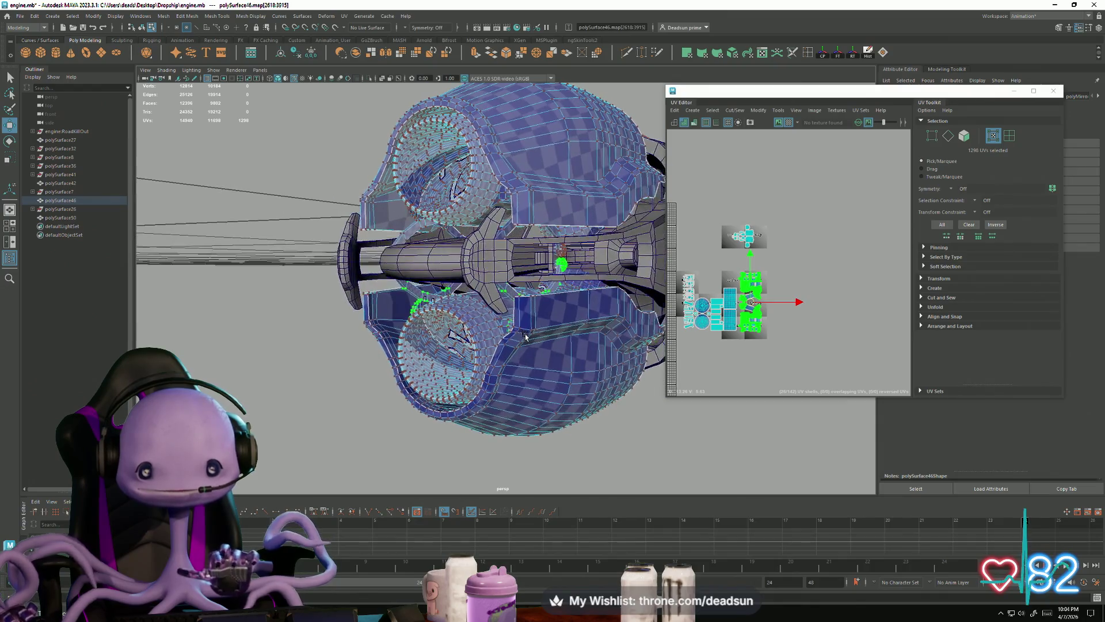
Add another engine part's UVs to the selection, viewing the engine from the front
scroll(766, 356, "down", 2)
scroll(776, 323, "down", 3)
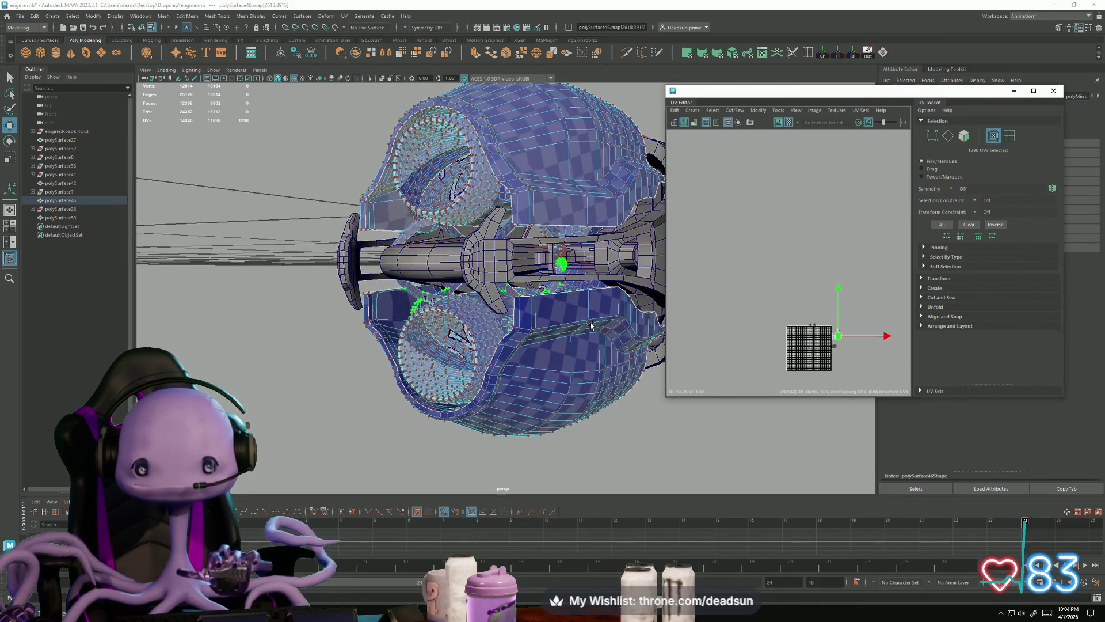
scroll(580, 265, "down", 3)
left_click_drag(552, 324, 540, 260, "alt")
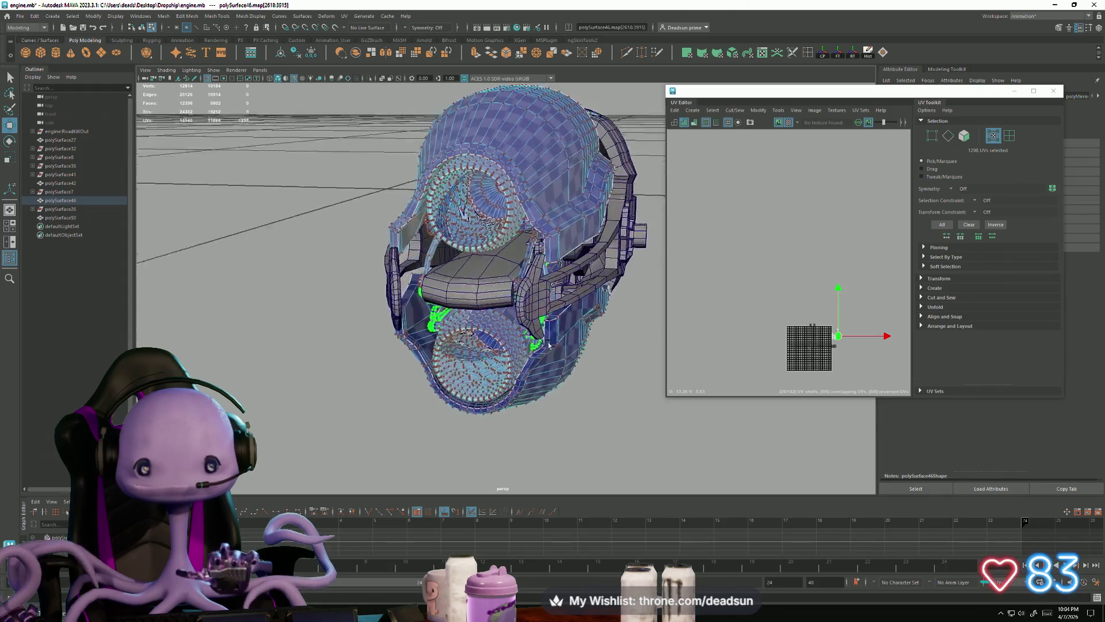
scroll(541, 260, "up", 3)
left_click(522, 258, "shift")
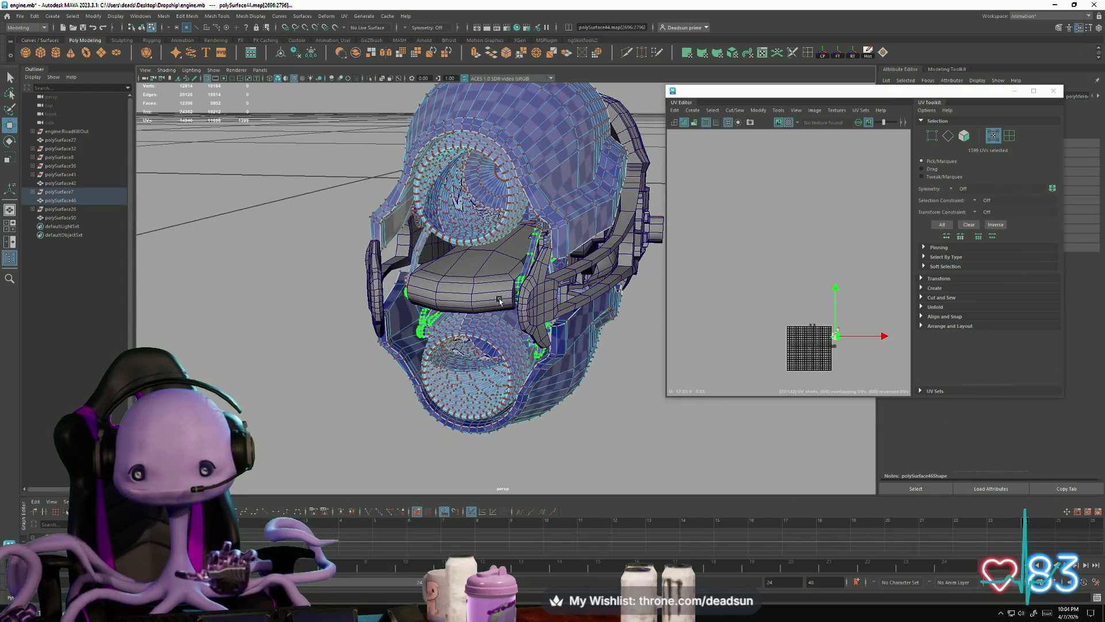
left_click_drag(499, 300, 478, 294, "alt")
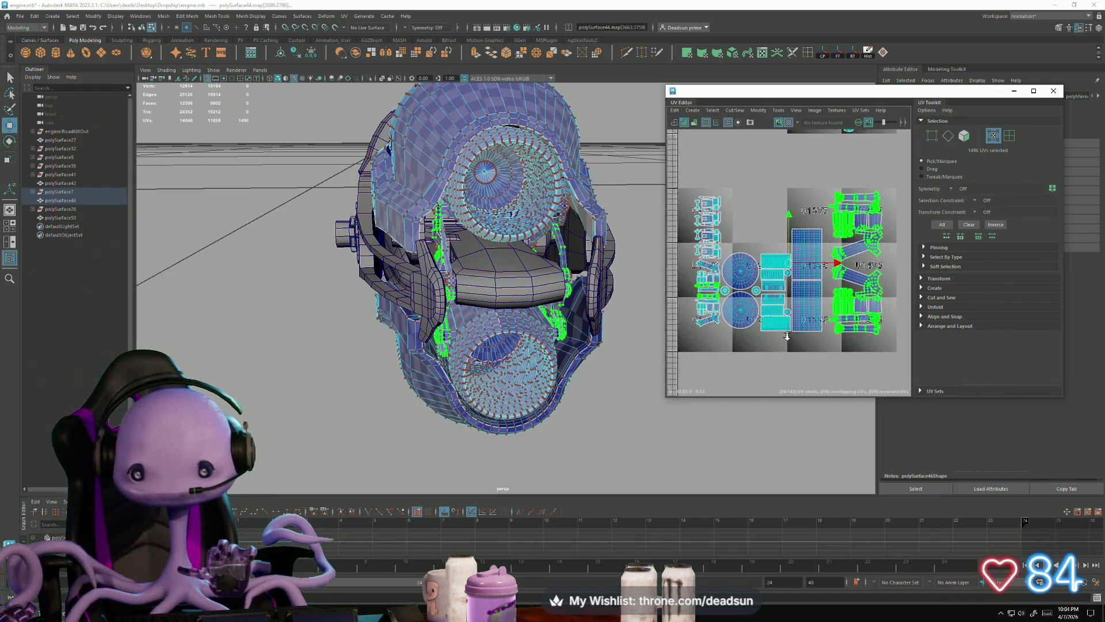
scroll(882, 329, "up", 3)
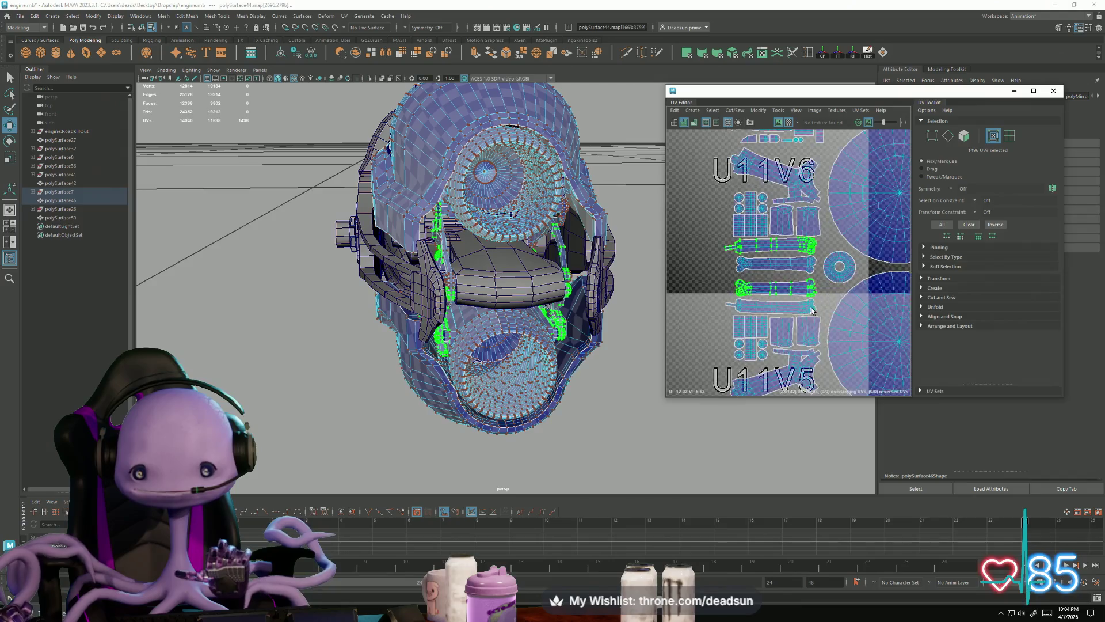
scroll(882, 329, "down", 5)
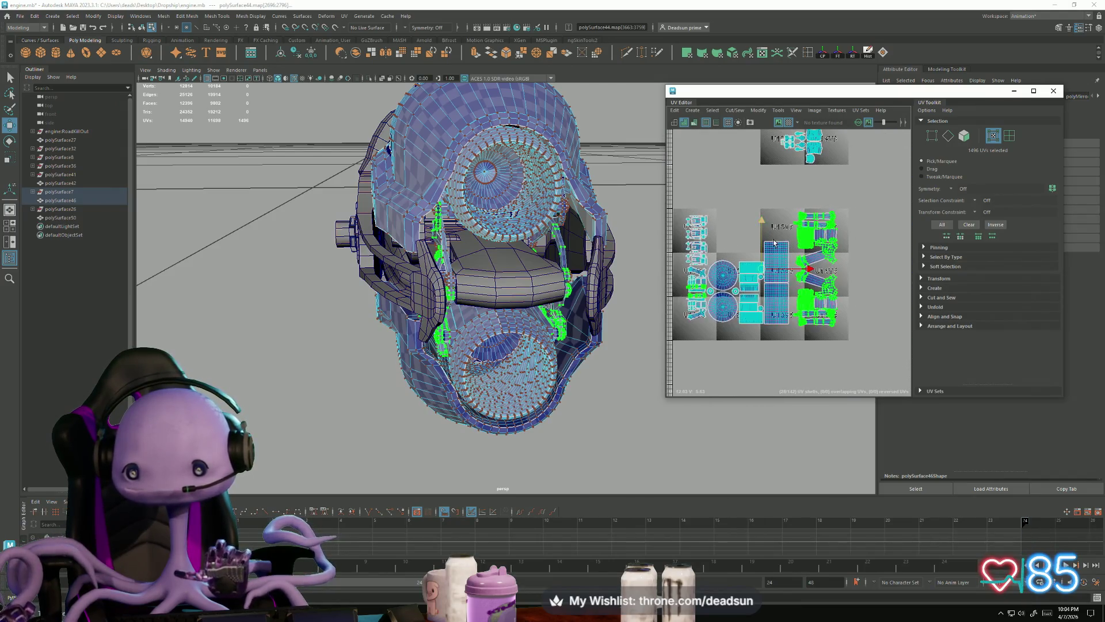
Move the right-hand column of UV shells far left and shrink them uniformly into place
left_click_drag(876, 347, 878, 346)
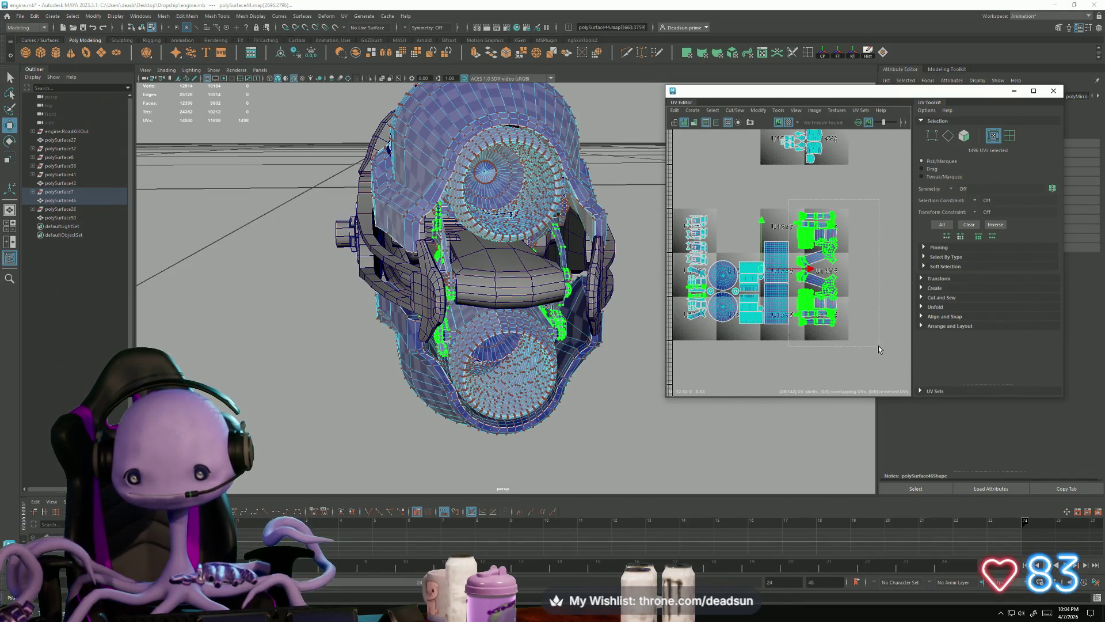
left_click_drag(762, 269, 664, 284)
scroll(713, 288, "up", 8)
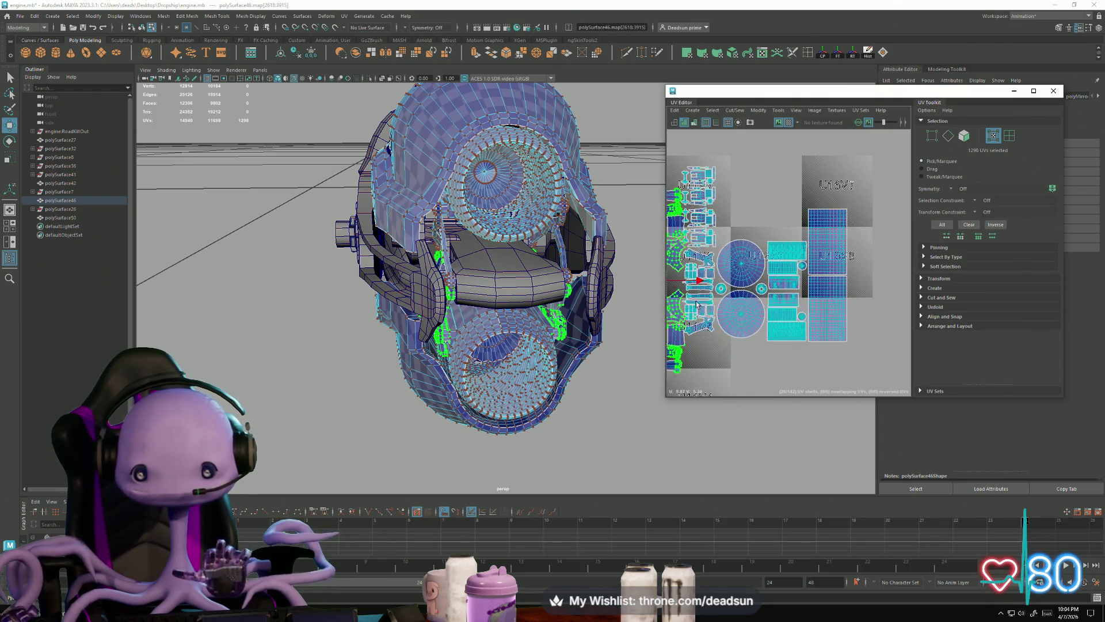
key("r")
mouse_move(757, 298)
left_mouse_down()
mouse_move(734, 300)
mouse_move(754, 304)
mouse_move(766, 345)
mouse_move(772, 318)
left_mouse_up()
key("w")
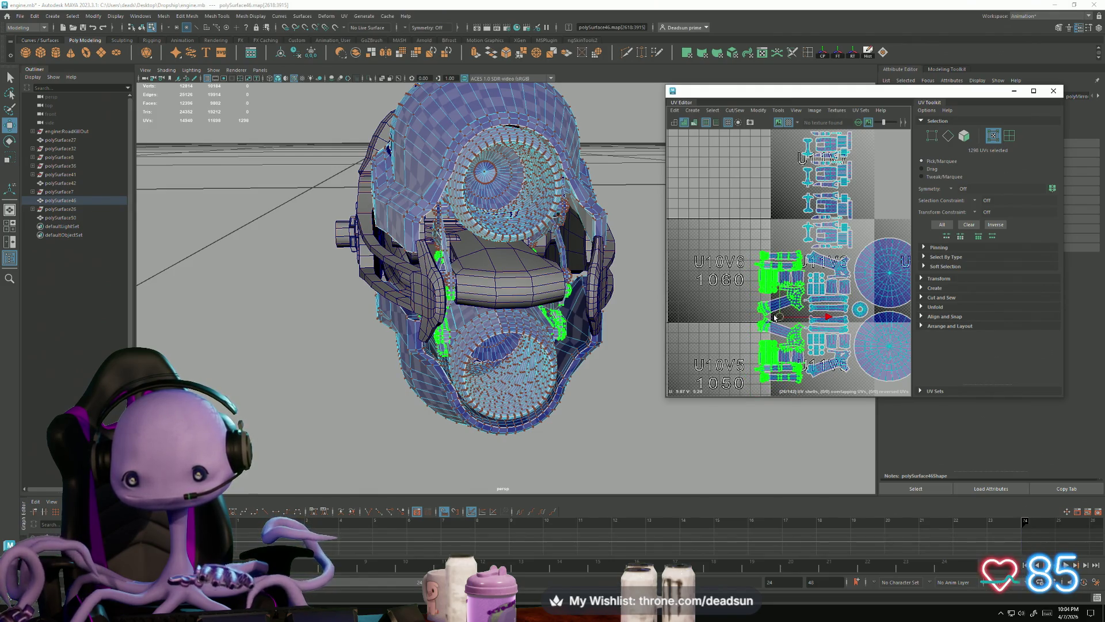
left_click_drag(775, 317, 776, 318)
Move the top two U11V7 shell groups toward the U10V7 corner with the second shell set
scroll(775, 323, "down", 5)
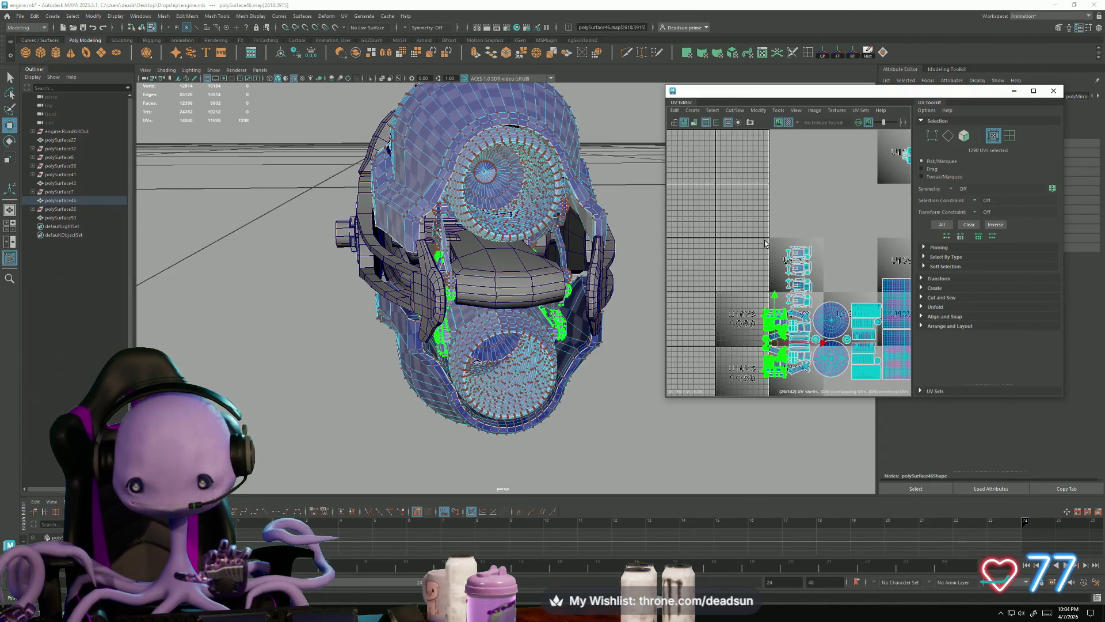
scroll(776, 244, "up", 6)
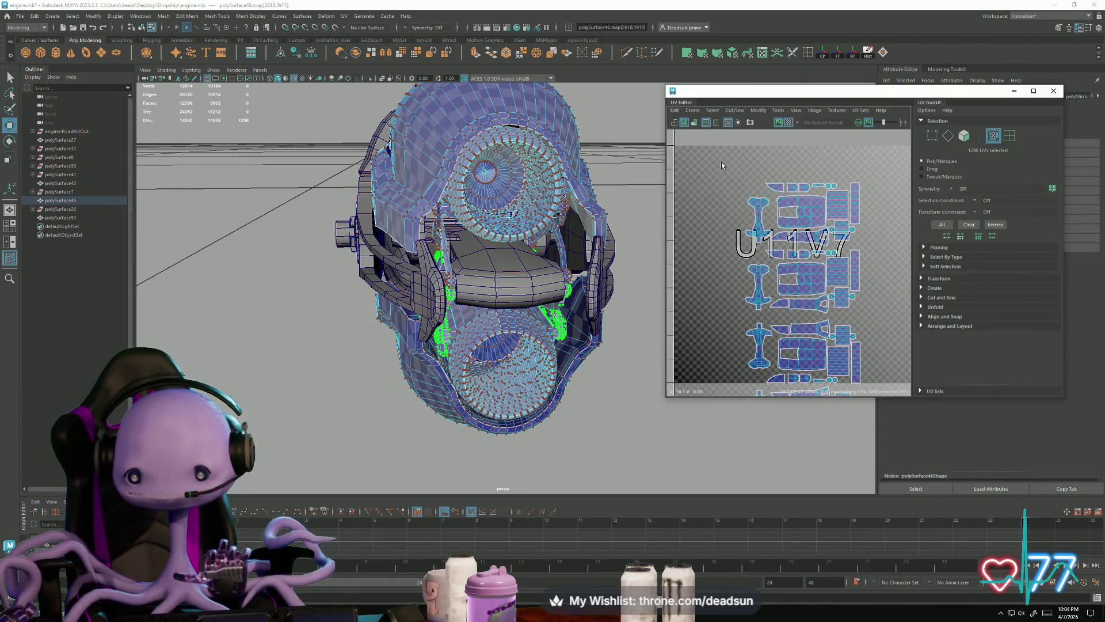
left_click_drag(888, 314, 885, 316)
scroll(812, 260, "down", 3)
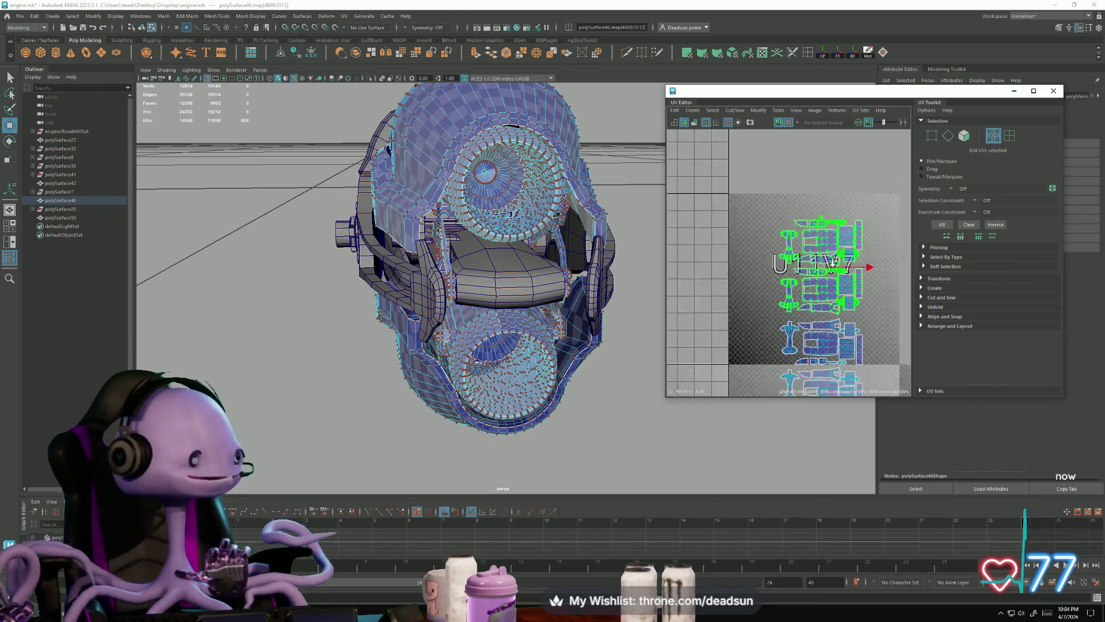
mouse_move(812, 260)
left_mouse_down()
mouse_move(754, 297)
mouse_move(759, 324)
left_mouse_up()
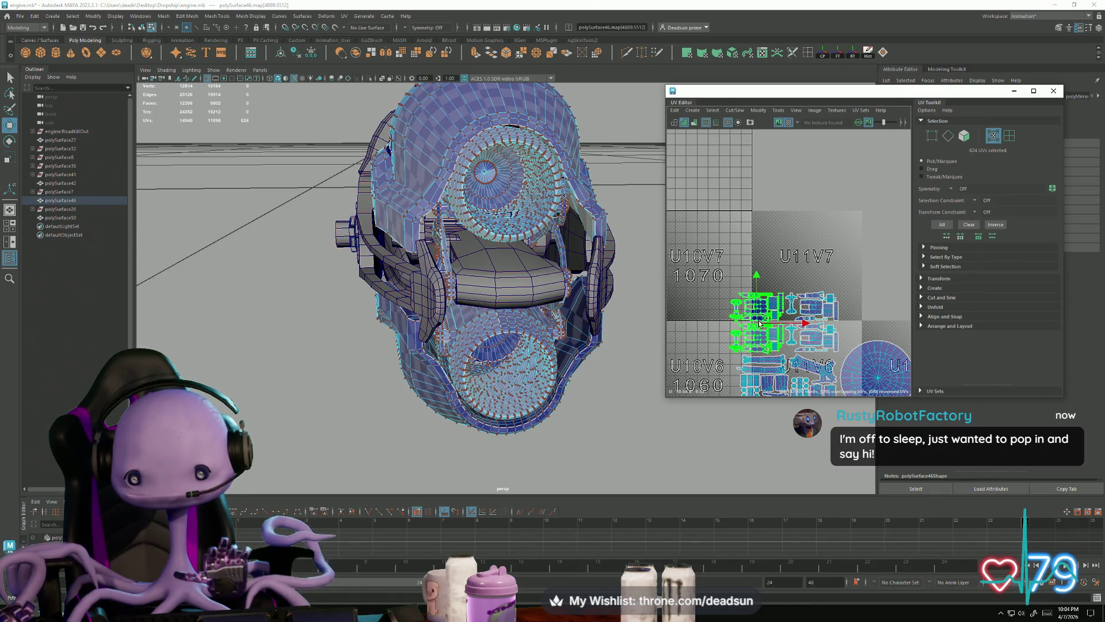
scroll(807, 329, "up", 3)
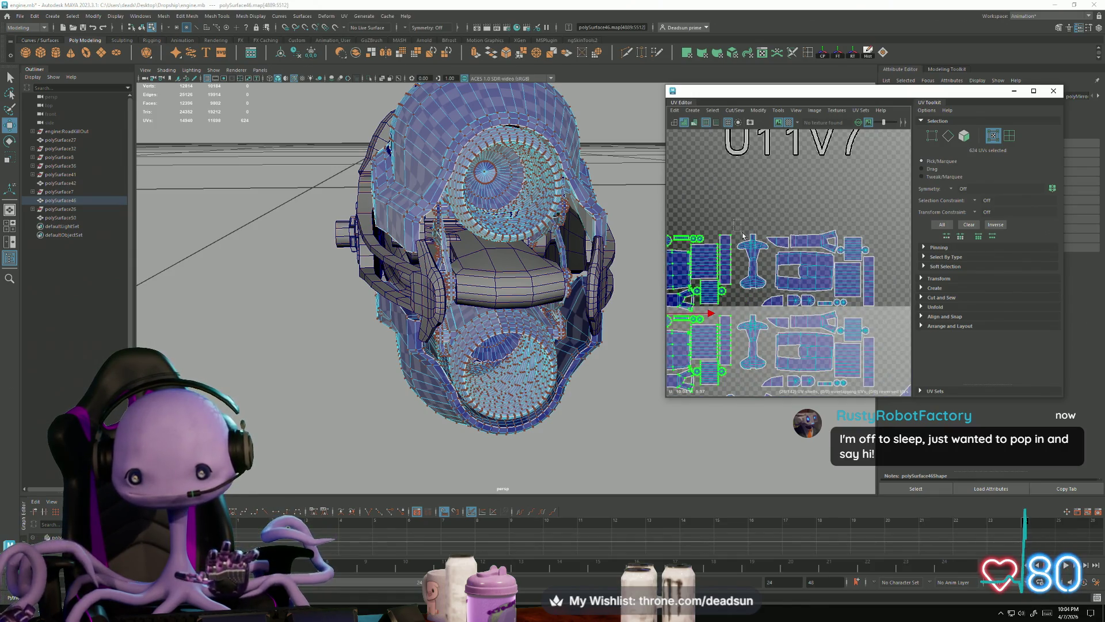
left_click_drag(898, 396, 899, 395, "shift")
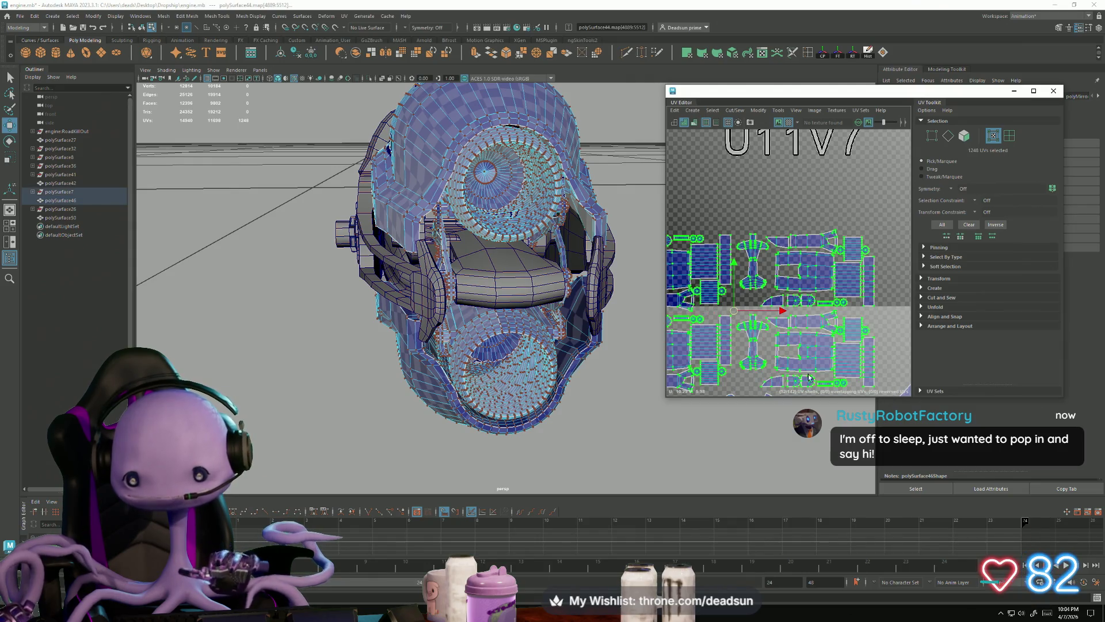
scroll(697, 346, "down", 2)
middle_click_drag(696, 345, 802, 317, "alt")
left_click_drag(832, 297, 851, 295)
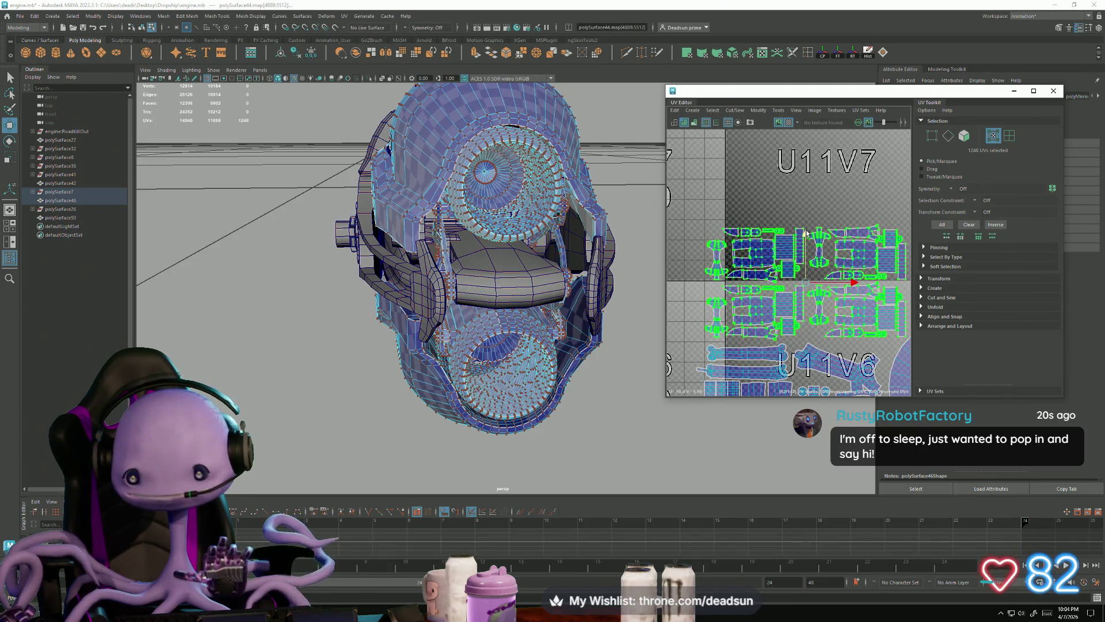
Nudge the lower tile's shells down slightly, then select the engine's centre plate mesh
scroll(748, 325, "up", 4)
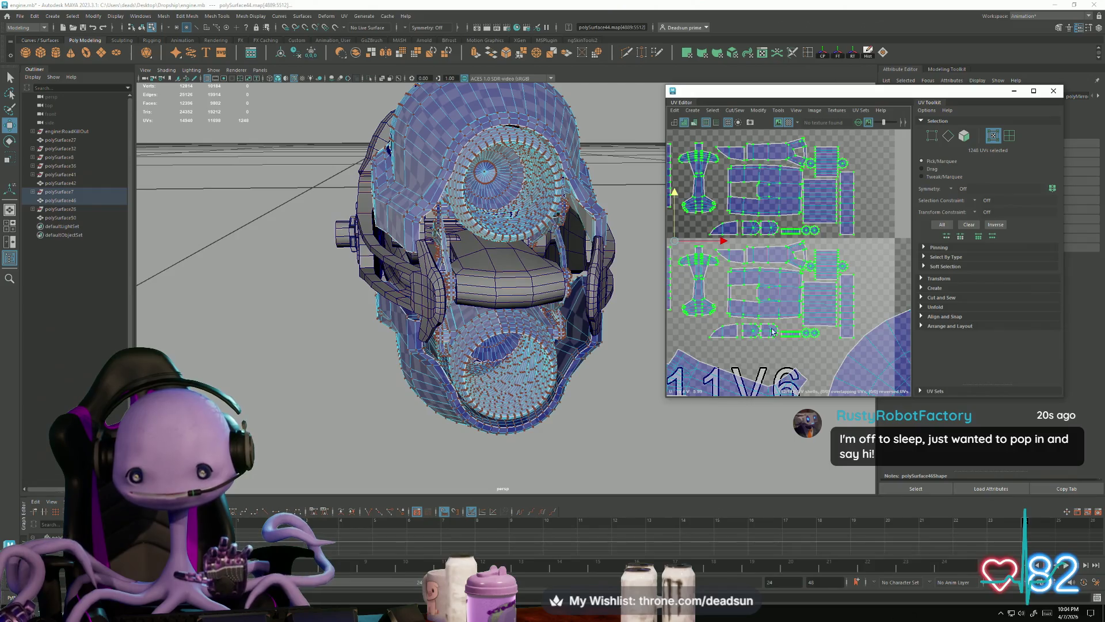
scroll(715, 244, "down", 2)
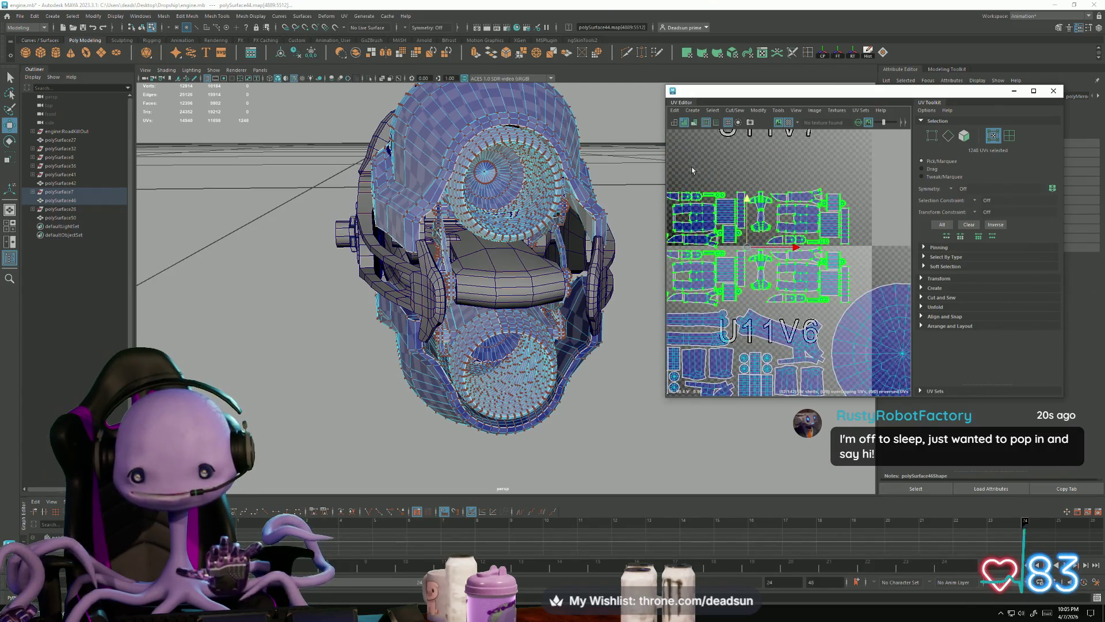
middle_click_drag(704, 171, 725, 175, "alt")
middle_click_drag(658, 171, 679, 174, "alt")
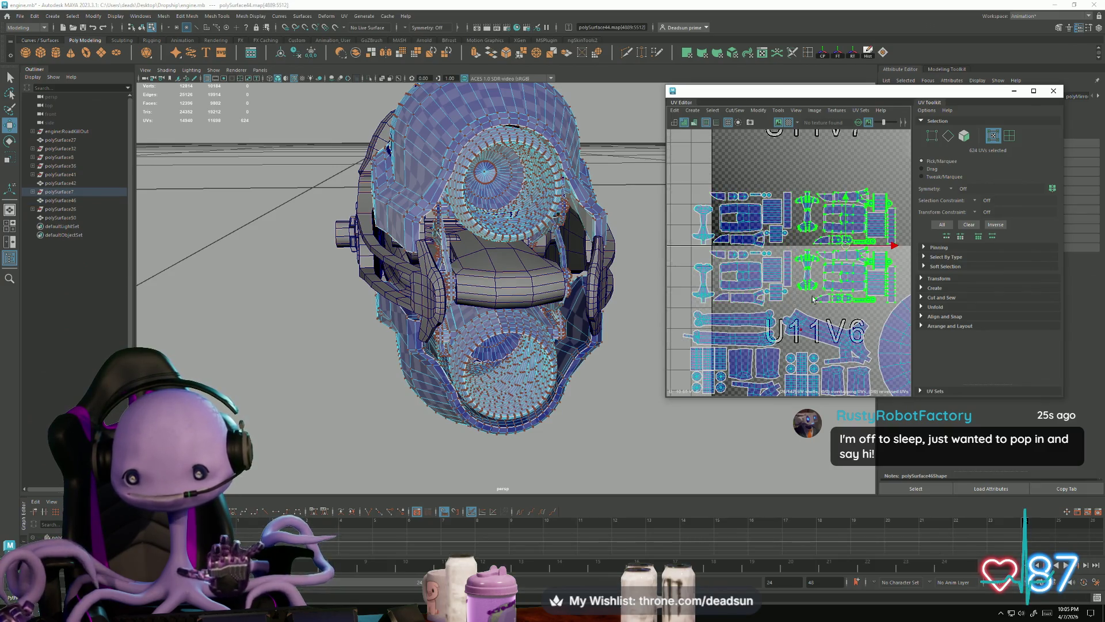
scroll(746, 274, "up", 3)
left_click_drag(885, 281, 885, 280, "ctrl")
left_click_drag(790, 277, 789, 279)
scroll(788, 277, "down", 5)
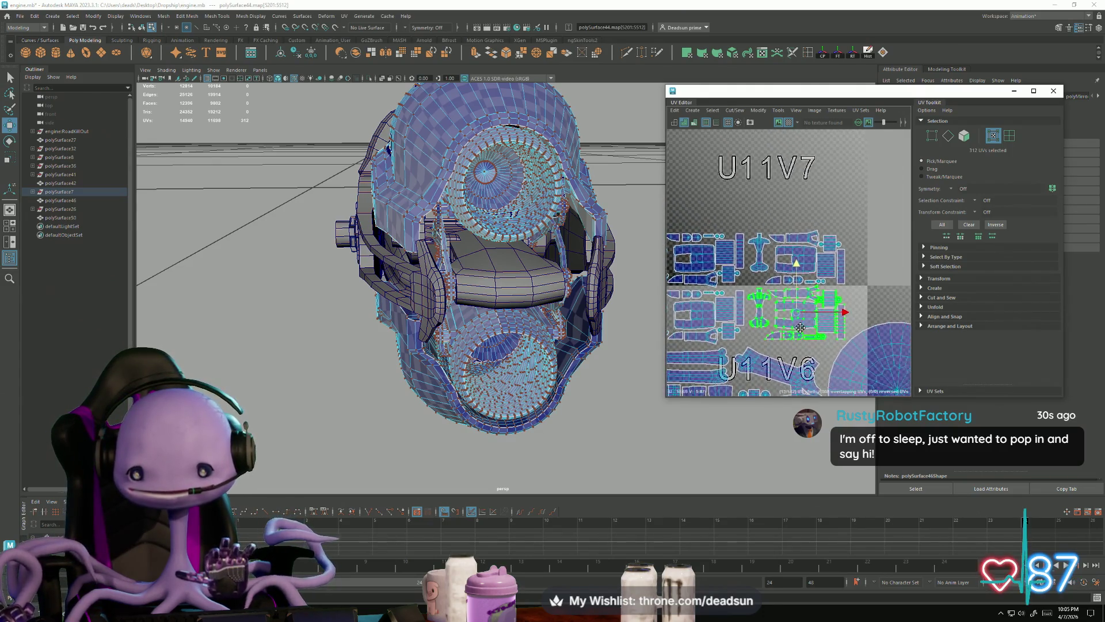
scroll(716, 307, "down", 5)
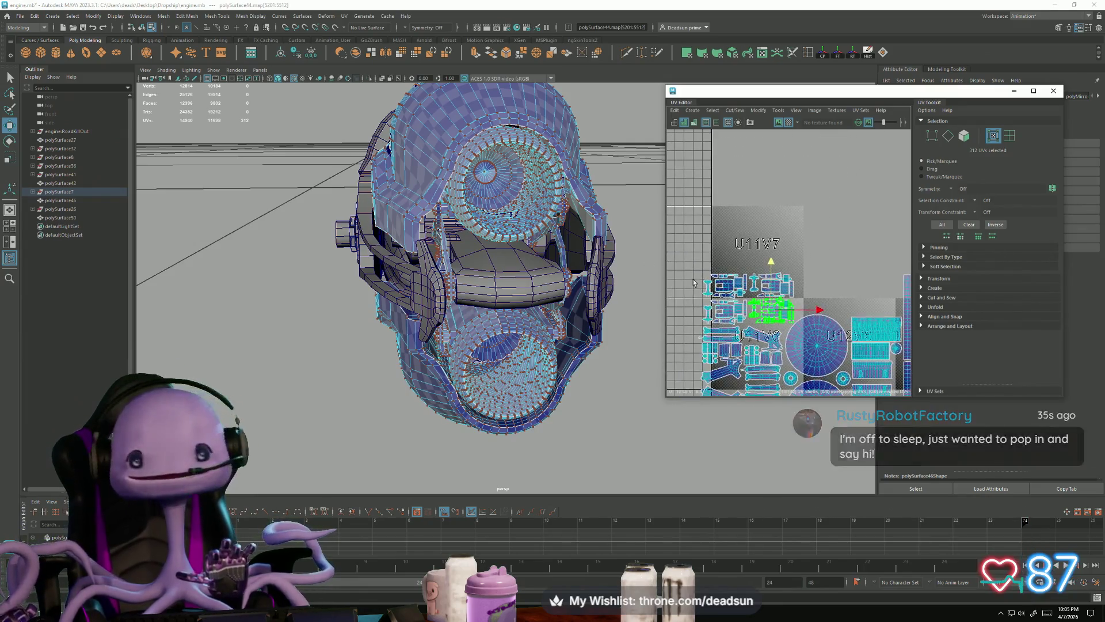
middle_click_drag(855, 228, 794, 253, "alt")
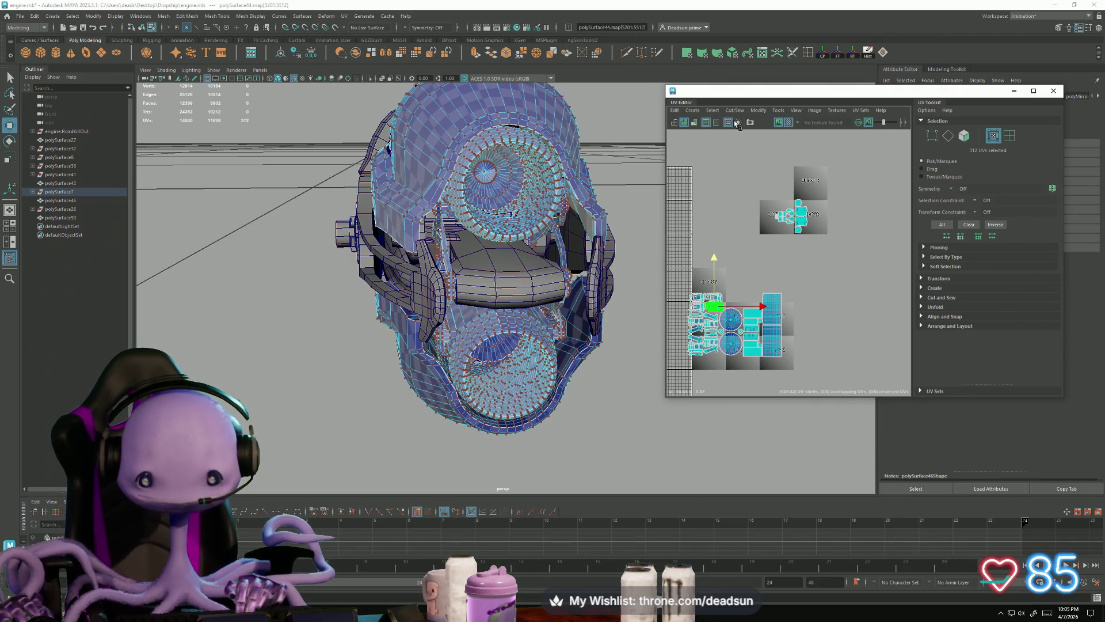
left_click(516, 276)
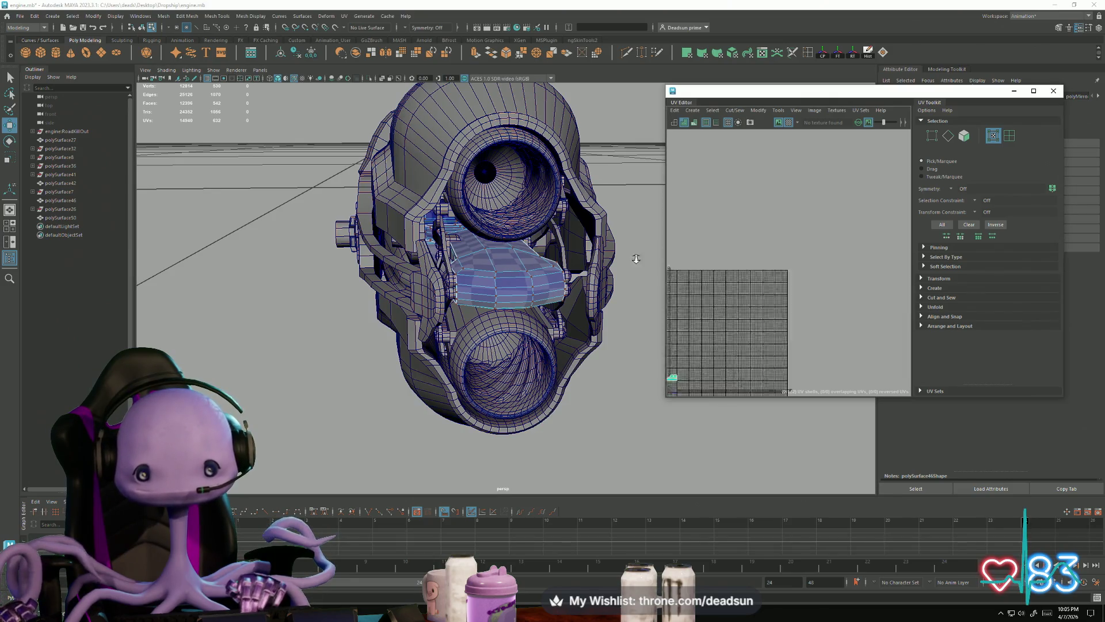
Select the centre plate's entire UV shell and frame it in the UV view
scroll(735, 291, "down", 5)
right_click_drag(735, 292, 697, 276)
left_click_drag(720, 270, 751, 302)
key("f")
scroll(457, 257, "down", 5)
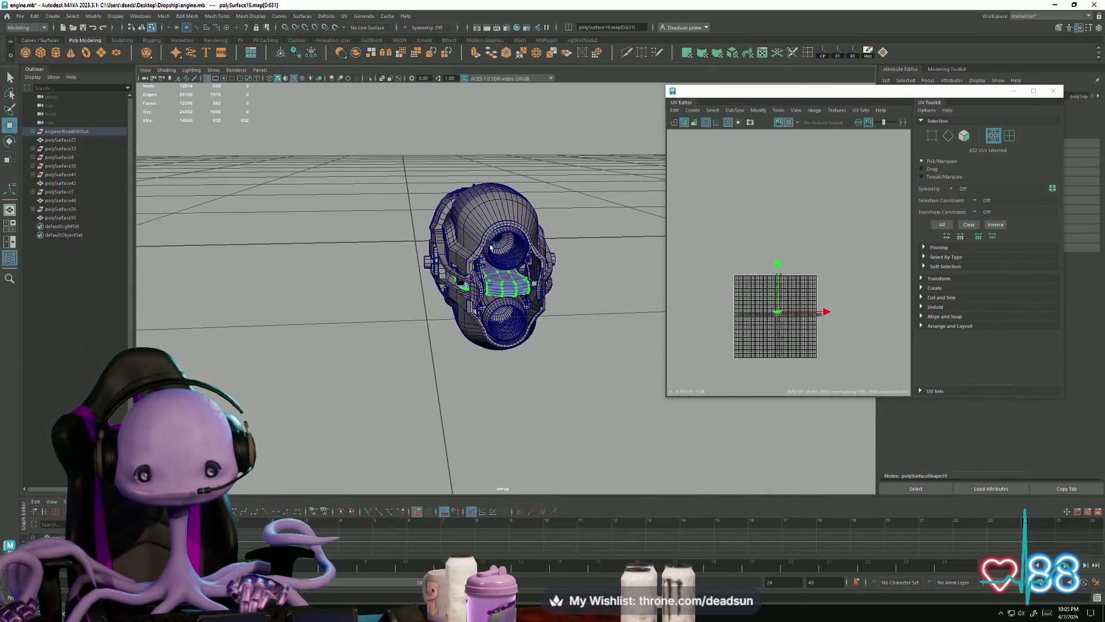
Select all the engine parts at once in Object mode
right_click_drag(519, 285, 518, 265)
mouse_move(377, 179)
left_mouse_down()
mouse_move(572, 402)
mouse_move(580, 359)
left_mouse_up()
scroll(756, 310, "up", 5)
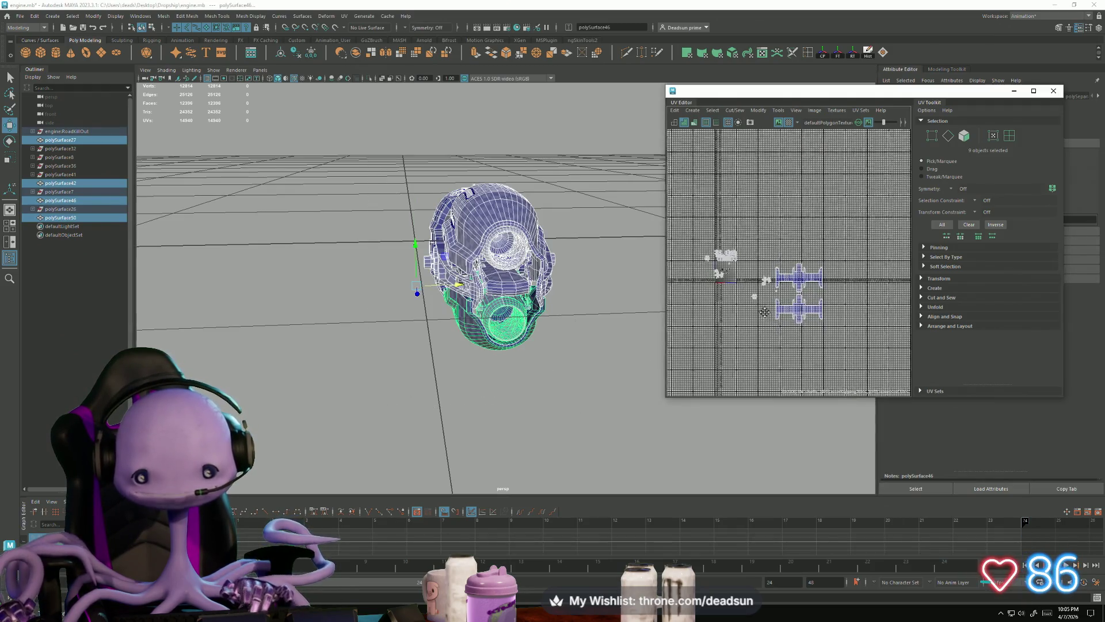
scroll(757, 309, "down", 1)
Shrink the cross-shaped UV shell and move it up beside the other shells
right_click_drag(809, 308, 827, 300)
double_click(827, 300)
key("e")
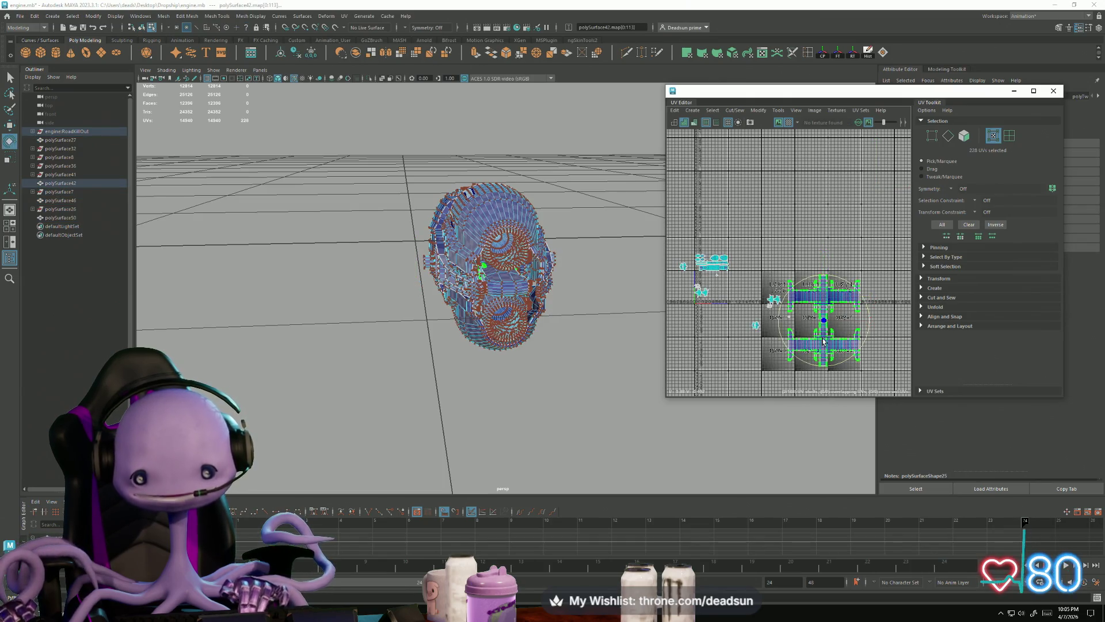
key("r")
left_click_drag(823, 326, 800, 328)
scroll(769, 347, "down", 3)
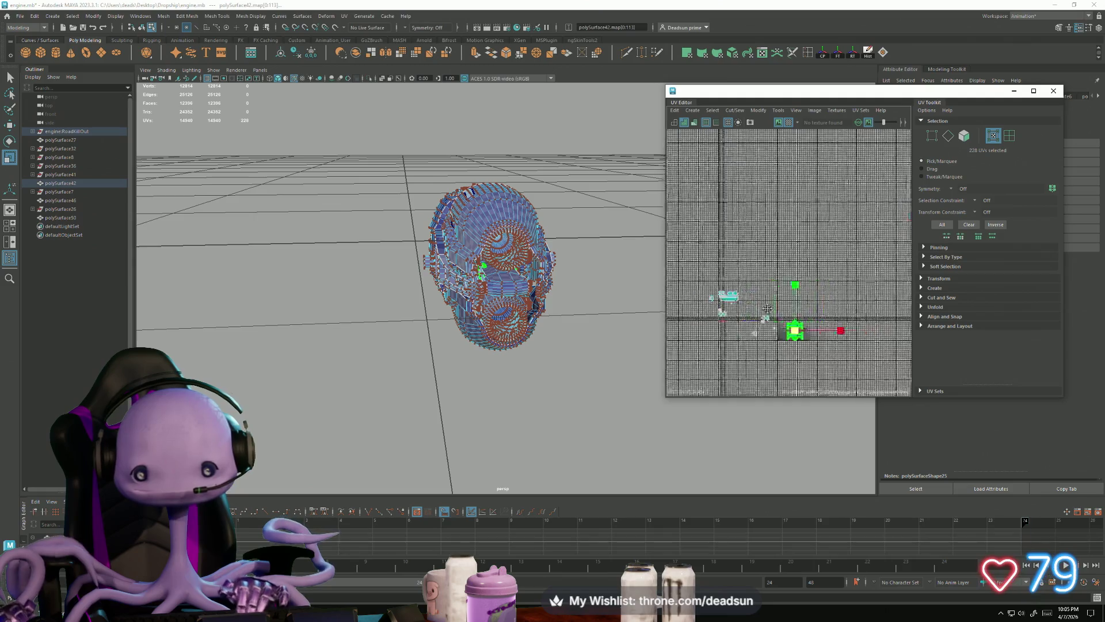
key("w")
left_click_drag(713, 358, 813, 252)
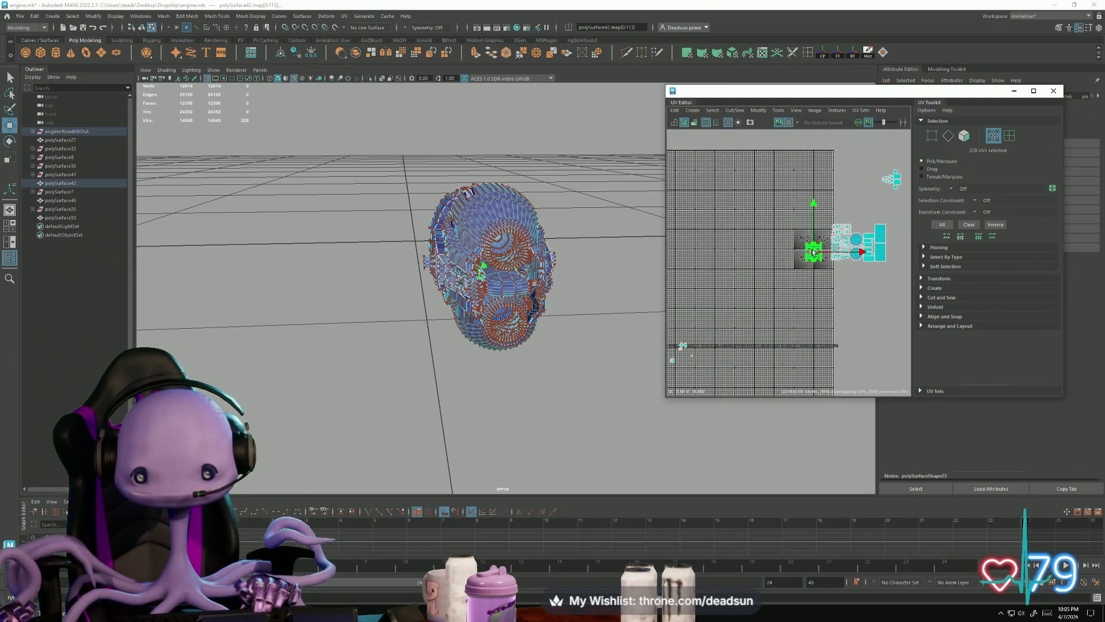
Shift the large shell cluster left and move the small shell down-left into another tile
scroll(817, 251, "down", 5)
left_click_drag(697, 241, 834, 360)
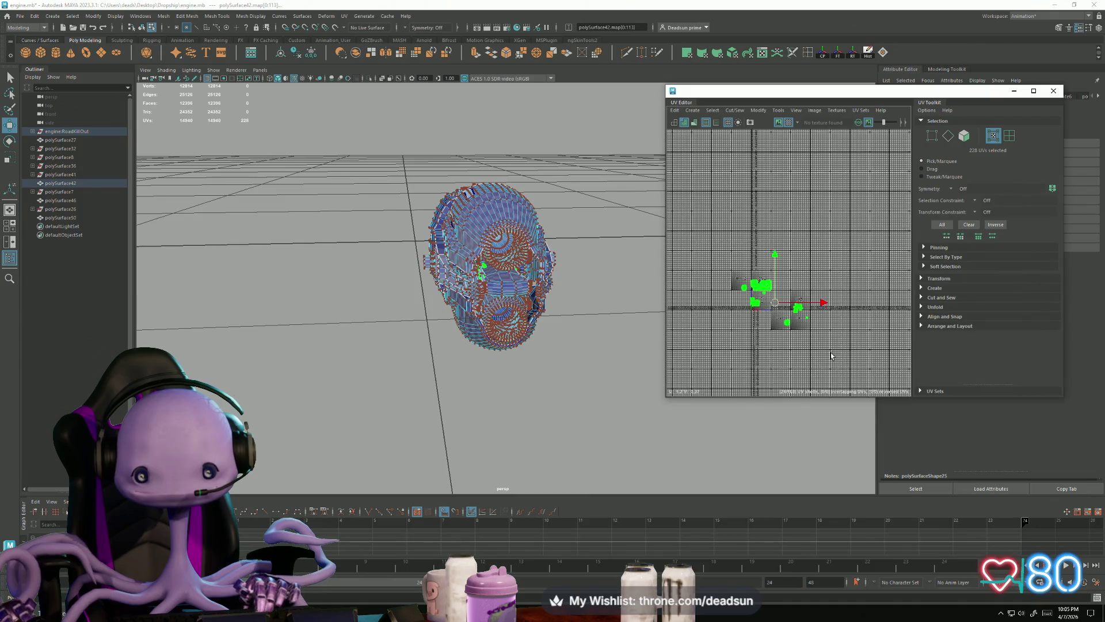
mouse_move(776, 305)
left_mouse_down()
mouse_move(886, 249)
mouse_move(735, 308)
mouse_move(714, 303)
mouse_move(741, 301)
left_mouse_up()
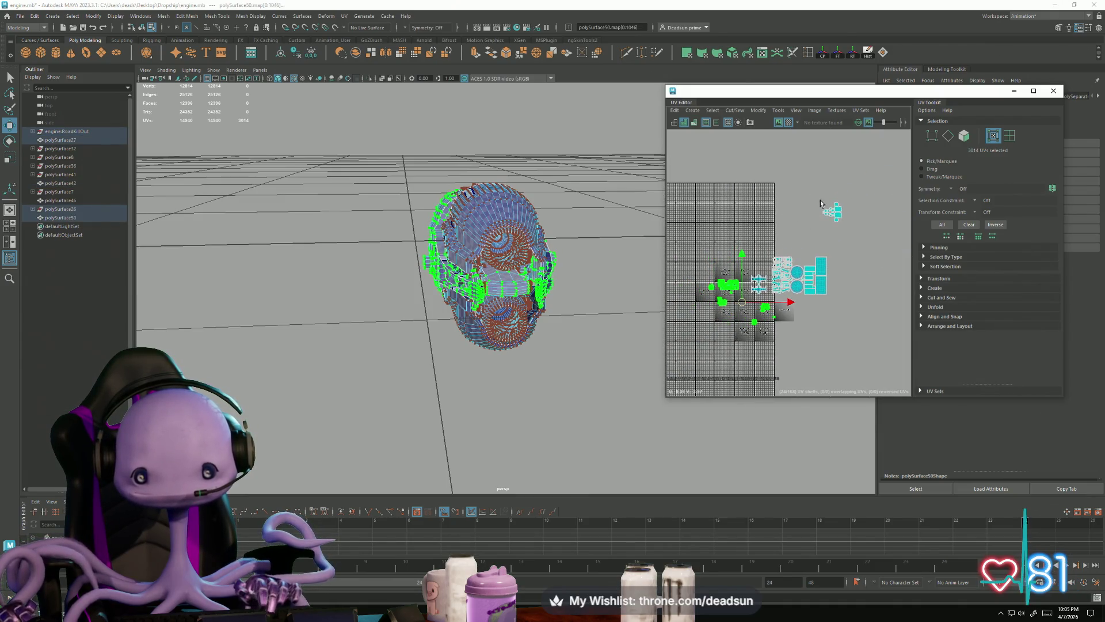
scroll(830, 198, "up", 2)
left_click(833, 224)
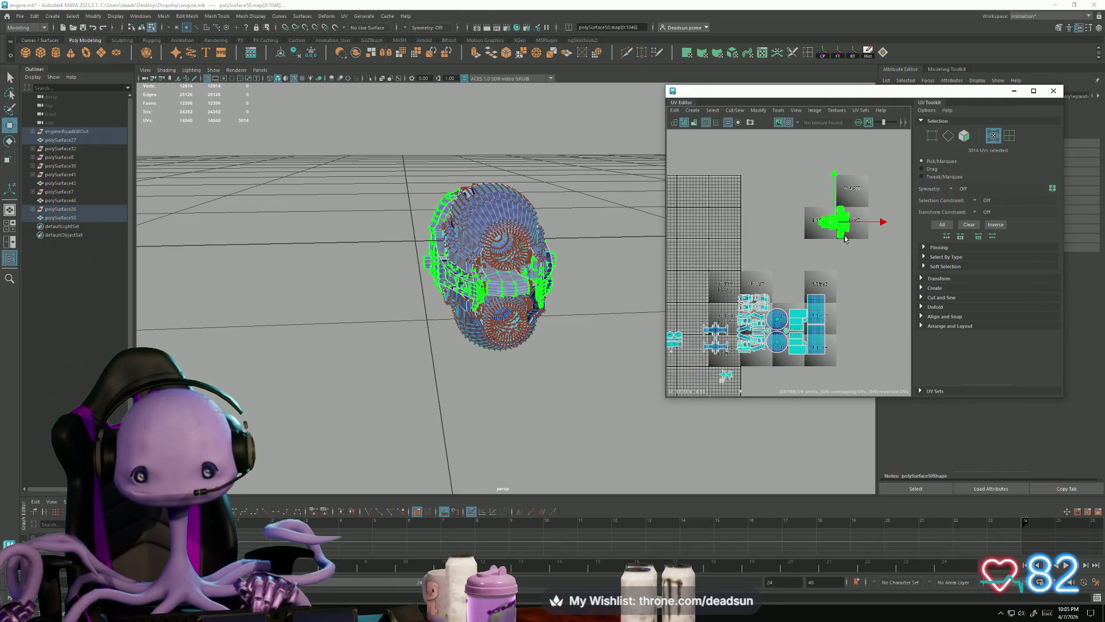
mouse_move(832, 223)
left_mouse_down()
mouse_move(793, 254)
mouse_move(786, 278)
left_mouse_up()
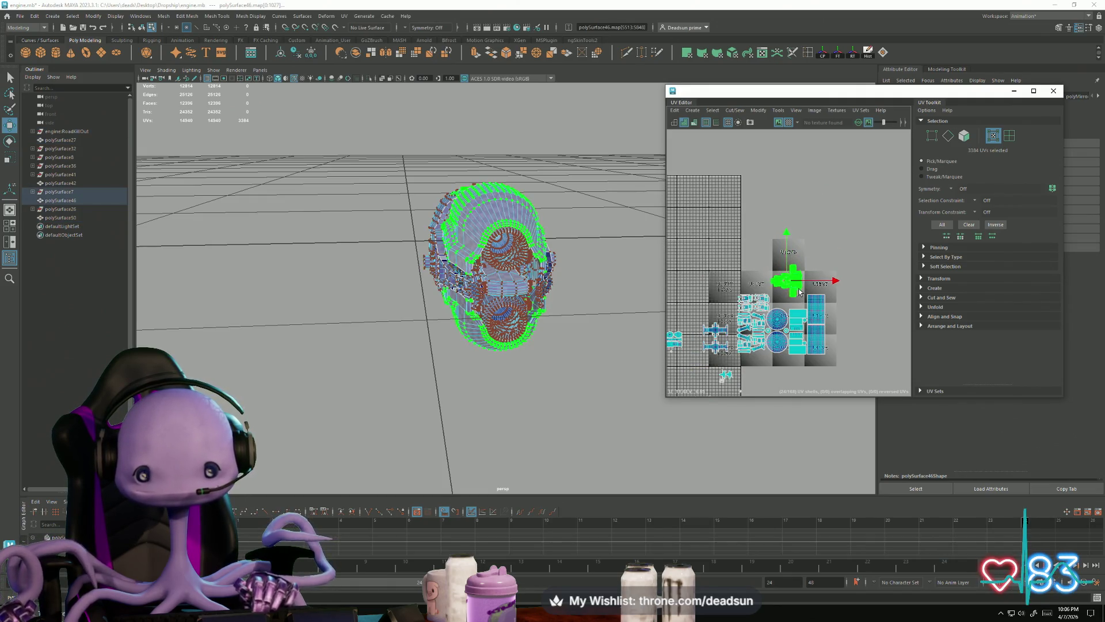
Select polySurface46's tall grid UV shell
scroll(785, 278, "up", 5)
left_click(768, 328)
key("alt+space")
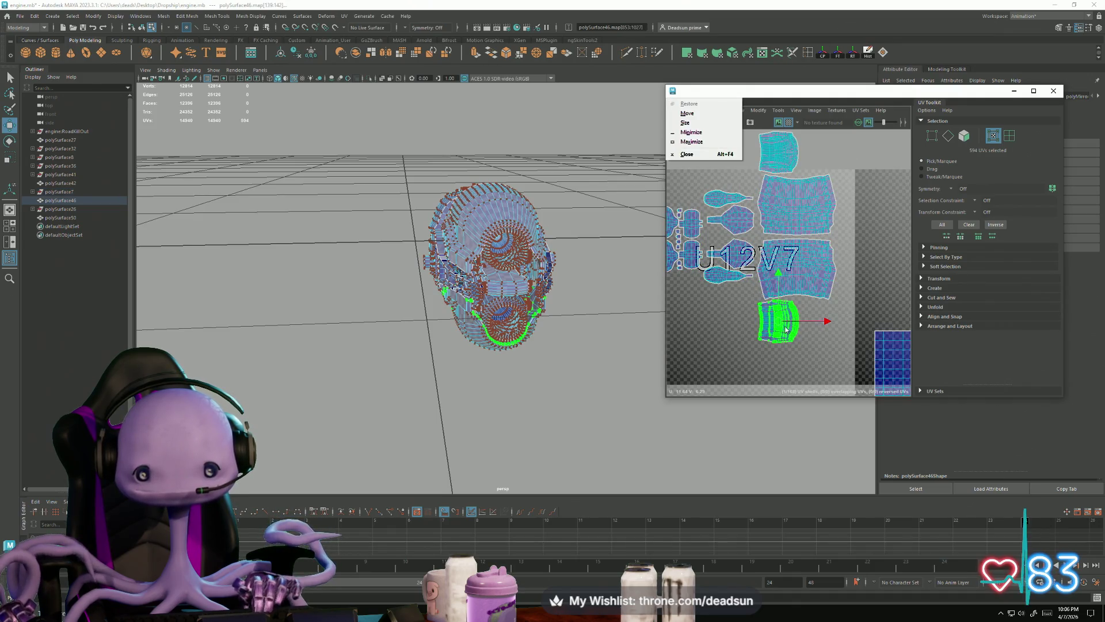
left_click(742, 332)
scroll(696, 308, "down", 5)
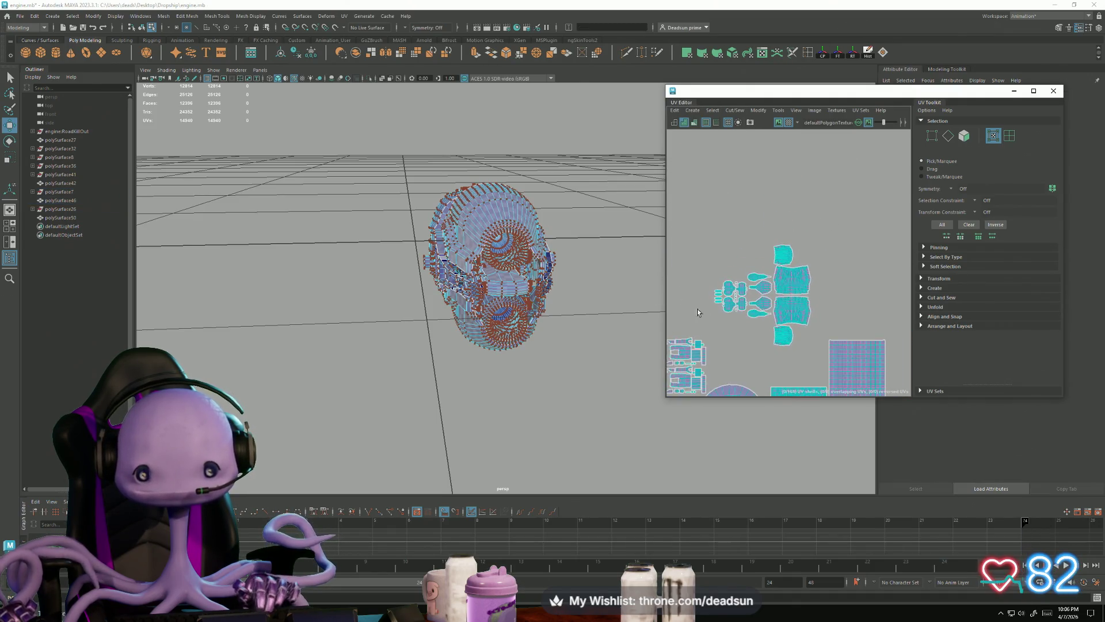
left_click(843, 307)
scroll(843, 307, "up", 3)
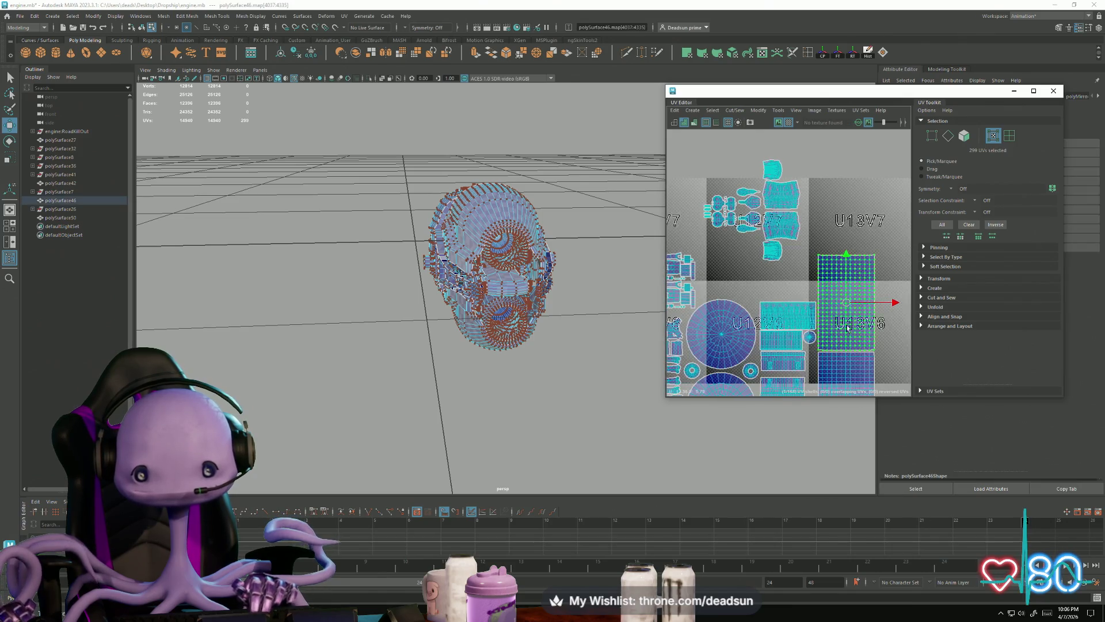
Scale down the tall grid UV shell
mouse_move(437, 323)
left_mouse_down("alt")
mouse_move(475, 316)
mouse_move(426, 306)
mouse_move(611, 306)
left_mouse_up("alt")
key("r")
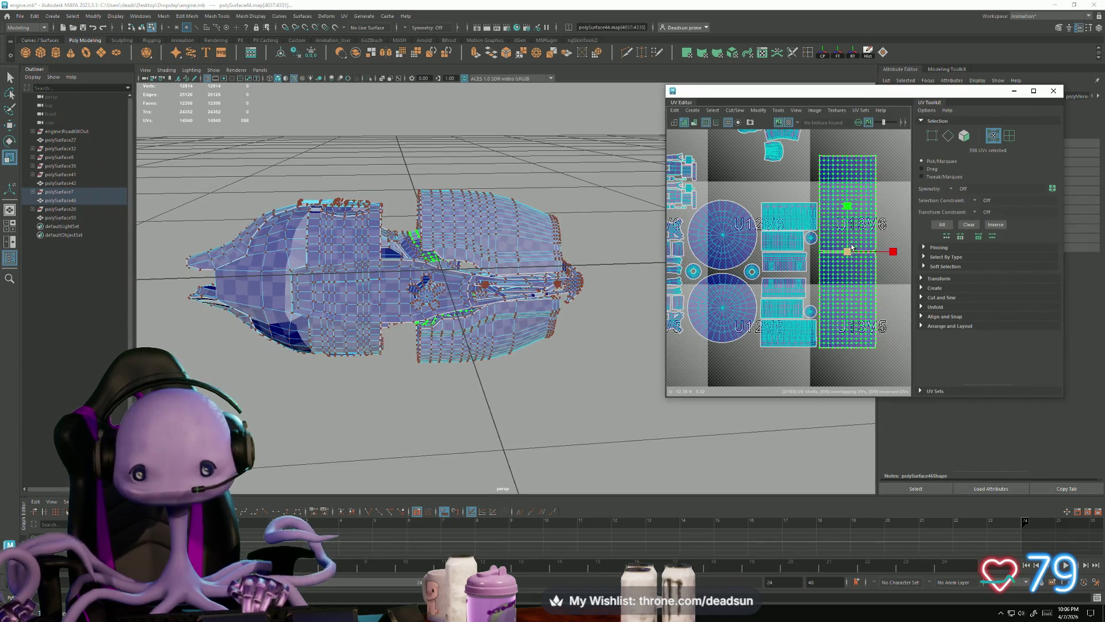
mouse_move(847, 251)
left_mouse_down()
mouse_move(828, 262)
mouse_move(841, 269)
mouse_move(836, 295)
left_mouse_up()
key("w")
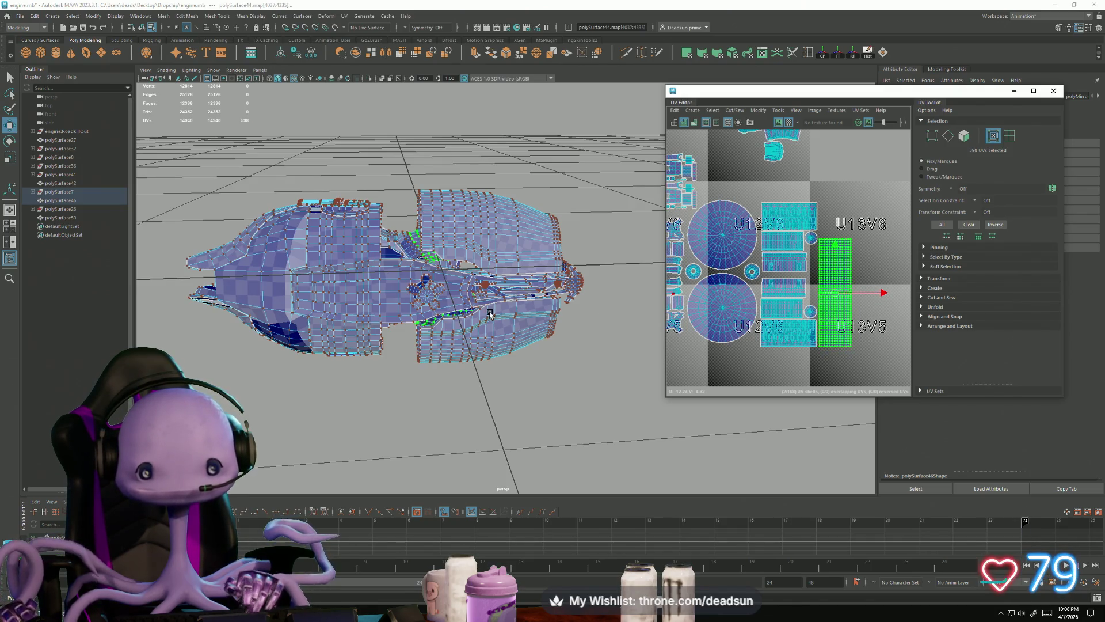
Select the upper and lower circular shells for repositioning
mouse_move(491, 319)
left_mouse_down("alt")
mouse_move(570, 305)
mouse_move(656, 322)
mouse_move(688, 285)
left_mouse_up("alt")
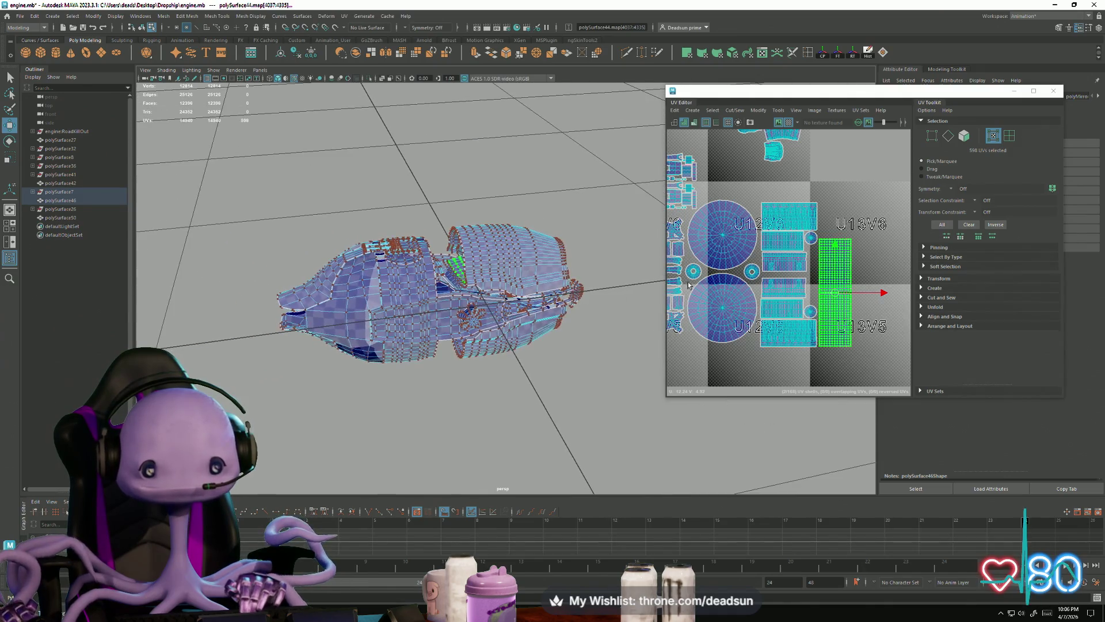
middle_click_drag(688, 285, 719, 281, "alt")
left_click(755, 232)
left_click(755, 317, "shift")
mouse_move(646, 329)
left_mouse_down("alt")
mouse_move(706, 274)
mouse_move(748, 263)
mouse_move(741, 300)
left_mouse_up("alt")
key("w")
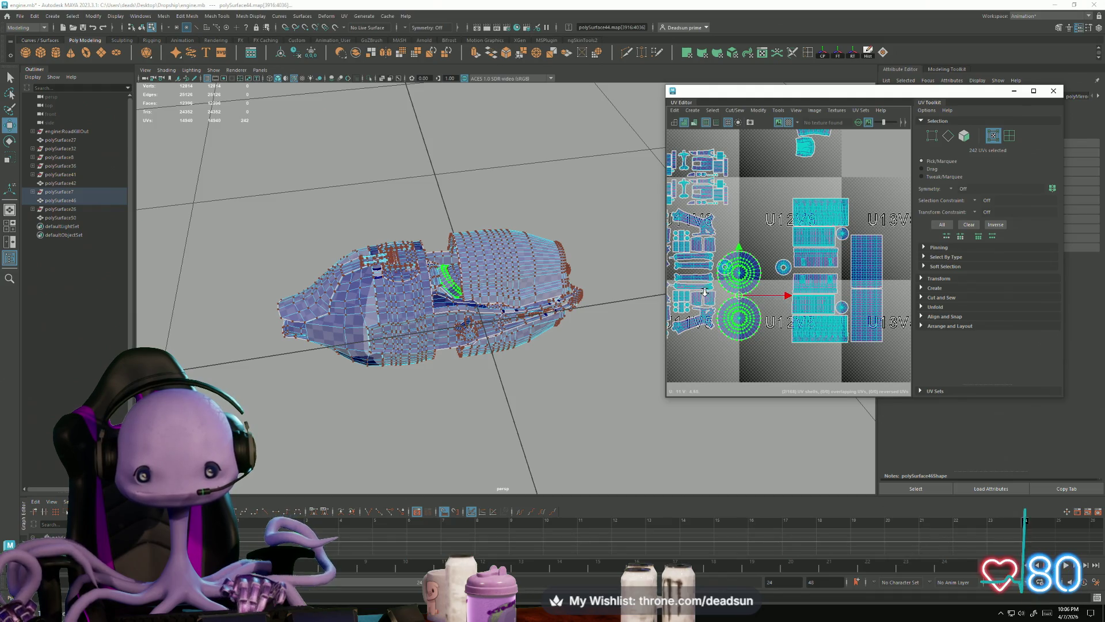
Move a small ring shell beside the lower circle, then shrink both ring shells
scroll(756, 283, "up", 3)
left_click(732, 232)
left_click_drag(748, 244, 741, 305)
left_click(870, 249, "shift")
key("r")
mouse_move(806, 270)
left_mouse_down()
mouse_move(783, 281)
mouse_move(814, 300)
left_mouse_up()
key("w")
left_click(833, 260)
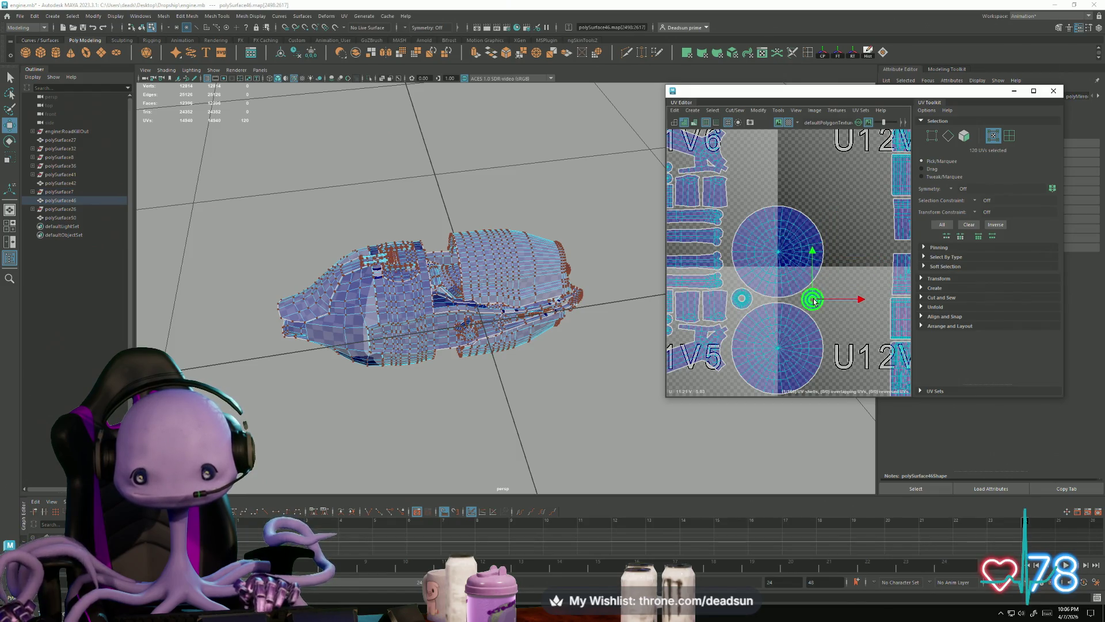
Nudge the whole block of arranged shells slightly left
scroll(815, 300, "down", 5)
middle_click_drag(817, 294, 767, 289, "alt")
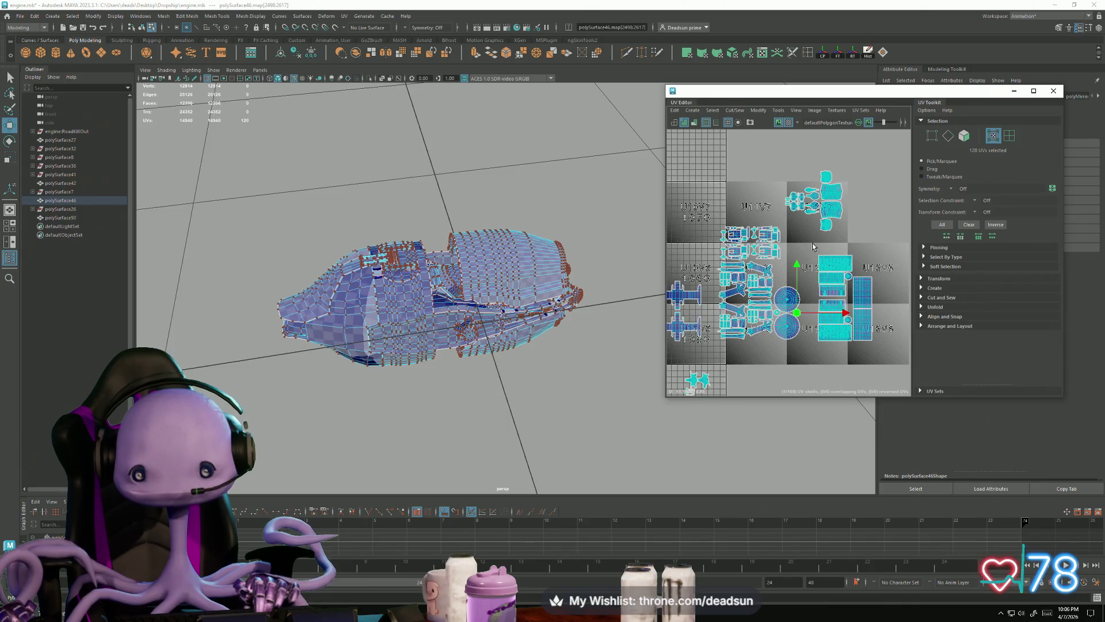
left_click_drag(904, 352, 904, 351)
left_click_drag(541, 282, 585, 295, "alt")
left_click_drag(846, 299, 830, 298)
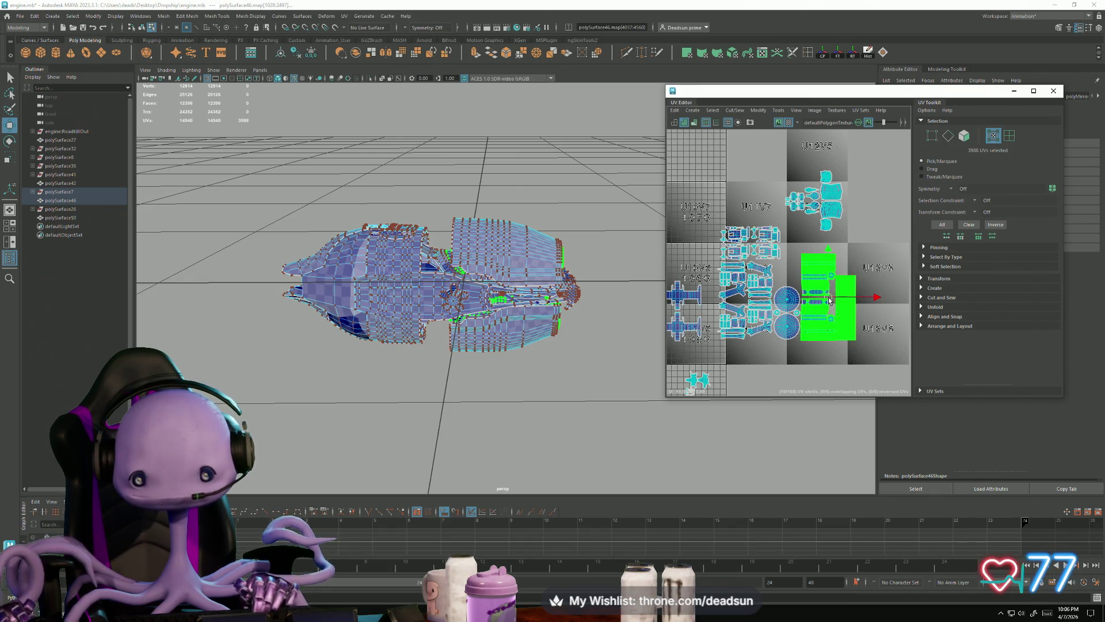
Select polySurface42's cross-shaped UV shells
middle_click_drag(734, 321, 805, 317, "alt")
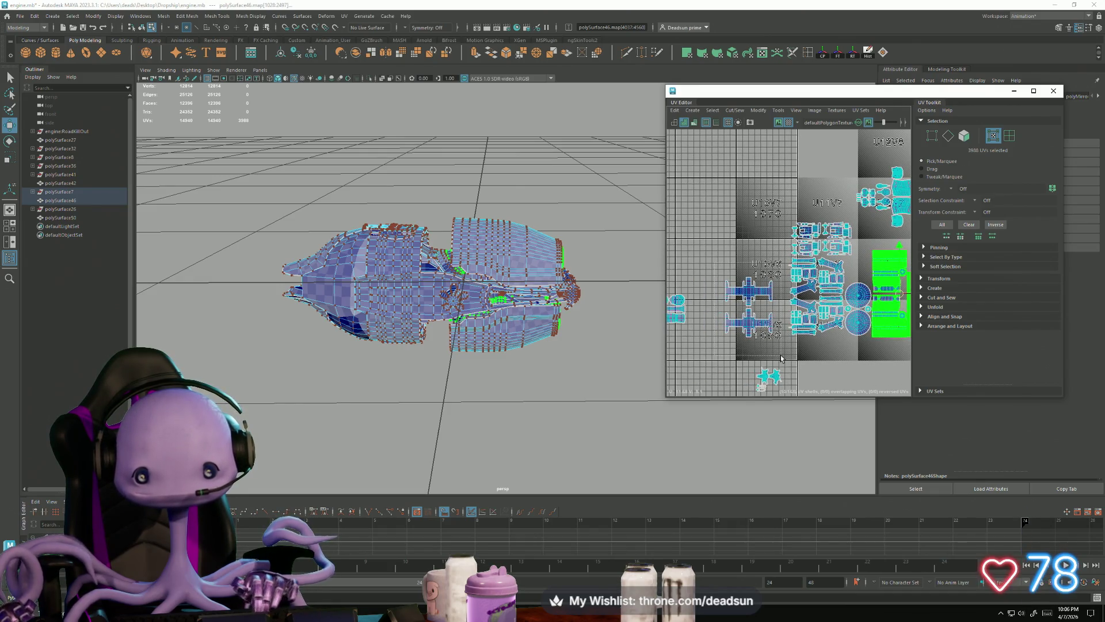
left_click_drag(780, 355, 779, 355)
scroll(713, 350, "up", 3)
left_click_drag(460, 322, 496, 352, "alt")
Frame and shrink the cross-shaped shells, then move them toward the other packed shells
key("f")
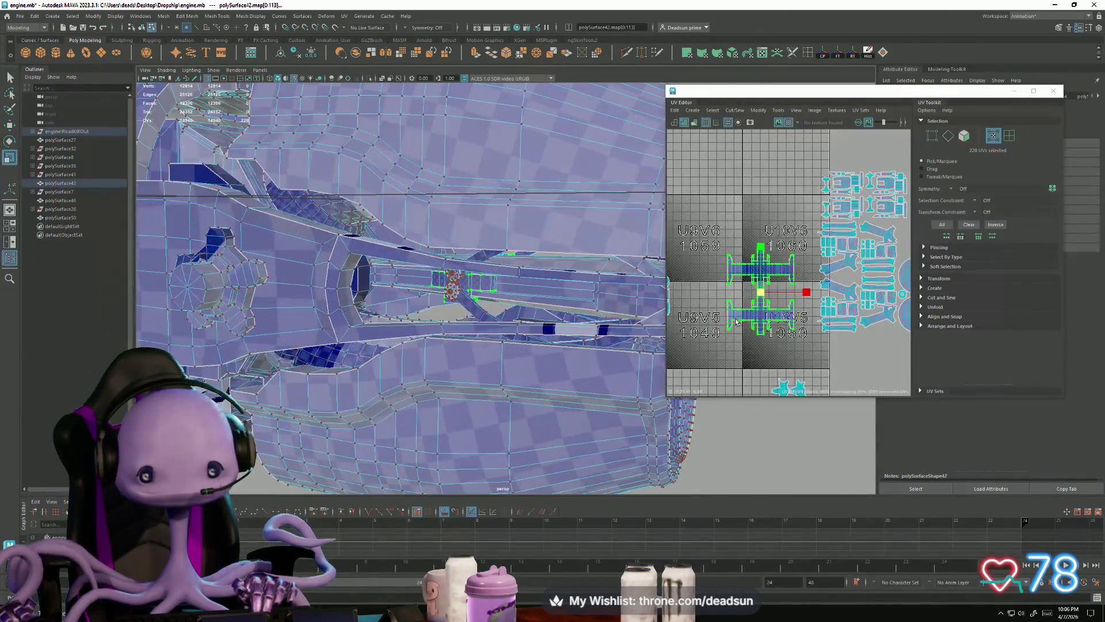
mouse_move(761, 292)
left_mouse_down()
mouse_move(728, 303)
mouse_move(784, 307)
mouse_move(804, 324)
left_mouse_up()
key("w")
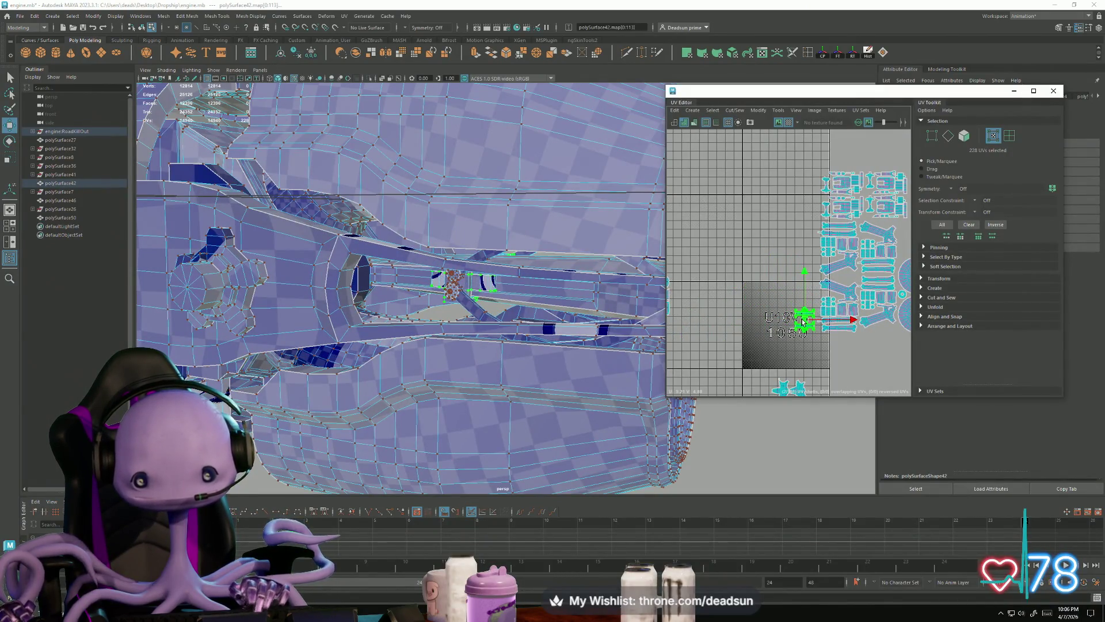
scroll(771, 311, "down", 2)
scroll(771, 311, "down", 5)
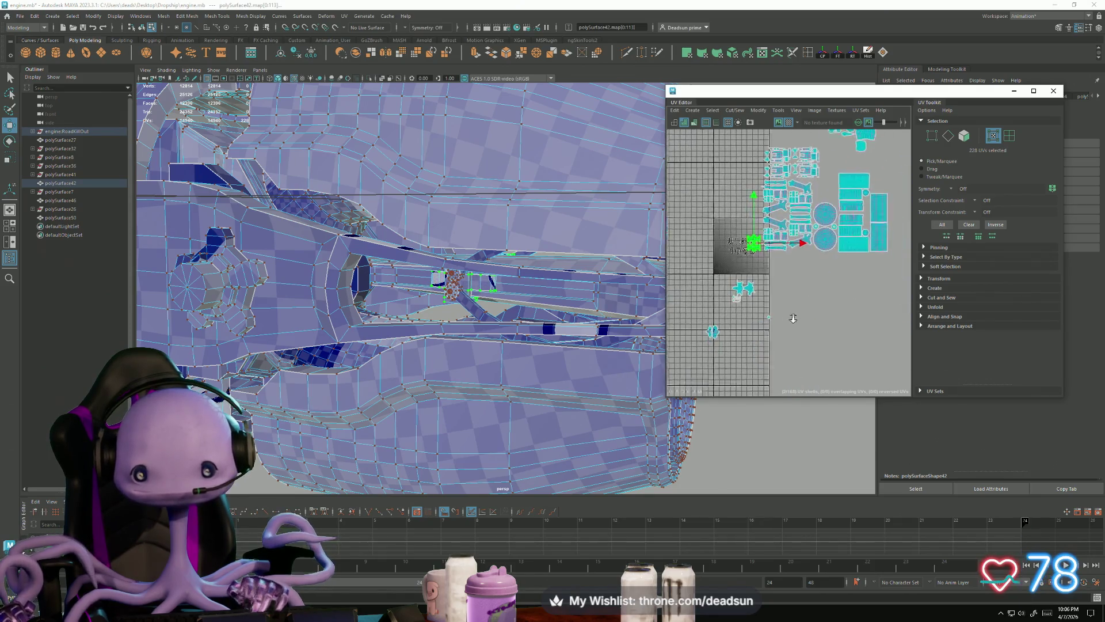
scroll(787, 290, "down", 3)
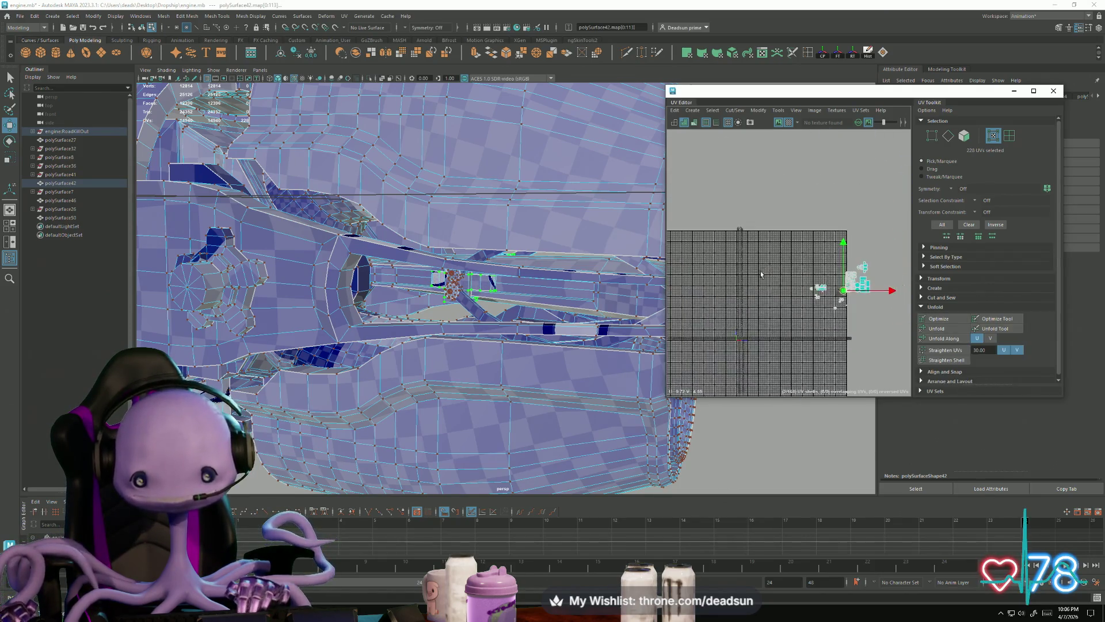
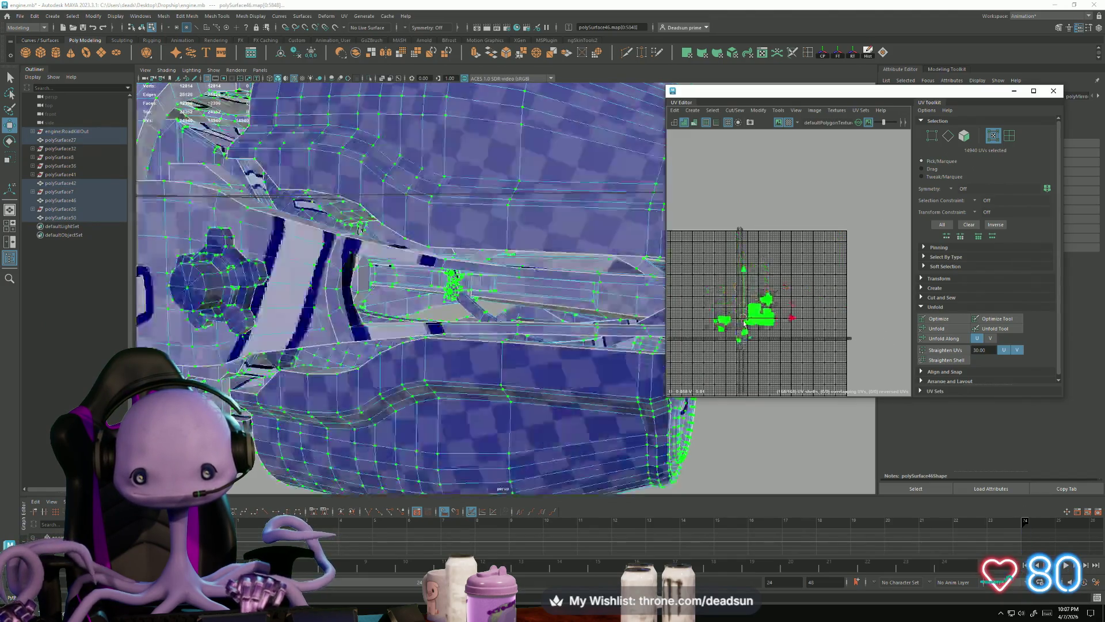
Scale all selected UV shells down together and move them into place
scroll(743, 296, "up", 4)
key("r")
left_click_drag(752, 305, 747, 354)
key("w")
mouse_move(752, 296)
left_mouse_down()
mouse_move(790, 261)
mouse_move(728, 290)
mouse_move(765, 293)
left_mouse_up()
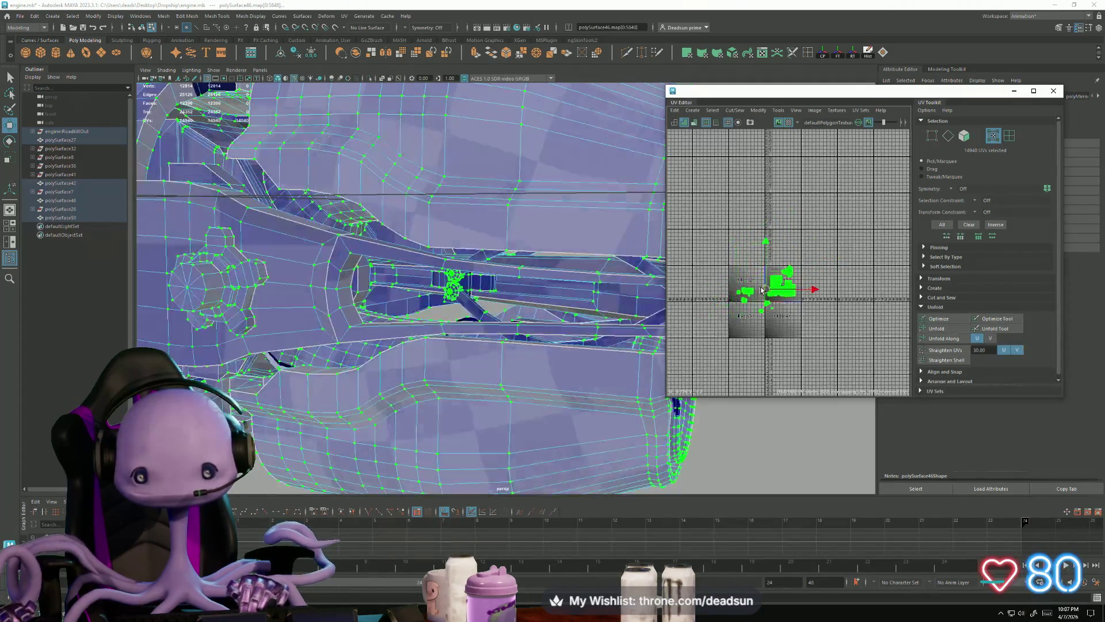
Orbit the engine side-on and nudge the UV shells slightly right and down
scroll(797, 311, "up", 3)
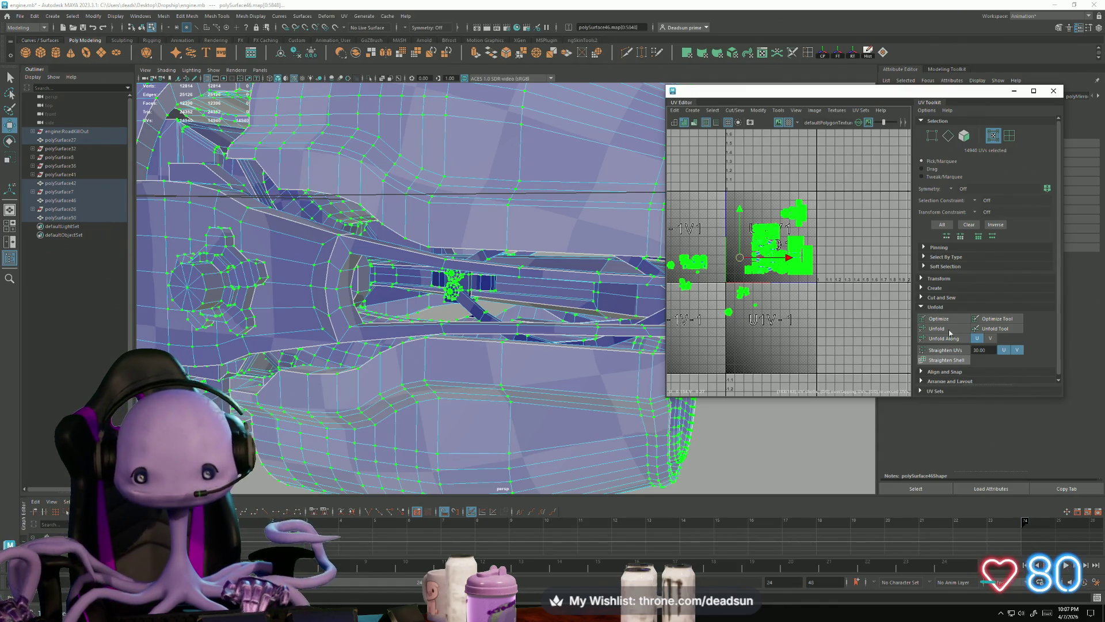
scroll(441, 216, "down", 5)
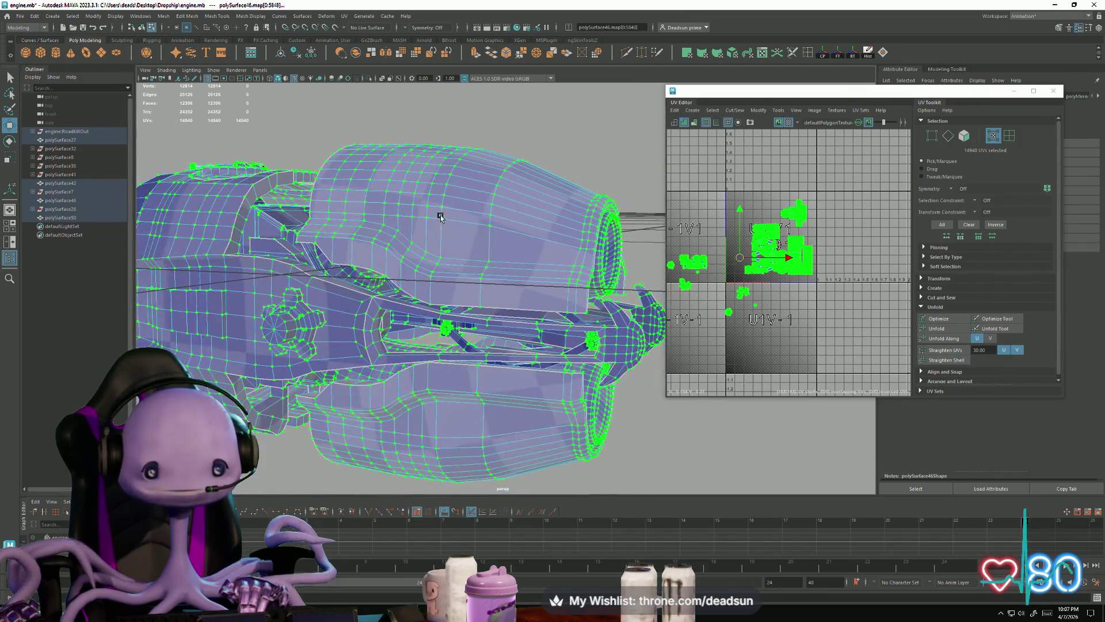
mouse_move(368, 270)
left_mouse_down("alt")
mouse_move(345, 248)
mouse_move(377, 275)
left_mouse_up("alt")
mouse_move(766, 286)
middle_mouse_down("alt")
mouse_move(760, 316)
mouse_move(768, 284)
middle_mouse_up("alt")
scroll(761, 316, "down", 2)
scroll(763, 320, "up", 2)
mouse_move(762, 283)
left_mouse_down()
mouse_move(695, 285)
mouse_move(767, 289)
left_mouse_up()
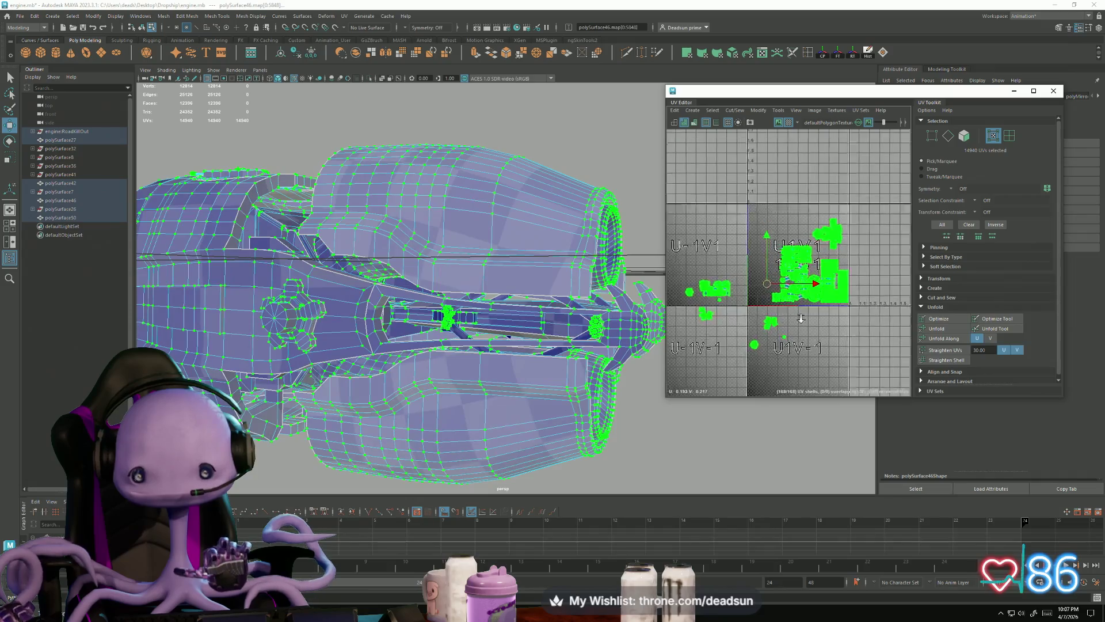
middle_click_drag(706, 290, 743, 292, "alt")
scroll(743, 292, "up", 3)
scroll(743, 292, "up", 5)
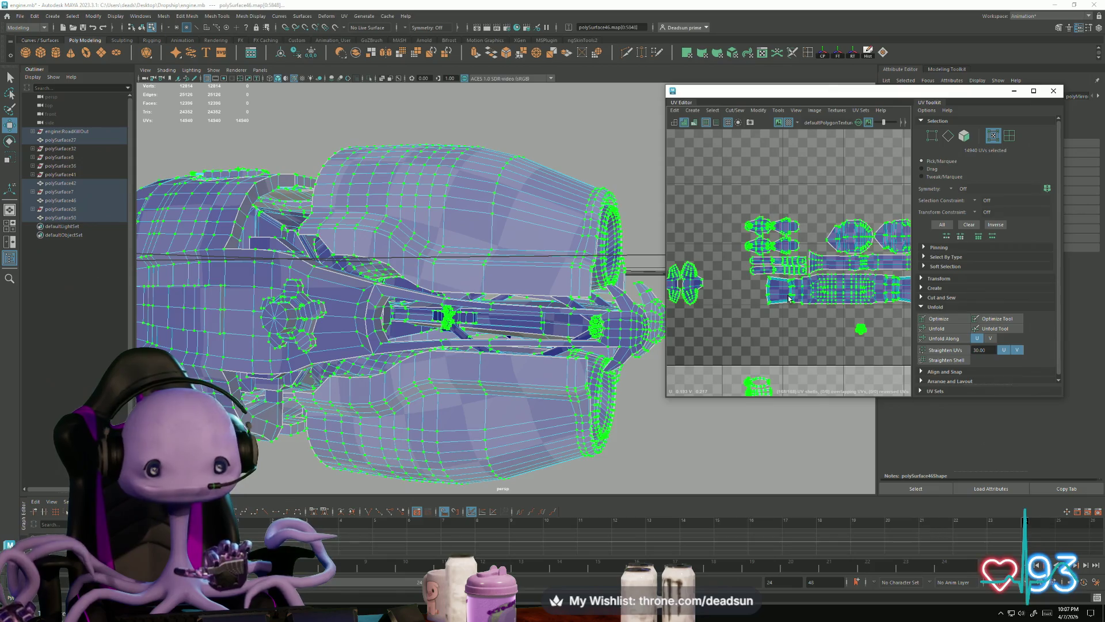
Select the shell of the engine's left part plus the neighbouring star shell
left_click(789, 299)
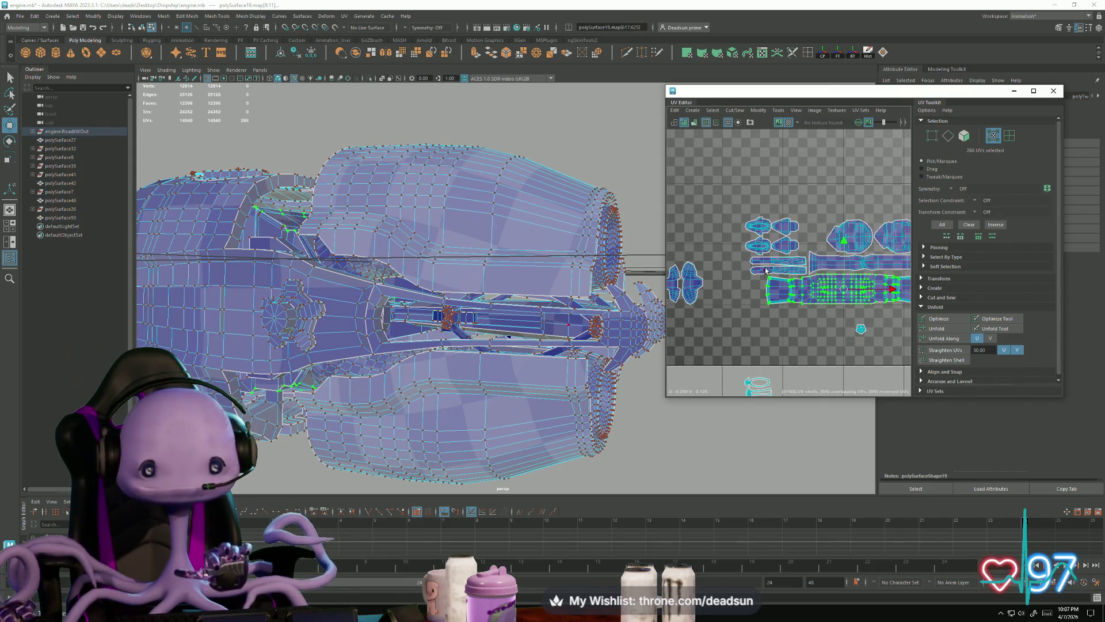
left_click(360, 306)
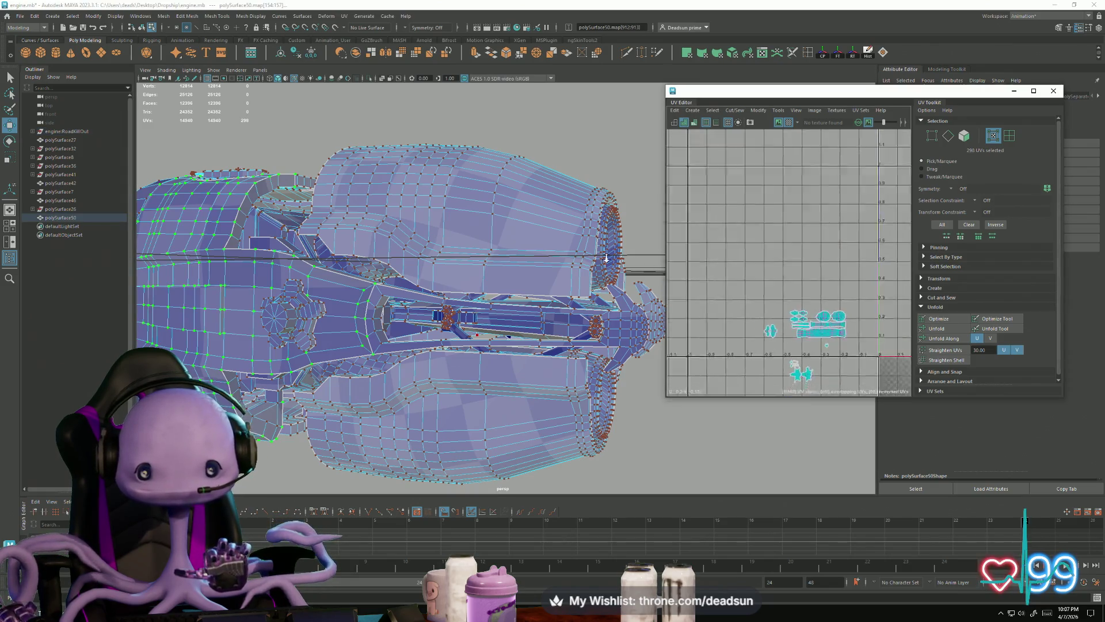
scroll(737, 312, "up", 5)
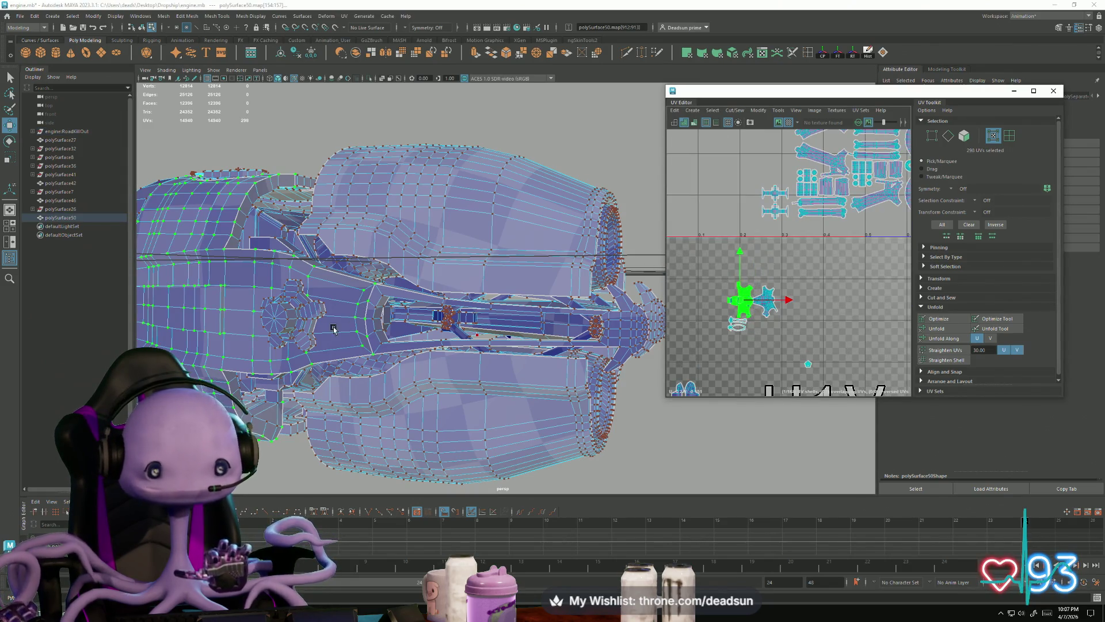
scroll(835, 256, "down", 2)
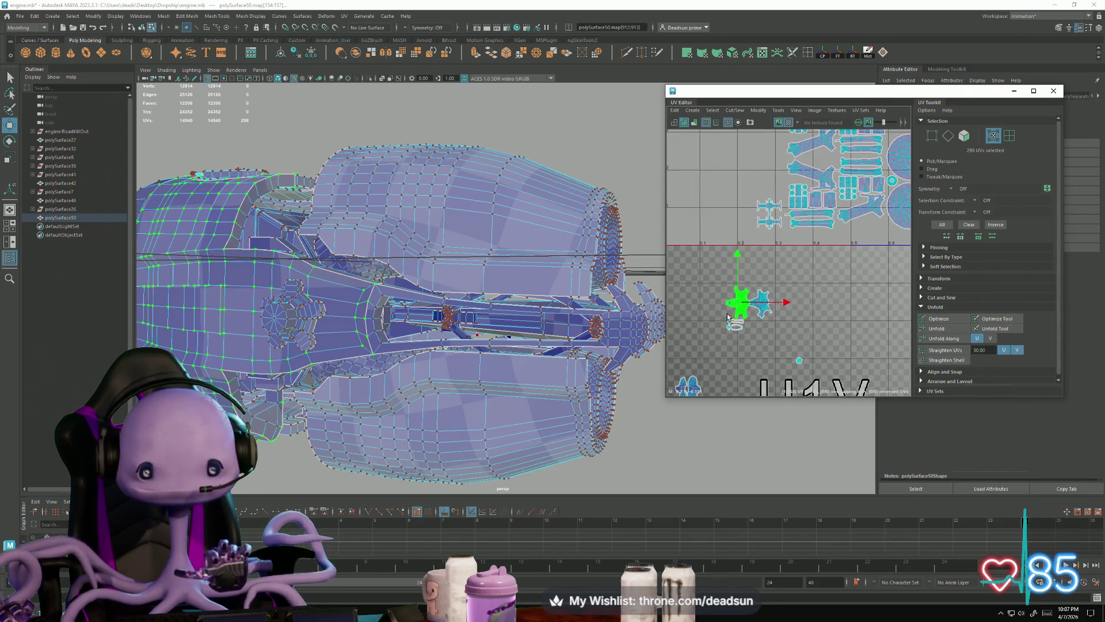
middle_click_drag(951, 359, 775, 311, "alt")
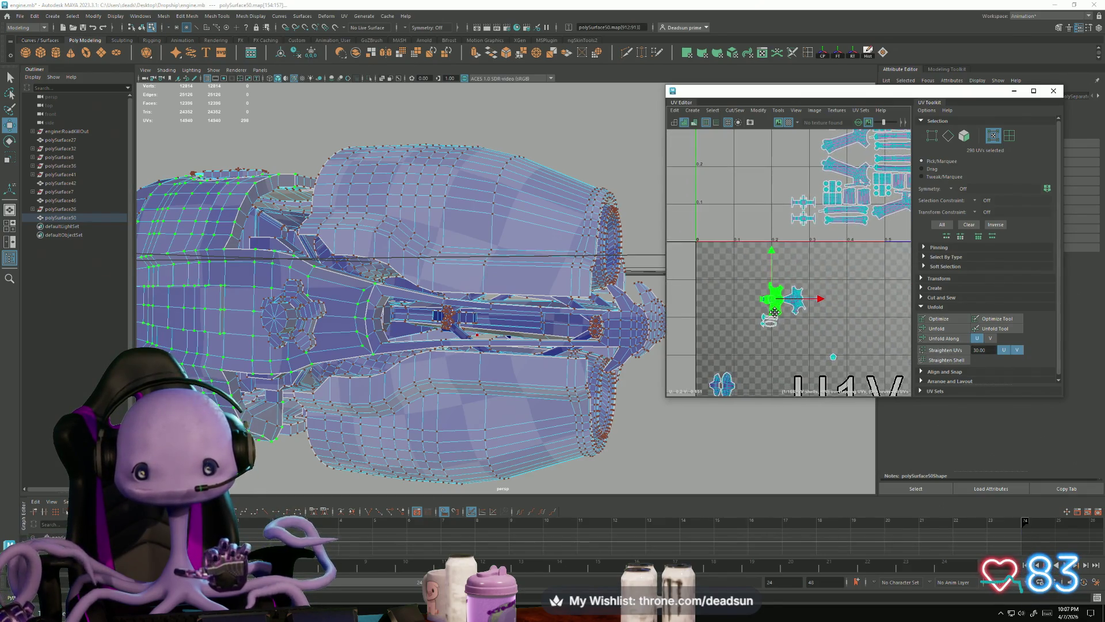
left_click(803, 313, "shift")
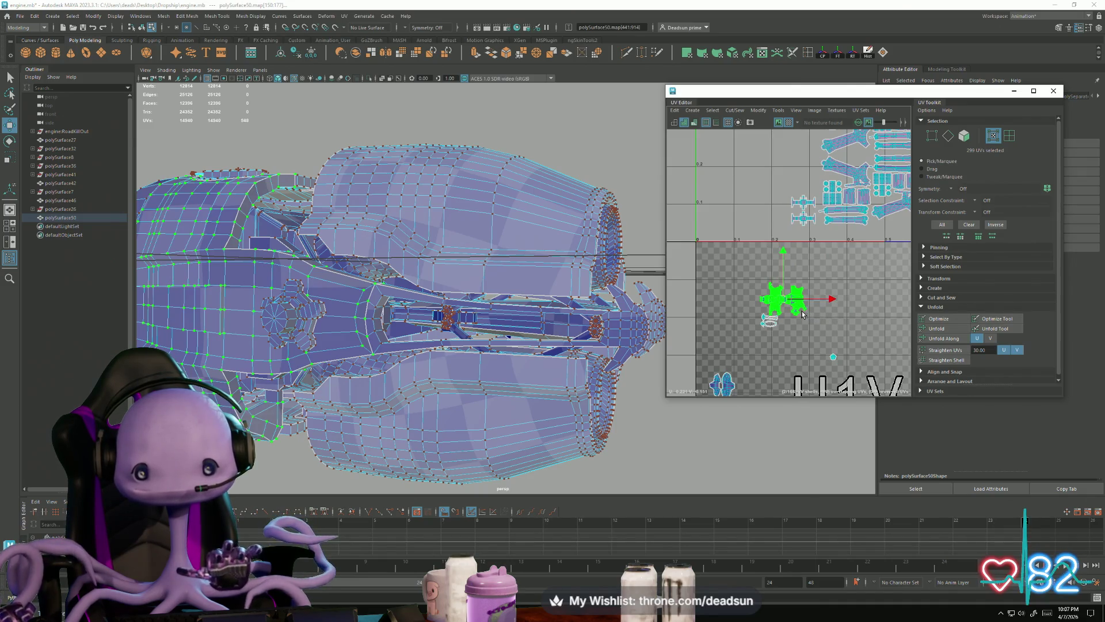
Reframe and zoom out the UV view to show the star-shaped shells
left_click(638, 316)
left_click_drag(638, 315, 653, 315, "alt")
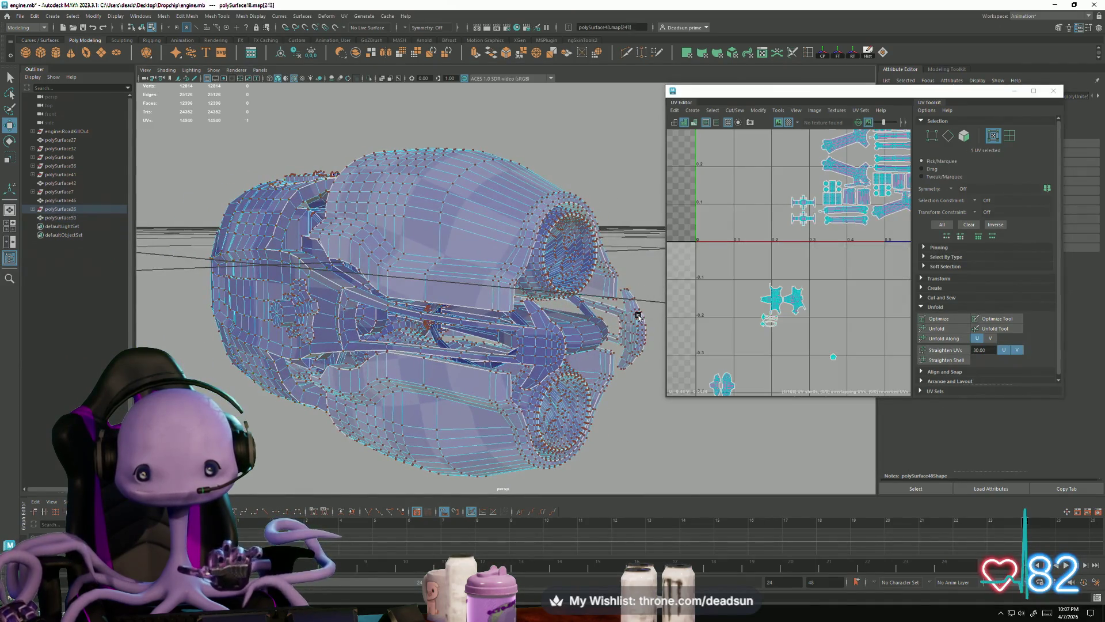
middle_click_drag(697, 324, 593, 409, "alt")
scroll(711, 280, "up", 3)
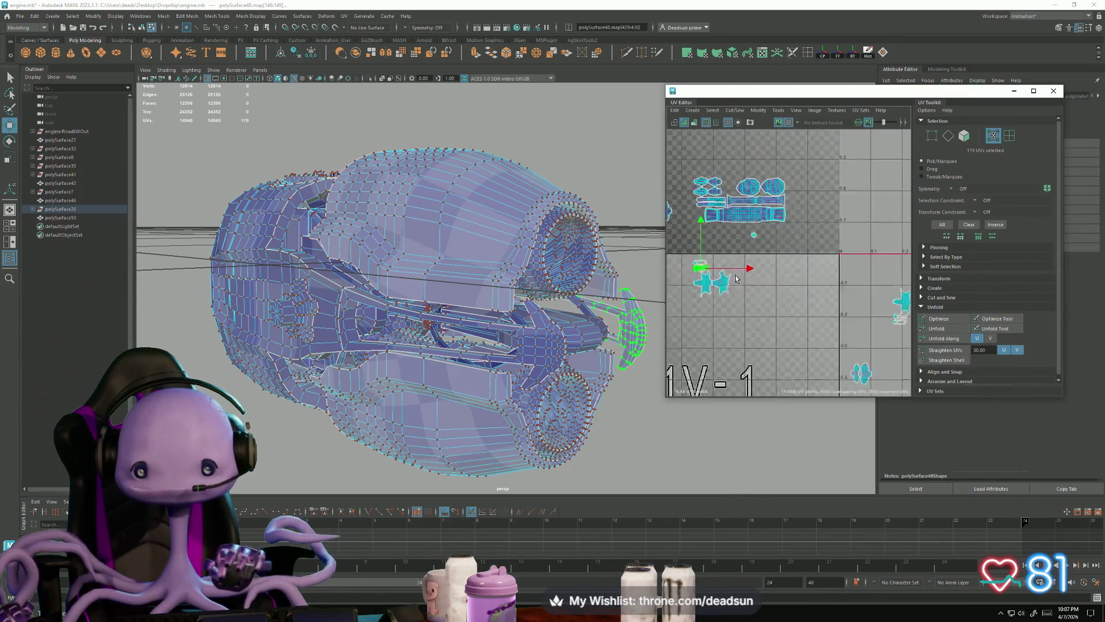
scroll(711, 280, "down", 2)
middle_click_drag(711, 280, 734, 289, "alt")
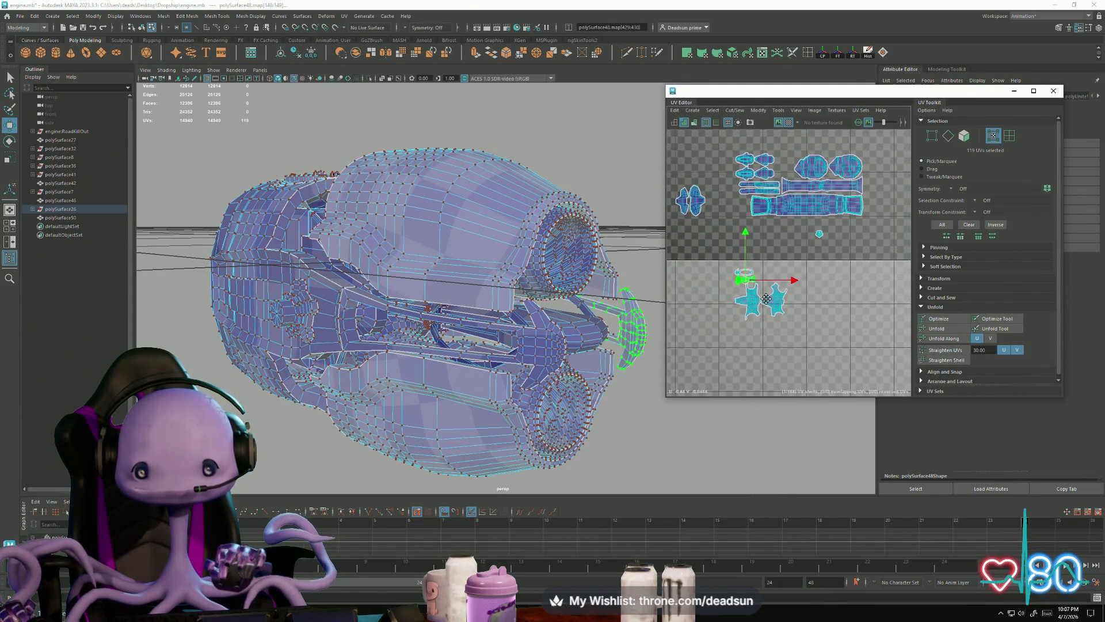
scroll(737, 279, "up", 5)
scroll(736, 279, "up", 2)
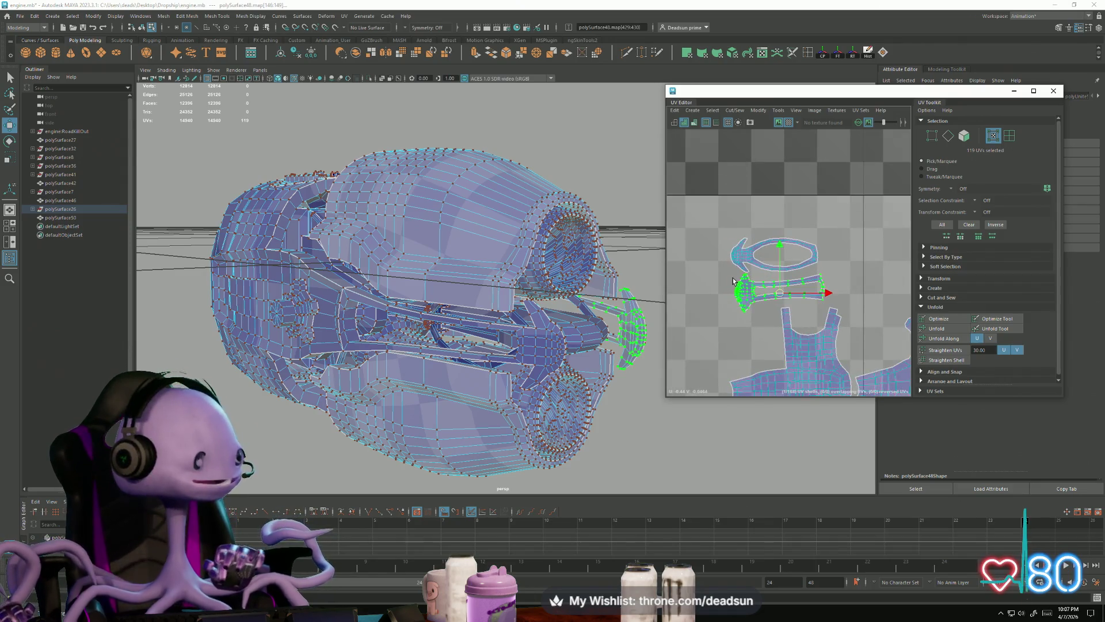
right_click_drag(736, 269, 678, 251, "alt")
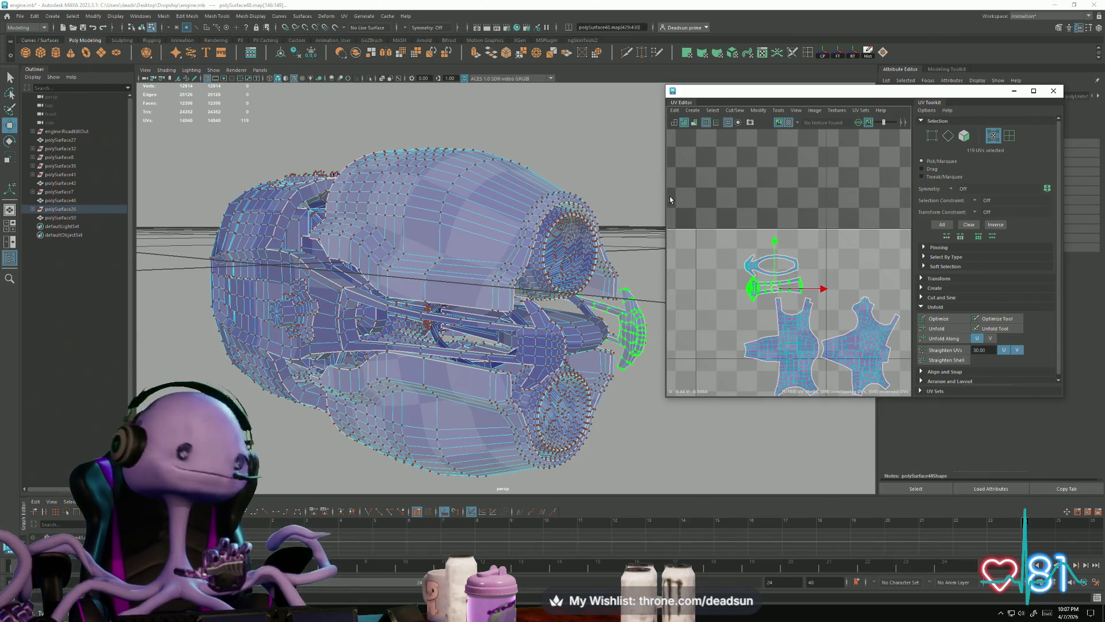
mouse_move(820, 329)
right_mouse_down("alt")
mouse_move(721, 257)
mouse_move(829, 337)
right_mouse_up("alt")
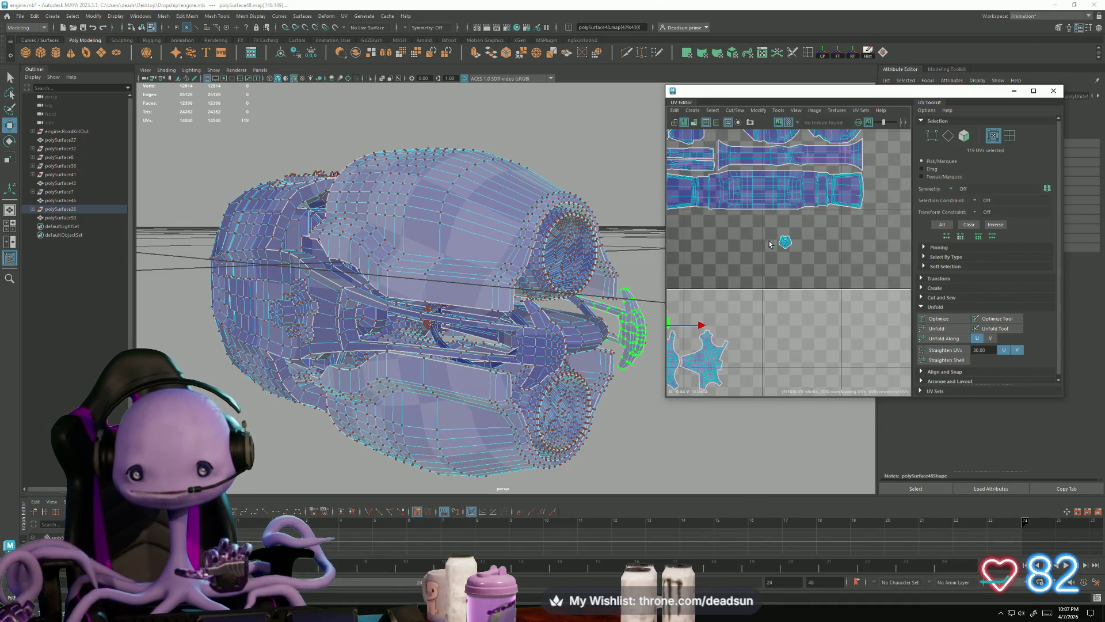
mouse_move(806, 266)
right_mouse_down("alt")
mouse_move(737, 315)
mouse_move(674, 202)
right_mouse_up("alt")
middle_click_drag(673, 203, 684, 204, "alt")
Frame the green pentagon shell and move it beside the blue pentagon shell
key("ctrl+shift+s")
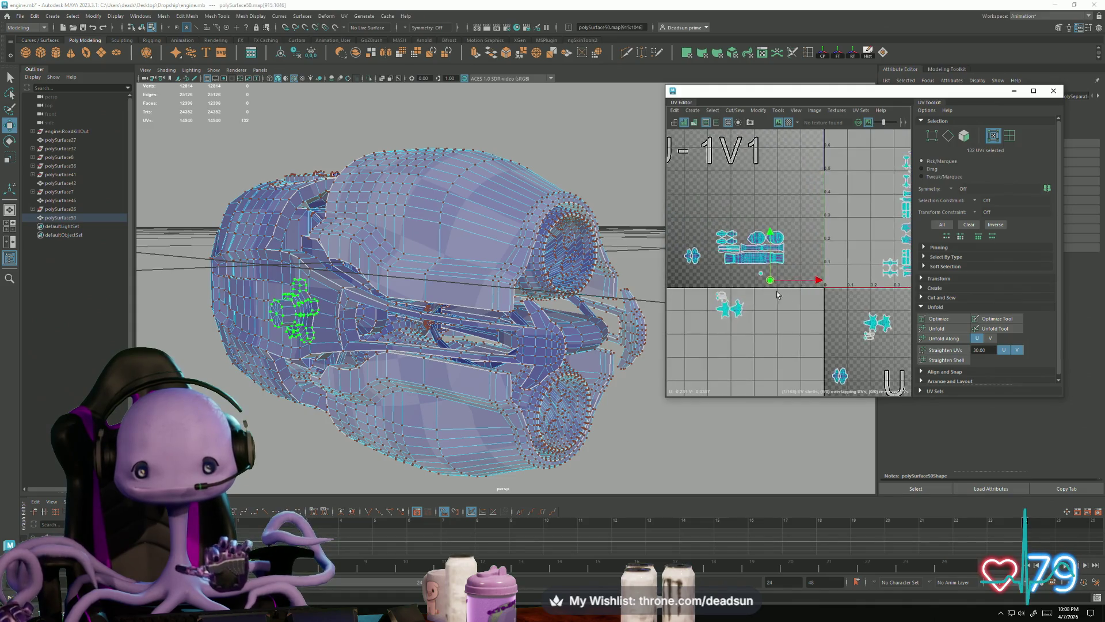
key("f")
left_click_drag(765, 262, 737, 234)
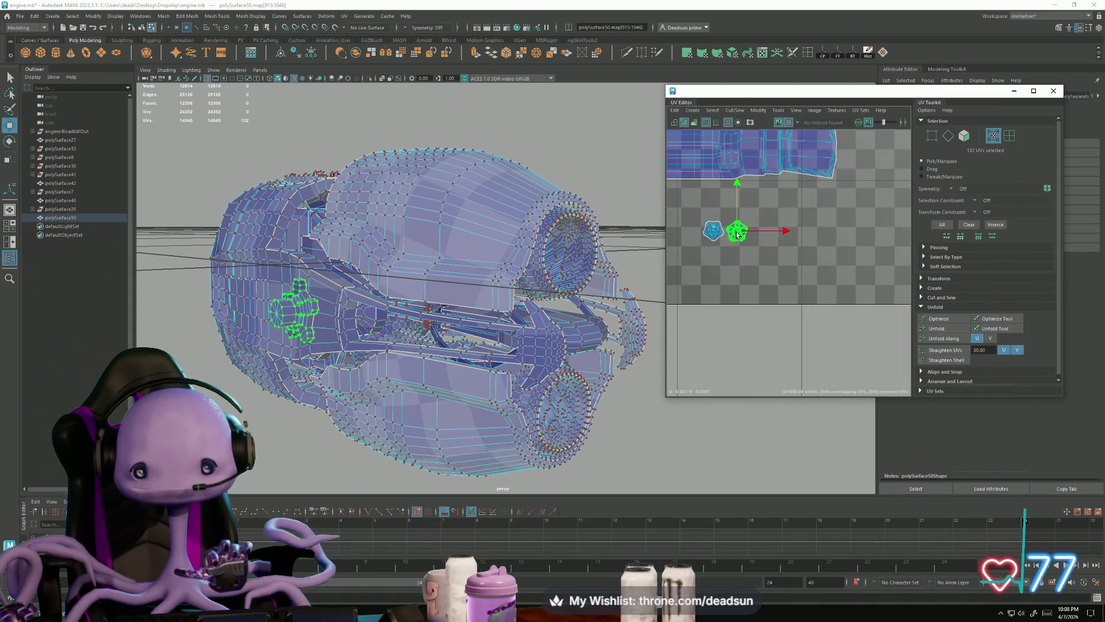
scroll(732, 232, "up", 6)
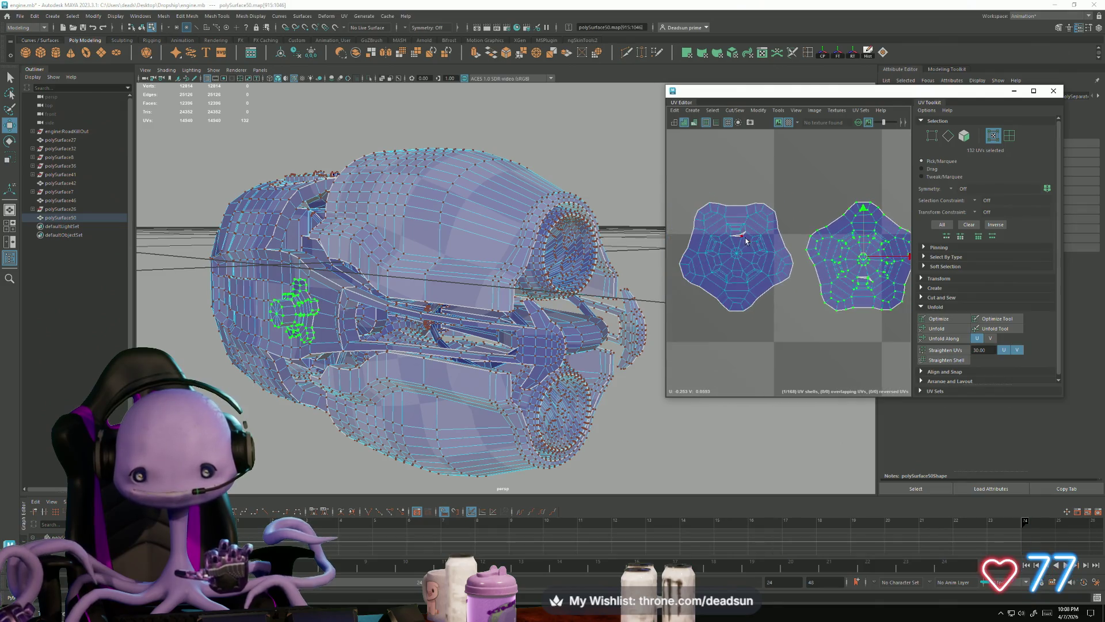
Move and sew both pentagon shells together along the selected edge loop
right_click_drag(729, 234, 729, 213)
double_click(737, 233)
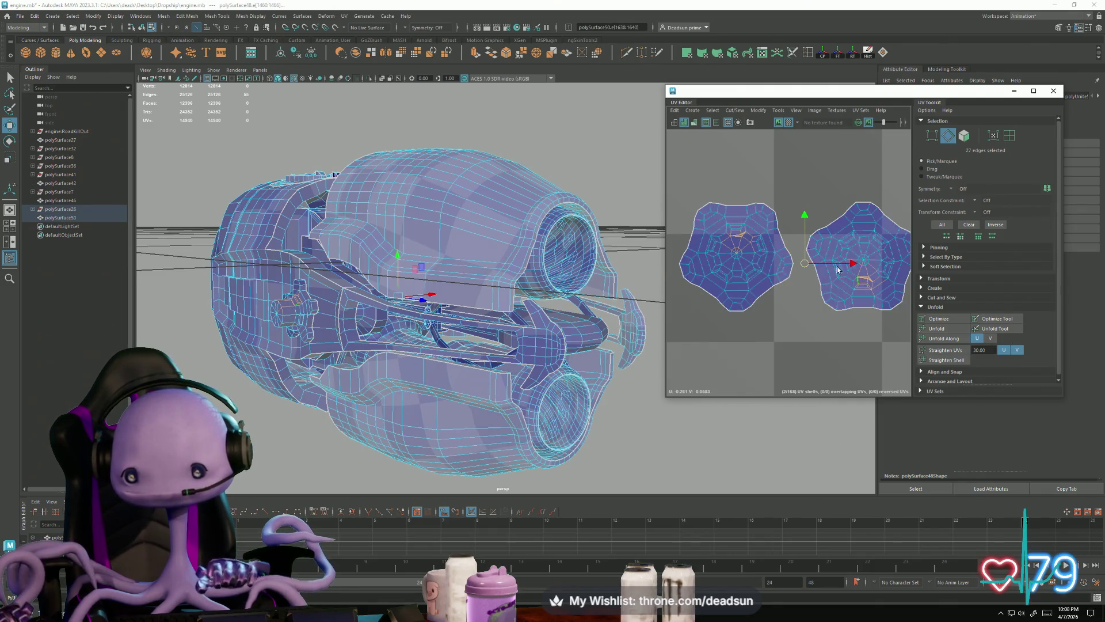
left_click(744, 110)
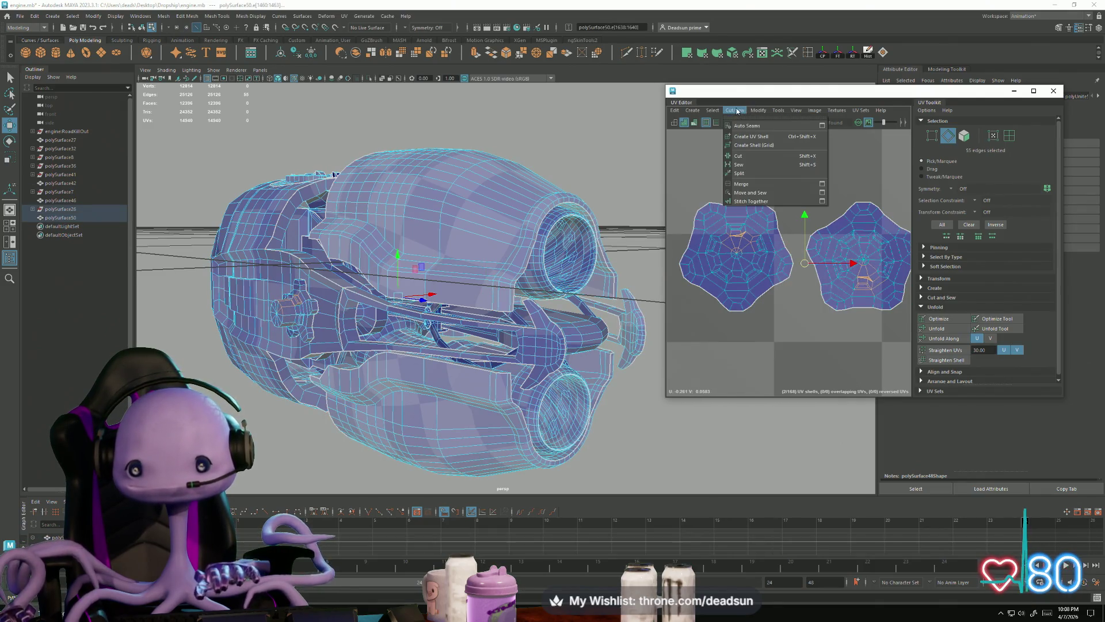
left_click(743, 187)
left_click(742, 237)
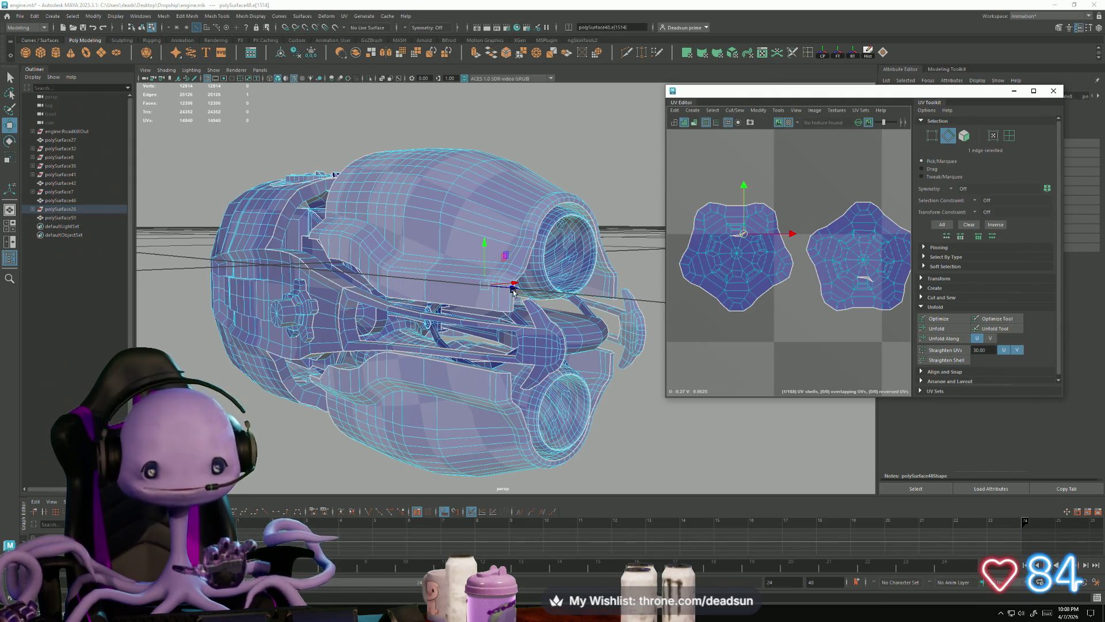
Merge the two vertices at the tip of the small edge on the right shell
left_click_drag(298, 327, 336, 335, "alt")
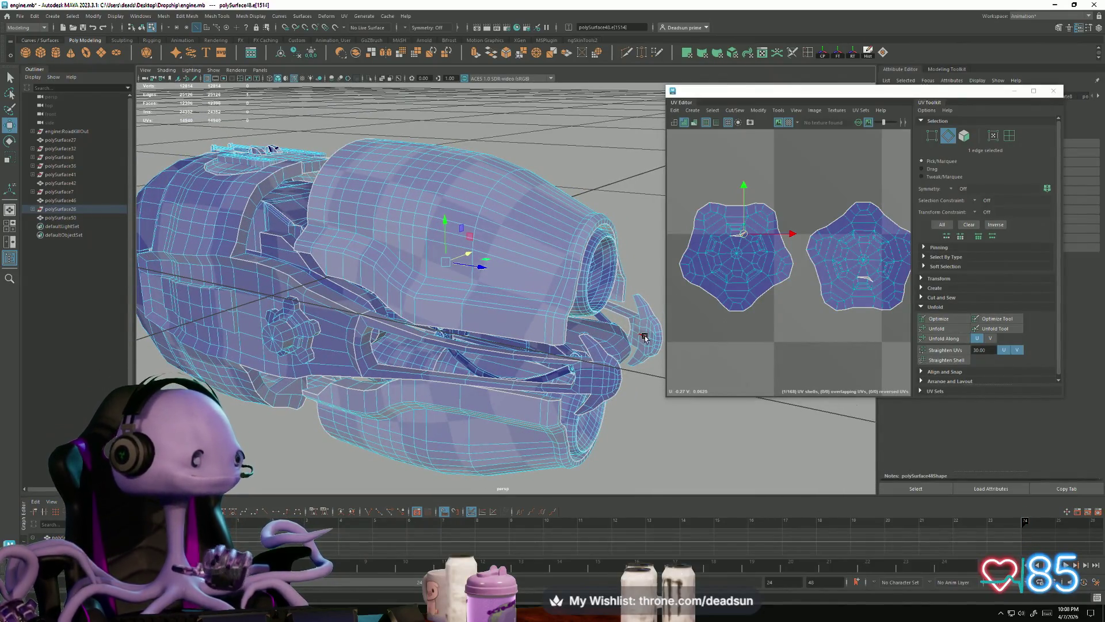
scroll(858, 273, "up", 3)
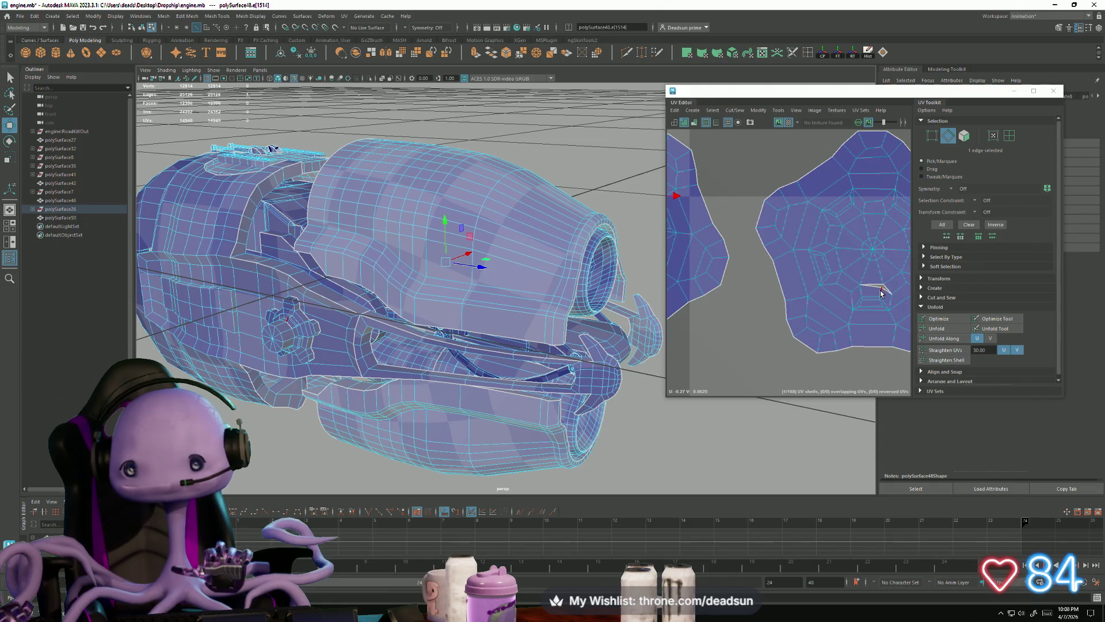
left_click(886, 290)
right_click_drag(876, 287, 852, 287)
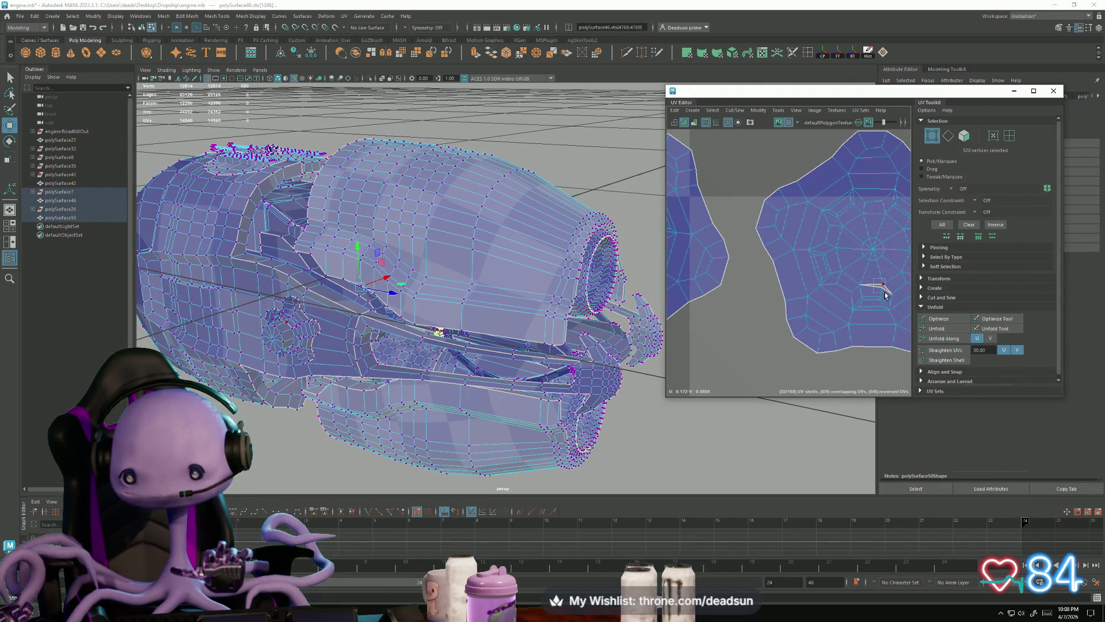
left_click(884, 291)
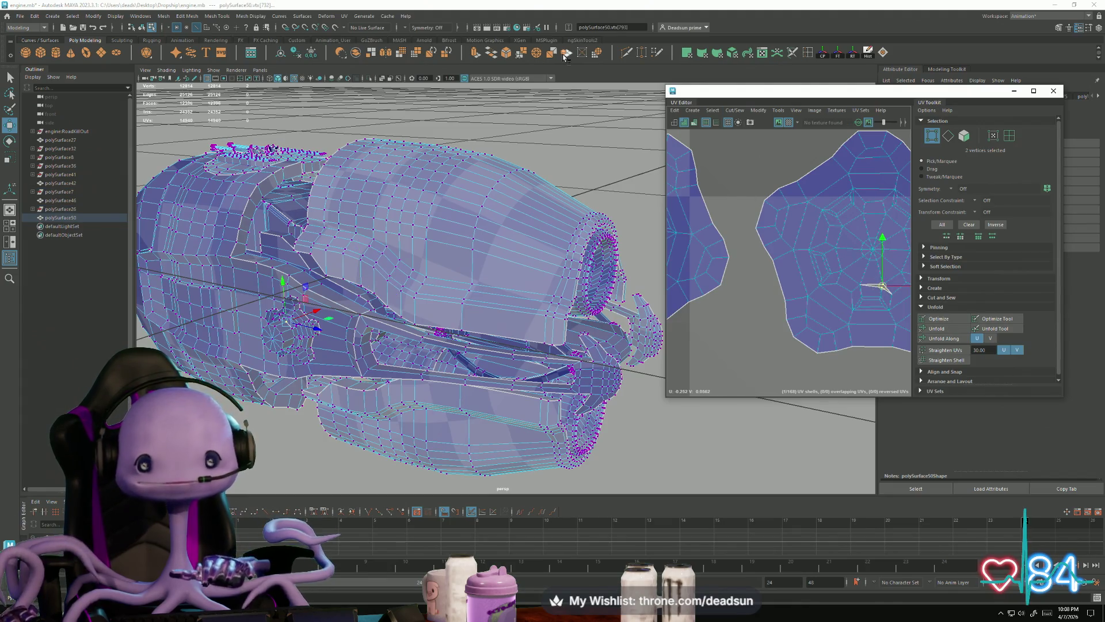
left_click(521, 53)
Sew the UV edges around the merged vertex and frame the pentagon shell
right_click_drag(862, 282, 864, 270, "ctrl")
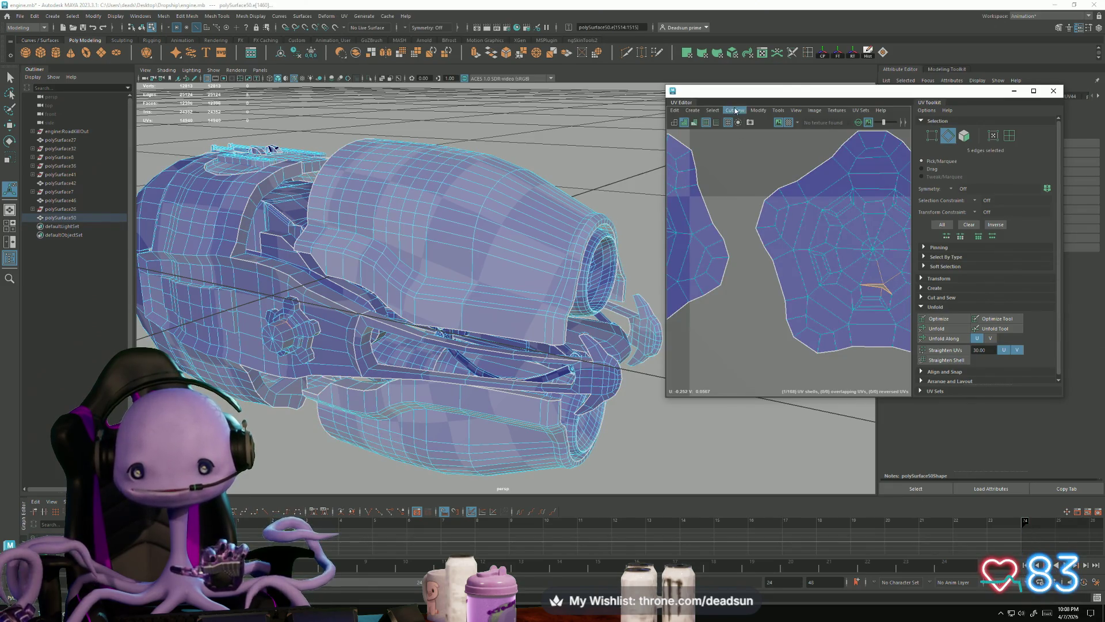
left_click(735, 110)
left_click(748, 194)
middle_click_drag(732, 242, 737, 262, "alt")
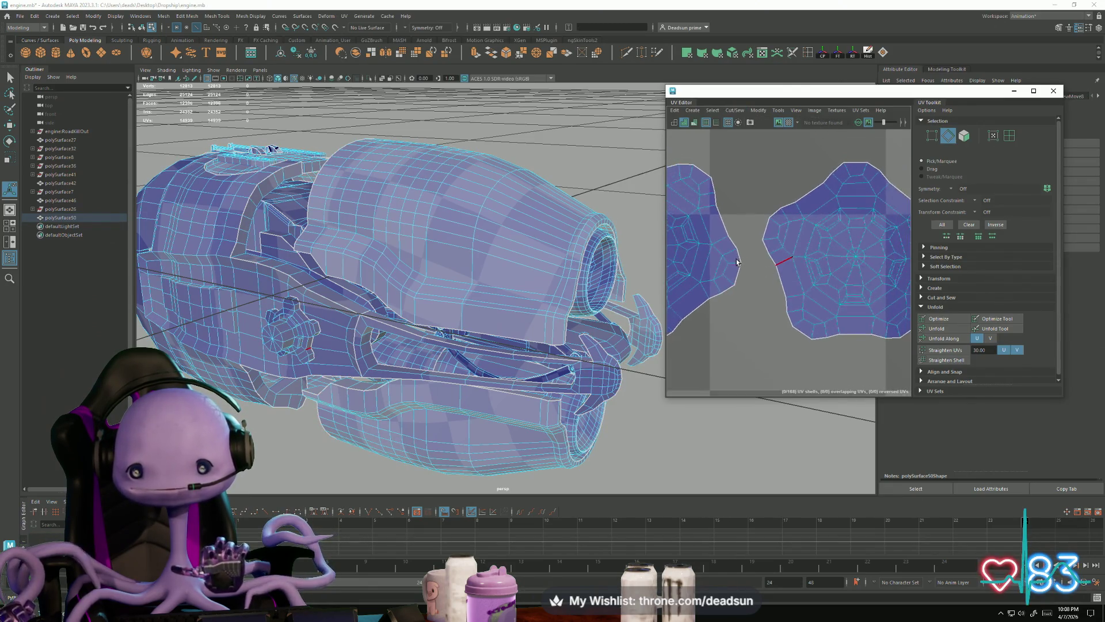
key("f")
Merge the two stray UVs on the pentagon shell into one
right_click_drag(821, 212, 807, 207)
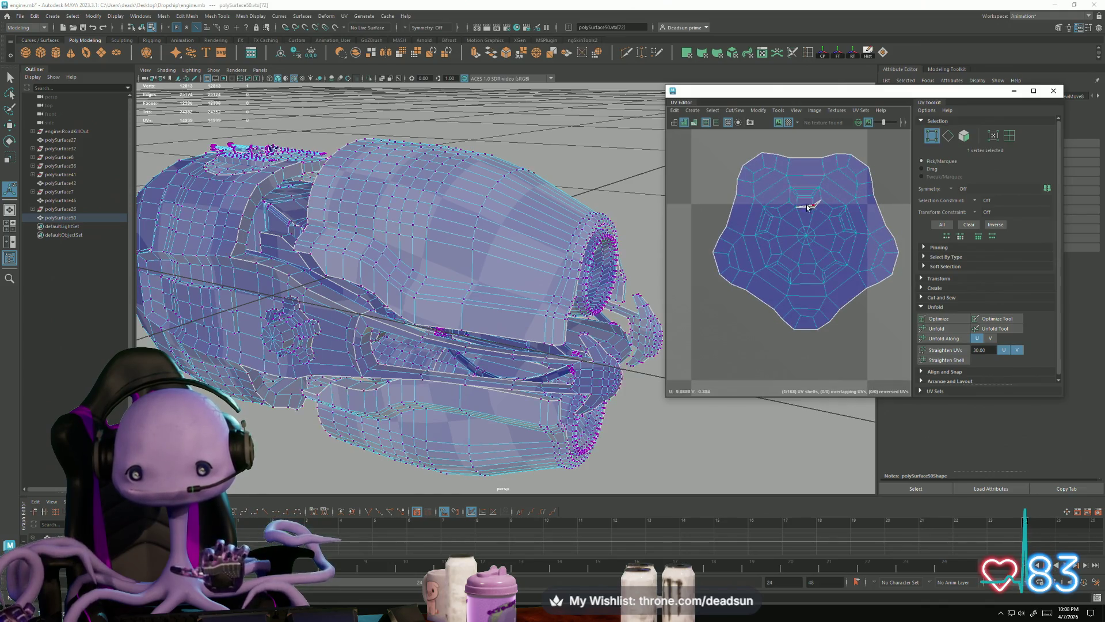
left_click_drag(814, 212, 800, 189)
left_click(729, 113)
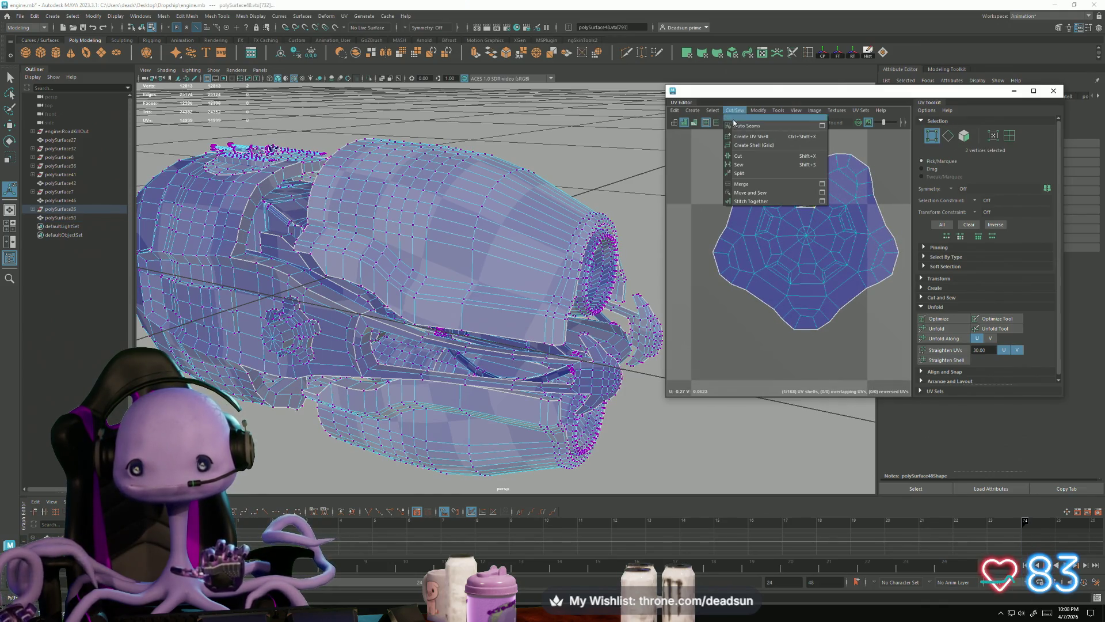
mouse_move(758, 110)
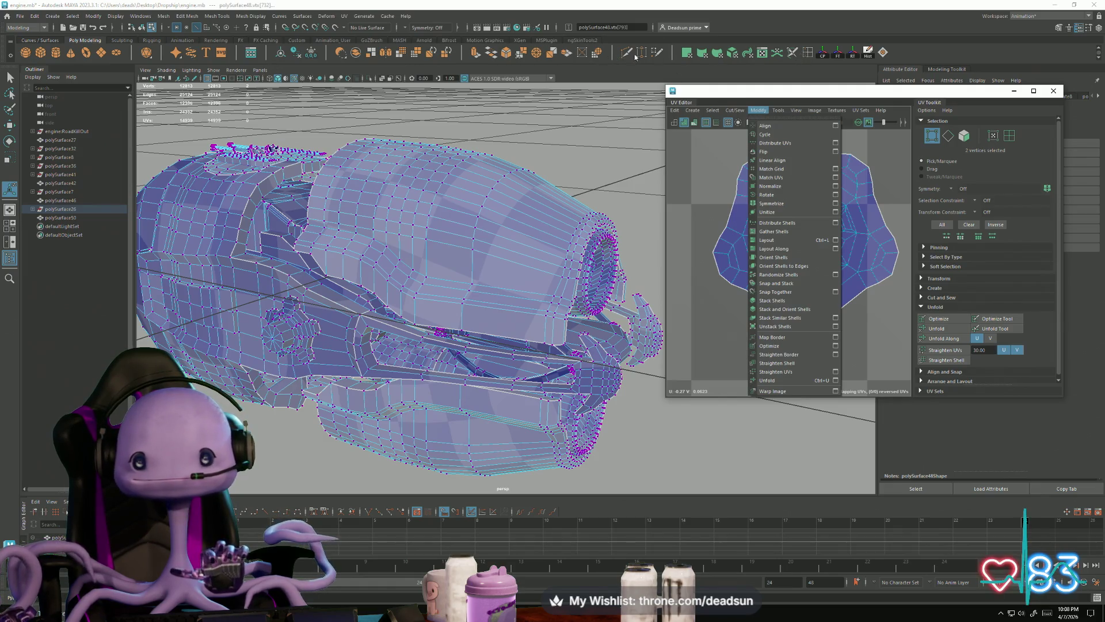
left_click(516, 56)
Sew the shell's split border edges back into one piece
right_click_drag(804, 215, 823, 217)
left_click_drag(823, 218, 823, 218)
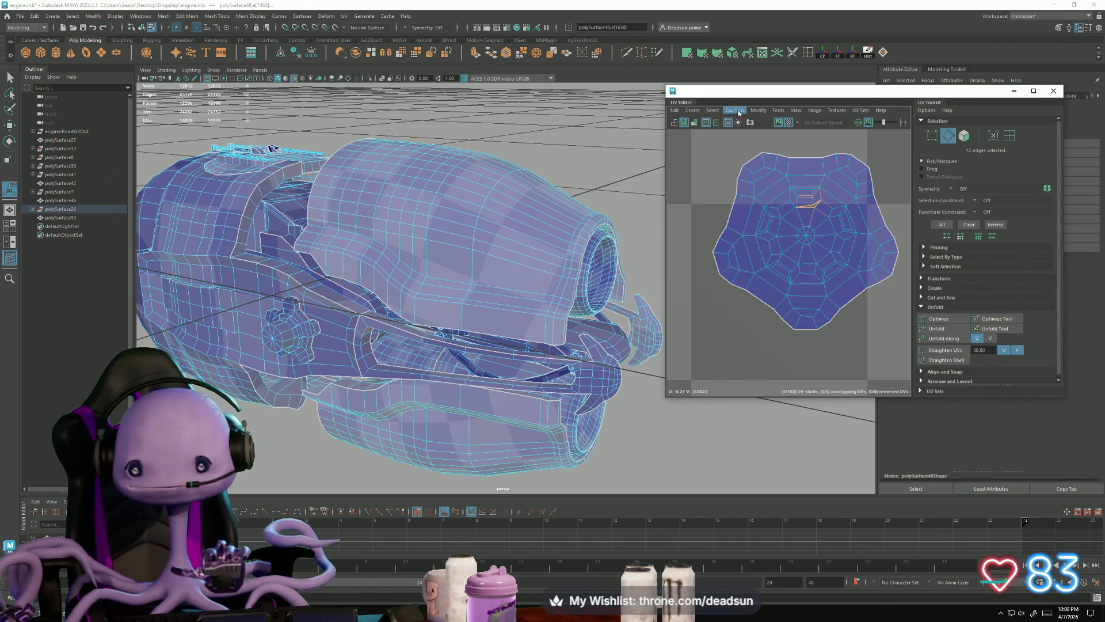
left_click(734, 110)
left_click(754, 194)
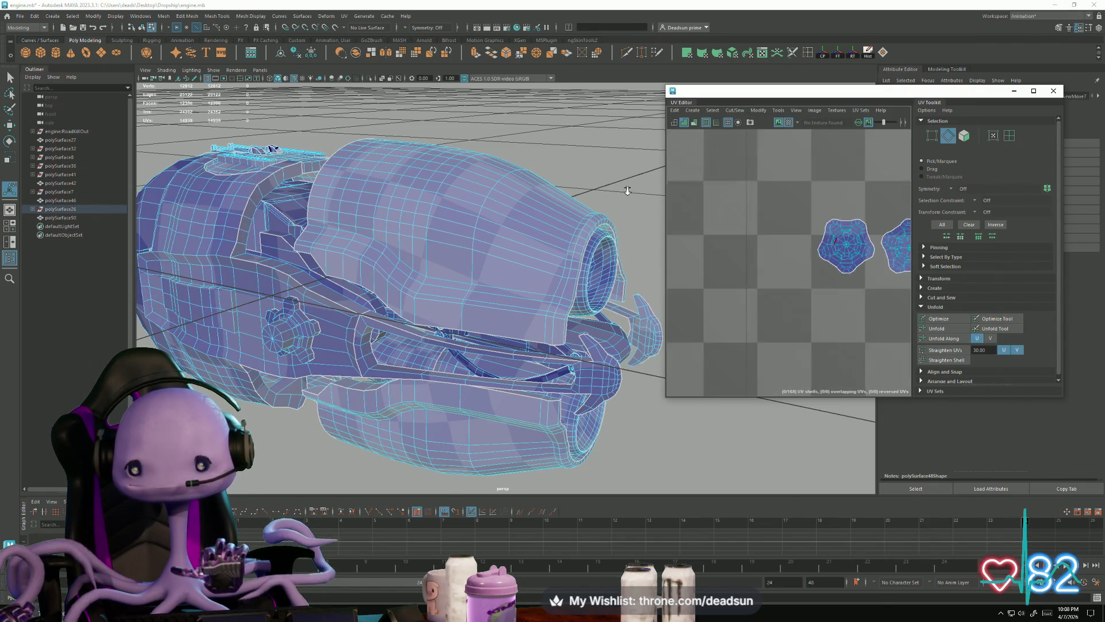
In UV Shell mode, nudge the left pentagon shell and add the right one
scroll(715, 225, "up", 3)
right_click(794, 231)
right_click_drag(795, 231, 757, 216)
left_click(809, 240)
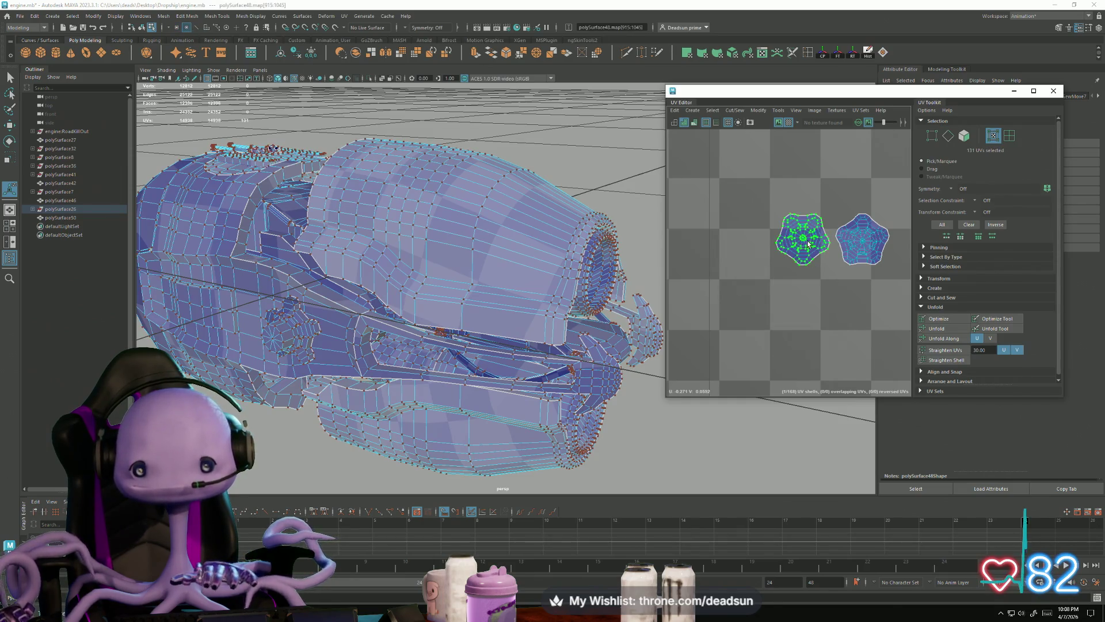
key("w")
left_click_drag(810, 242, 812, 245)
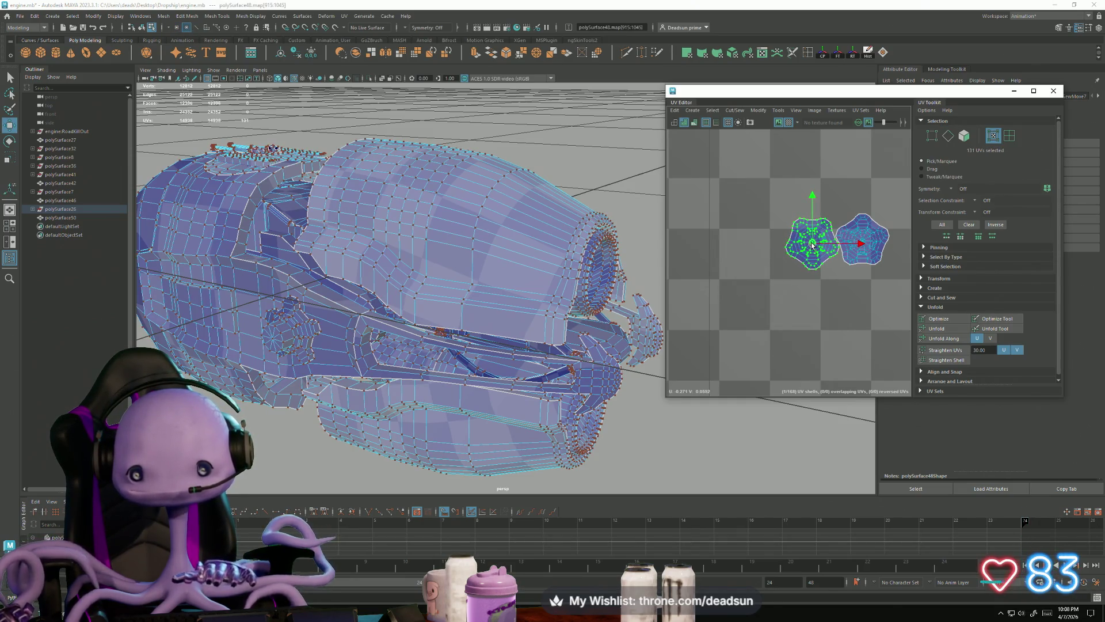
left_click(879, 232, "shift")
key("a")
key("a")
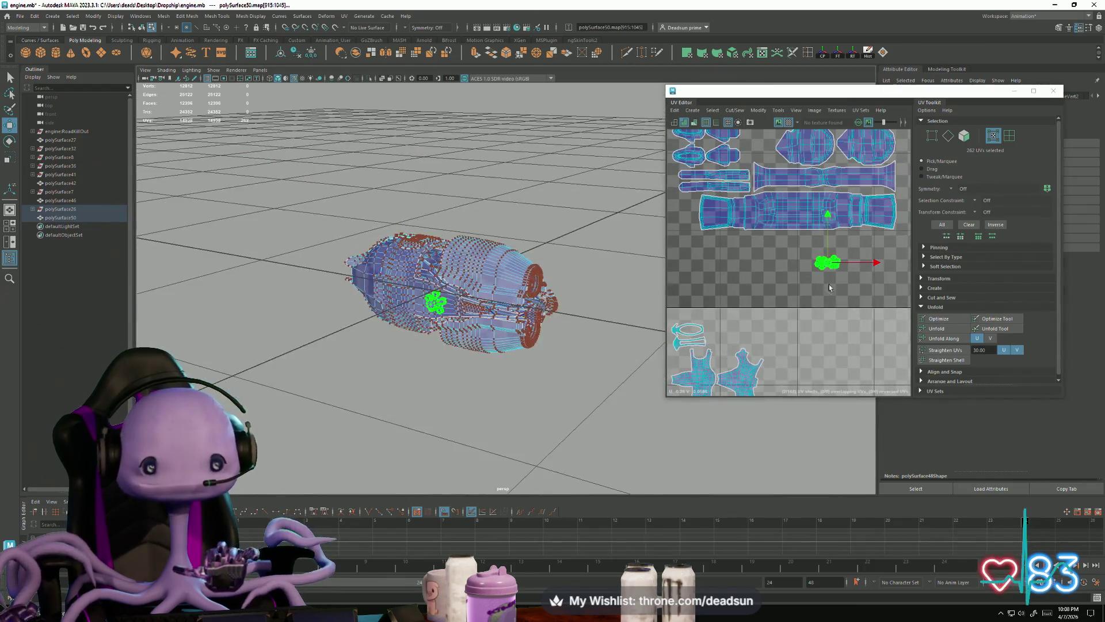
Rotate the small shell by about 90° and recentre the view
scroll(792, 227, "up", 2)
scroll(792, 228, "up", 3)
key("e")
left_click_drag(805, 306, 757, 232)
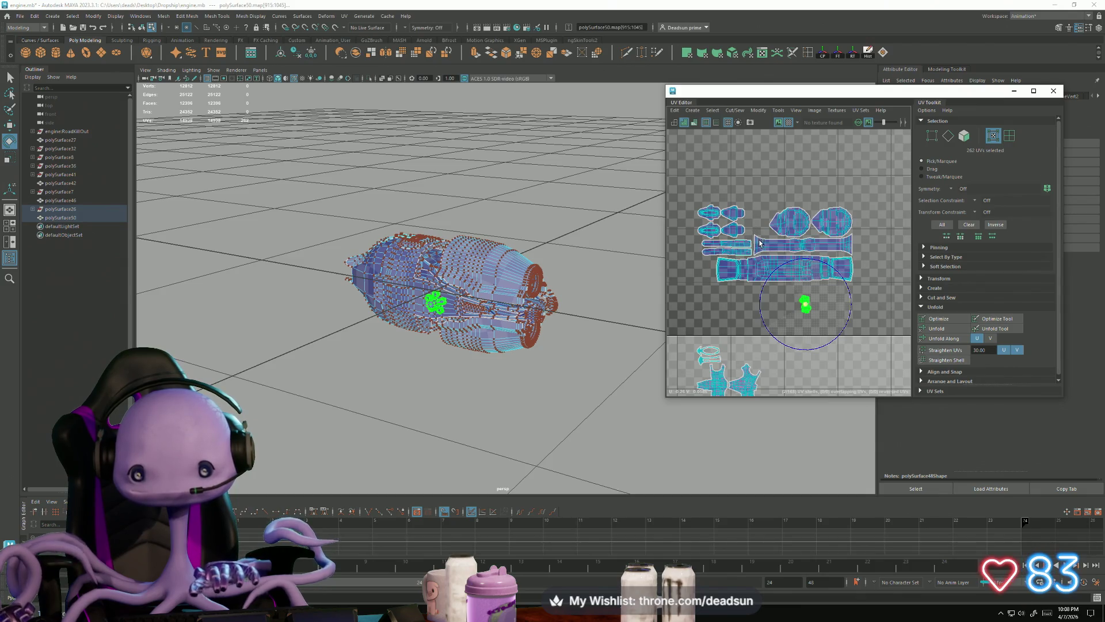
left_click_drag(831, 348, 808, 352)
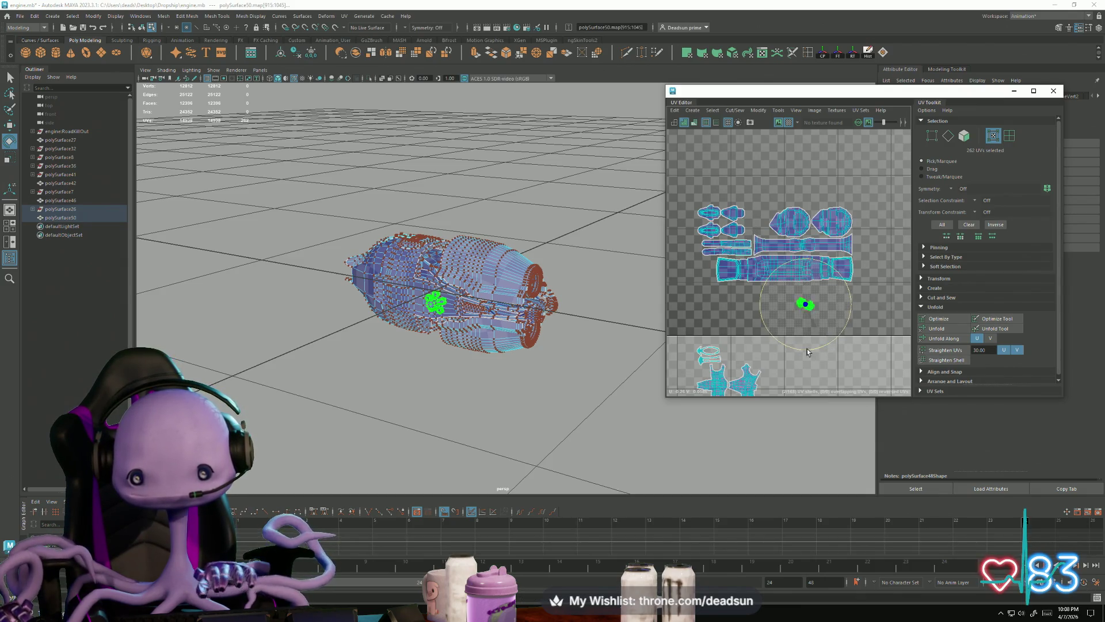
key("w")
key("f")
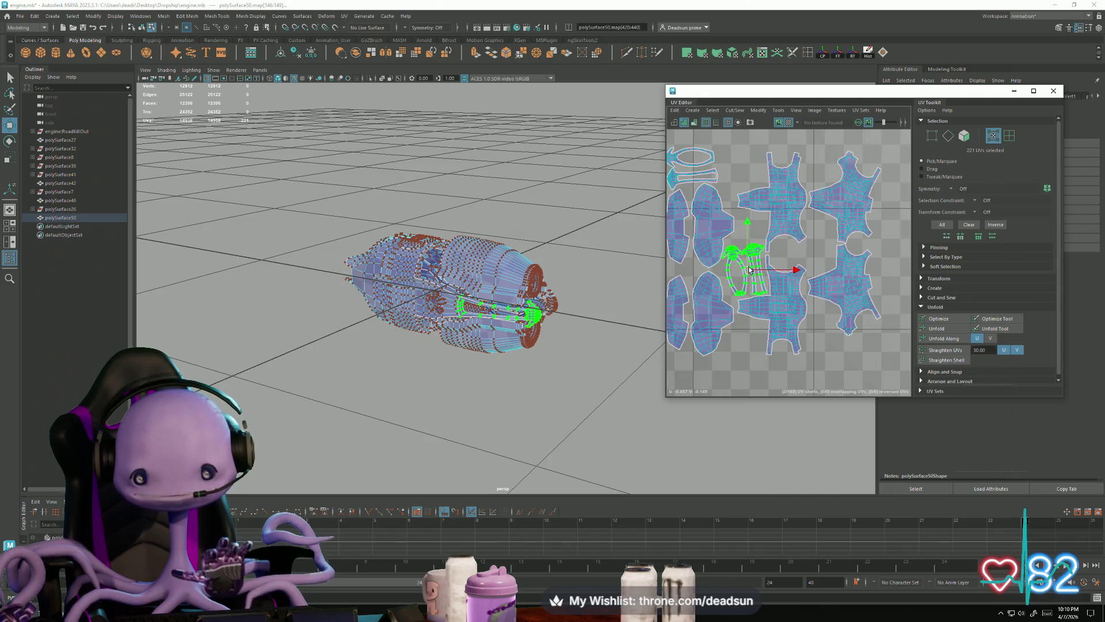
middle_click_drag(762, 311, 756, 309, "alt")
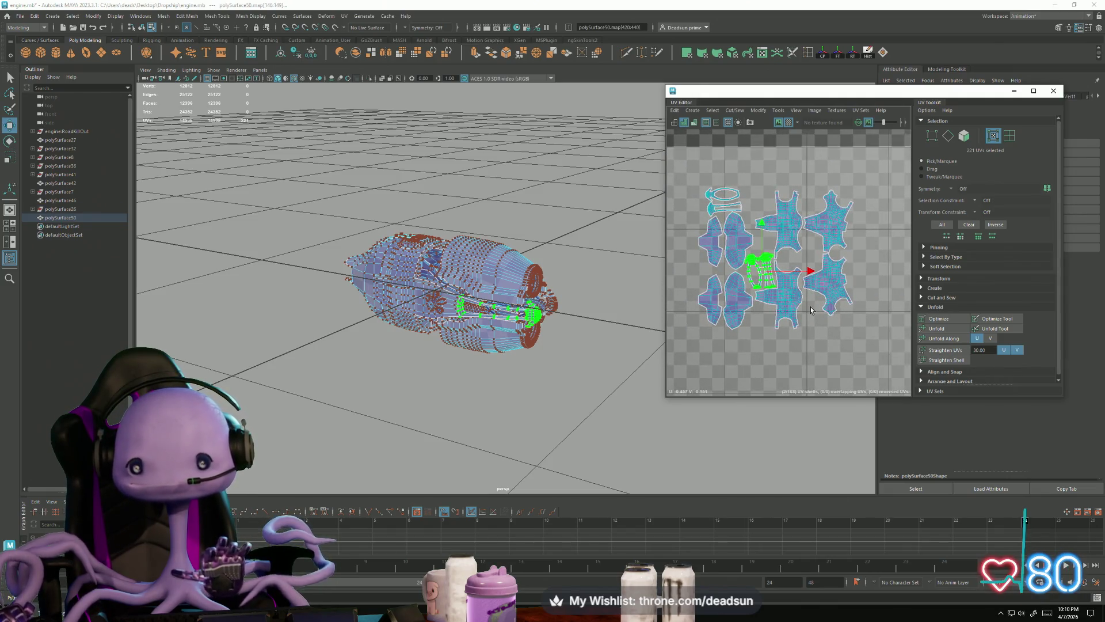
Lower the shirt-shaped shell and turn the narrow shell to lie horizontally
left_click(828, 287)
left_click_drag(829, 286, 826, 299)
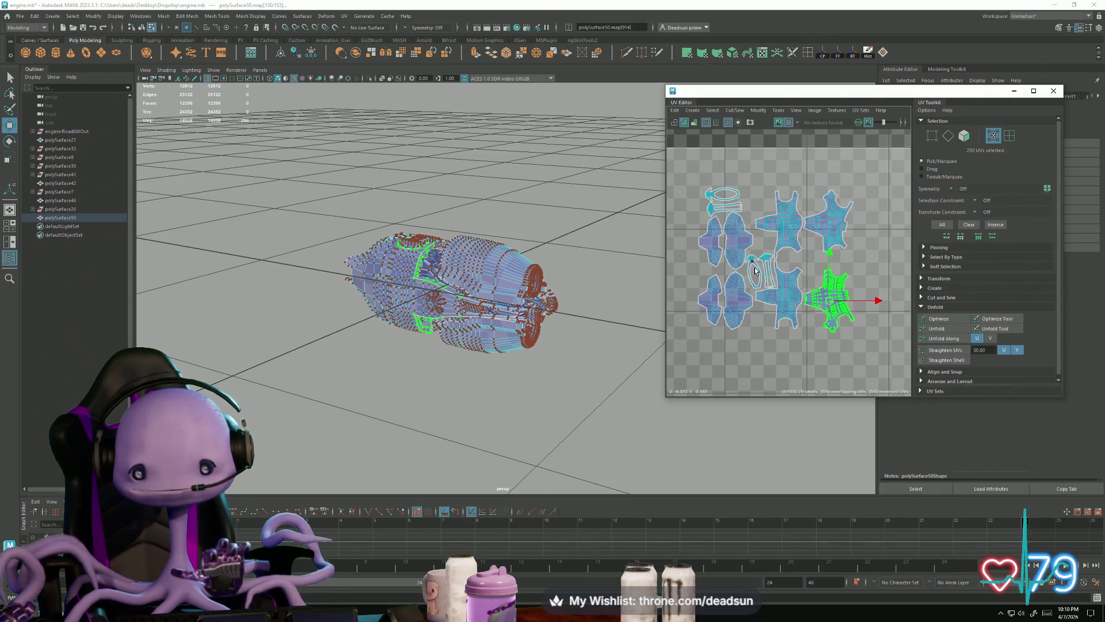
scroll(755, 270, "up", 3)
left_click(777, 273)
key("e")
mouse_move(815, 230)
left_mouse_down()
mouse_move(825, 305)
mouse_move(760, 311)
mouse_move(732, 247)
left_mouse_up()
key("w")
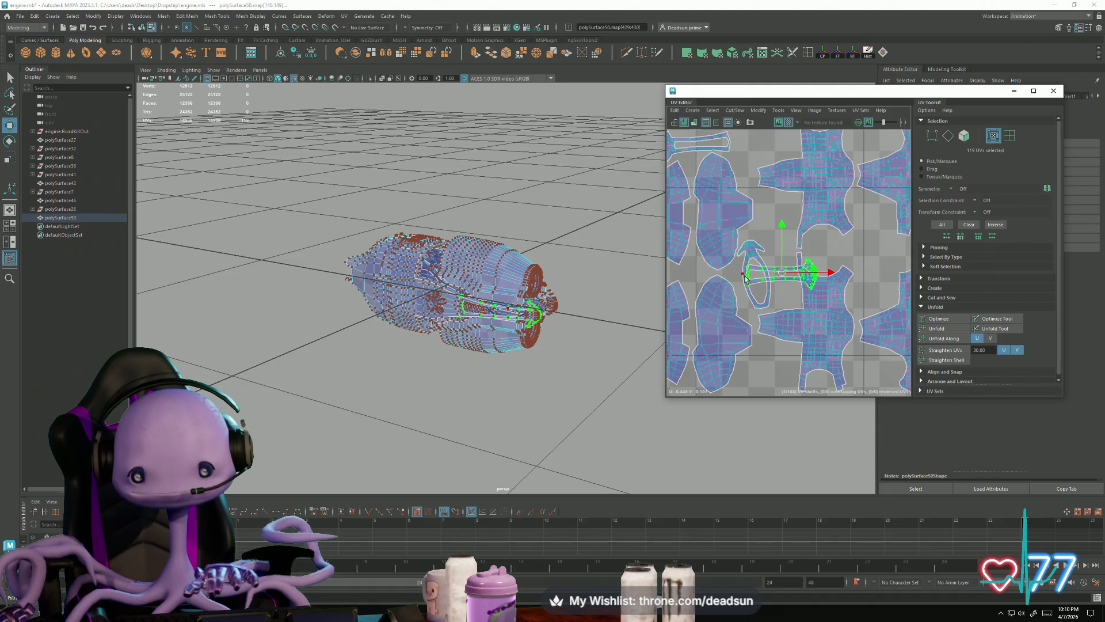
scroll(782, 281, "down", 4)
Move the two small UV shells over to the left
left_click(787, 252)
mouse_move(789, 246)
left_mouse_down()
mouse_move(716, 259)
mouse_move(715, 294)
left_mouse_up()
key("e")
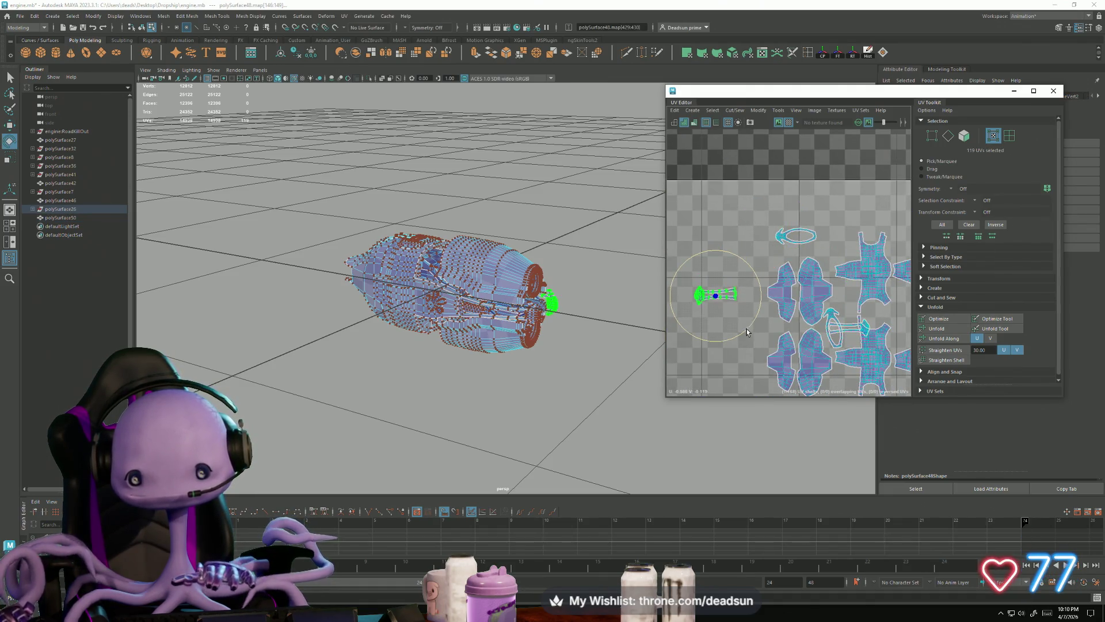
left_click(857, 339)
key("w")
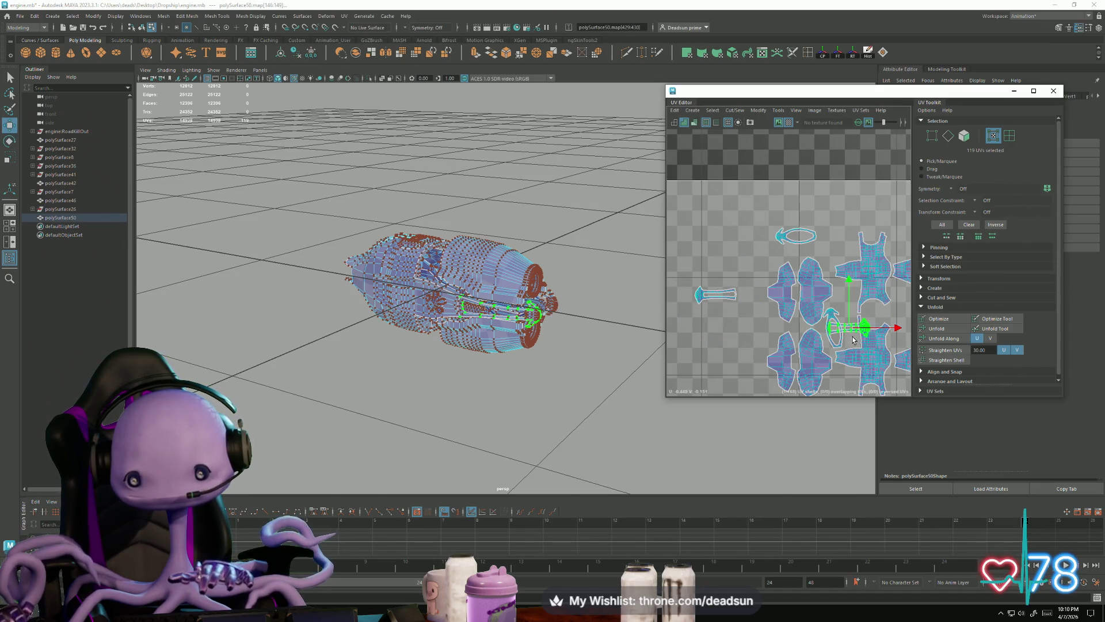
left_click_drag(843, 331, 730, 312)
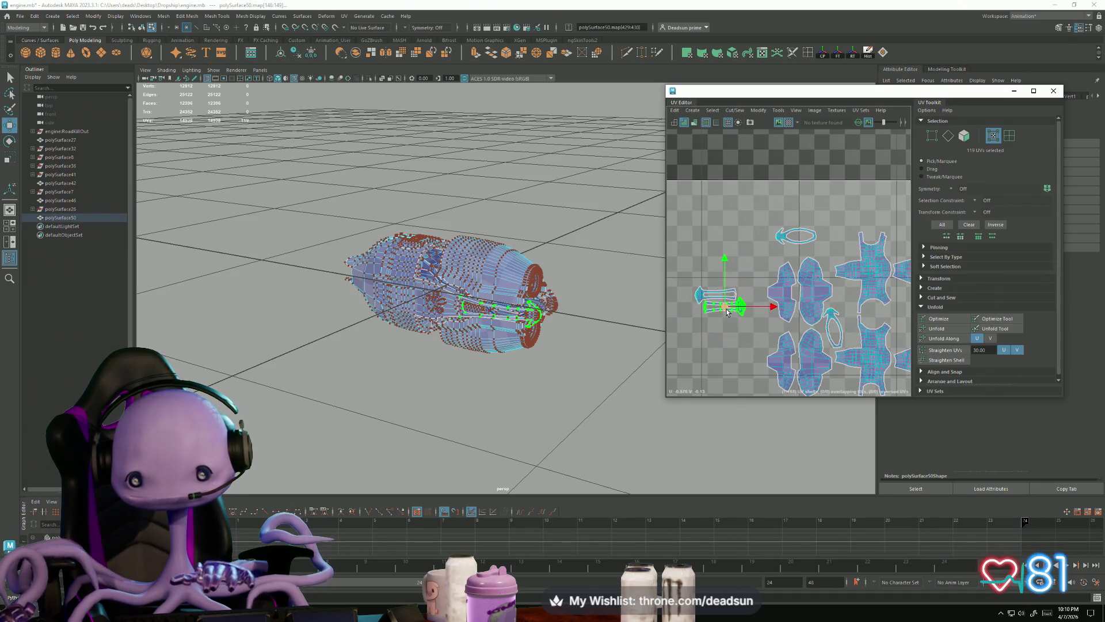
Turn the loop-shaped shell to lie horizontally and recentre the layout
scroll(726, 309, "up", 5)
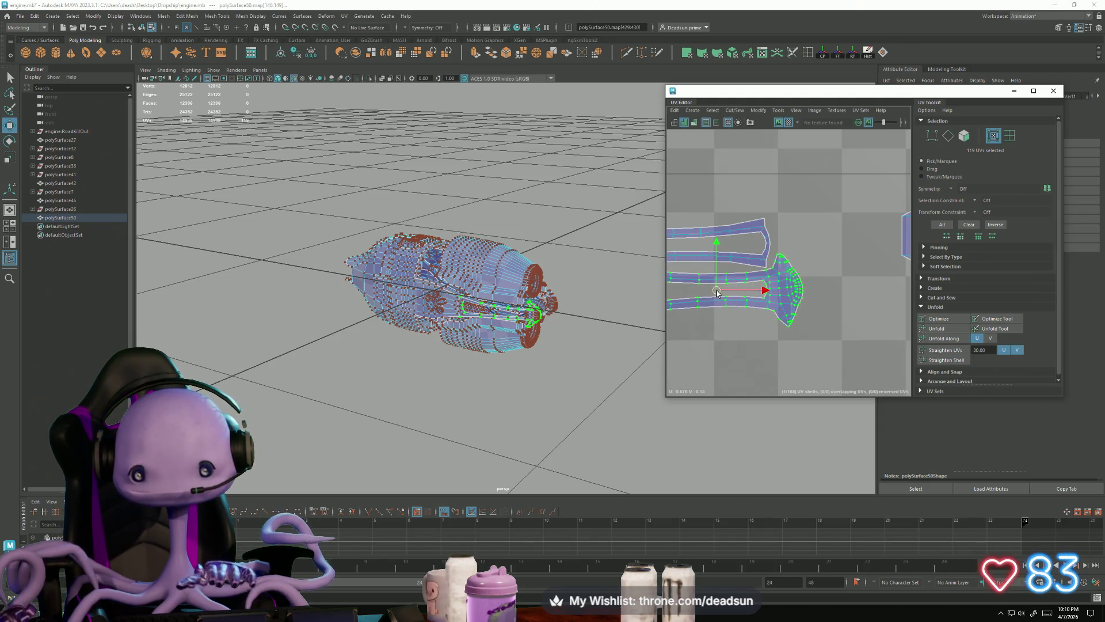
scroll(717, 290, "down", 2)
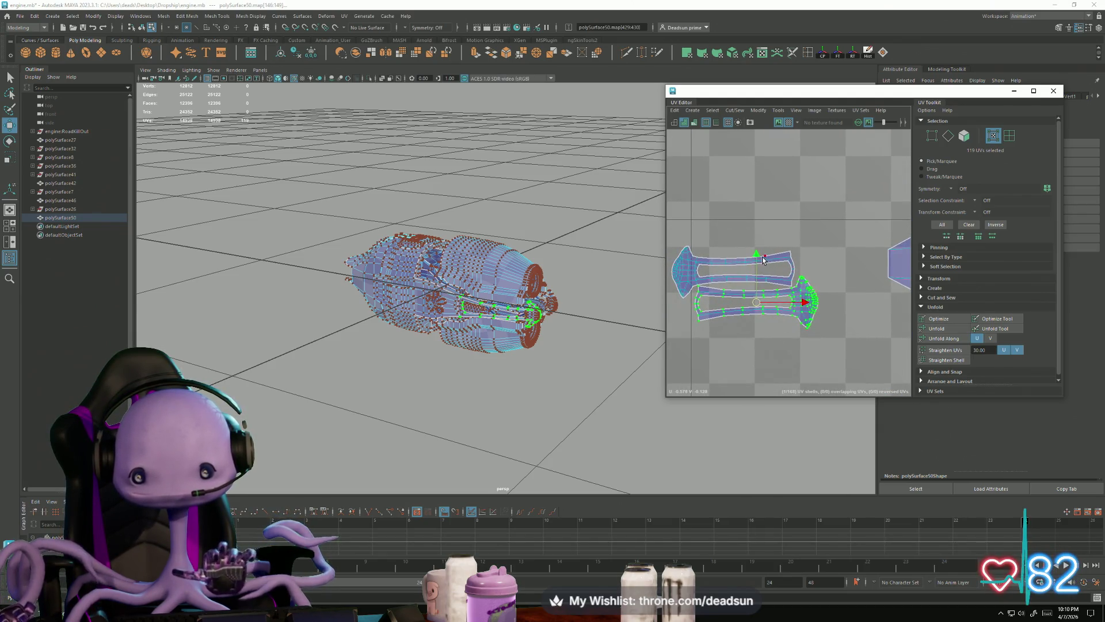
scroll(728, 258, "down", 5)
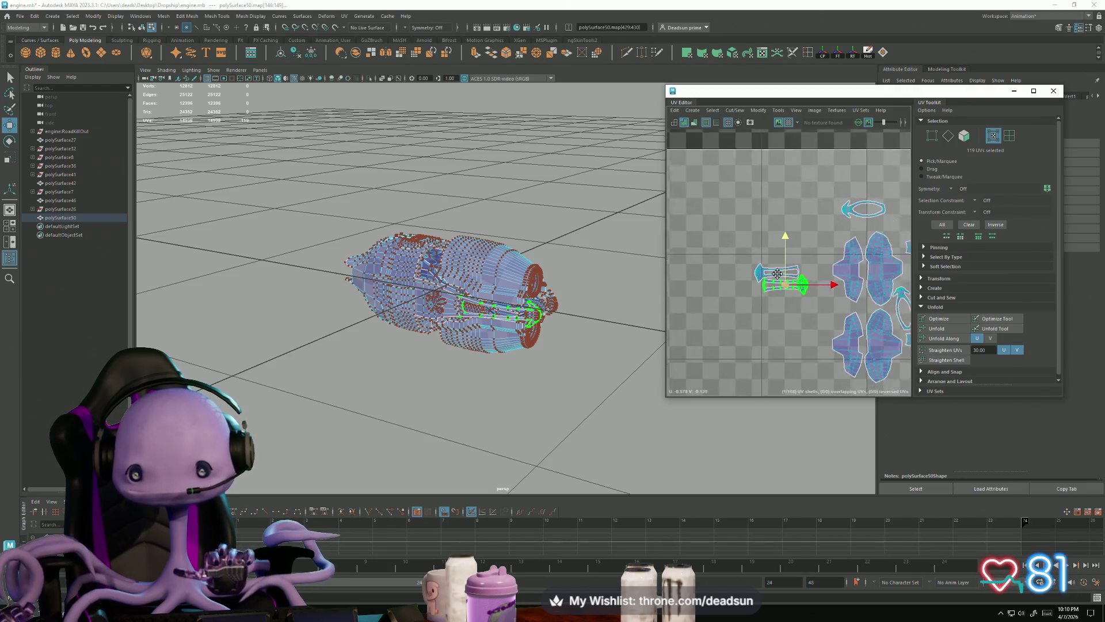
left_click(861, 314)
key("e")
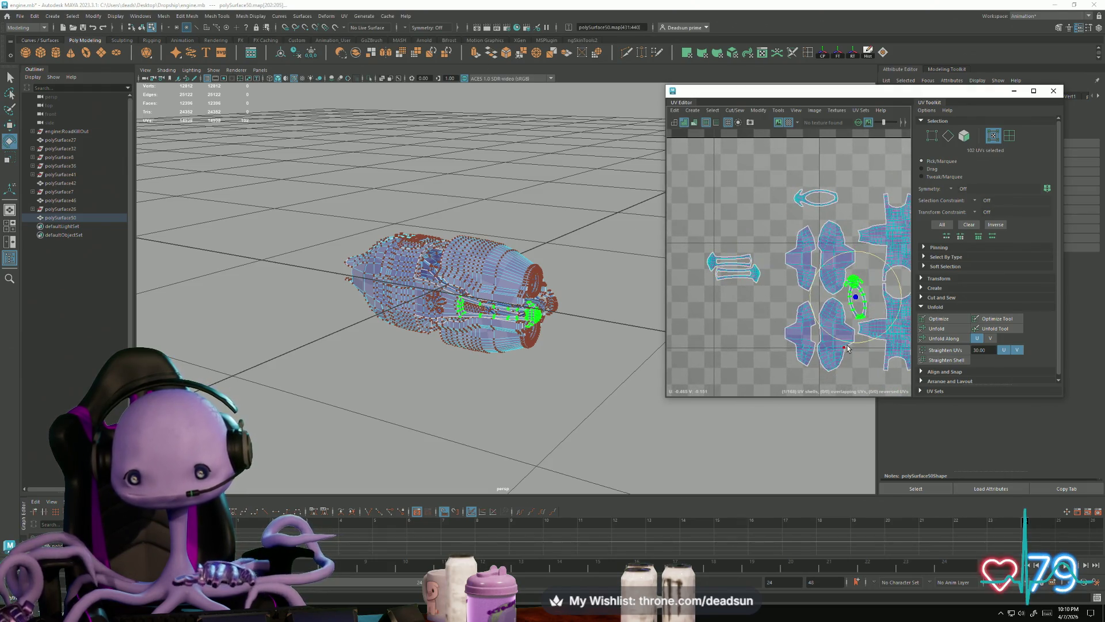
mouse_move(853, 348)
left_mouse_down()
mouse_move(878, 342)
mouse_move(900, 309)
mouse_move(777, 235)
mouse_move(769, 201)
left_mouse_up()
key("w")
middle_click_drag(781, 242, 707, 217, "alt")
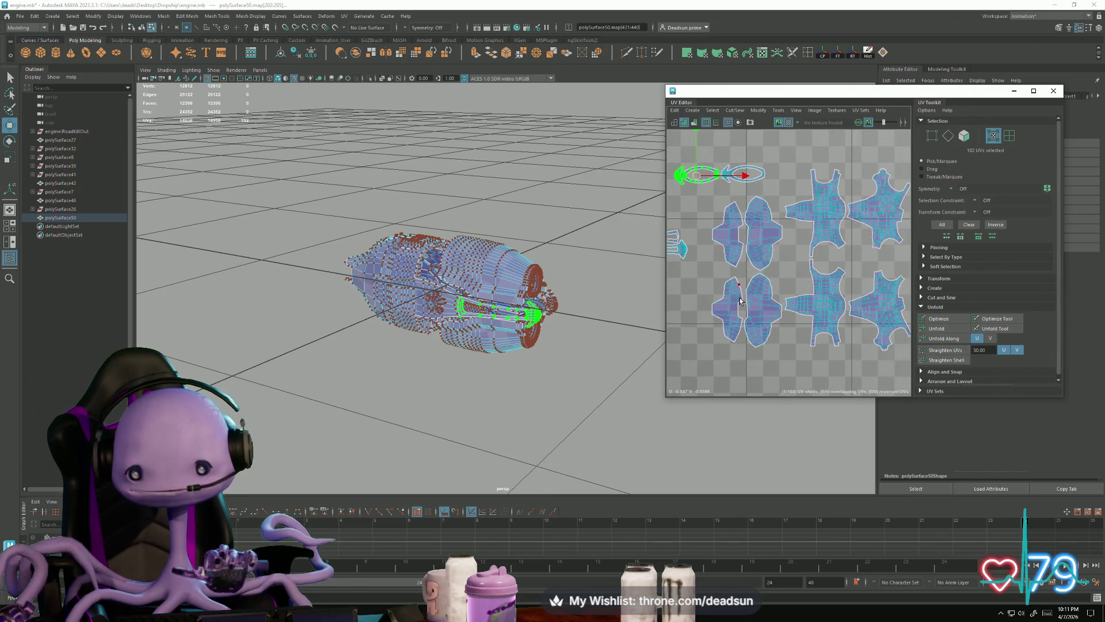
Sew the lower-left shell to its neighbour along their shared border edge
key("F10")
left_click(712, 310)
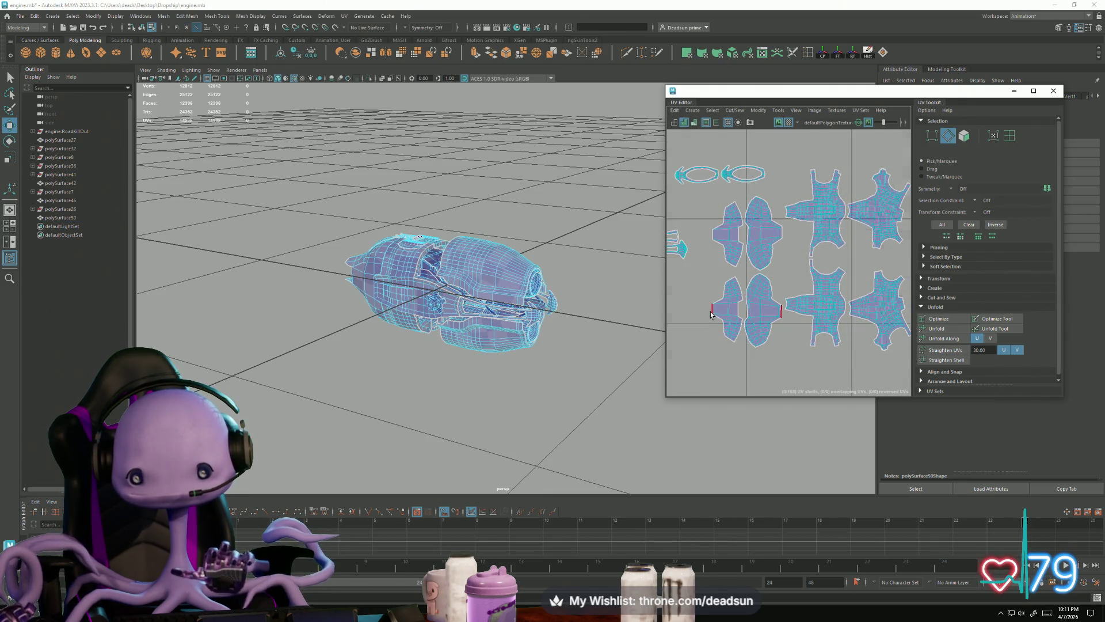
left_click(711, 312)
left_click(712, 236, "shift")
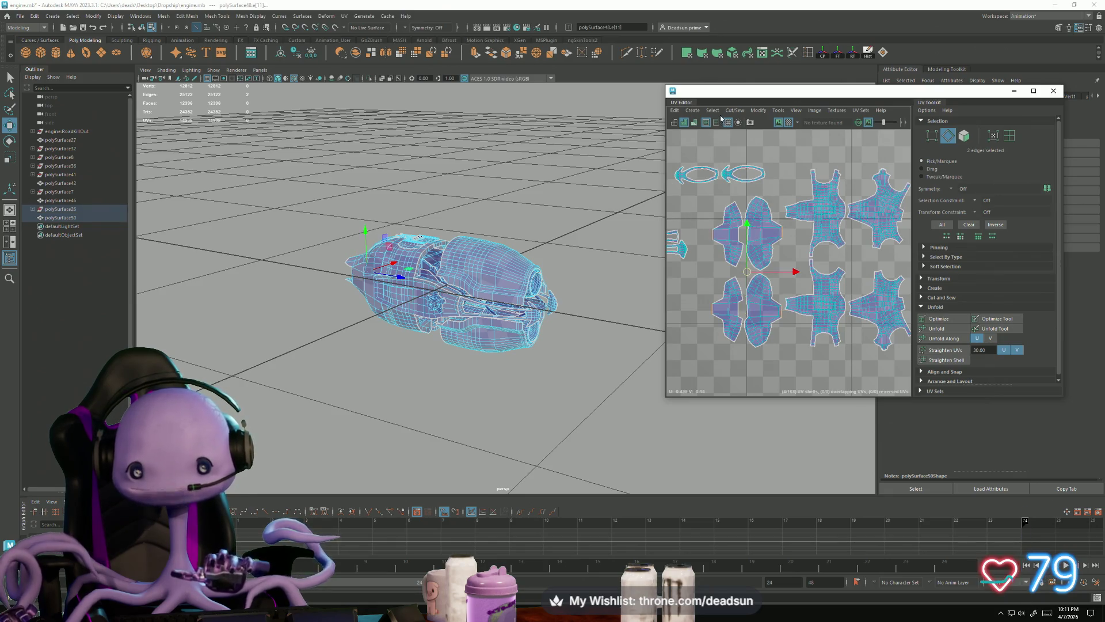
left_click(734, 110)
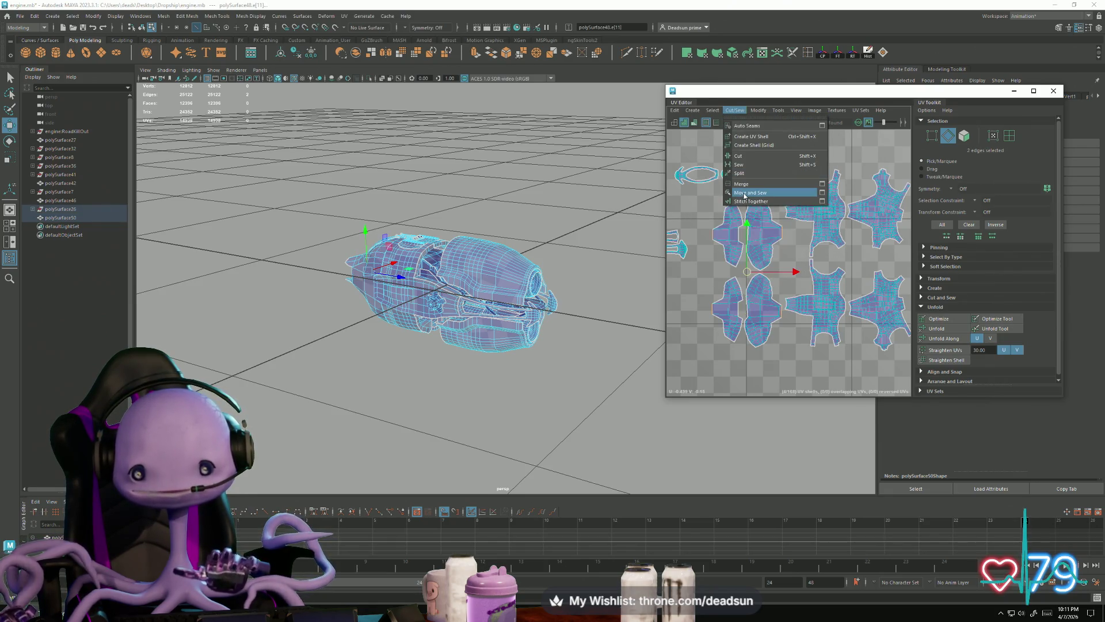
left_click(743, 193)
Shift both shells left, then move the upper shell right and down
right_click_drag(757, 305, 759, 320)
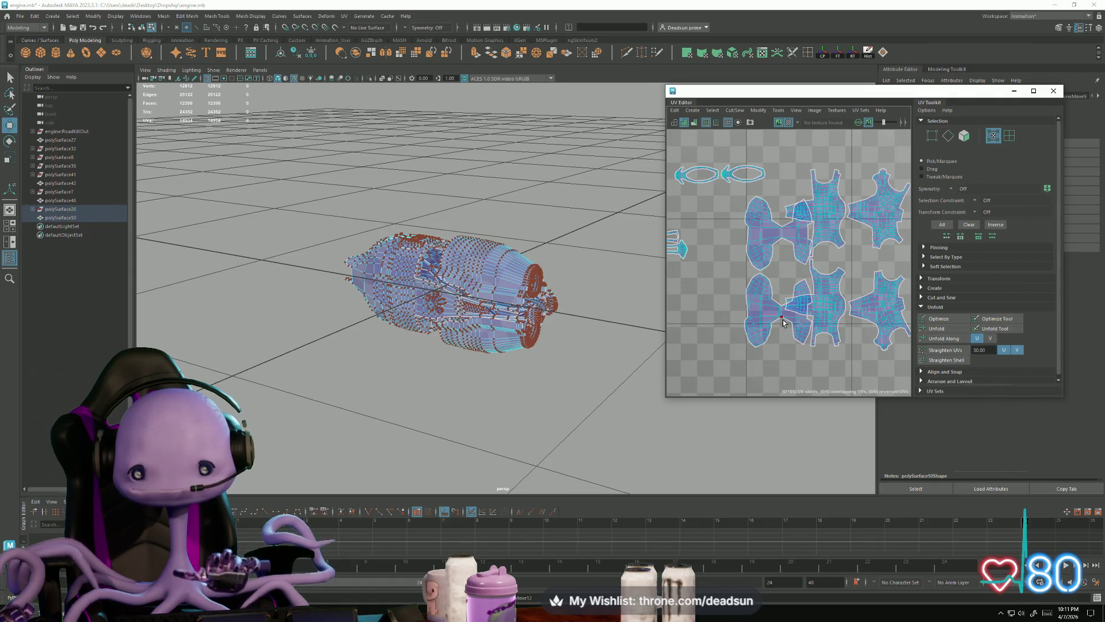
left_click(753, 242, "shift")
left_click_drag(778, 276, 726, 269)
left_click(704, 236)
mouse_move(725, 230)
left_mouse_down()
mouse_move(748, 254)
mouse_move(716, 251)
mouse_move(747, 254)
left_mouse_up()
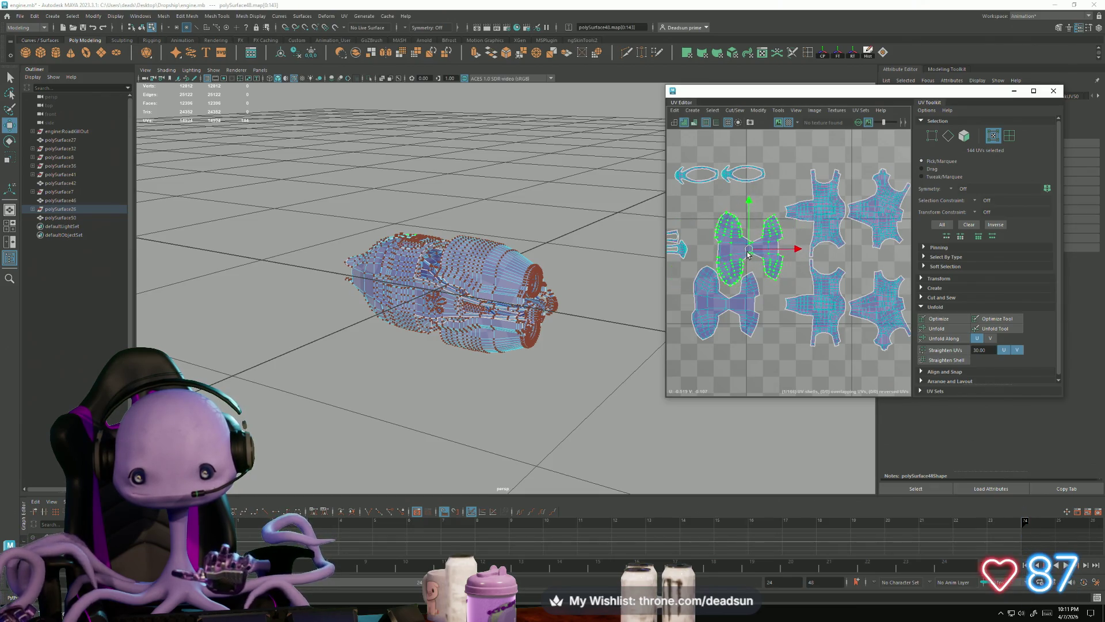
Rotate the small left shell upright and nudge it into place
scroll(748, 247, "down", 3)
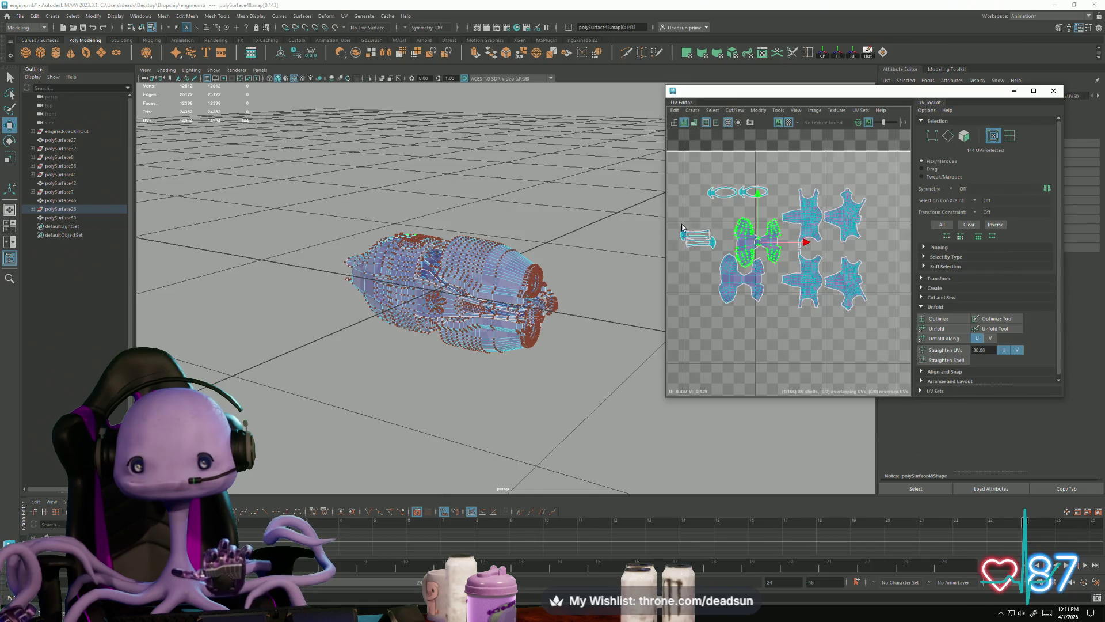
left_click(698, 238)
key("e")
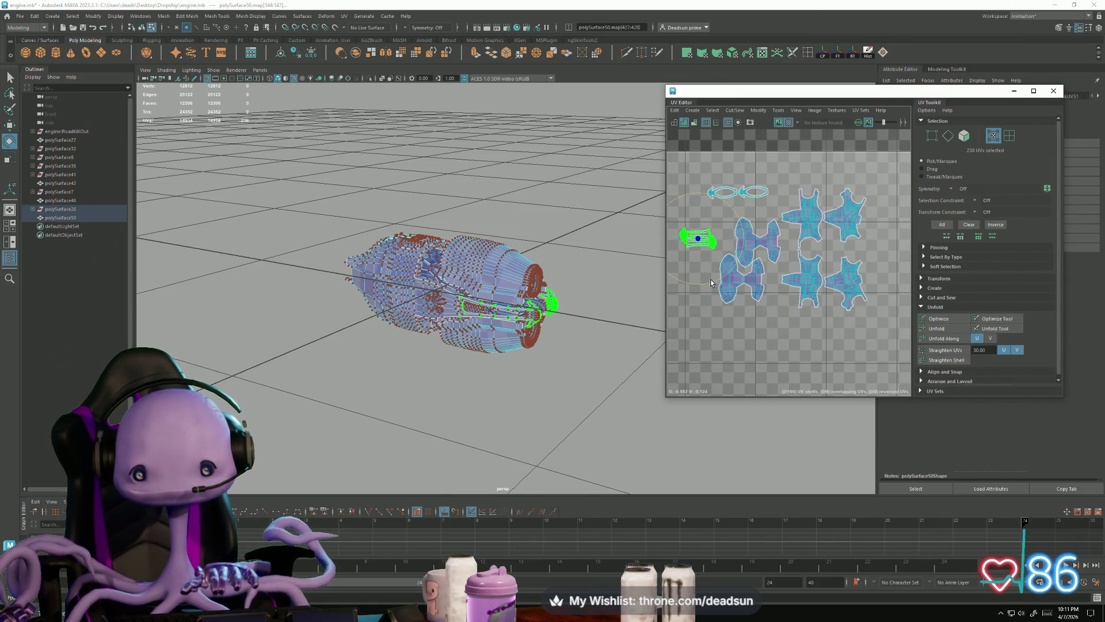
mouse_move(710, 278)
left_mouse_down()
mouse_move(717, 264)
mouse_move(776, 283)
left_mouse_up()
key("w")
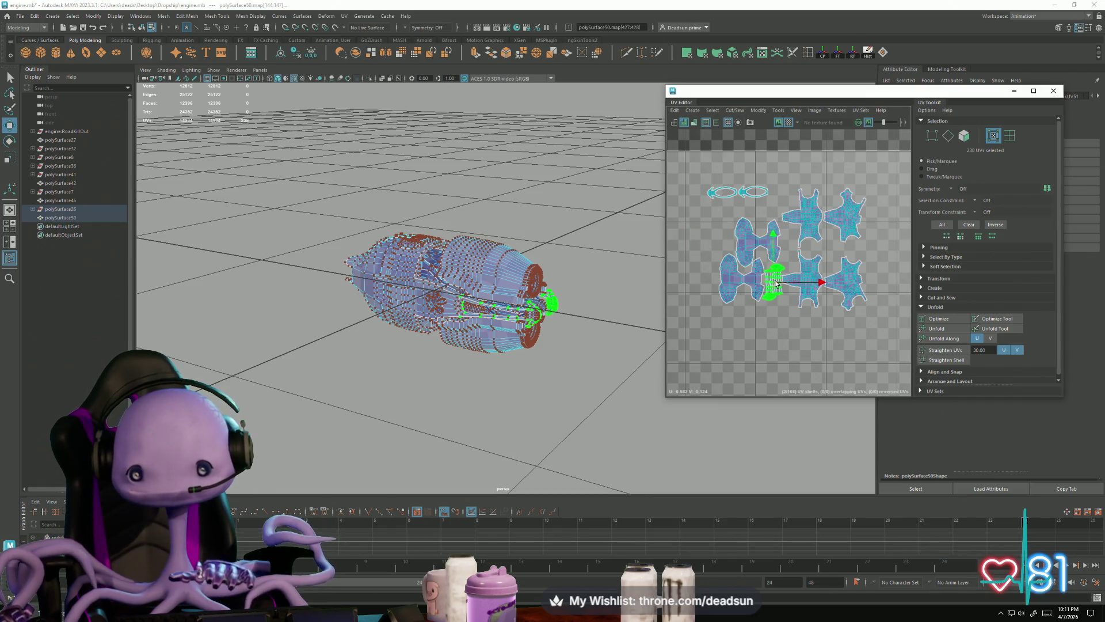
scroll(777, 283, "up", 5)
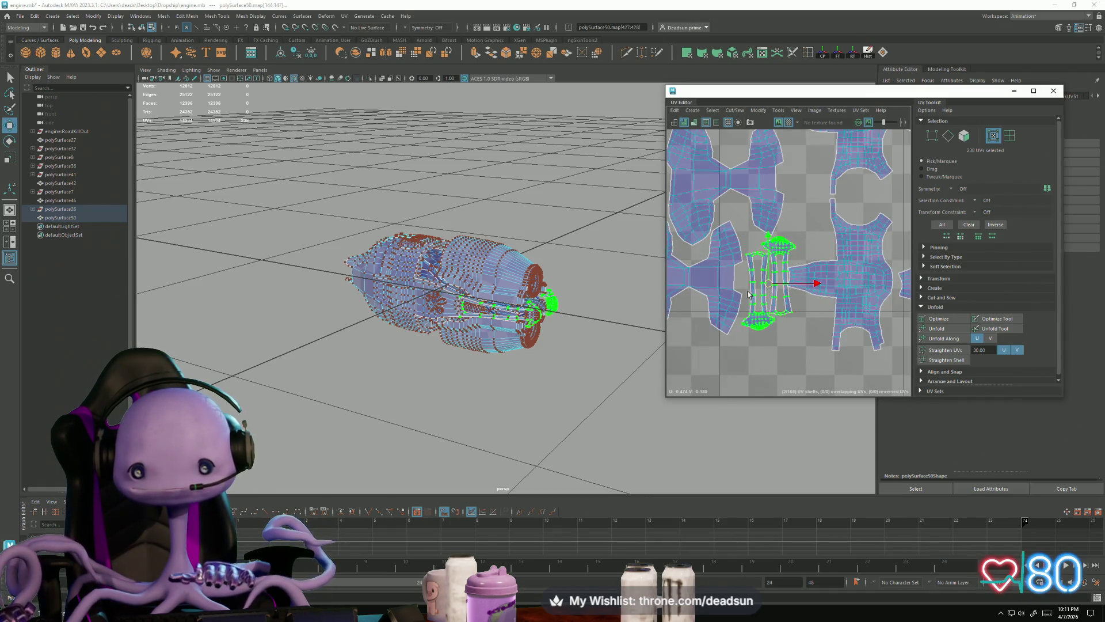
scroll(764, 294, "up", 2)
left_click_drag(766, 289, 802, 314)
key("e")
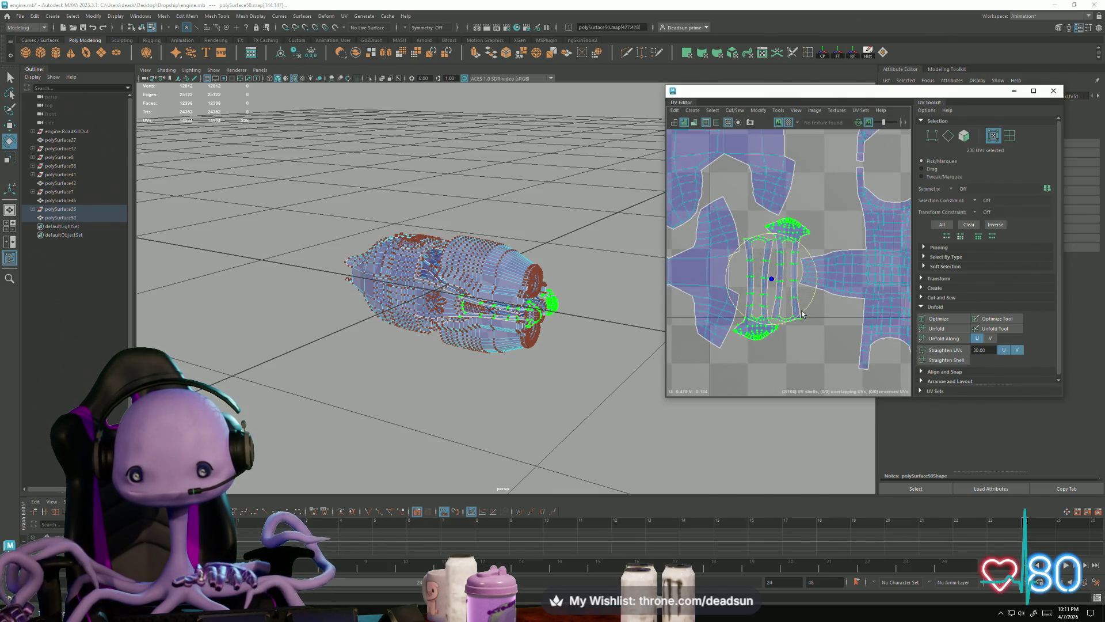
Rotate the lower-right star-shaped shell beside its neighbour, then return to object mode
left_click(836, 284)
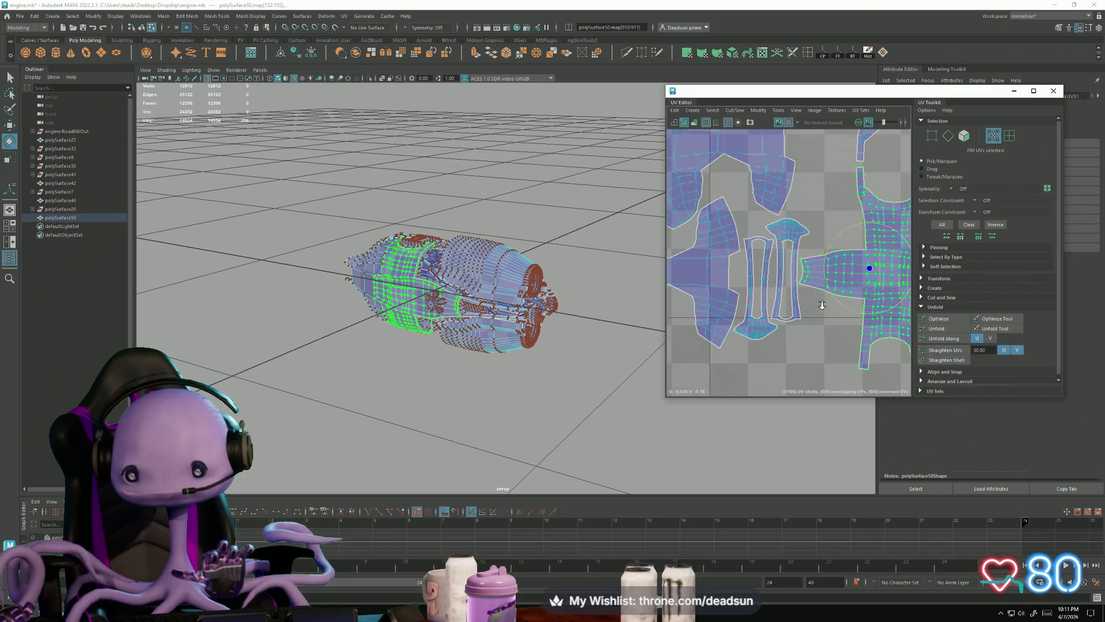
scroll(835, 277, "down", 5)
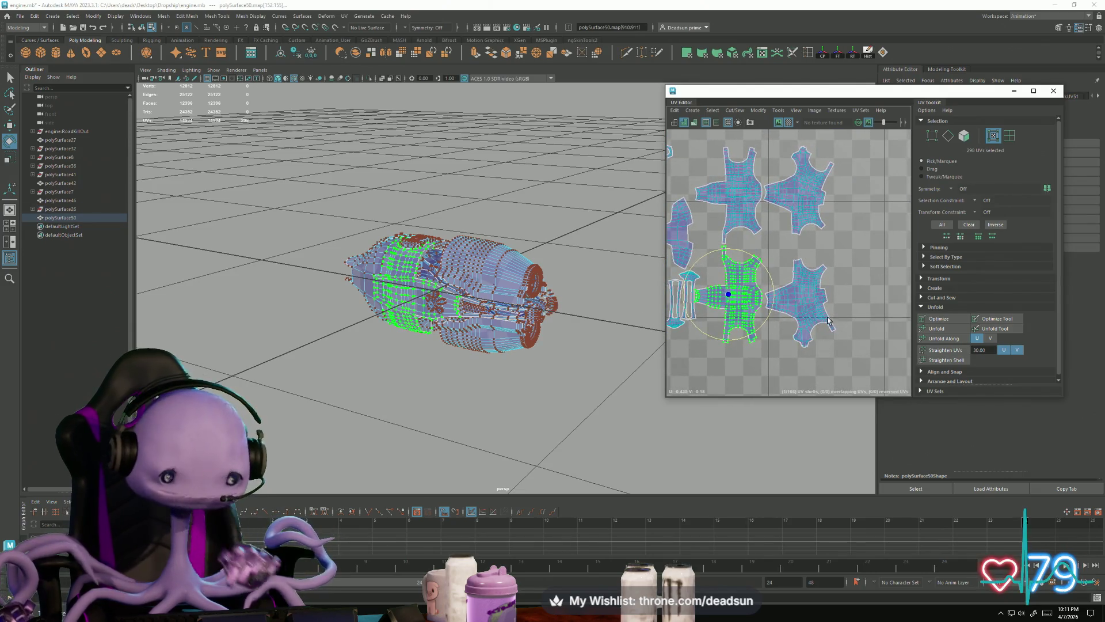
left_click(803, 299)
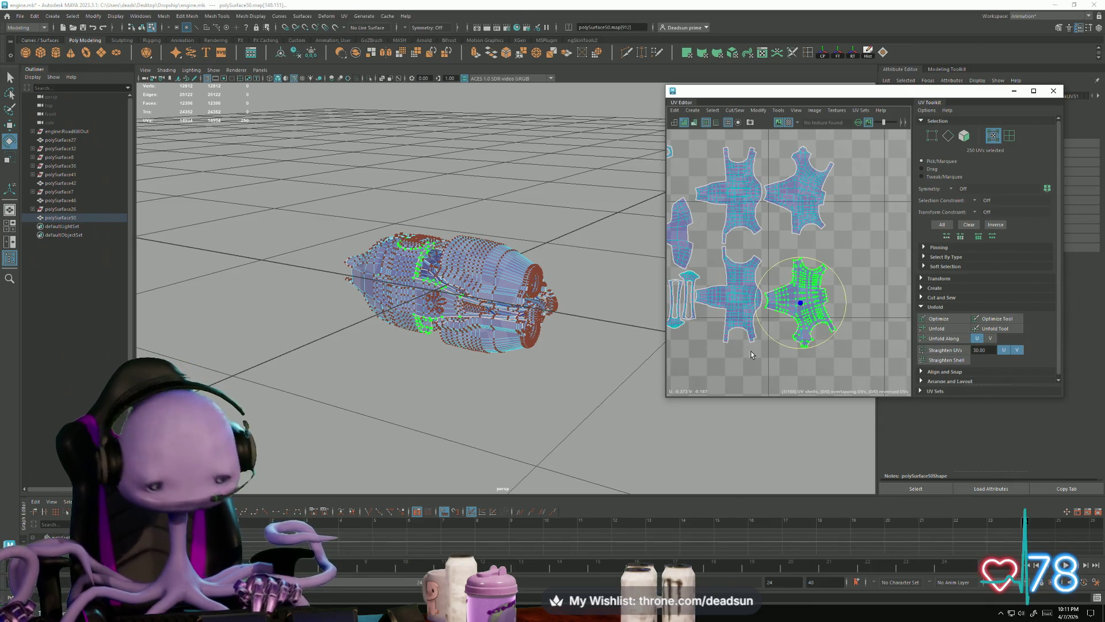
mouse_move(833, 337)
left_mouse_down()
mouse_move(852, 296)
mouse_move(837, 272)
mouse_move(790, 303)
left_mouse_up()
key("w")
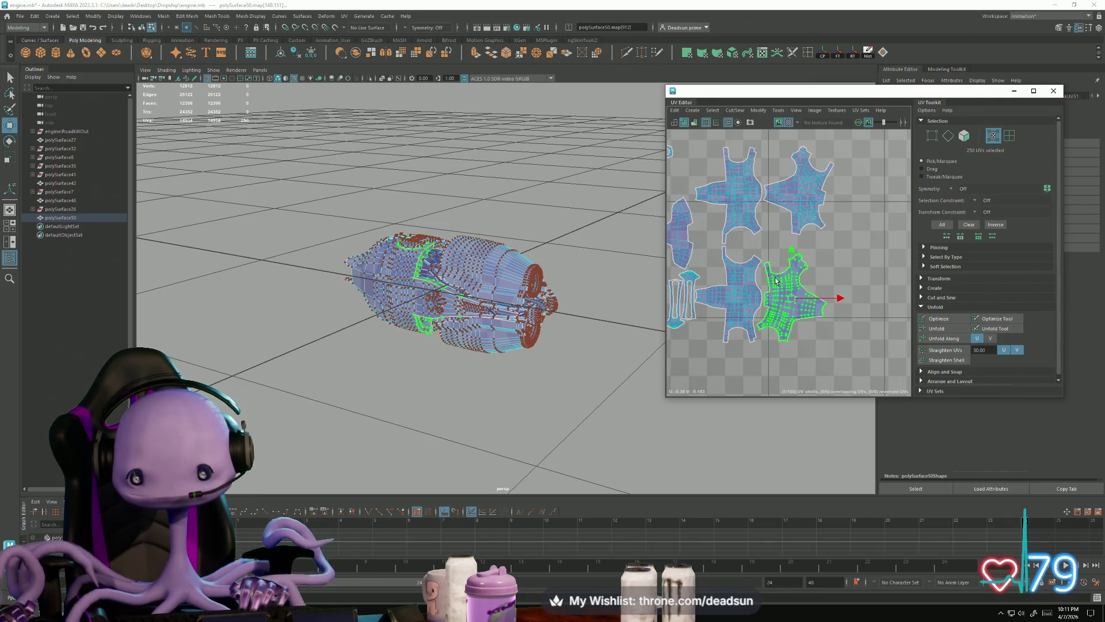
key("F8")
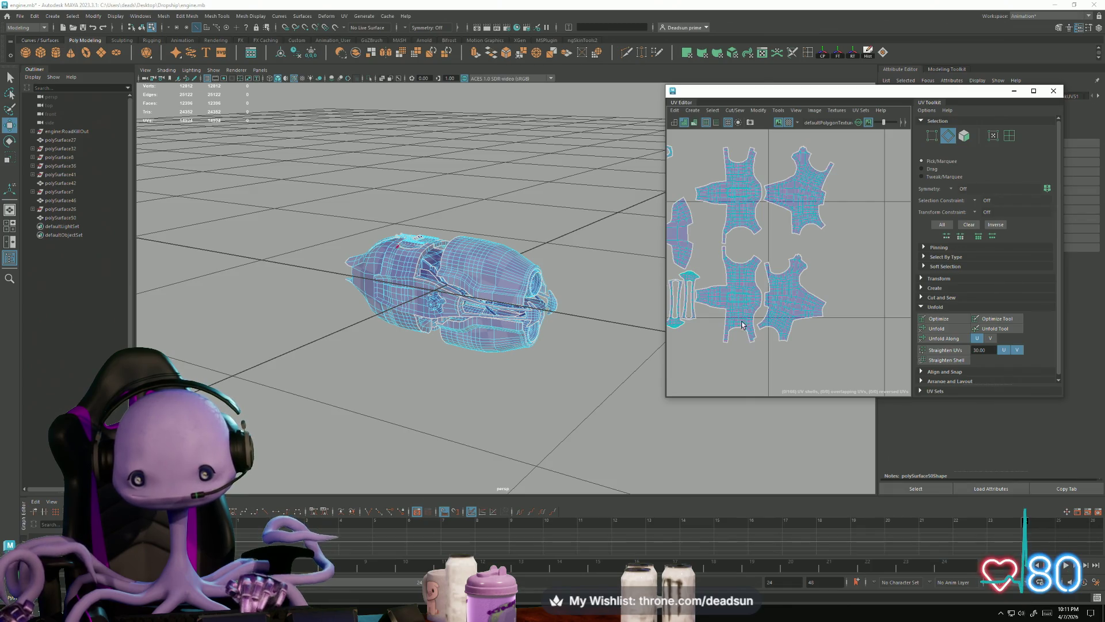
Select the neighbouring engine shell's UVs as a whole shell, ready for rotating
scroll(742, 325, "up", 5)
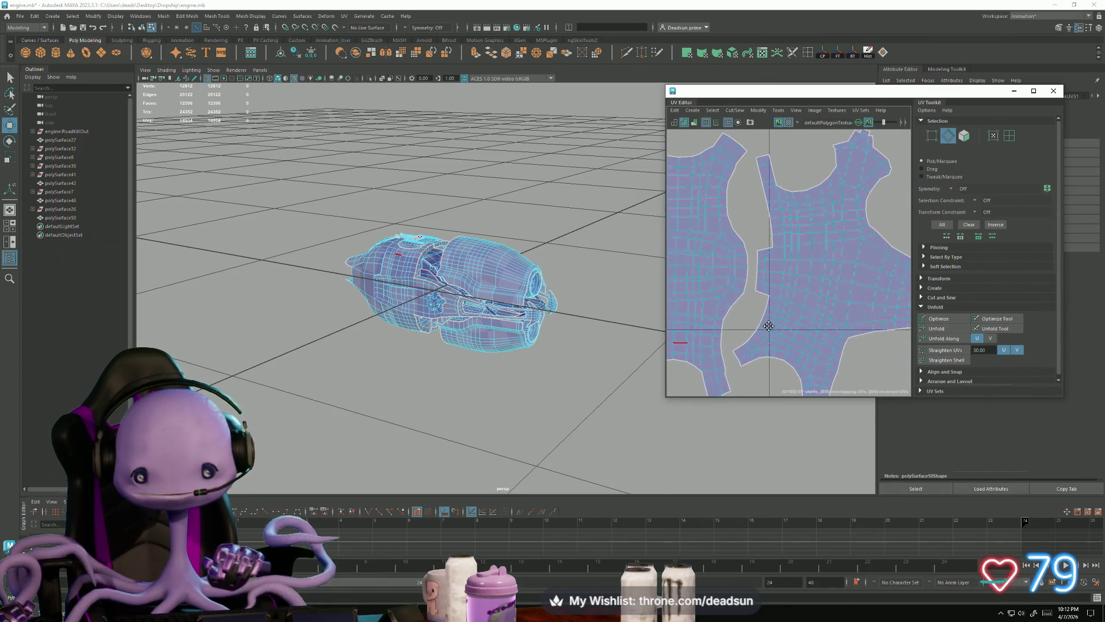
scroll(765, 325, "down", 5)
double_click(806, 305)
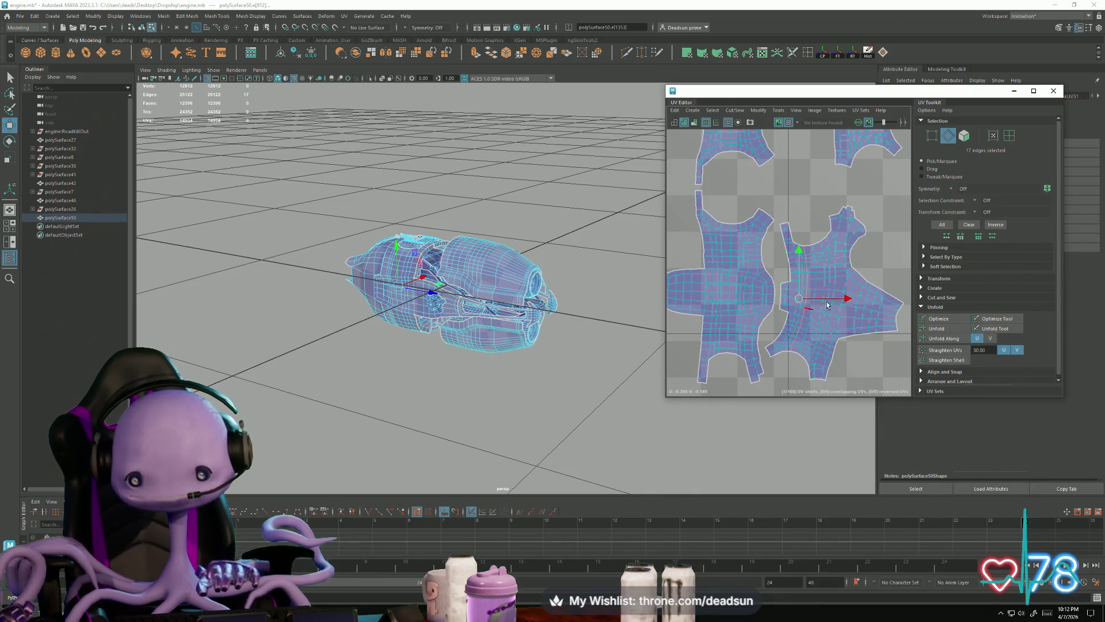
key("F12")
double_click(819, 305)
key("e")
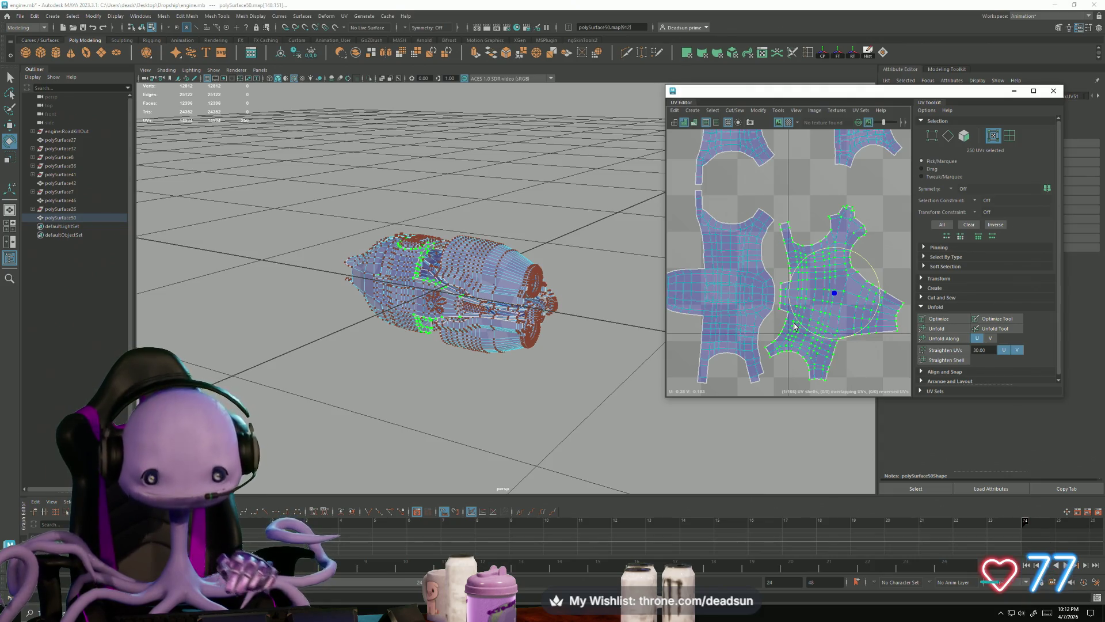
Select the seam edges between the two shells and apply Cut/Sew > Sew
scroll(747, 306, "up", 3)
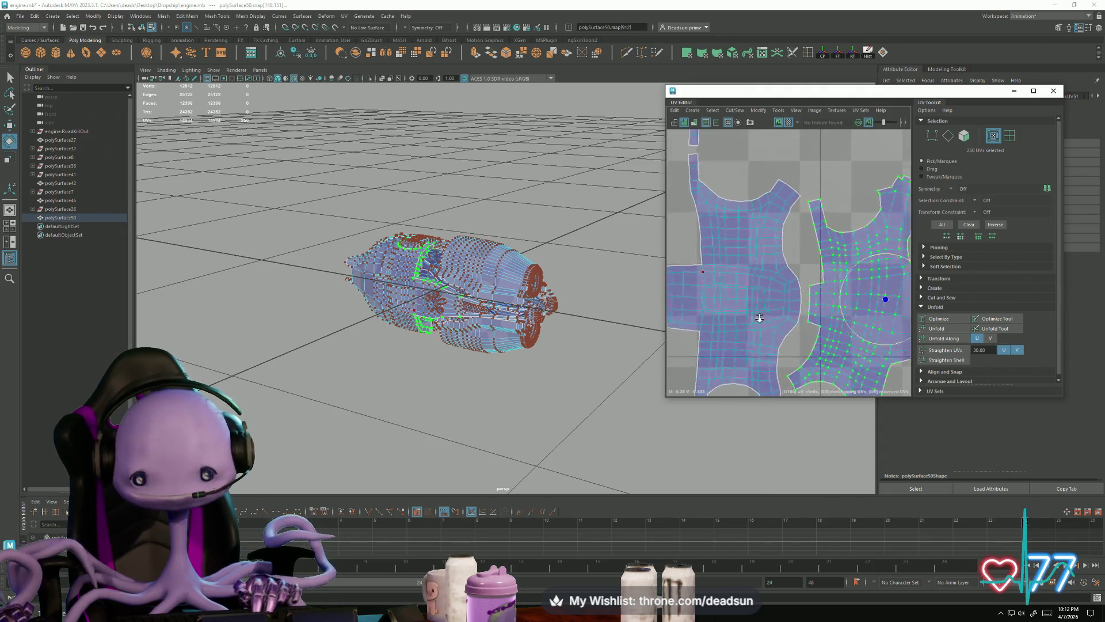
left_click(793, 300)
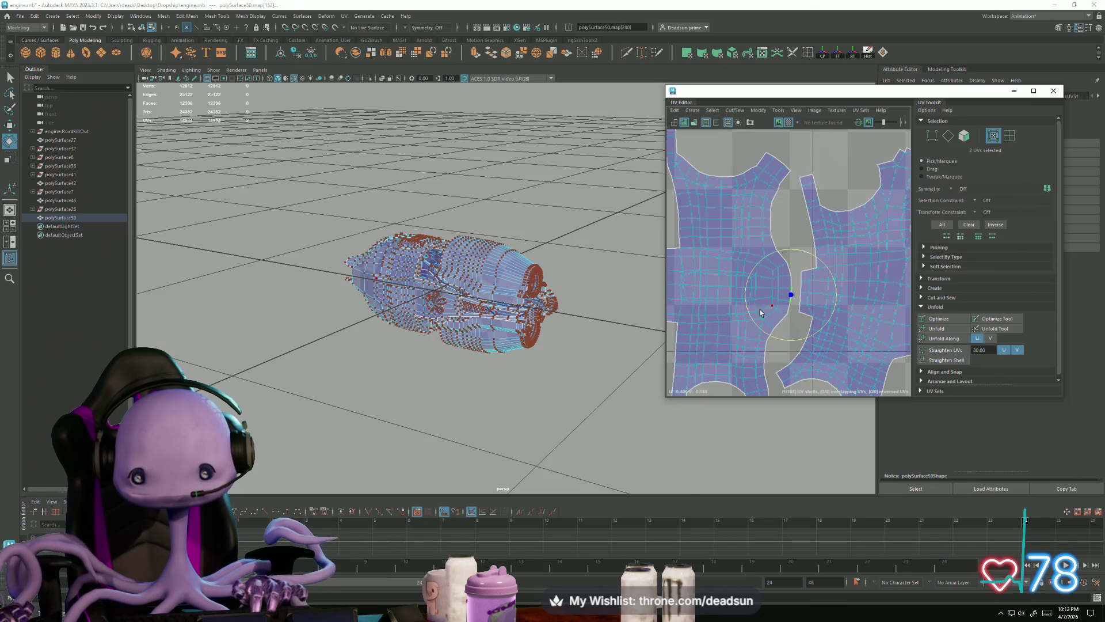
mouse_move(767, 292)
right_mouse_down()
mouse_move(771, 273)
mouse_move(787, 281)
right_mouse_up()
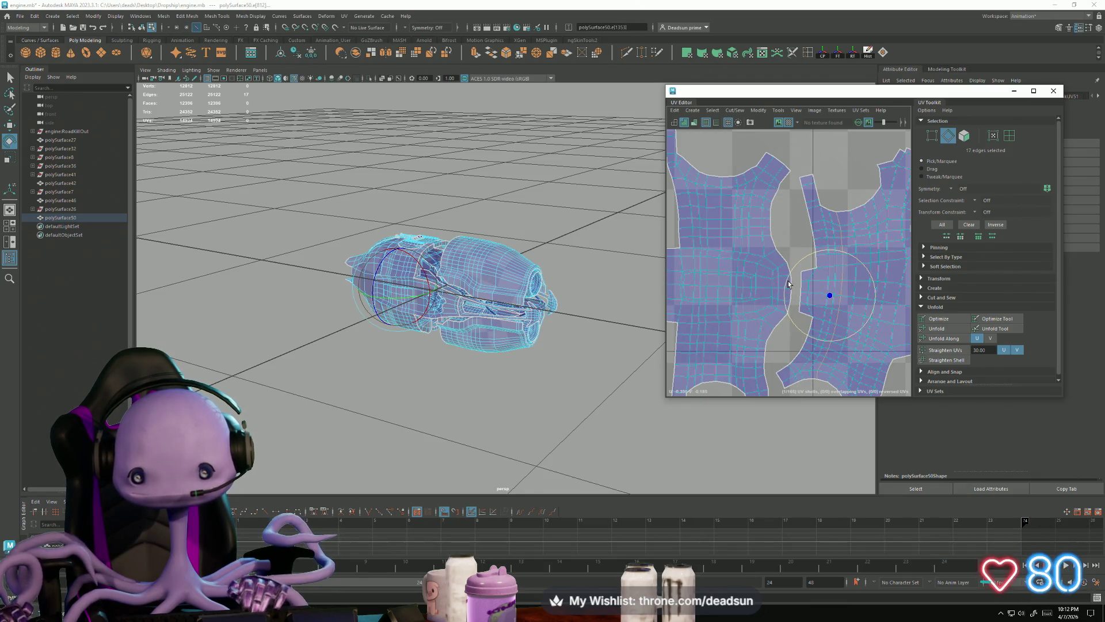
left_click(786, 286)
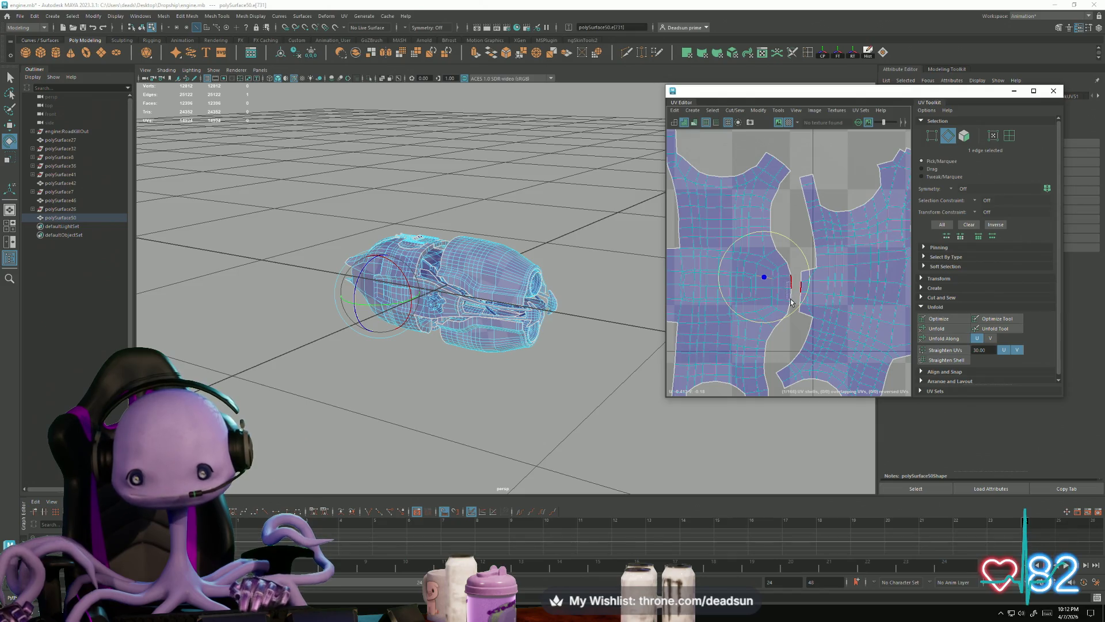
double_click(794, 300)
scroll(795, 301, "up", 2)
left_click(764, 270, "shift")
left_click(755, 284, "shift")
left_click(734, 110)
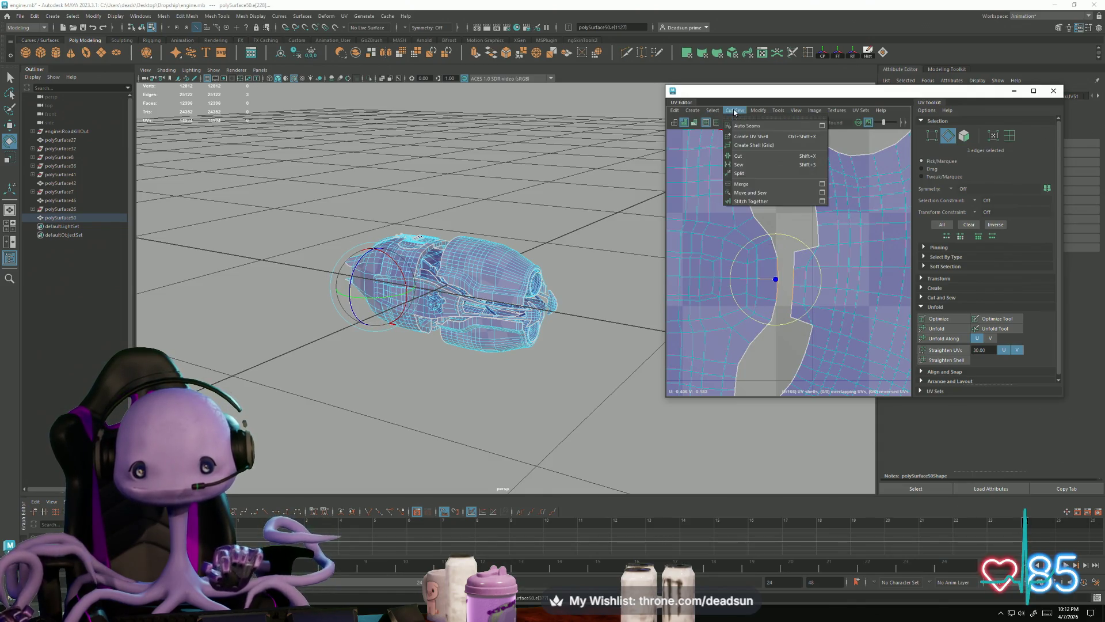
left_click(748, 185)
Select the four UVs at the shell's top corner and nudge them slightly right
scroll(824, 260, "down", 3)
scroll(793, 198, "up", 2)
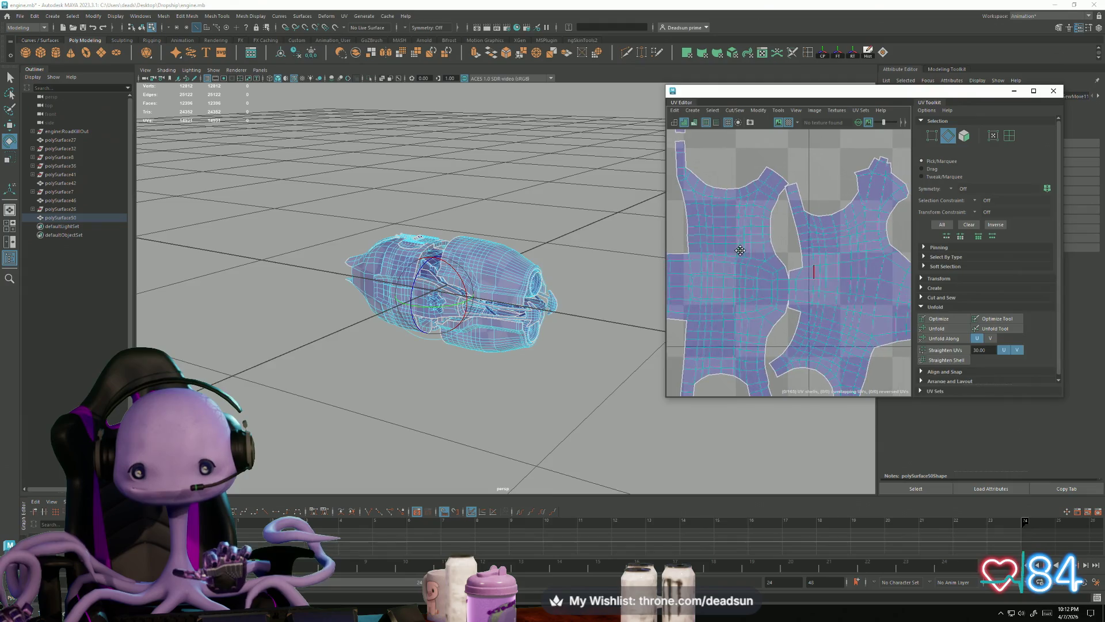
right_click_drag(793, 198, 780, 180)
left_click(780, 181)
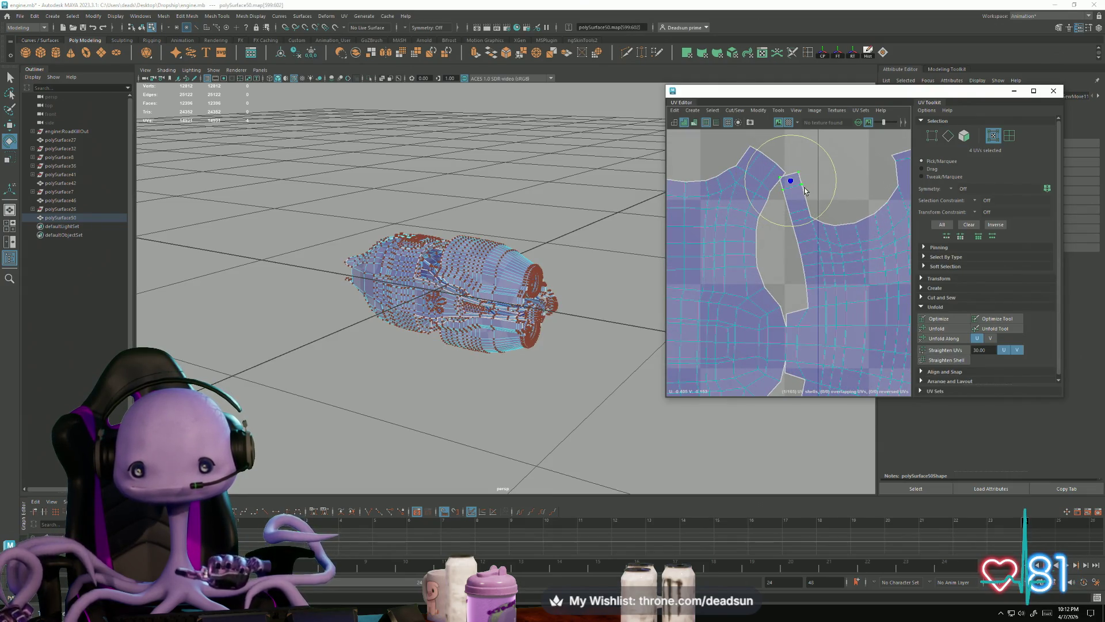
left_click_drag(804, 188, 786, 176)
key("w")
key("e")
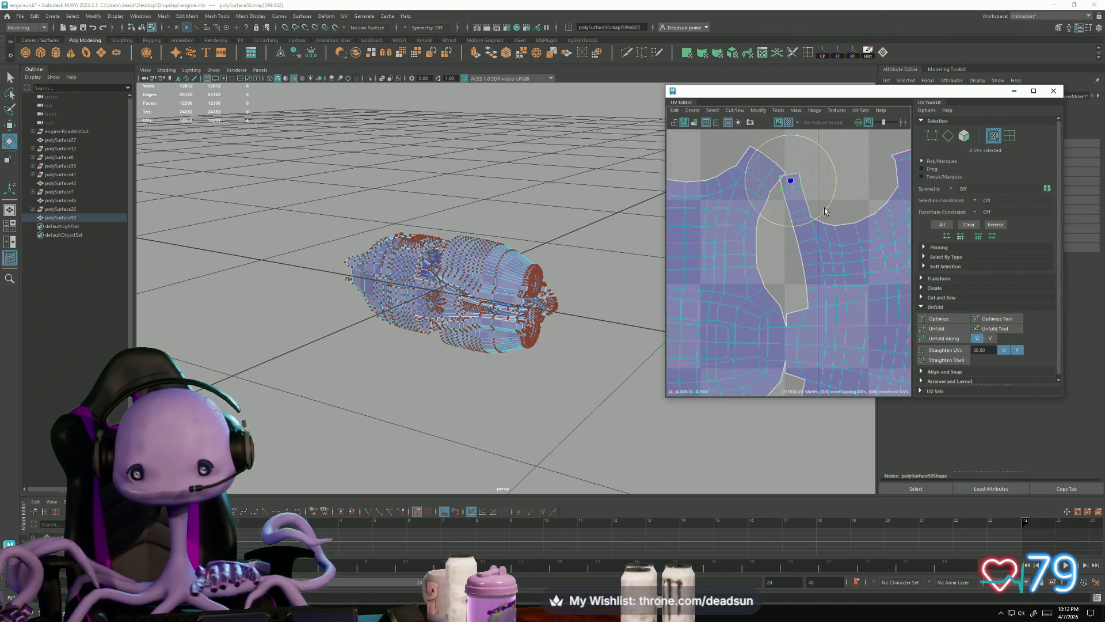
key("w")
left_click_drag(788, 178, 796, 184)
key("e")
Move and sew the central seam edges, then select the newly merged shell
scroll(810, 220, "down", 8)
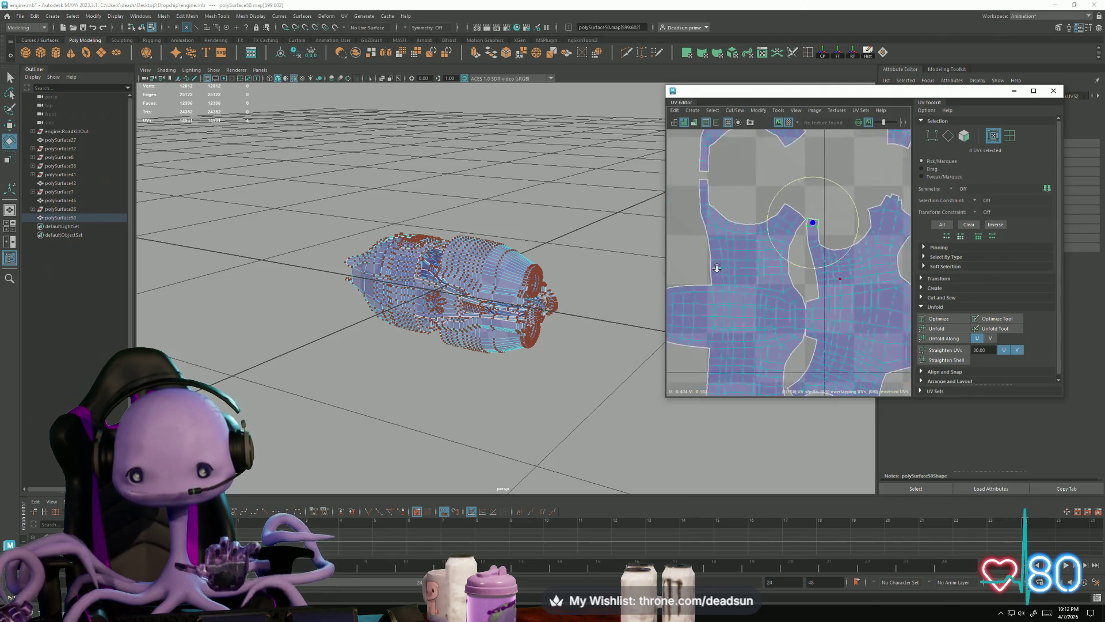
right_click_drag(774, 248, 764, 249)
scroll(756, 329, "up", 5)
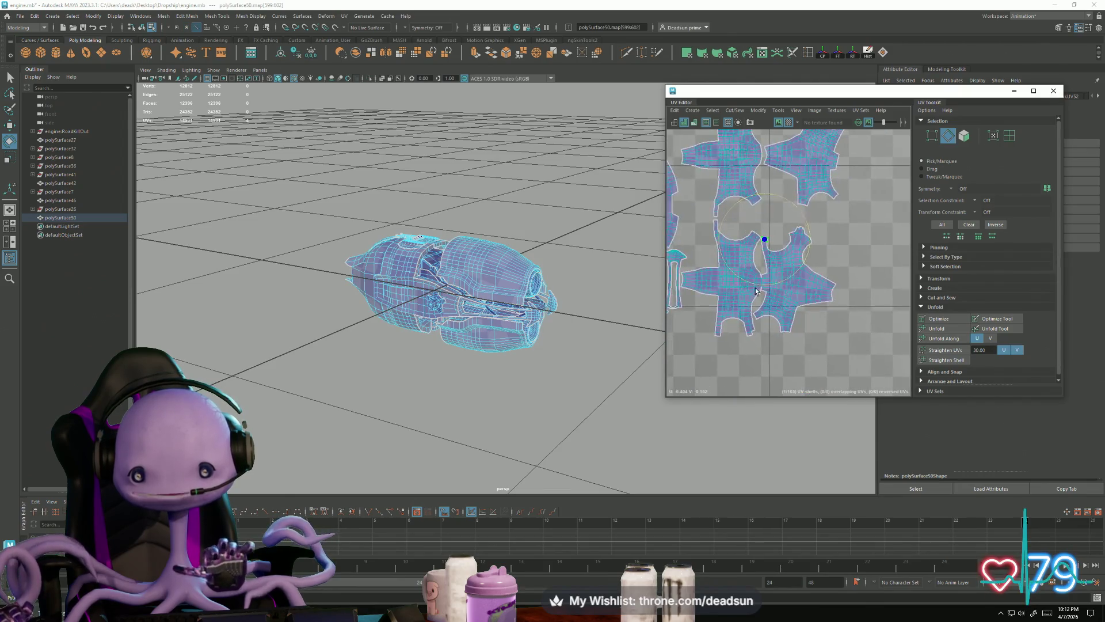
left_click(774, 291)
right_click_drag(773, 288, 770, 283, "shift")
right_click_drag(852, 292, 878, 285)
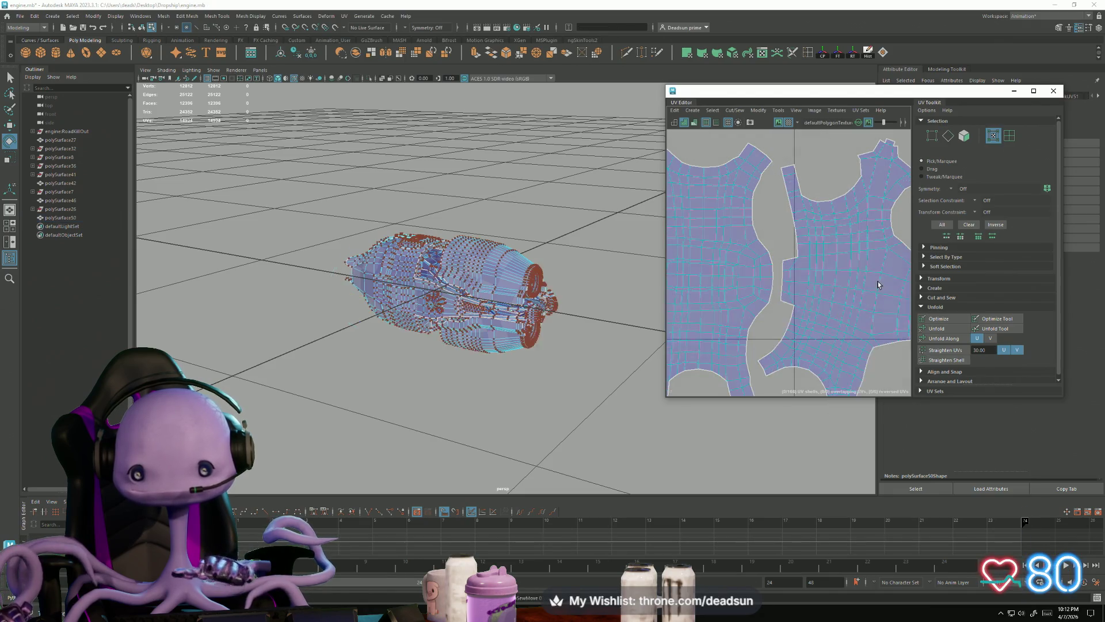
left_click(883, 281)
Reposition the merged shell and move the right star-shaped shell down
key("w")
middle_click_drag(865, 282, 860, 294)
scroll(860, 293, "down", 5)
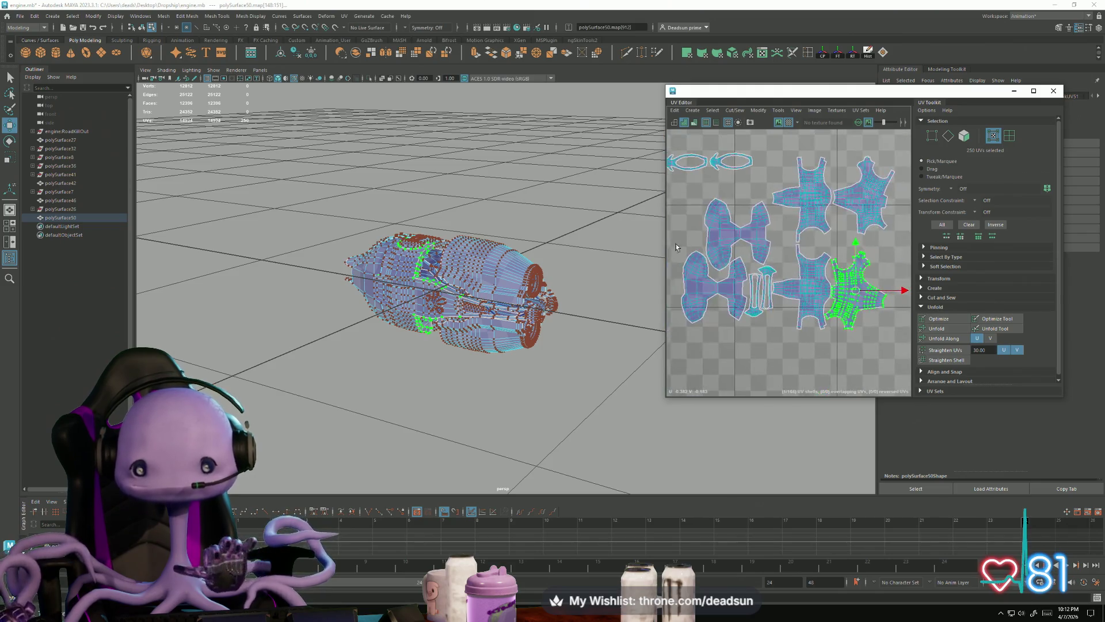
left_click(772, 226)
left_click(823, 220)
key("e")
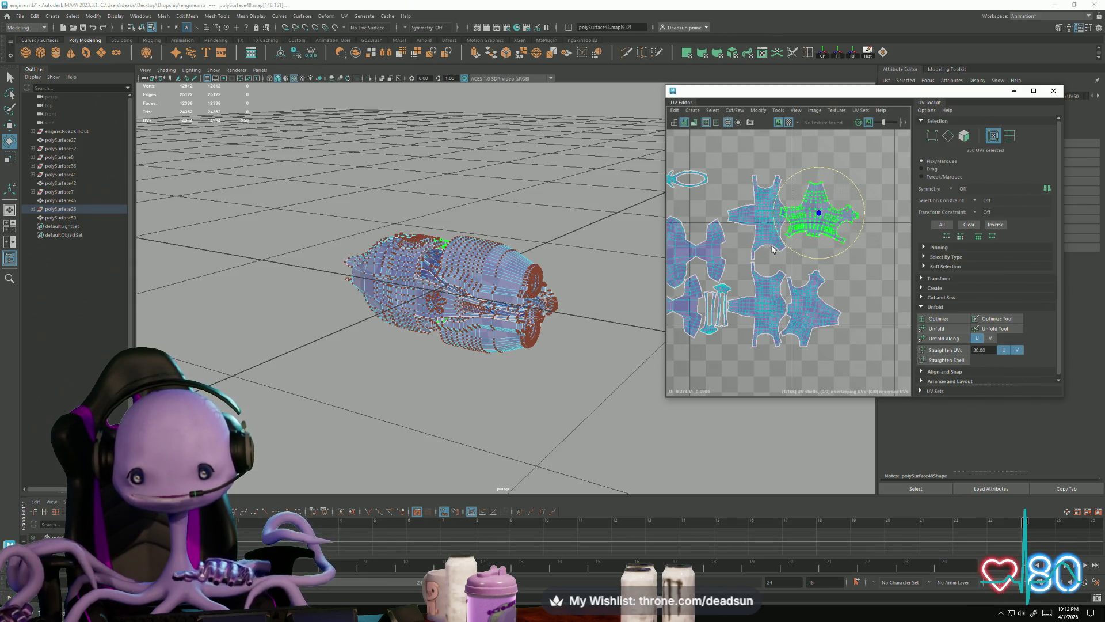
key("w")
left_click_drag(813, 213, 811, 242)
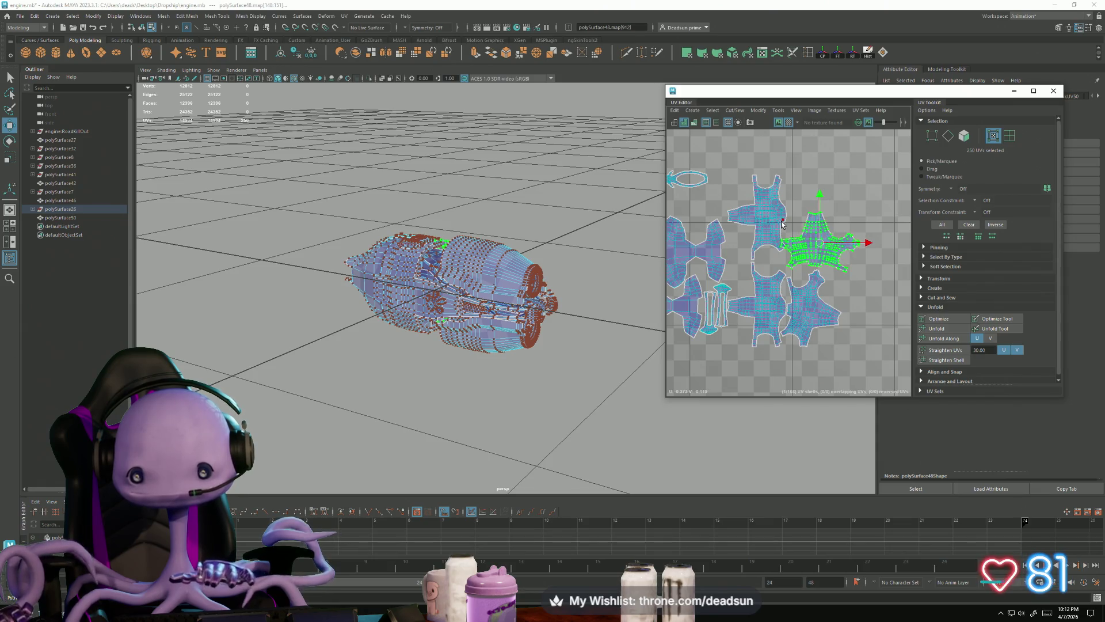
Turn the middle shell about 90 degrees and rotate the right star shell to fit its neighbours
left_click(783, 223)
key("e")
mouse_move(748, 263)
left_mouse_down()
mouse_move(723, 246)
mouse_move(753, 255)
mouse_move(771, 228)
mouse_move(770, 246)
mouse_move(754, 228)
left_mouse_up()
key("w")
left_click(826, 253)
key("e")
mouse_move(806, 276)
left_mouse_down()
mouse_move(824, 275)
mouse_move(814, 248)
left_mouse_up()
key("w")
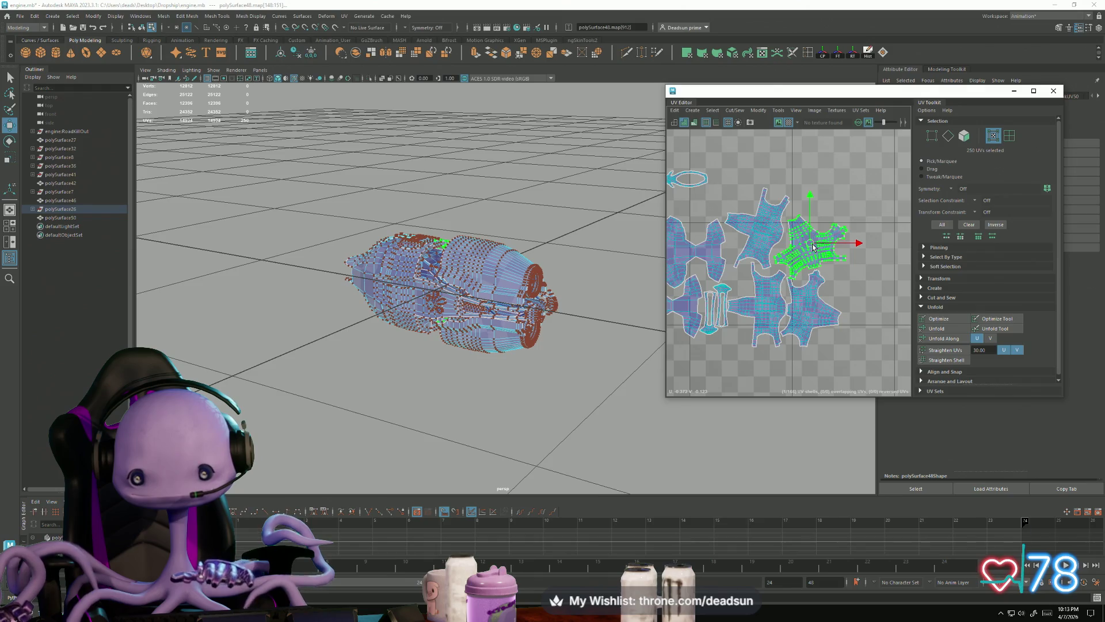
key("e")
left_click_drag(806, 285, 812, 287)
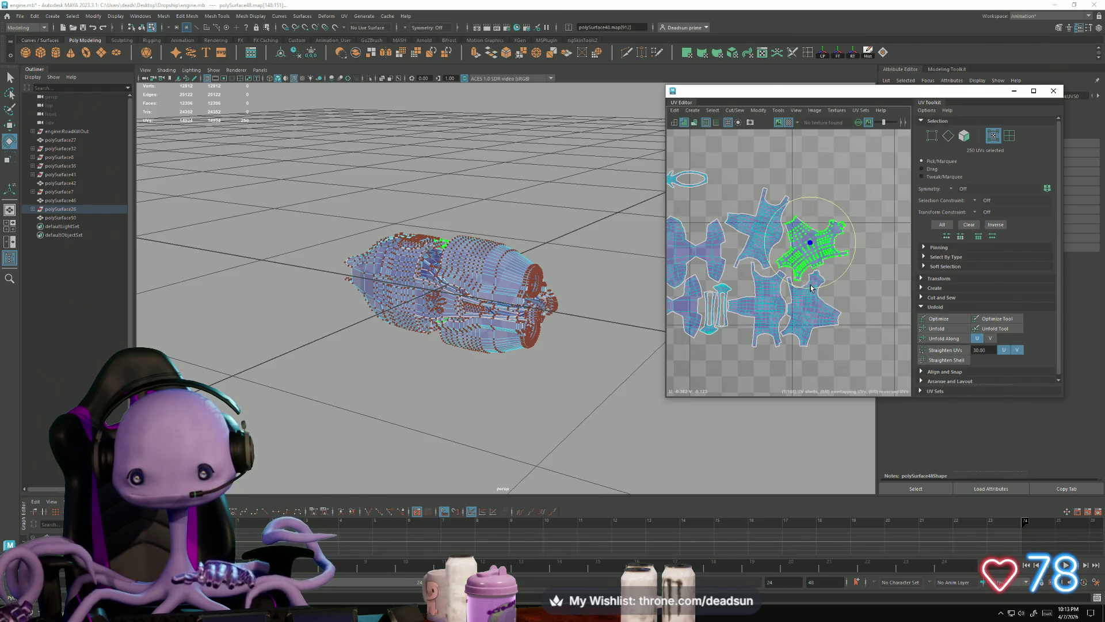
Marquee-select the engine's lower-tile shells and move them, plus the leftover small shell, into the upper tile
scroll(737, 317, "down", 5)
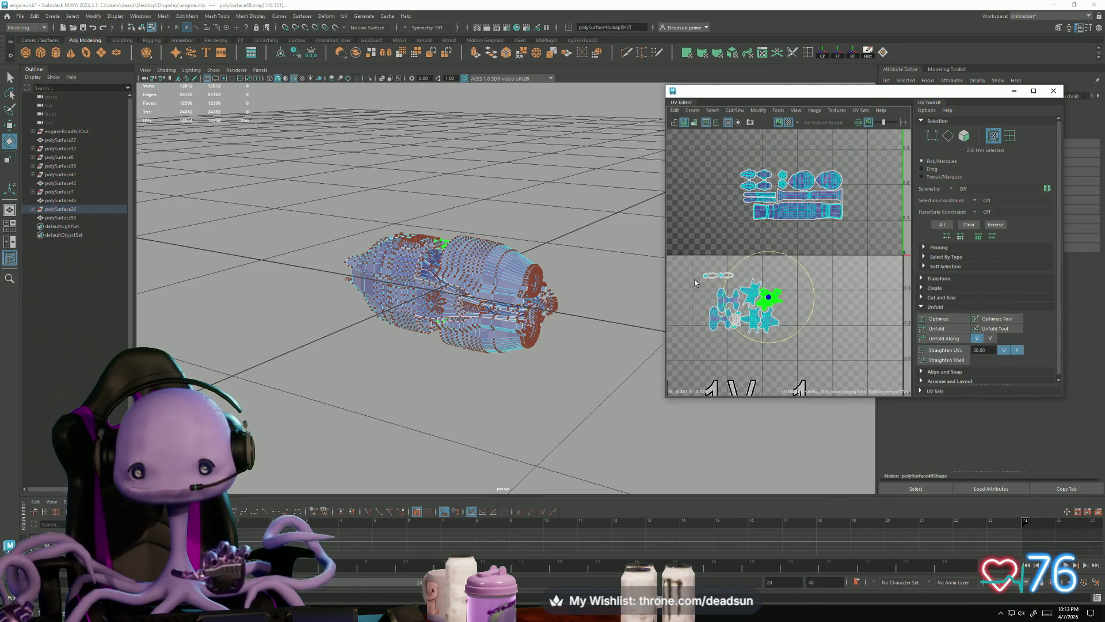
left_click_drag(811, 369, 702, 271)
scroll(761, 305, "up", 4)
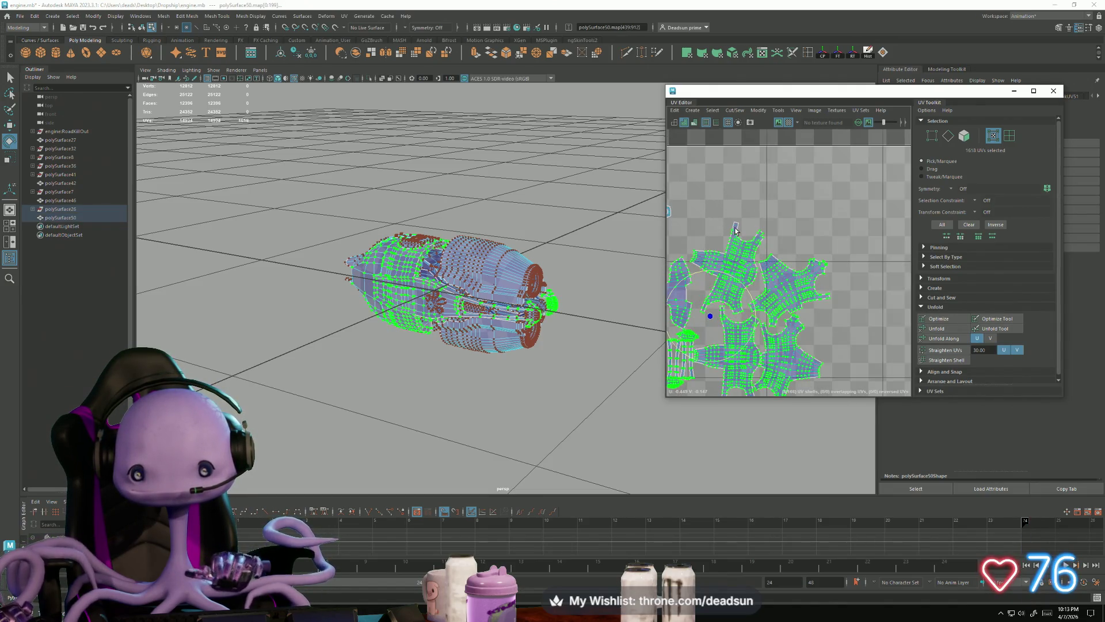
scroll(734, 227, "down", 3)
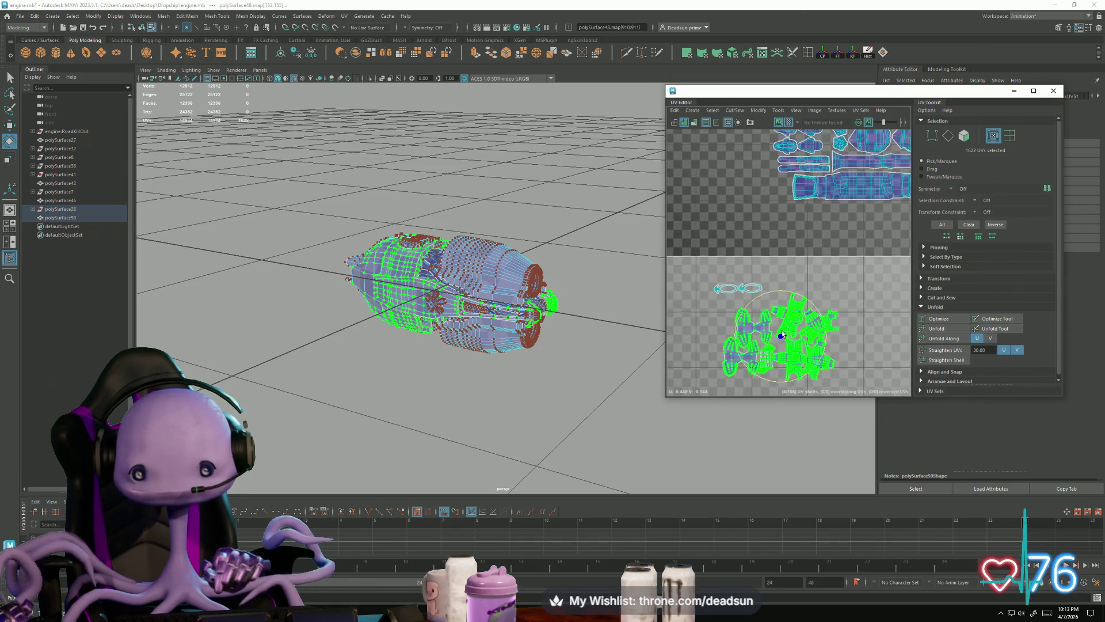
scroll(782, 334, "down", 2)
key("w")
left_click_drag(759, 333, 820, 168)
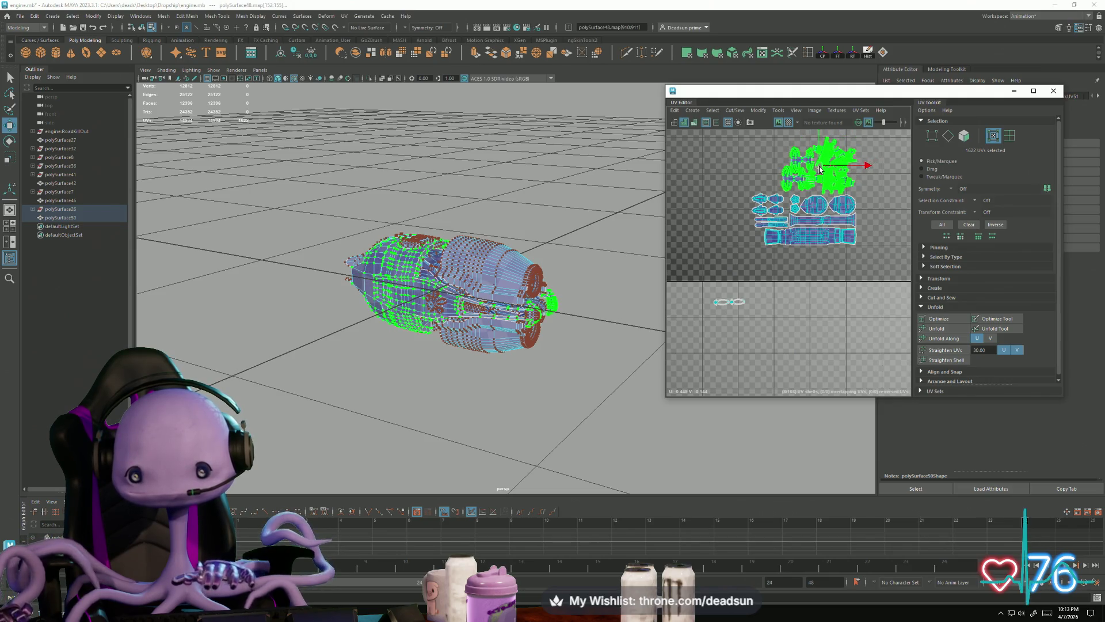
mouse_move(755, 333)
left_mouse_down()
mouse_move(752, 174)
mouse_move(741, 178)
mouse_move(766, 191)
left_mouse_up()
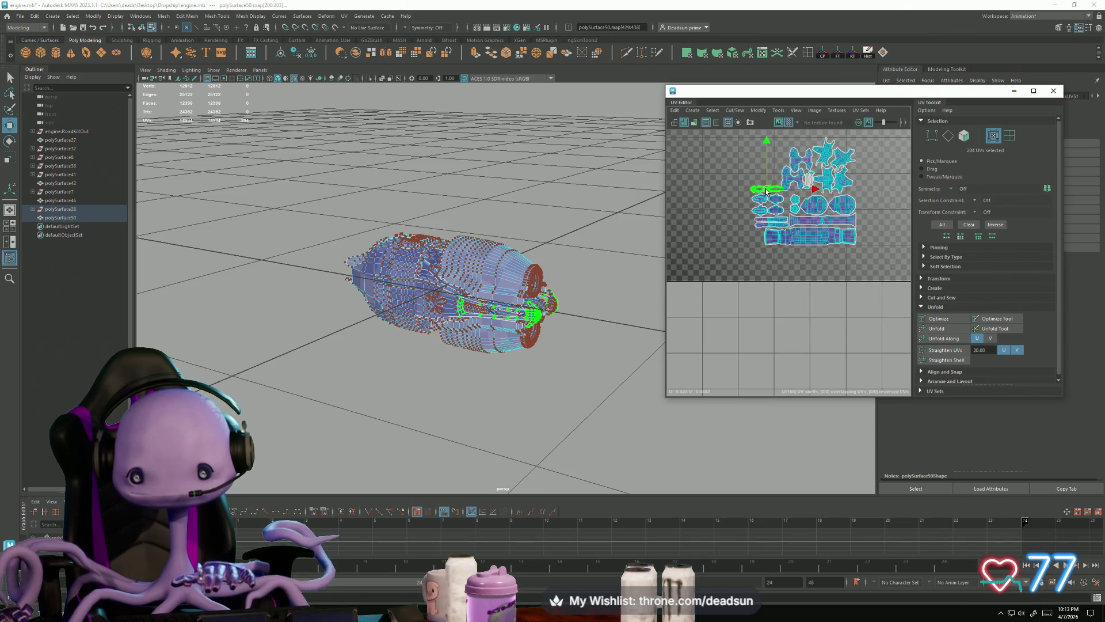
Select the ring shell's inner edge loop in edge mode and turn on soft selection
scroll(765, 192, "up", 5)
middle_click_drag(727, 236, 766, 255, "alt")
scroll(851, 294, "down", 3)
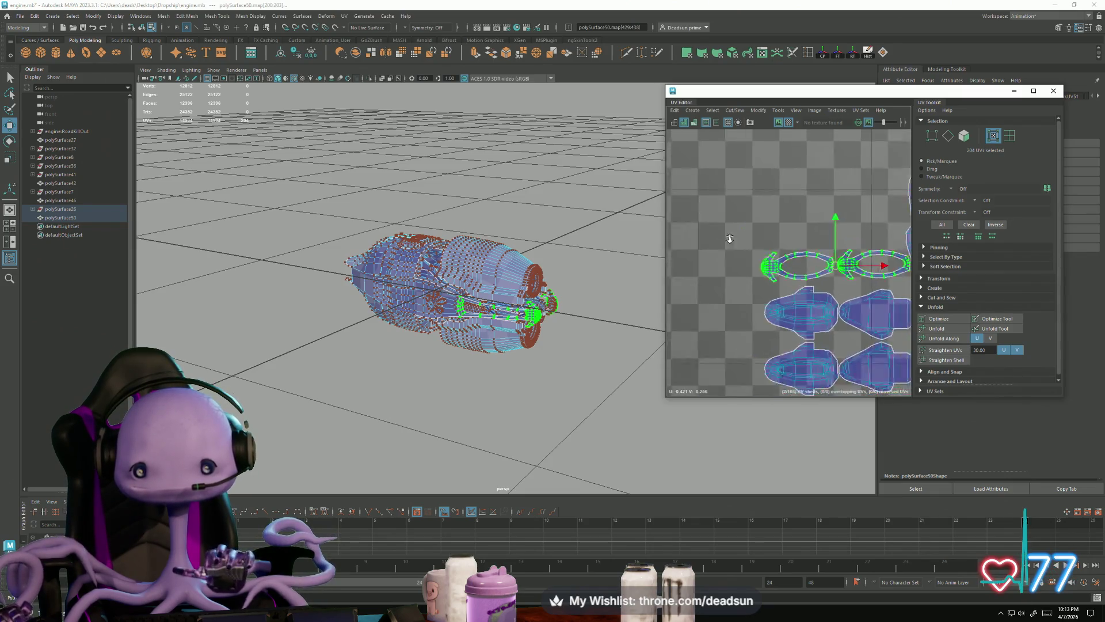
middle_click_drag(865, 282, 719, 219, "alt")
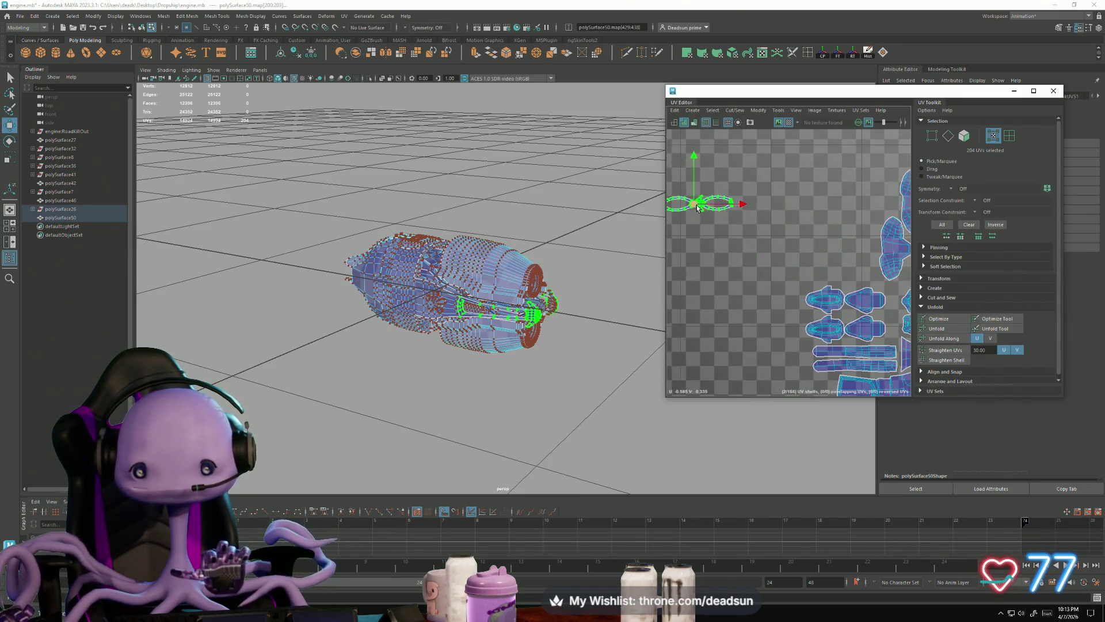
scroll(748, 259, "up", 3)
scroll(758, 270, "up", 3)
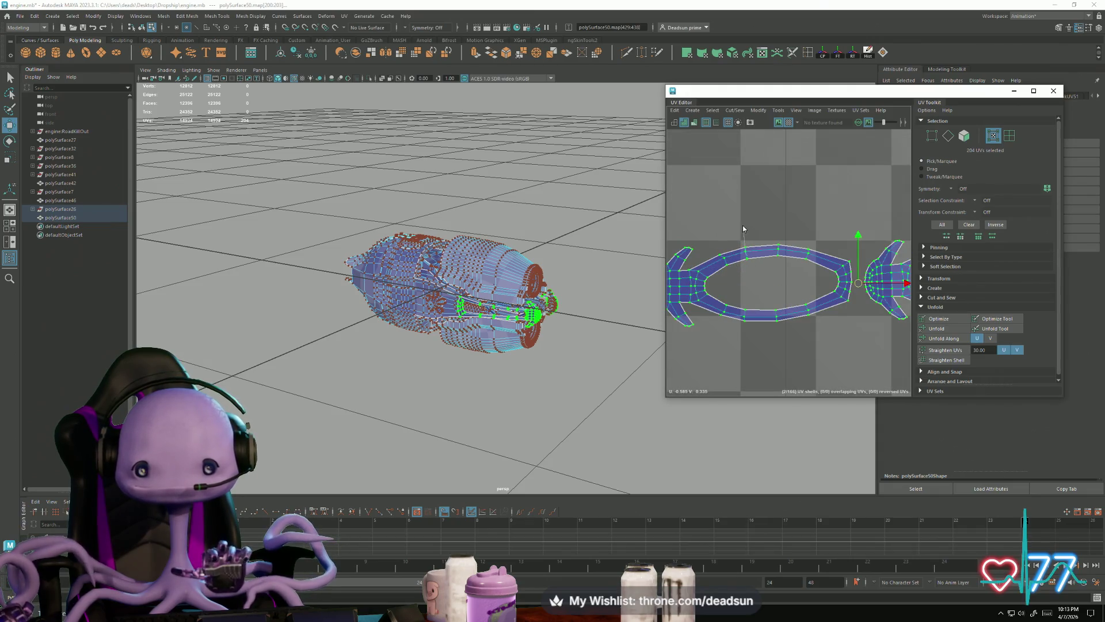
key("F10")
double_click(750, 258)
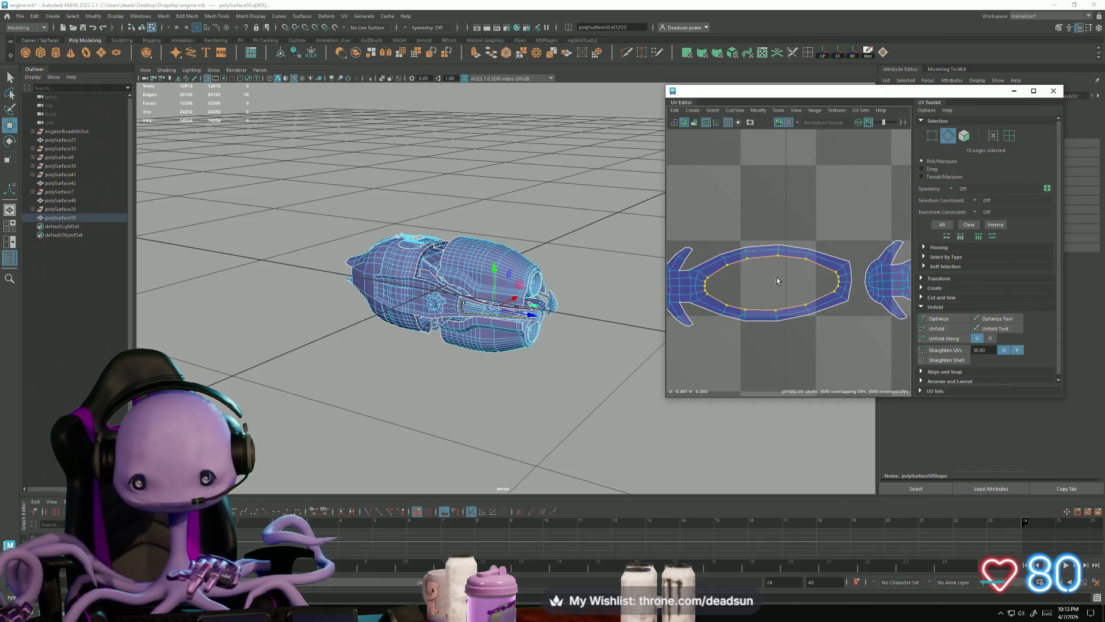
key("b")
key("r")
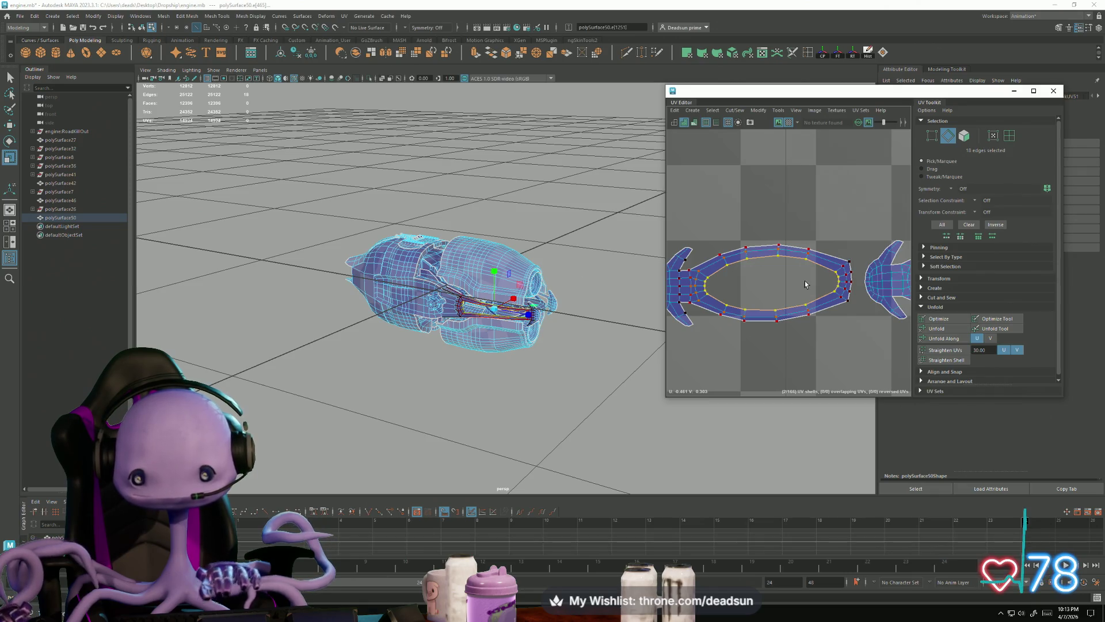
Select edges on the neighbouring ring shell while cycling move, scale and rotate tools
scroll(805, 284, "down", 3)
key("w")
key("r")
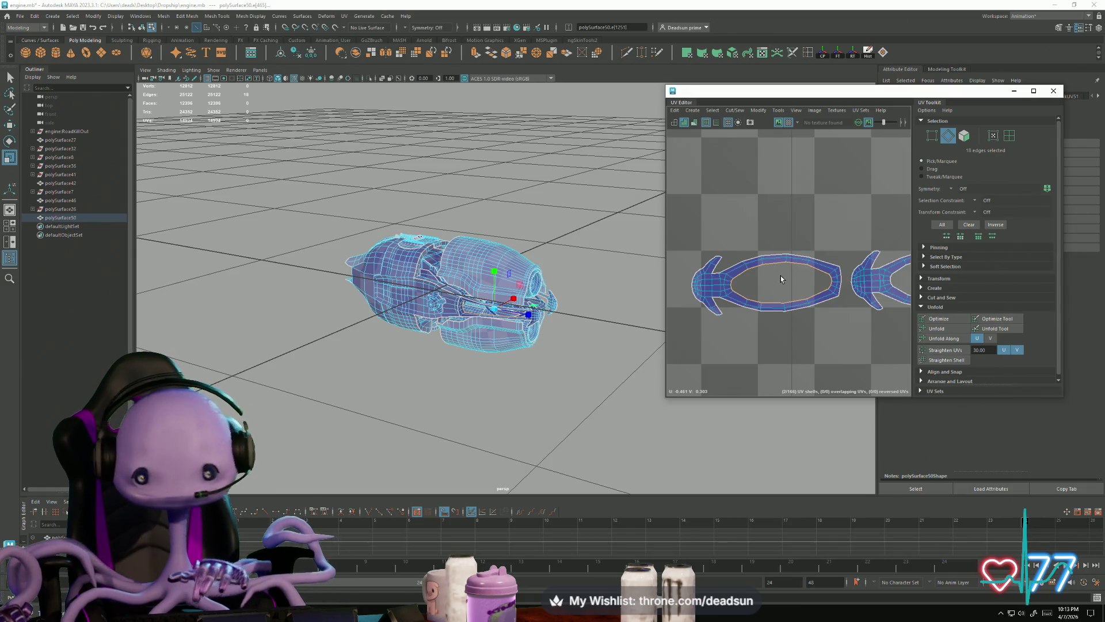
key("e")
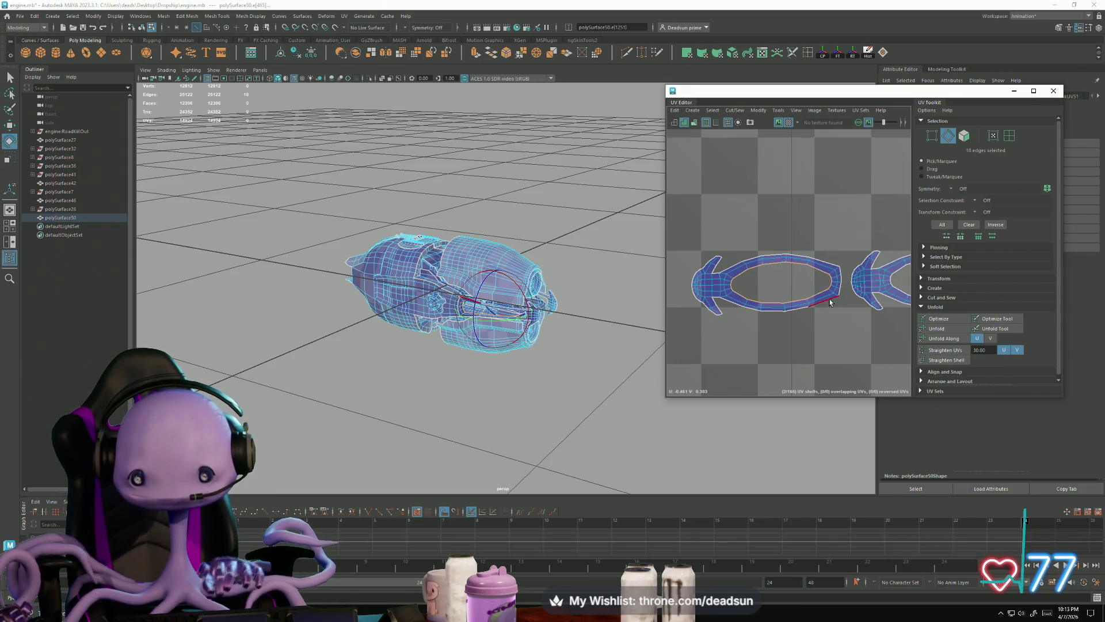
scroll(830, 299, "down", 5)
scroll(863, 294, "up", 5)
left_click(886, 291)
middle_click_drag(892, 294, 781, 309, "alt")
key("w")
key("r")
key("y")
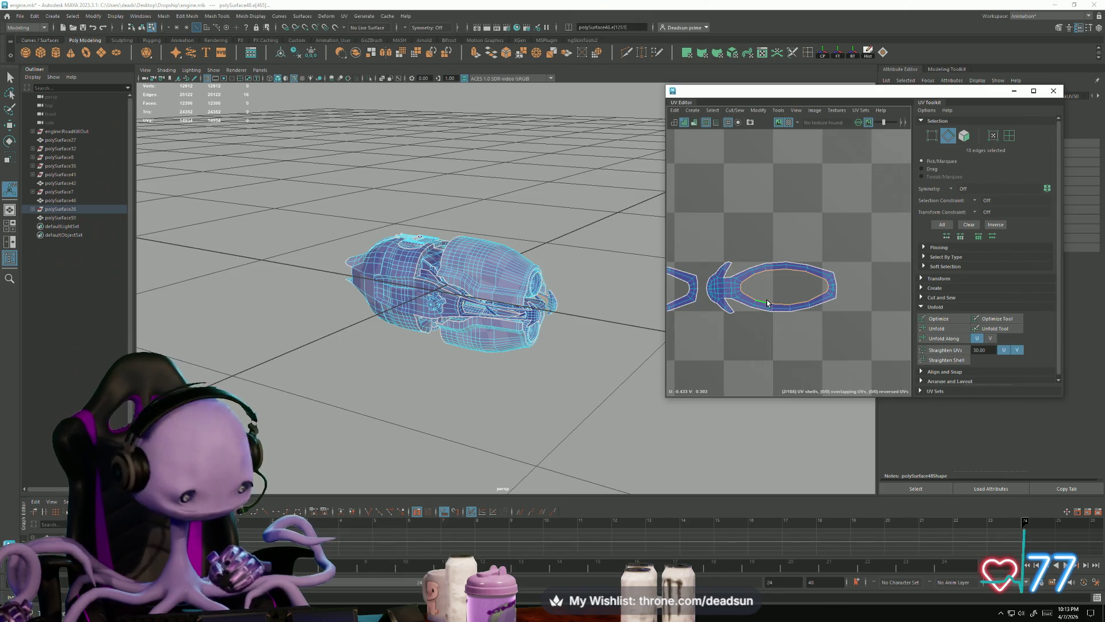
Select another ring shell's edges, convert them to UVs, and keep only one inner loop
left_click(808, 307)
key("e")
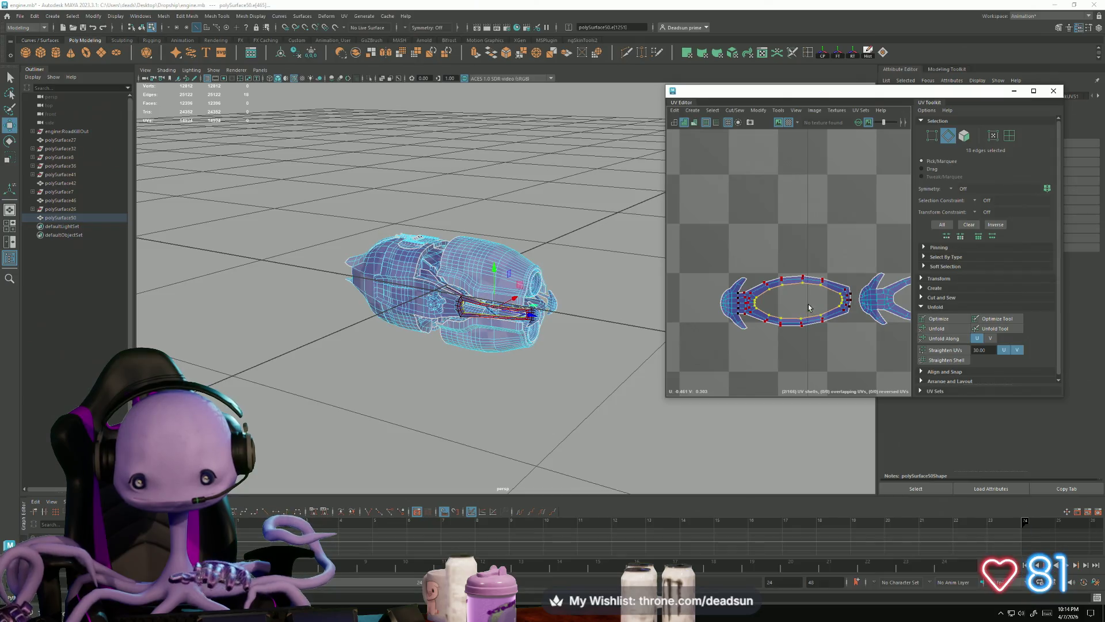
scroll(830, 319, "down", 5)
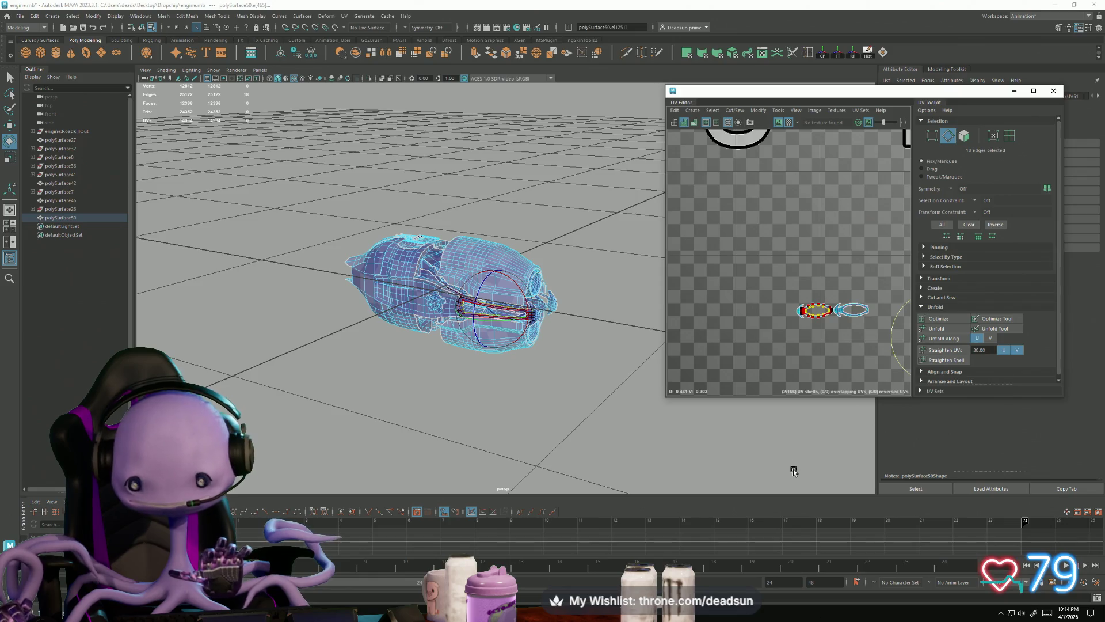
scroll(725, 253, "down", 6)
middle_click_drag(725, 252, 747, 264, "alt")
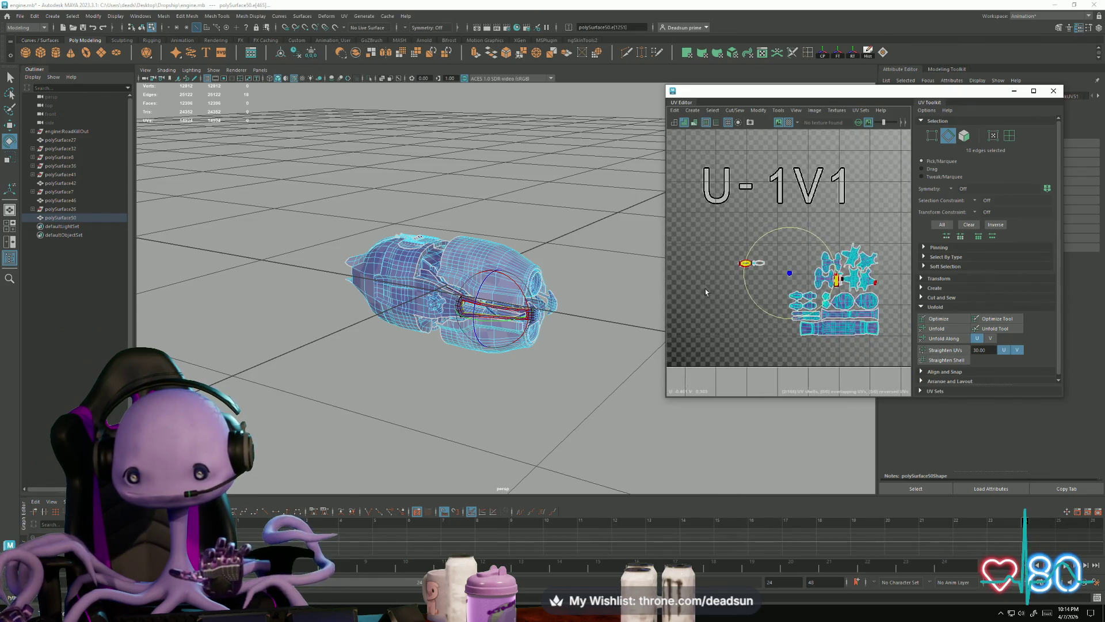
right_click_drag(747, 263, 748, 310, "shift")
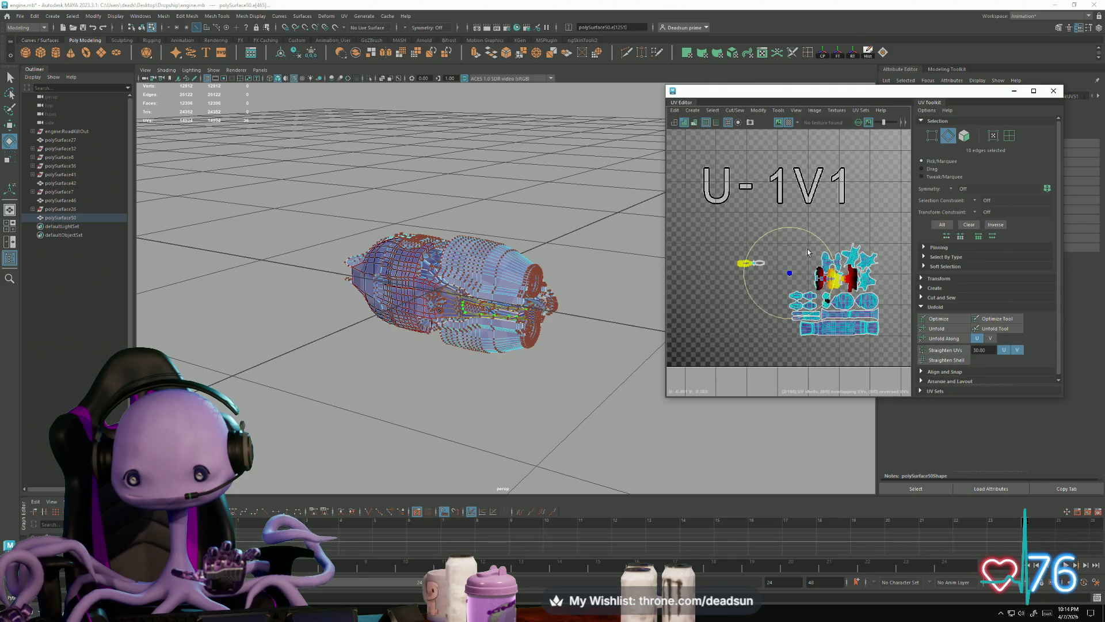
left_click_drag(806, 227, 807, 230, "ctrl")
Frame the ring shell and scale its inner loop down vertically to flatten it
key("f")
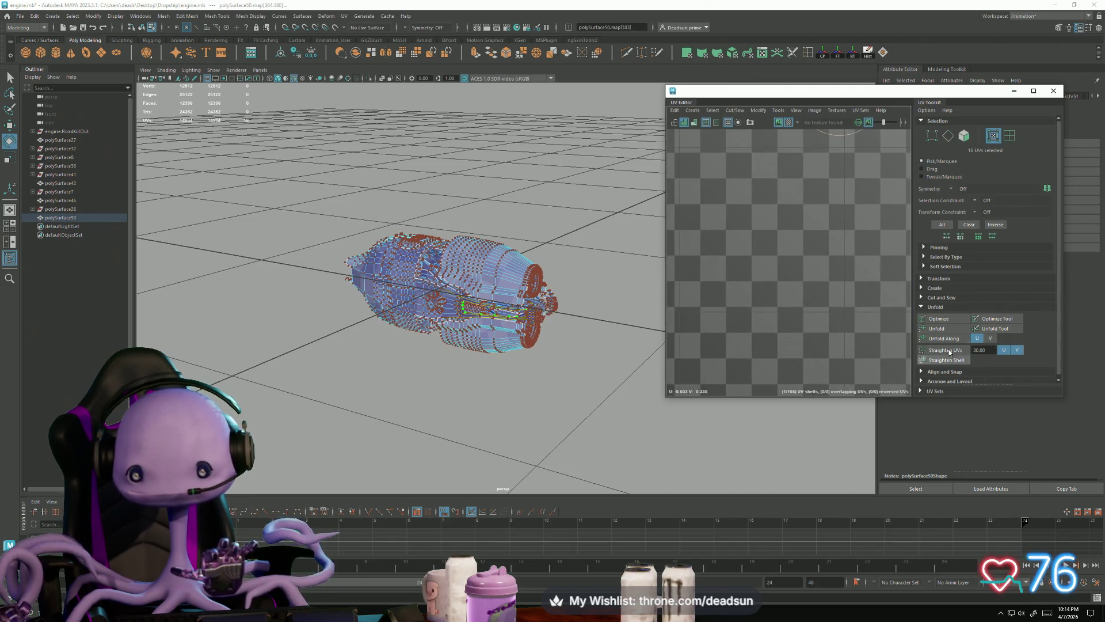
key("f")
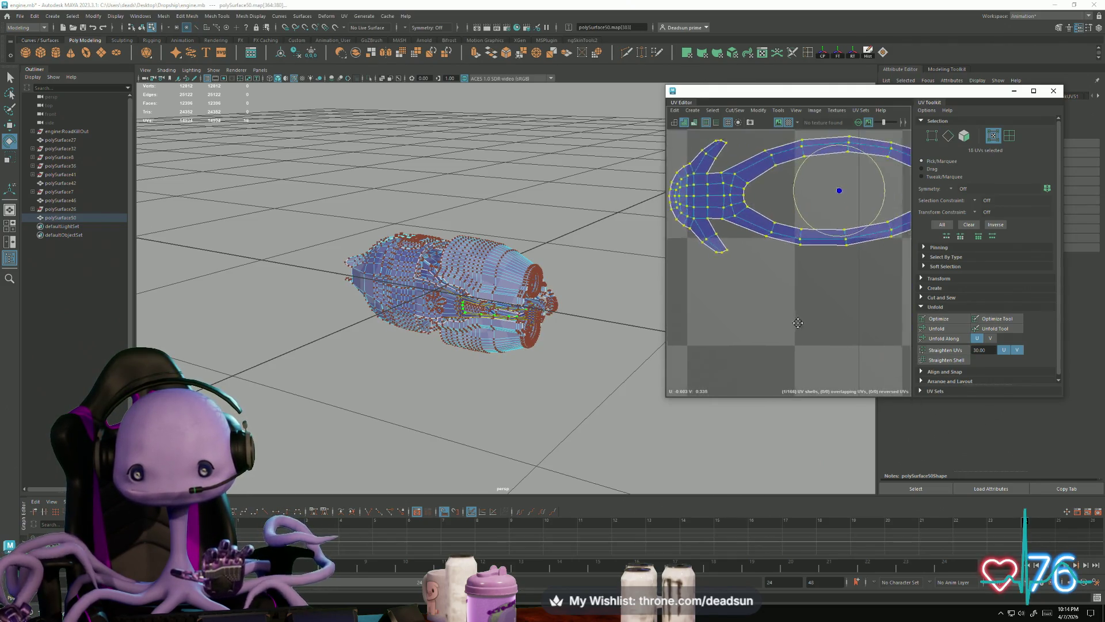
key("f")
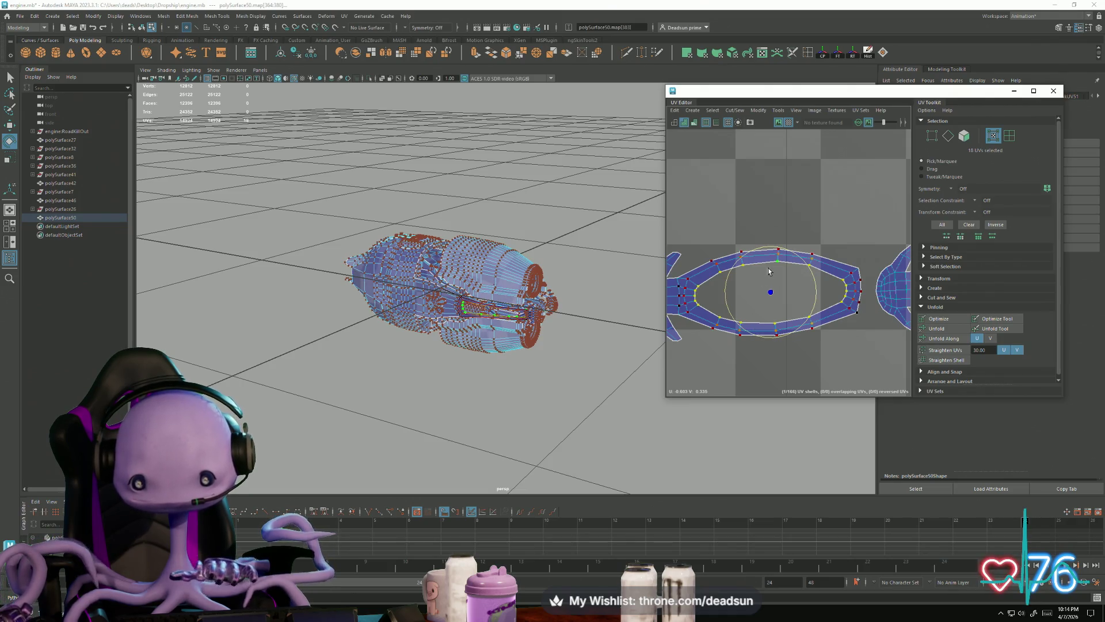
key("r")
left_click_drag(773, 250, 780, 269)
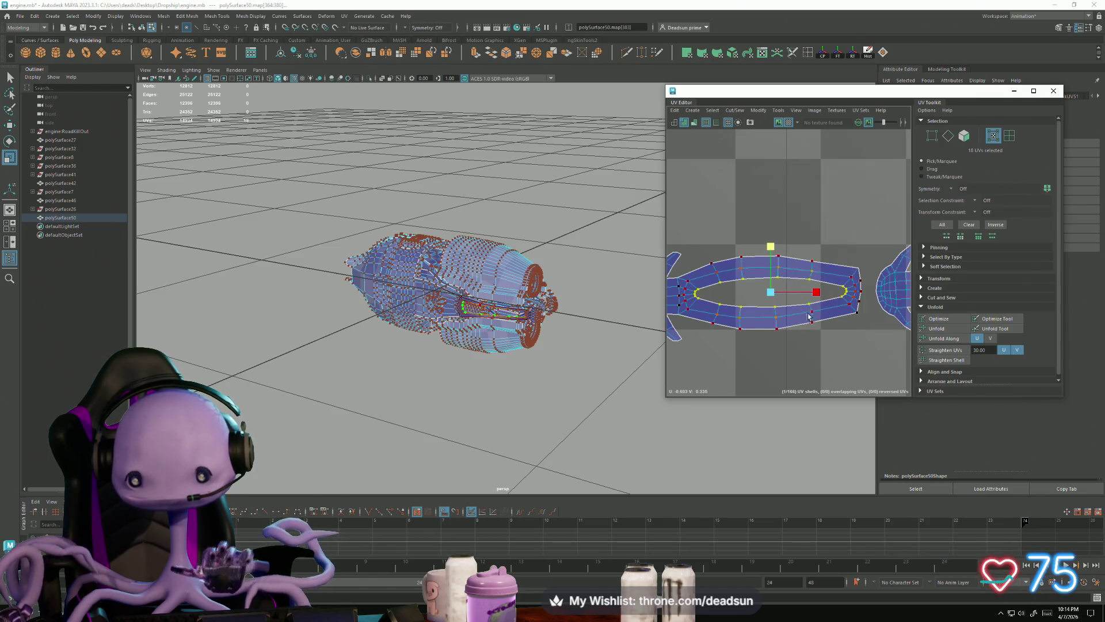
Squash the neighbouring ring shell's inner loop vertically, then bring the Discord window forward
middle_click_drag(828, 345, 654, 344, "alt")
double_click(774, 311)
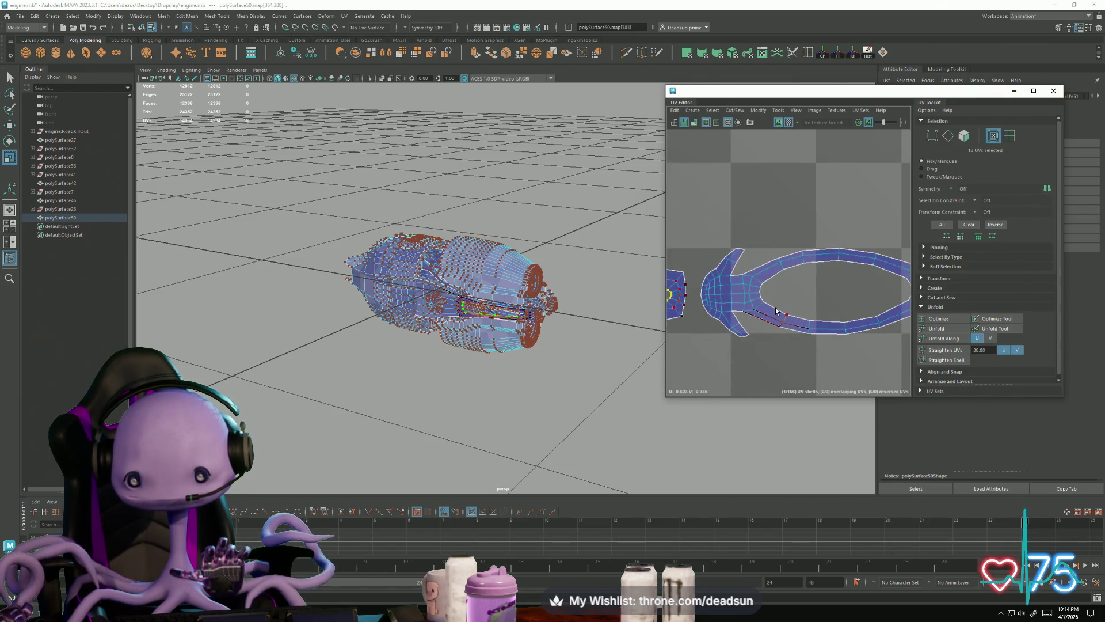
left_click(761, 298)
double_click(785, 316)
left_click_drag(836, 246, 836, 267)
scroll(805, 342, "down", 2)
middle_click_drag(869, 327, 843, 315, "alt")
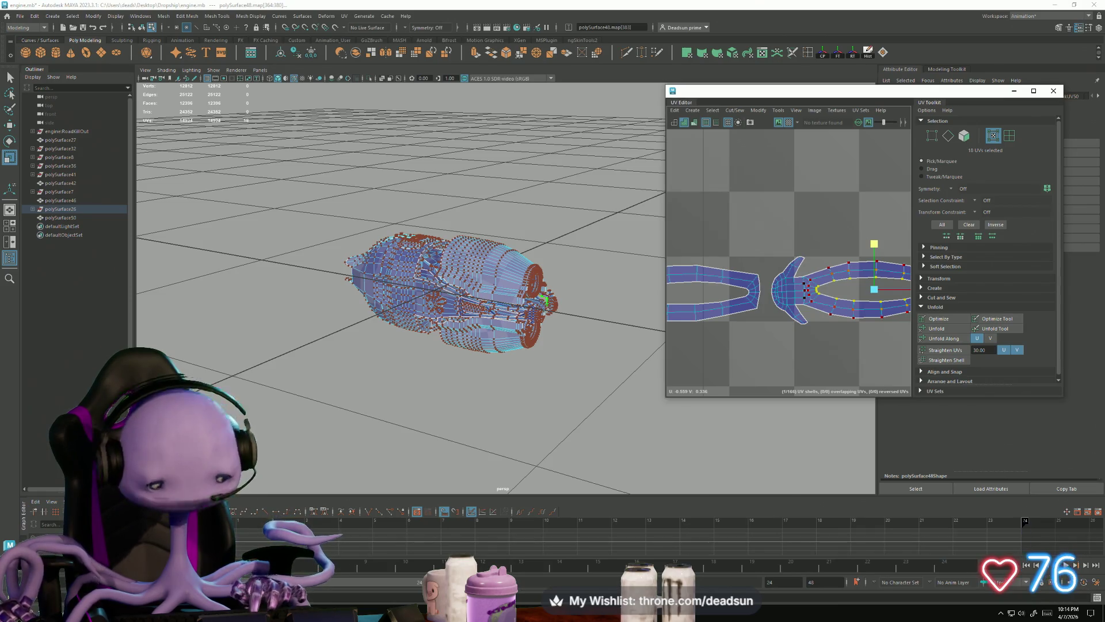
key("alt+Tab")
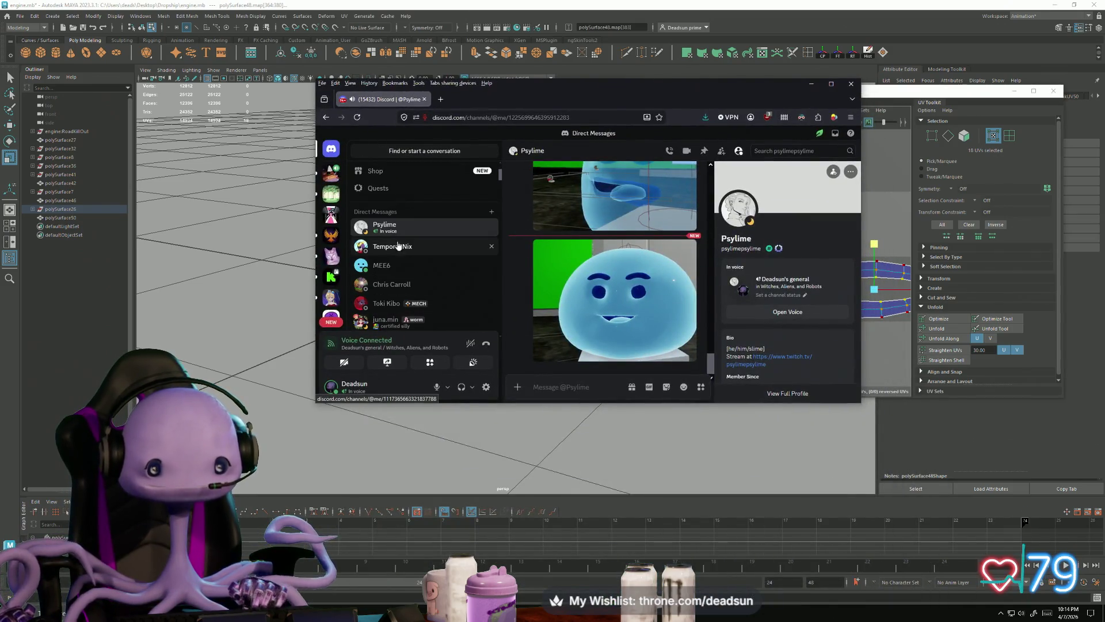
left_click(384, 230)
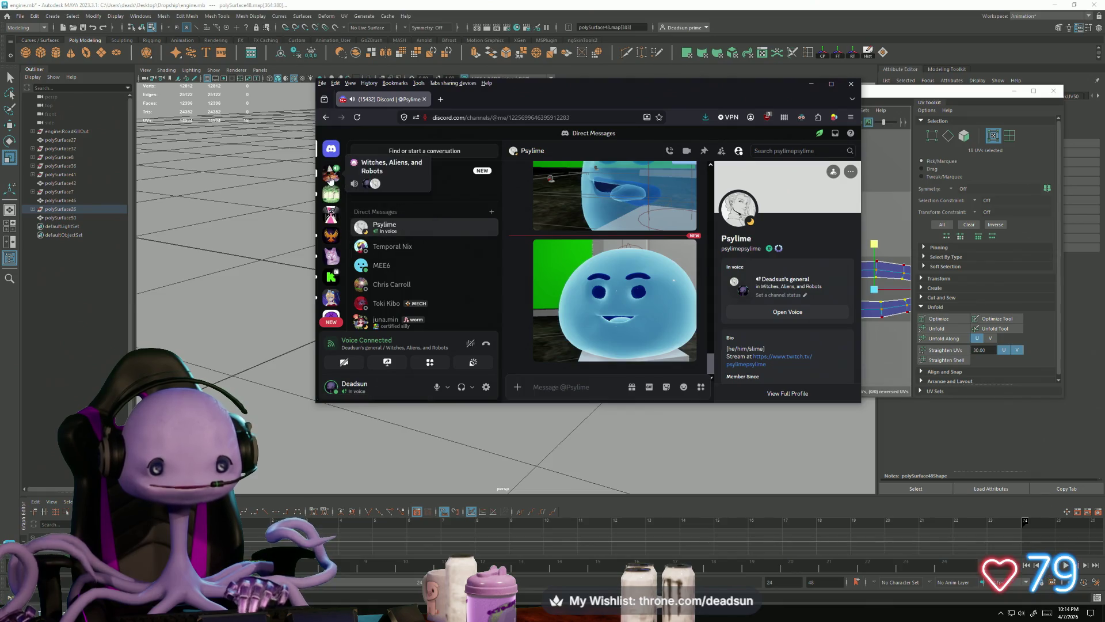
scroll(388, 242, "down", 3)
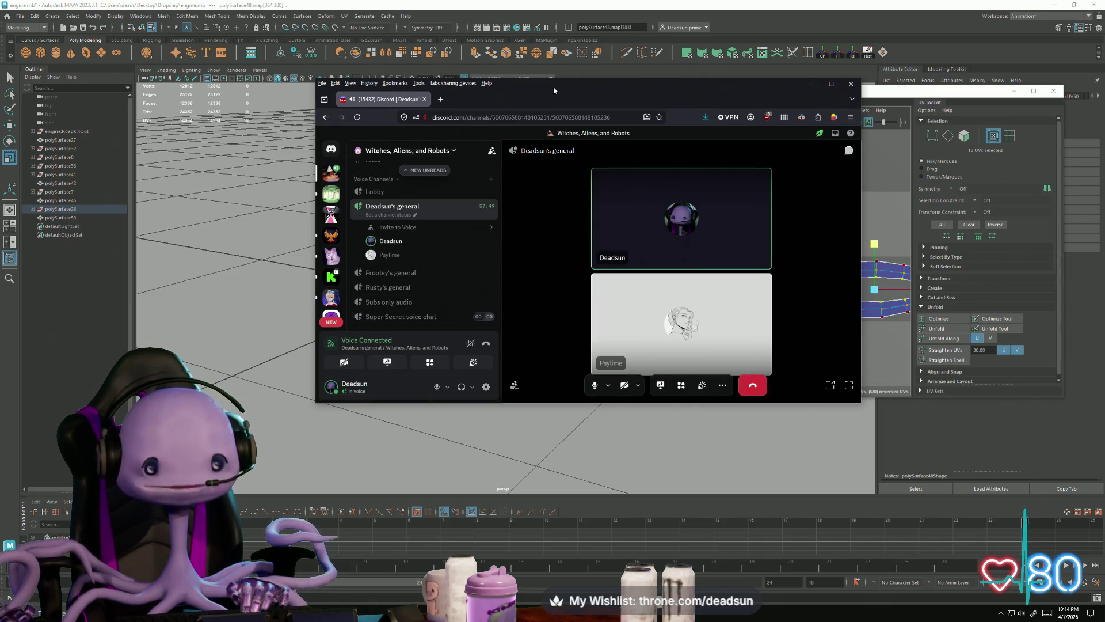
key("alt+Tab")
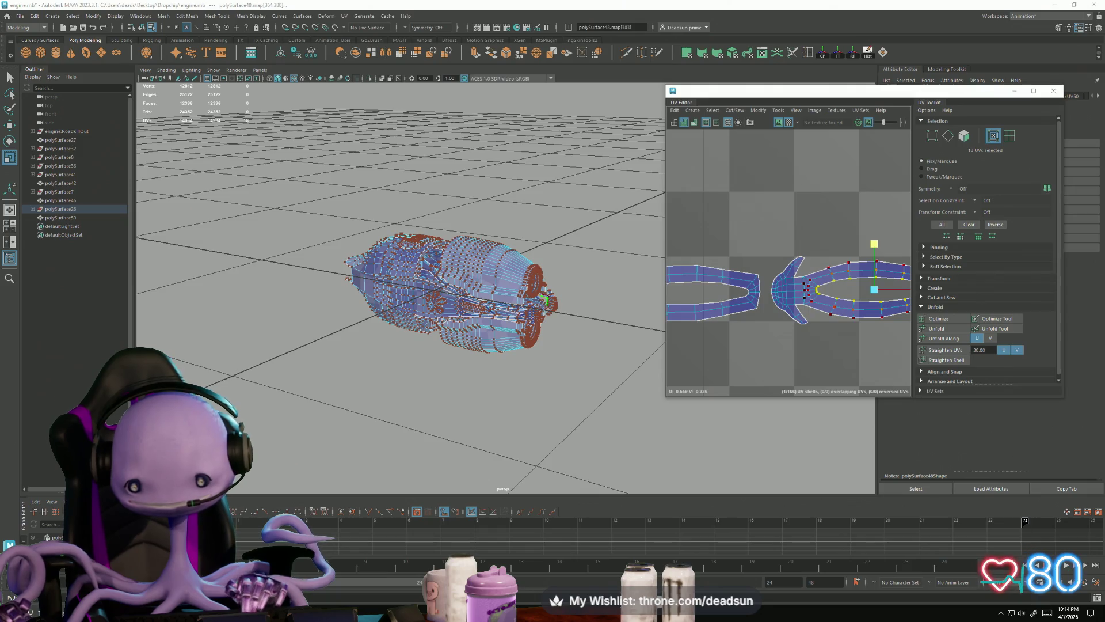
Select the left shell's inner loop UVs and squash them vertically
scroll(737, 288, "down", 3)
scroll(735, 289, "up", 3)
left_click(736, 286)
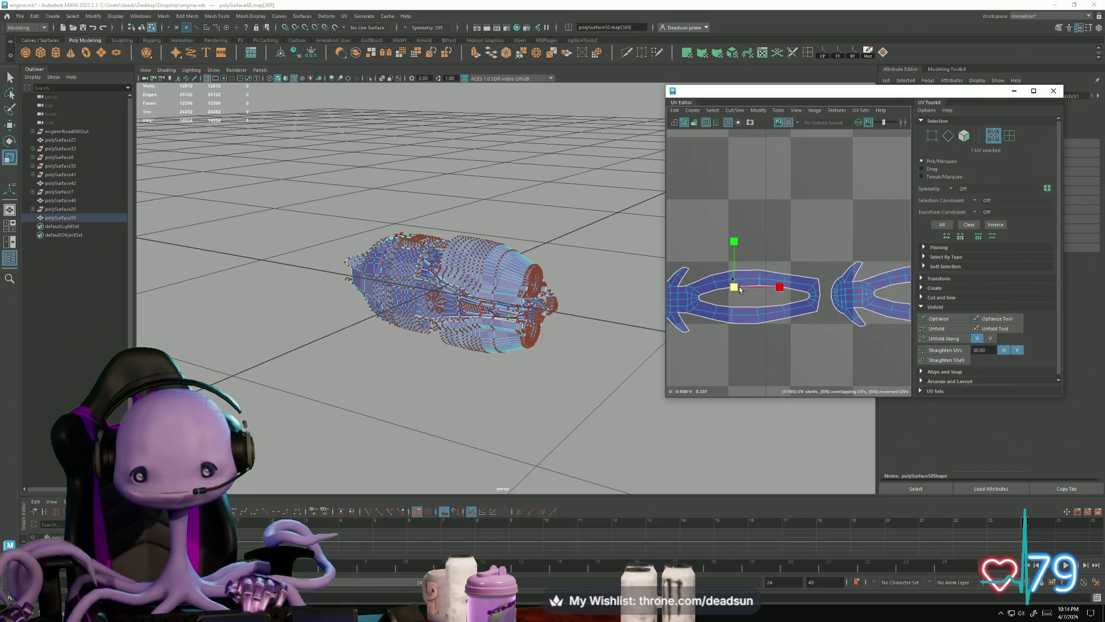
double_click(717, 292)
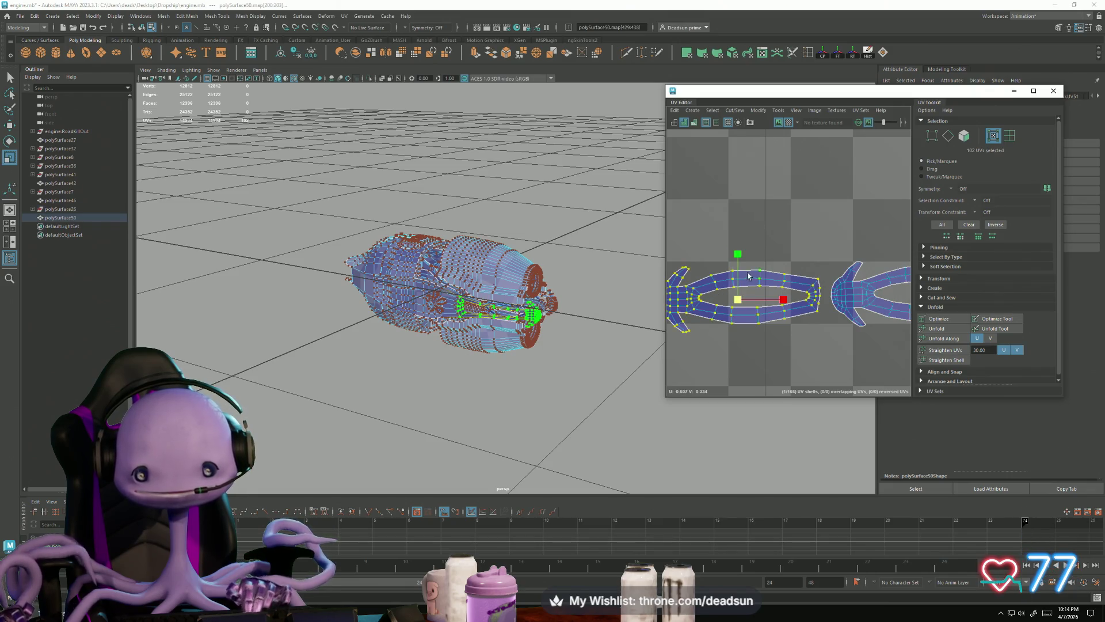
left_click(716, 292)
scroll(714, 295, "up", 3)
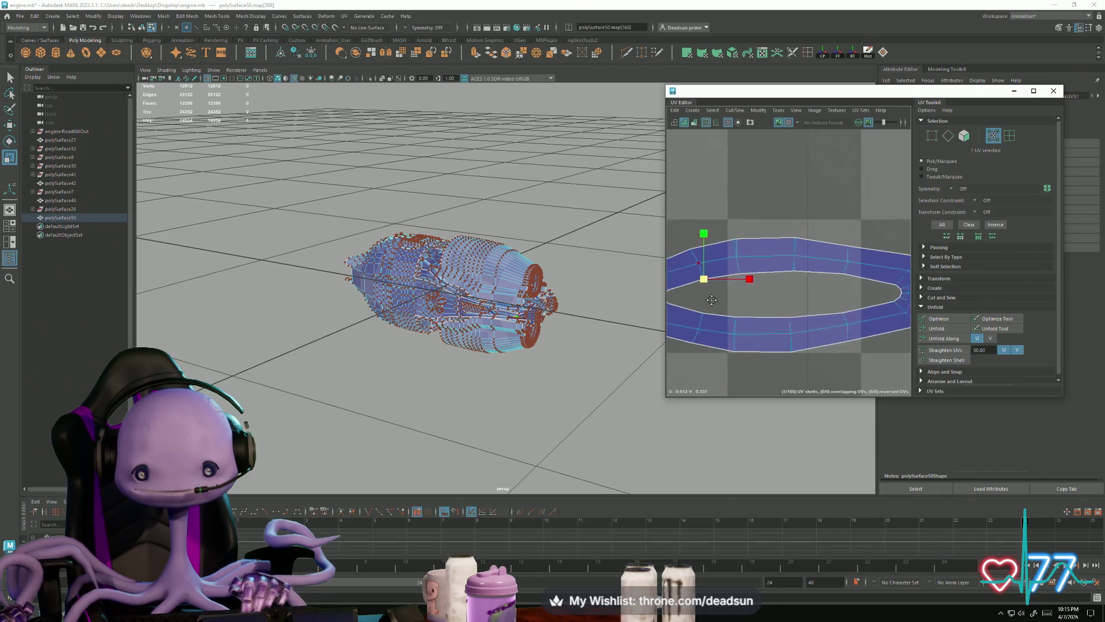
left_click(709, 299)
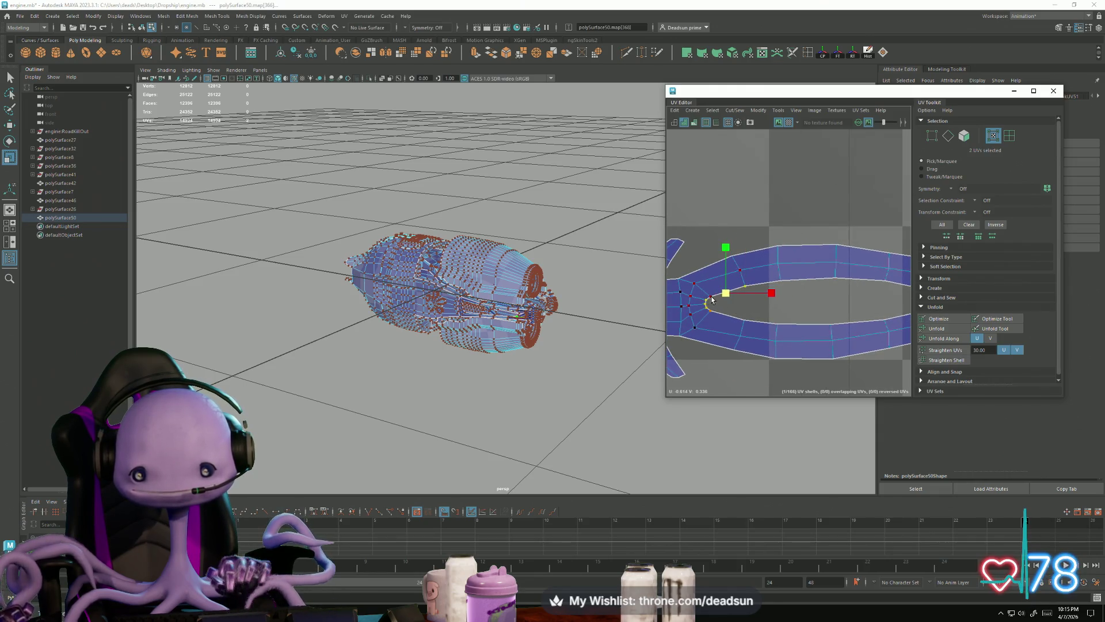
left_click(780, 281)
double_click(746, 287, "shift")
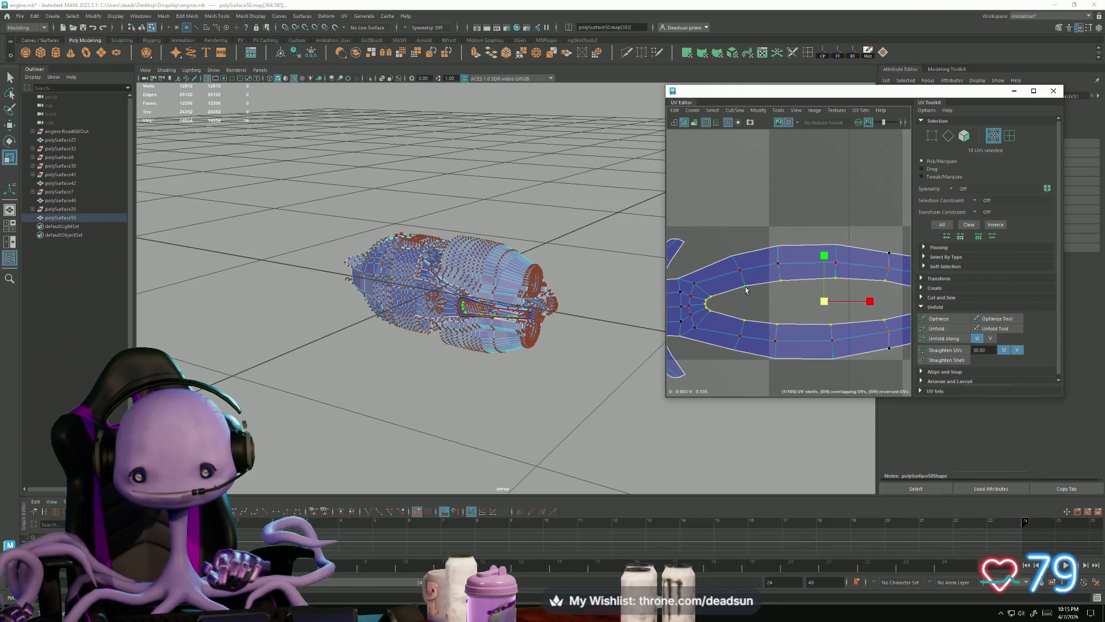
left_click_drag(822, 257, 822, 276)
Frame the next ring shell and squash its inner loop vertically
mouse_move(821, 276)
middle_mouse_down("alt")
mouse_move(783, 322)
mouse_move(675, 312)
middle_mouse_up("alt")
left_click(676, 311)
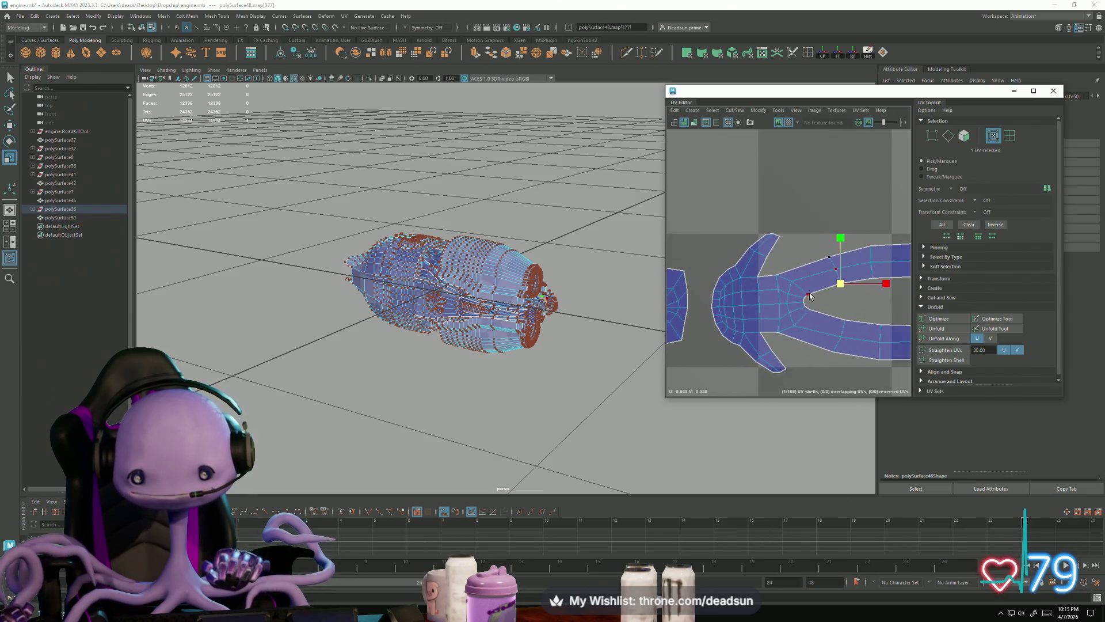
key("f")
mouse_move(727, 253)
left_mouse_down()
mouse_move(727, 279)
mouse_move(727, 255)
left_mouse_up()
Select the left thin shell, add the right thin shell, and zoom out
scroll(798, 308, "down", 5)
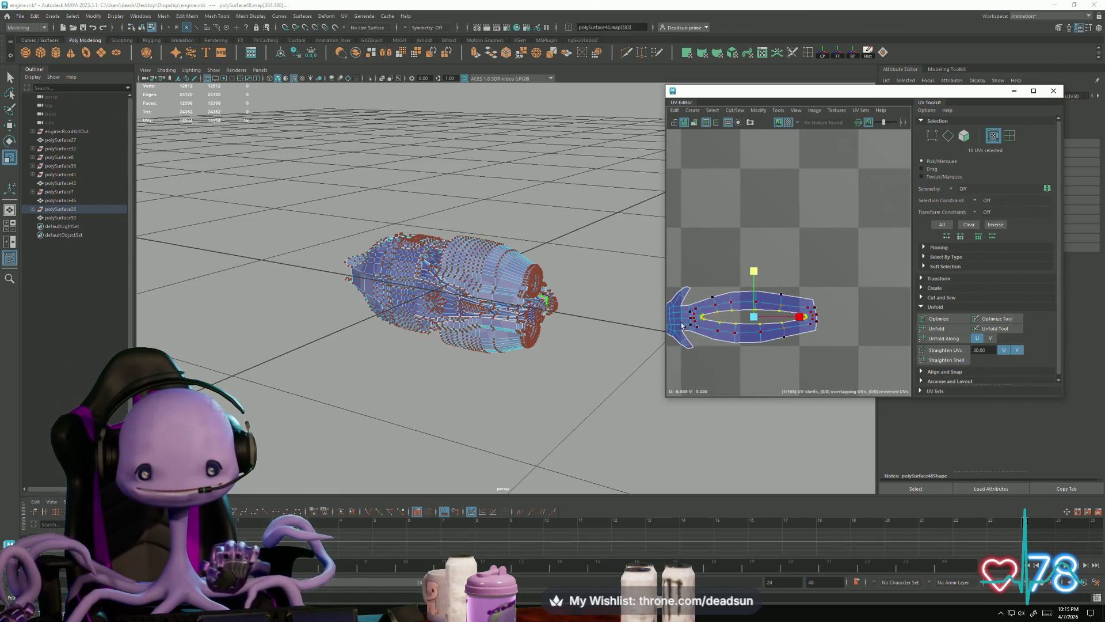
left_click(797, 308)
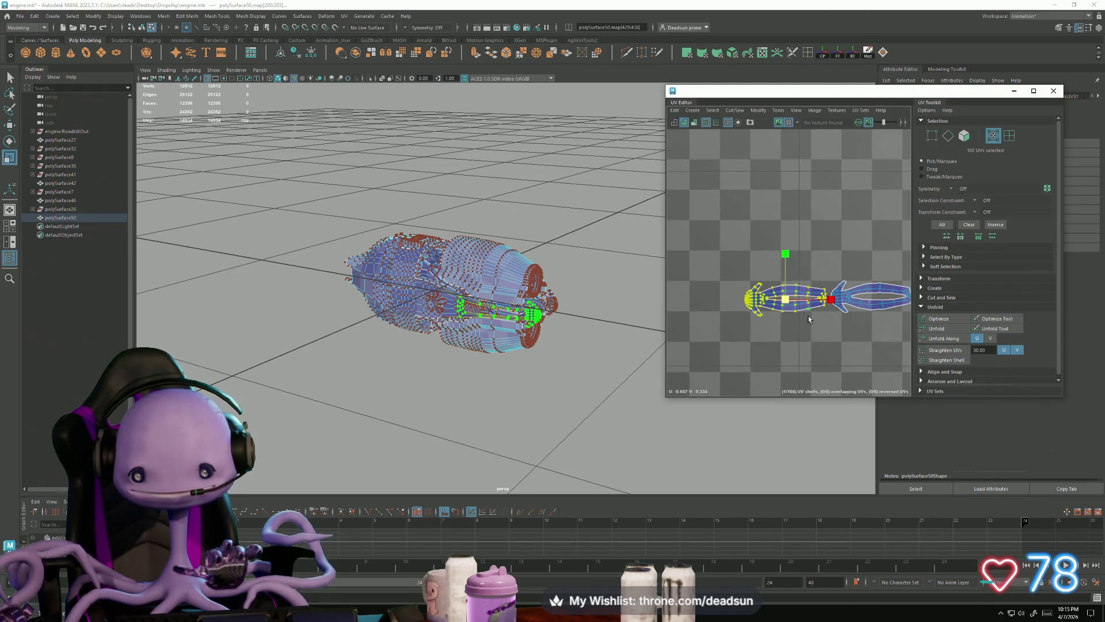
left_click(862, 309, "shift")
scroll(715, 338, "down", 6)
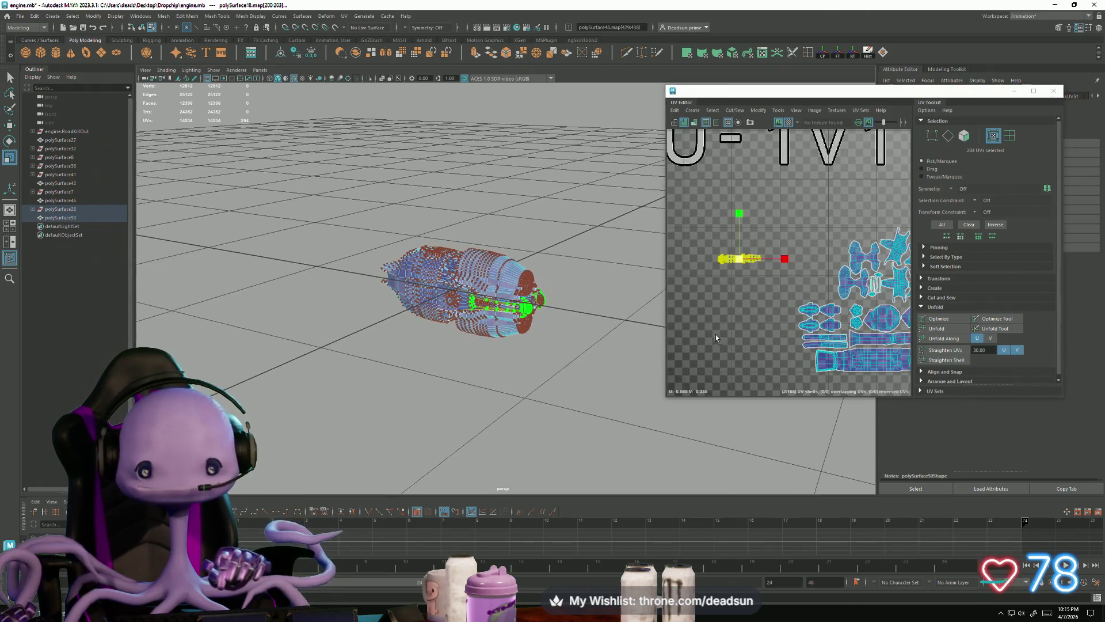
Move the two thin shells down and right, then slot one thin shell into a gap
middle_click_drag(715, 338, 673, 325, "alt")
key("w")
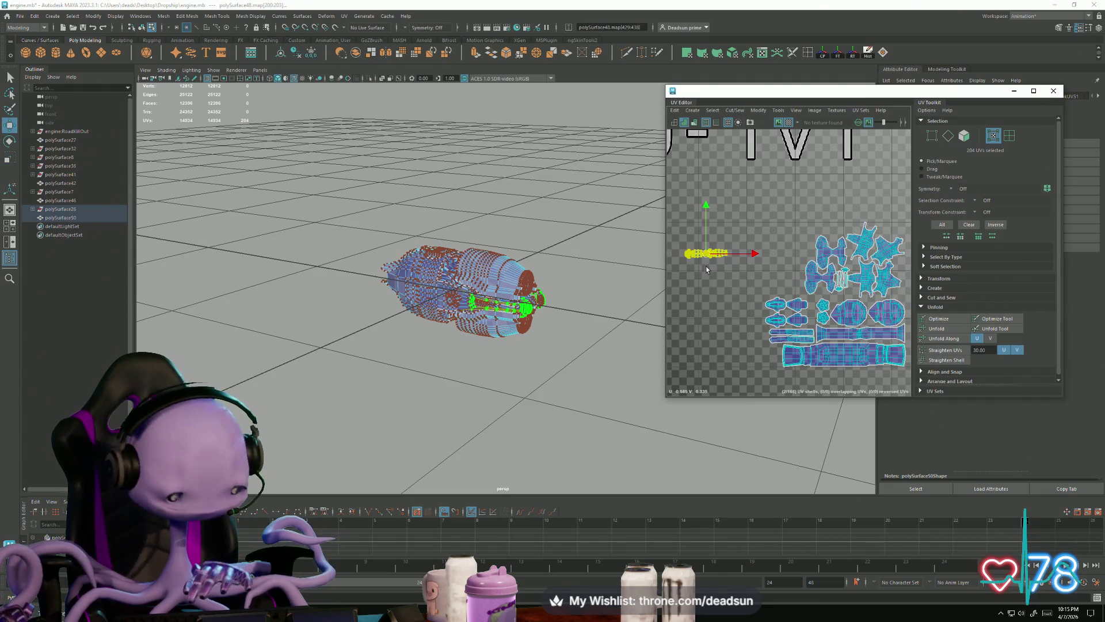
mouse_move(709, 258)
left_mouse_down()
mouse_move(770, 293)
mouse_move(797, 288)
left_mouse_up()
scroll(786, 297, "up", 5)
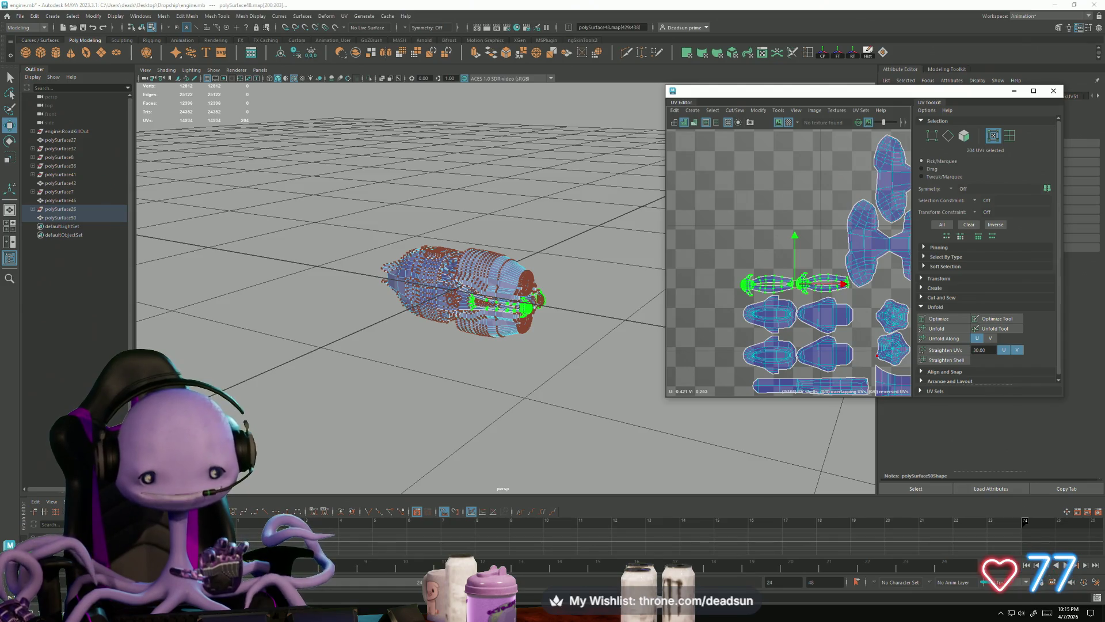
scroll(747, 339, "down", 3)
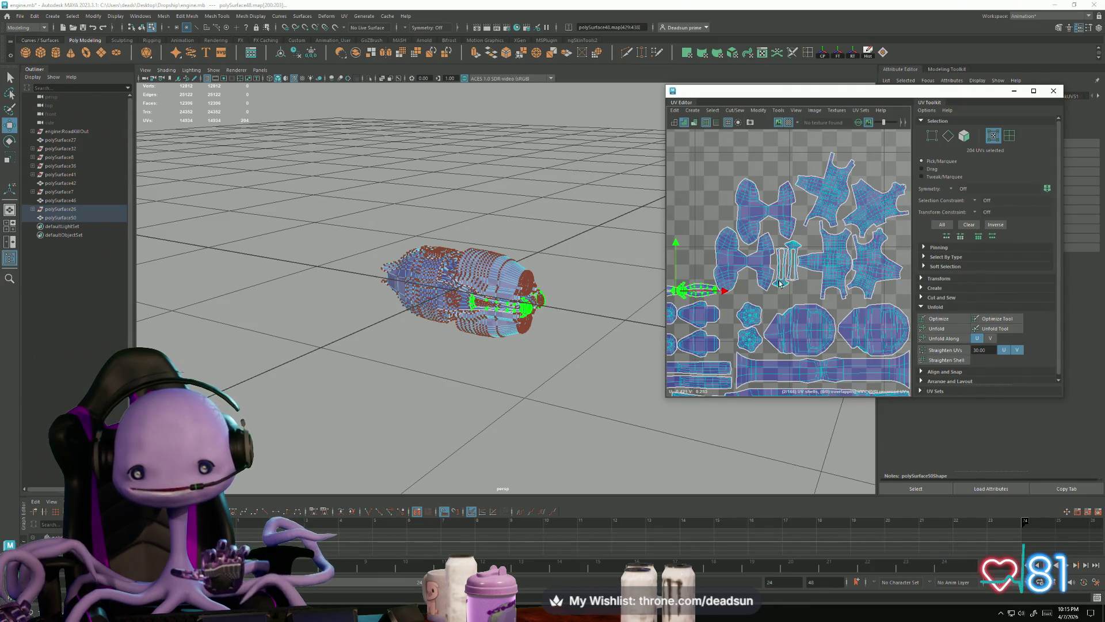
left_click(780, 283)
mouse_move(780, 283)
left_mouse_down()
mouse_move(729, 332)
mouse_move(728, 316)
left_mouse_up()
Tilt another thin shell with small rotations and nudge it down into place
scroll(747, 315, "up", 3)
left_click(807, 244)
key("e")
mouse_move(790, 291)
left_mouse_down()
mouse_move(808, 288)
mouse_move(829, 256)
mouse_move(816, 239)
mouse_move(804, 292)
left_mouse_up()
key("w")
key("e")
left_click_drag(782, 347, 786, 341)
key("w")
left_click_drag(799, 299, 794, 292)
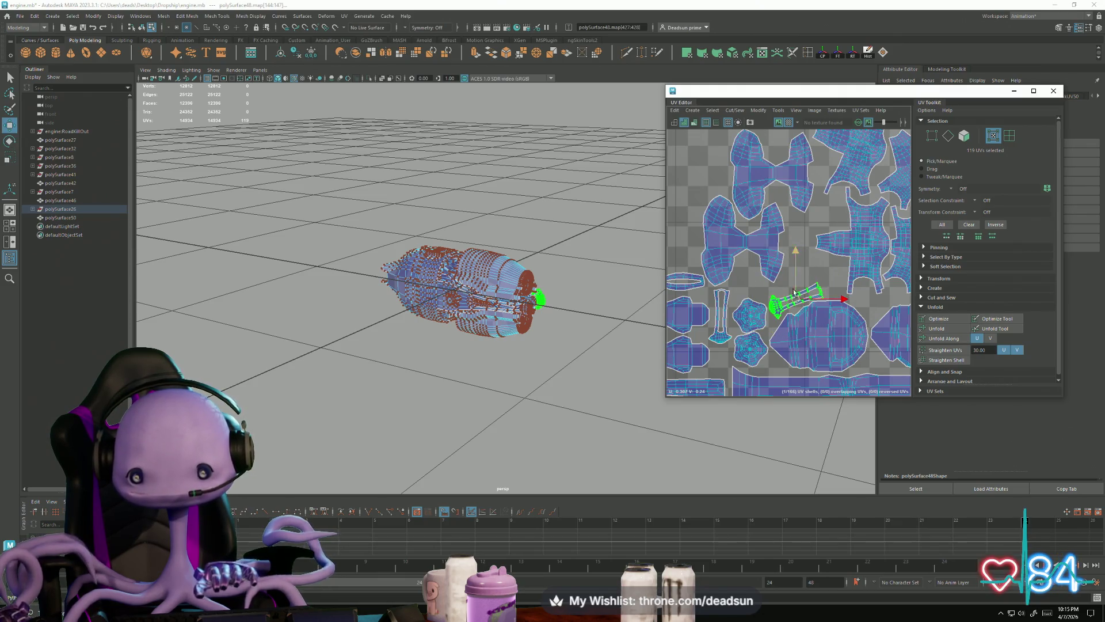
Move and rotate one bowtie shell into the gap beside the star shells
left_click(781, 253)
left_click(783, 196, "shift")
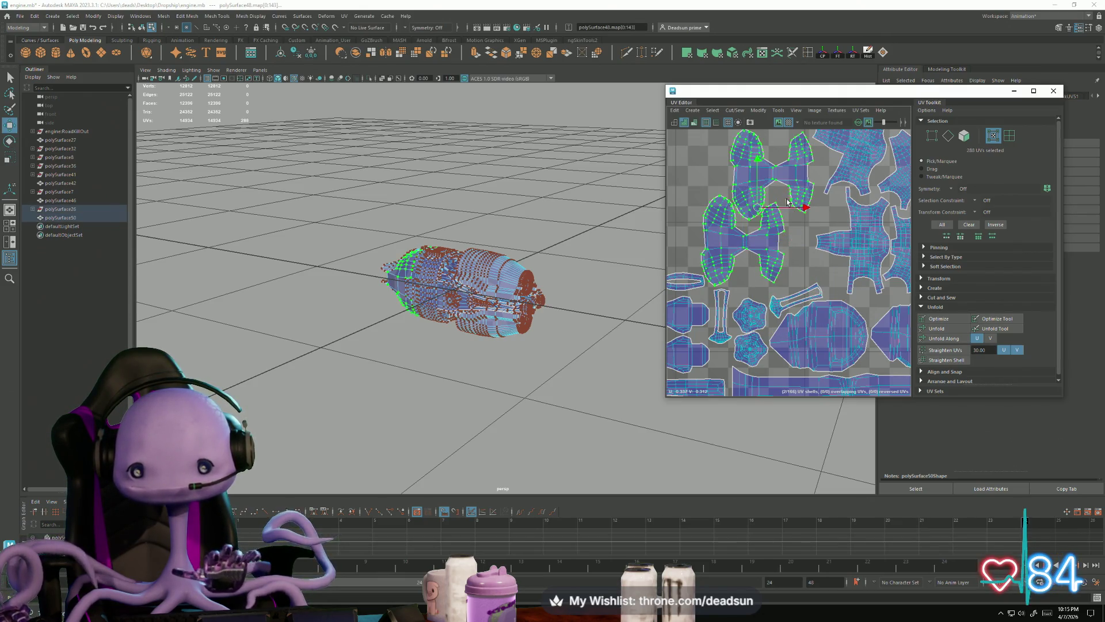
scroll(783, 196, "down", 2)
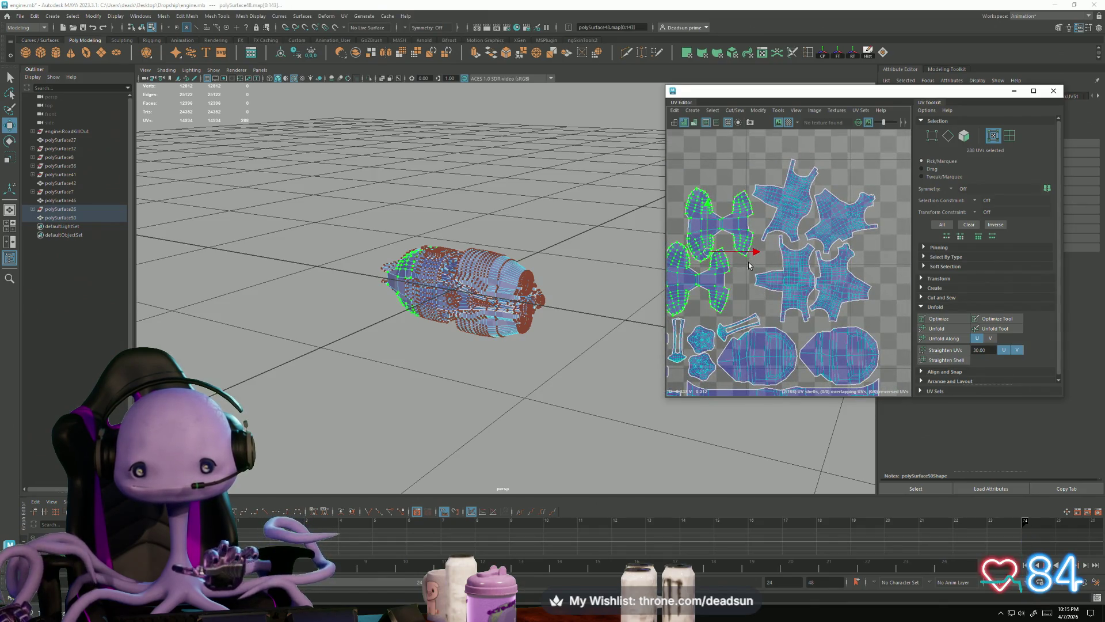
scroll(782, 282, "down", 1)
left_click(744, 237)
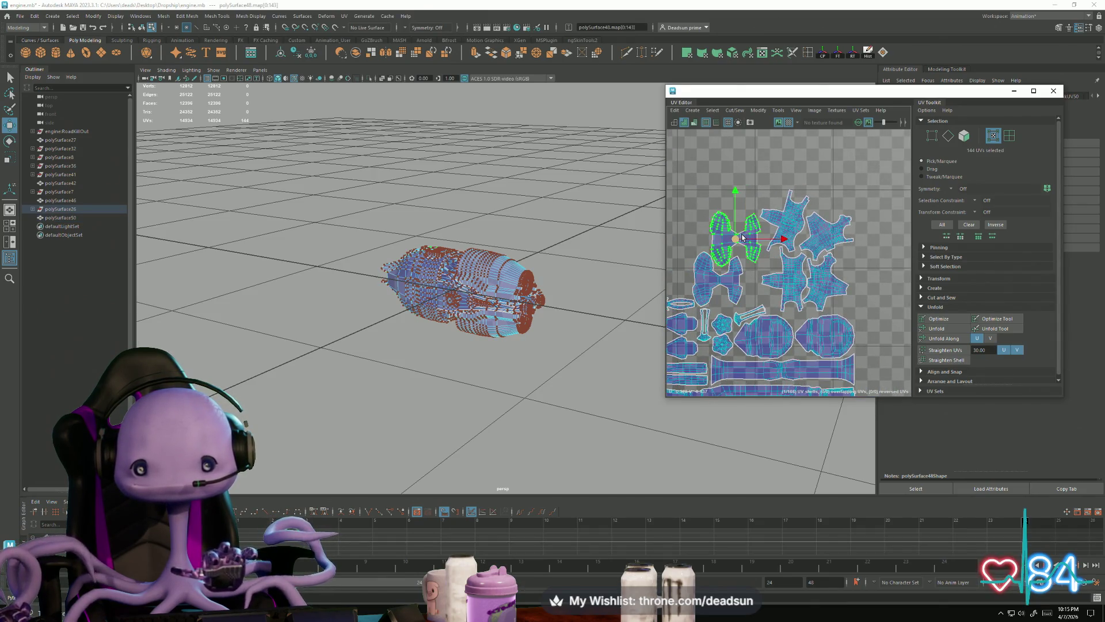
mouse_move(743, 237)
left_mouse_down()
mouse_move(719, 226)
mouse_move(710, 241)
mouse_move(725, 221)
left_mouse_up()
key("e")
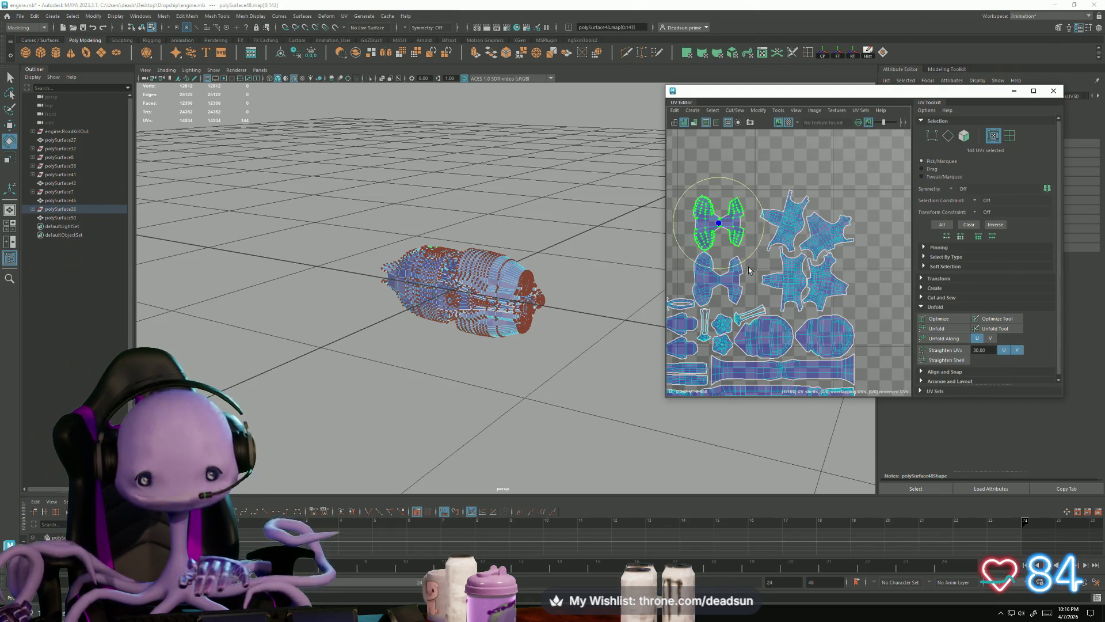
mouse_move(744, 263)
left_mouse_down()
mouse_move(756, 245)
mouse_move(747, 254)
mouse_move(711, 235)
left_mouse_up()
key("w")
left_click_drag(707, 239, 723, 224)
scroll(799, 289, "down", 3)
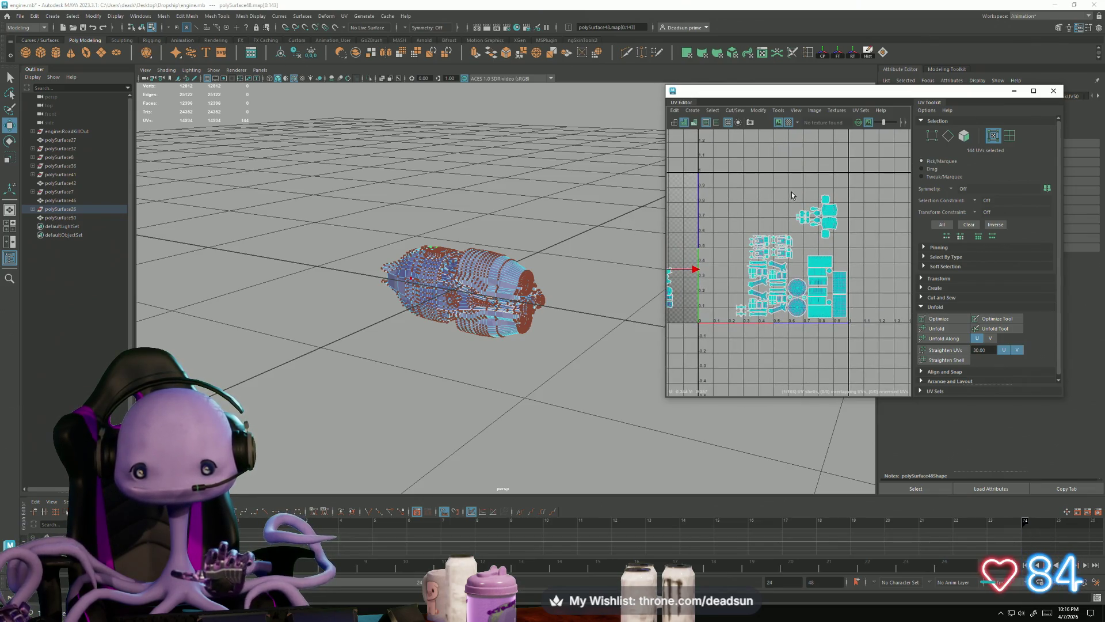
Select the engine parts' UV shells and scale them up to fill more of the tile
mouse_move(754, 268)
middle_mouse_down("alt")
mouse_move(863, 271)
mouse_move(847, 295)
middle_mouse_up("alt")
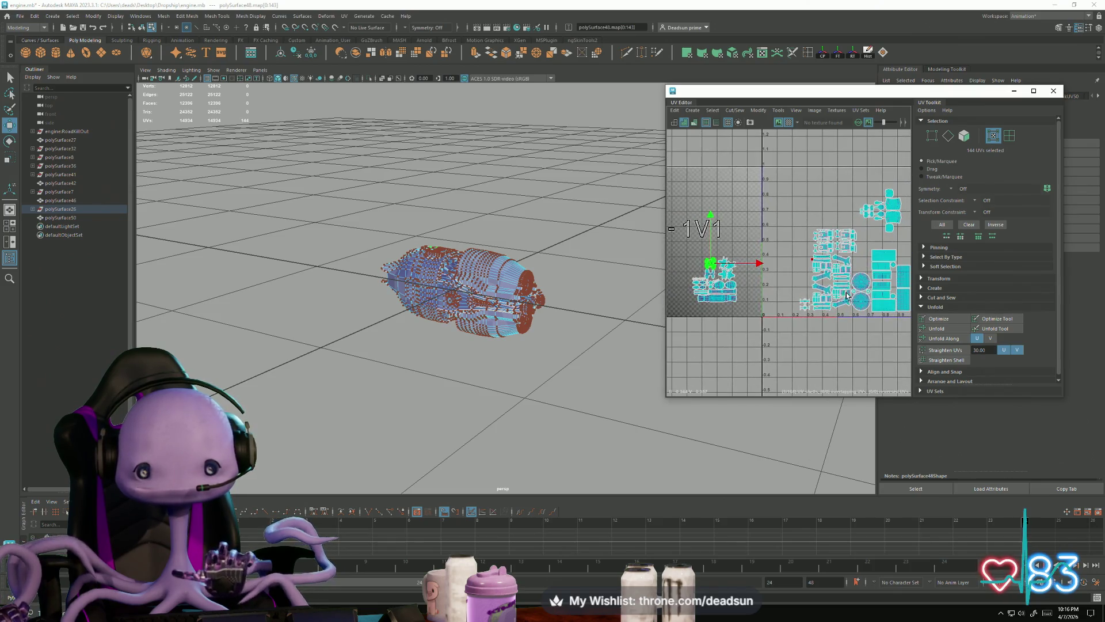
middle_click_drag(725, 301, 732, 303, "alt")
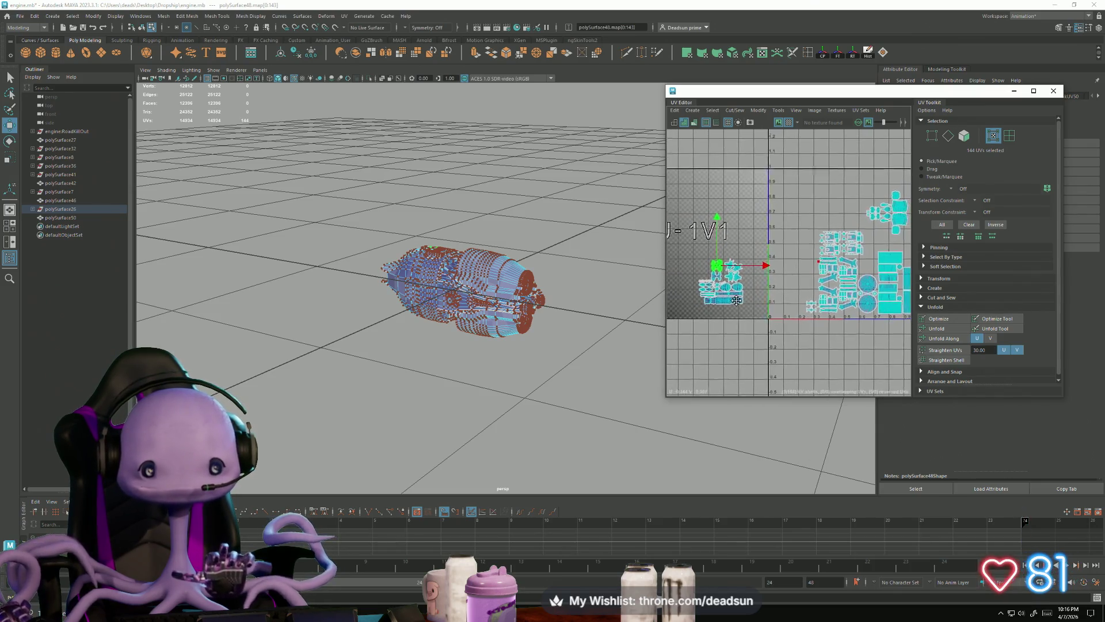
double_click(501, 265, "shift")
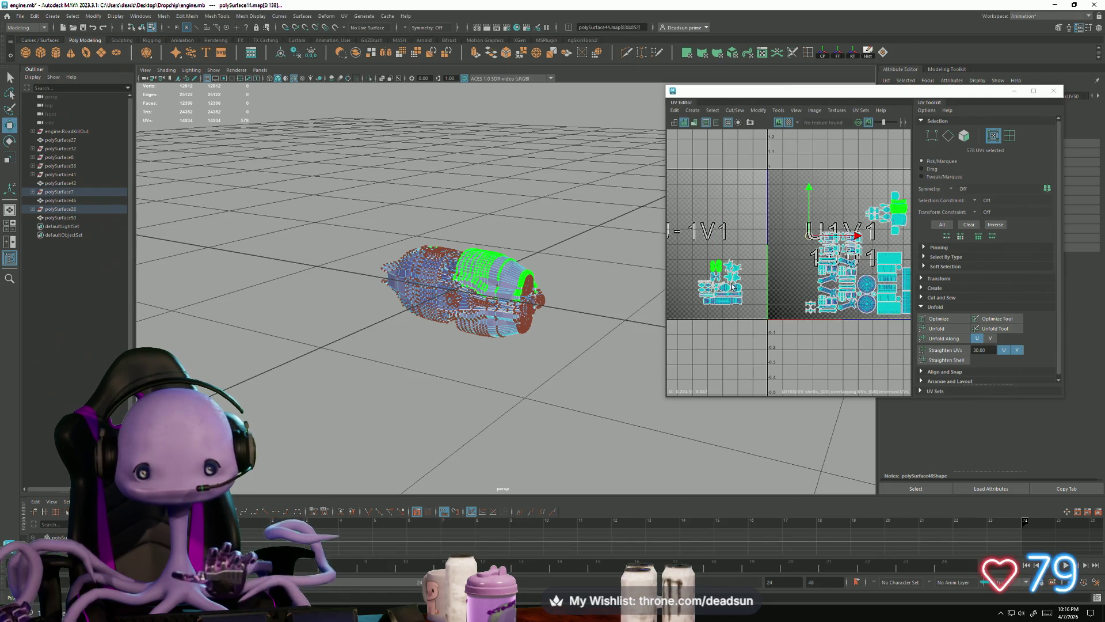
double_click(520, 323)
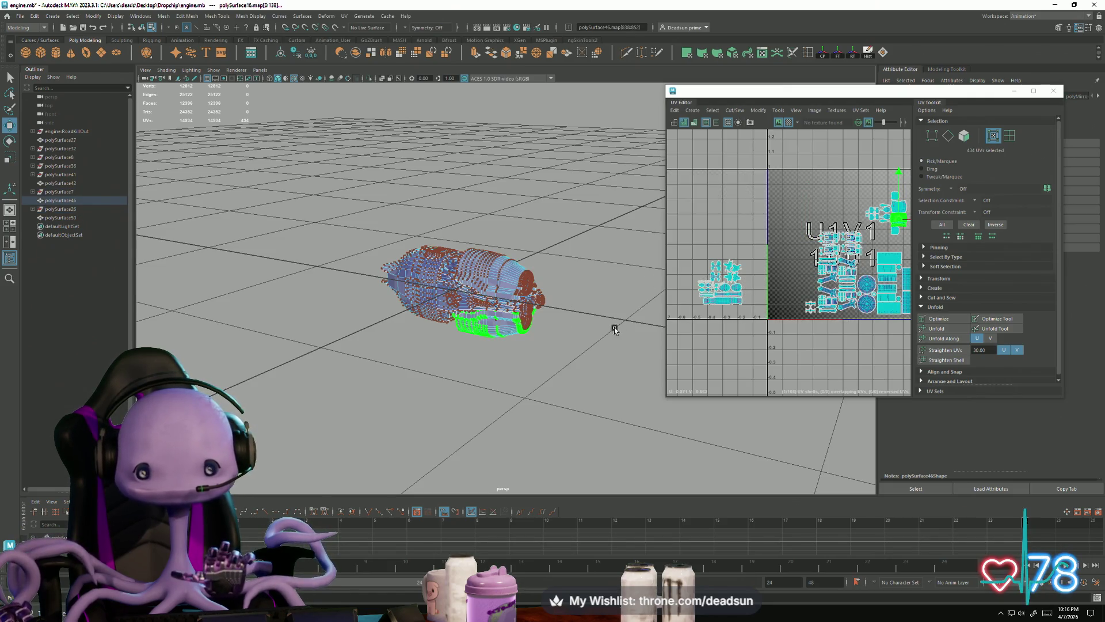
middle_click_drag(849, 219, 794, 227, "alt")
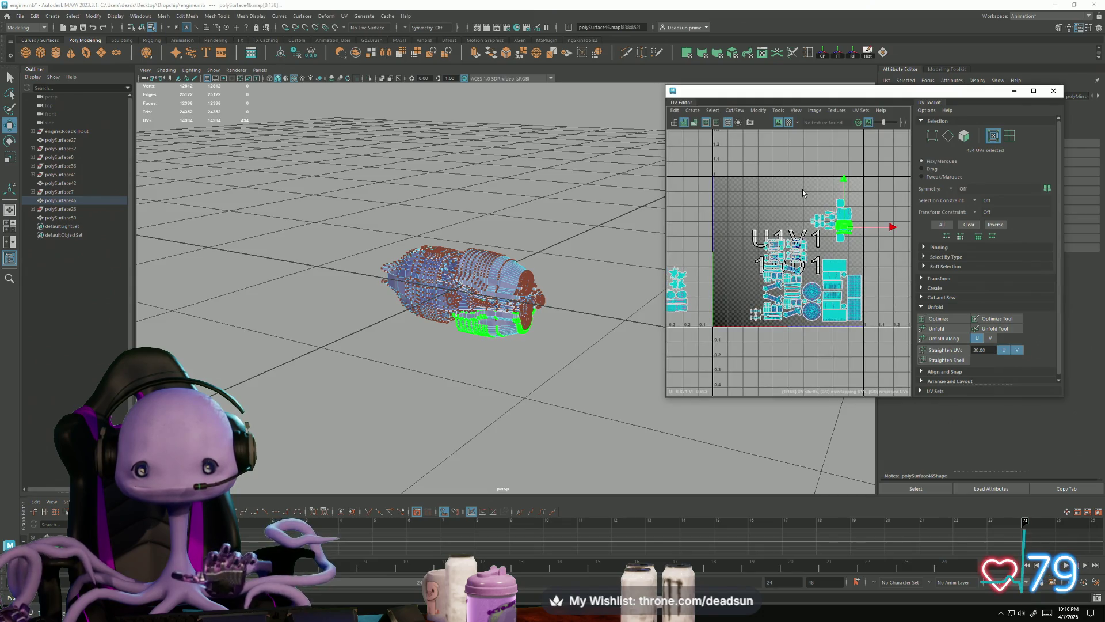
double_click(792, 249, "shift")
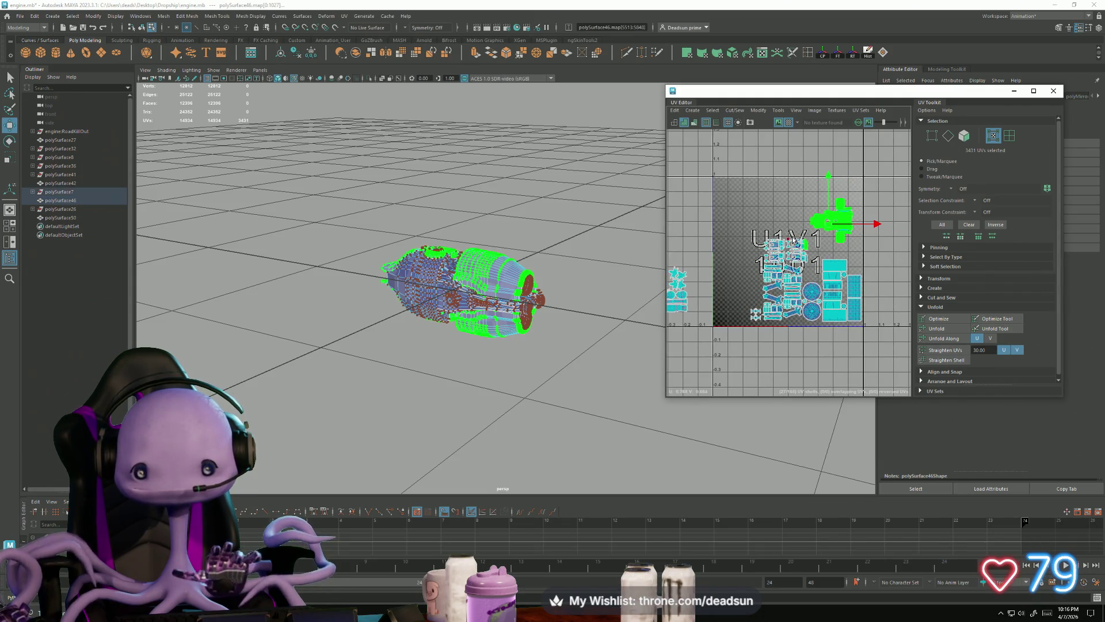
middle_click_drag(740, 274, 746, 281, "alt")
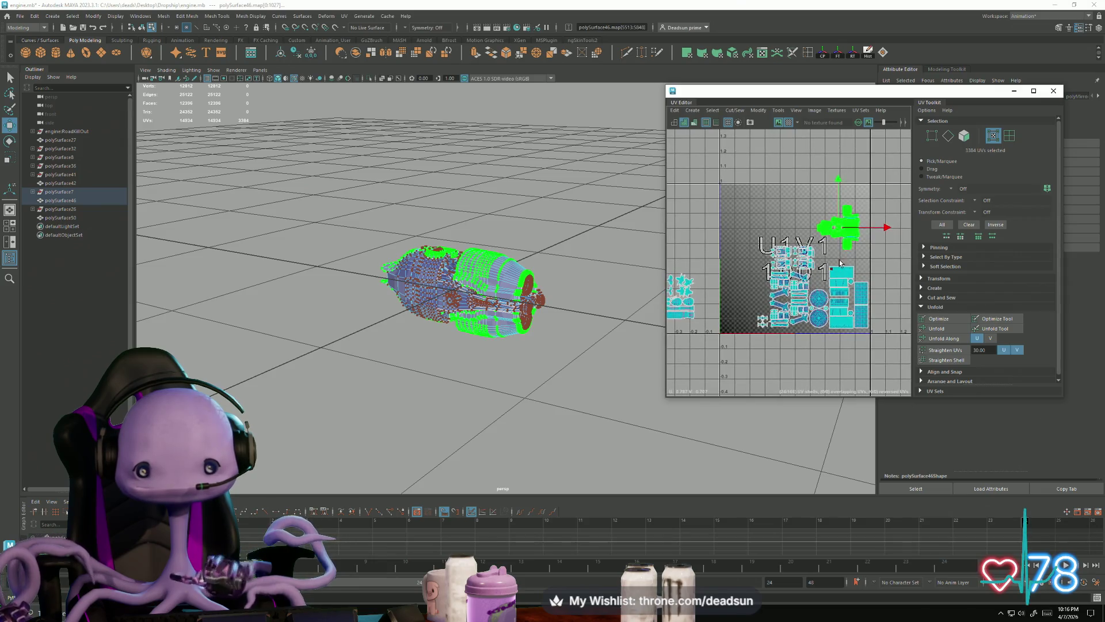
key("r")
mouse_move(852, 230)
left_mouse_down()
mouse_move(866, 229)
mouse_move(832, 210)
mouse_move(839, 214)
mouse_move(816, 219)
left_mouse_up()
key("w")
key("r")
key("w")
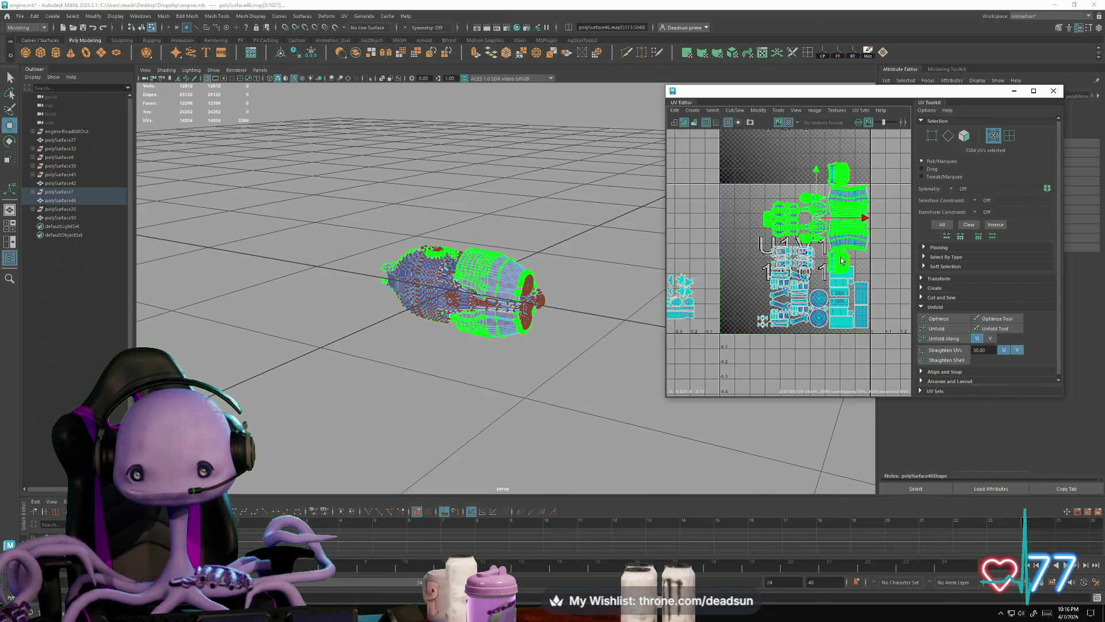
Move one large shell up-left and tuck the small top shell in beside it
left_click(841, 260)
left_click_drag(841, 260, 733, 202)
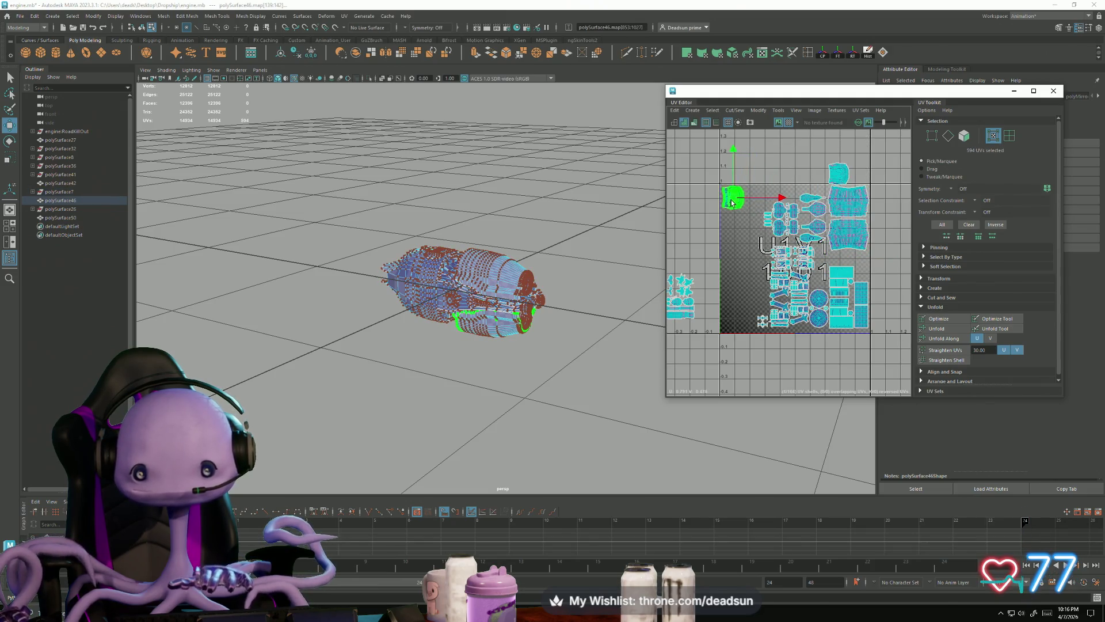
left_click(838, 177)
left_click_drag(837, 178, 752, 202)
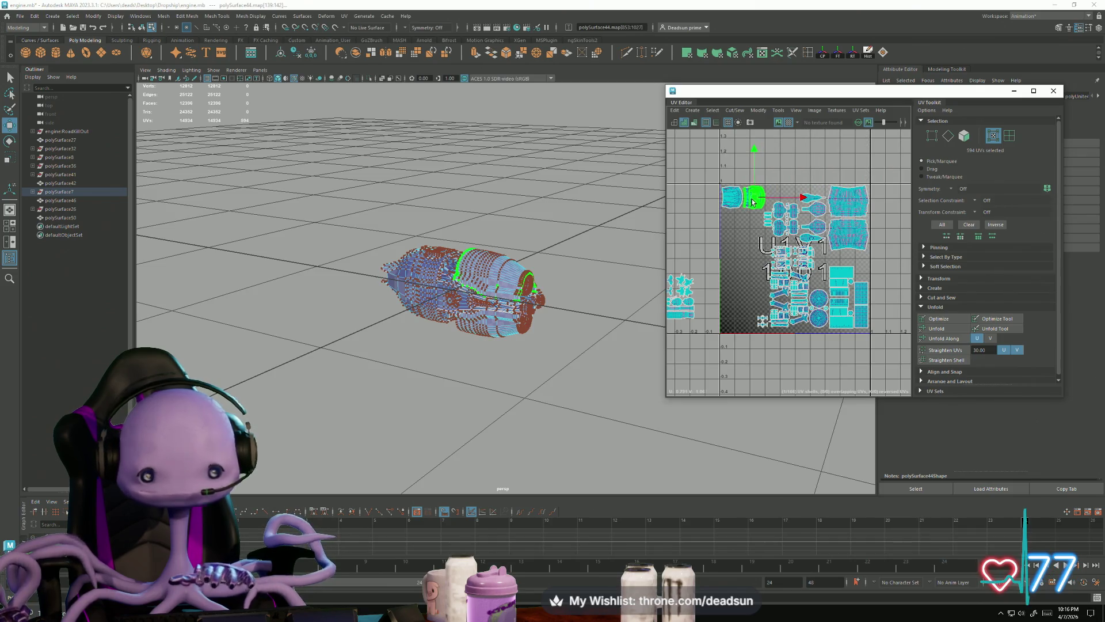
Push the framed shell against its left neighbour and move a small shell to the left
key("f")
scroll(849, 300, "down", 5)
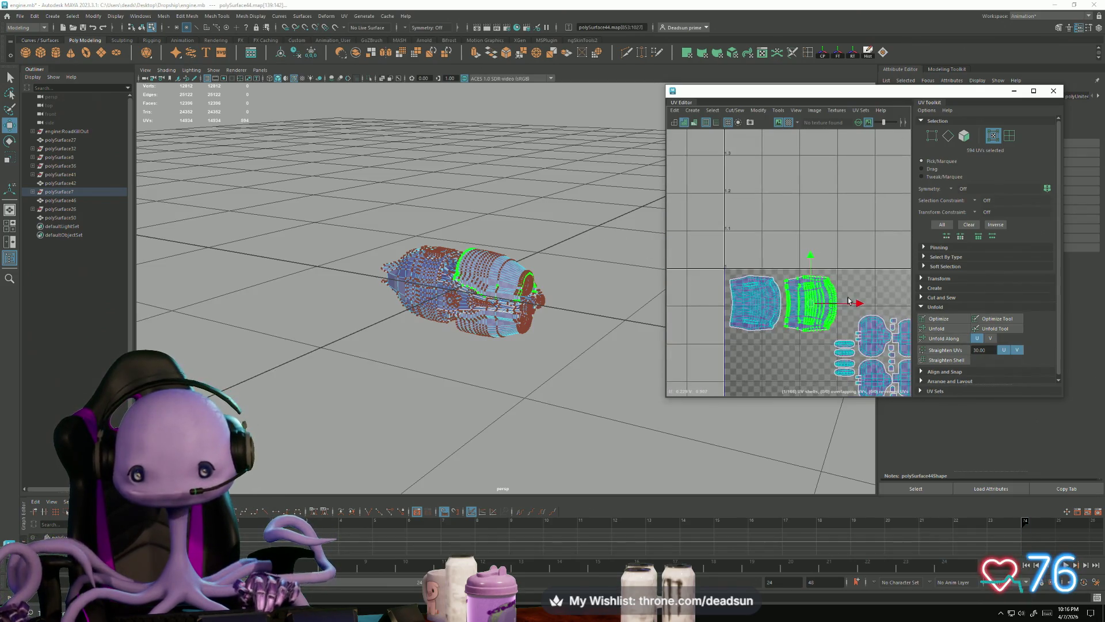
left_click_drag(810, 308, 780, 300)
left_click(764, 301, "shift")
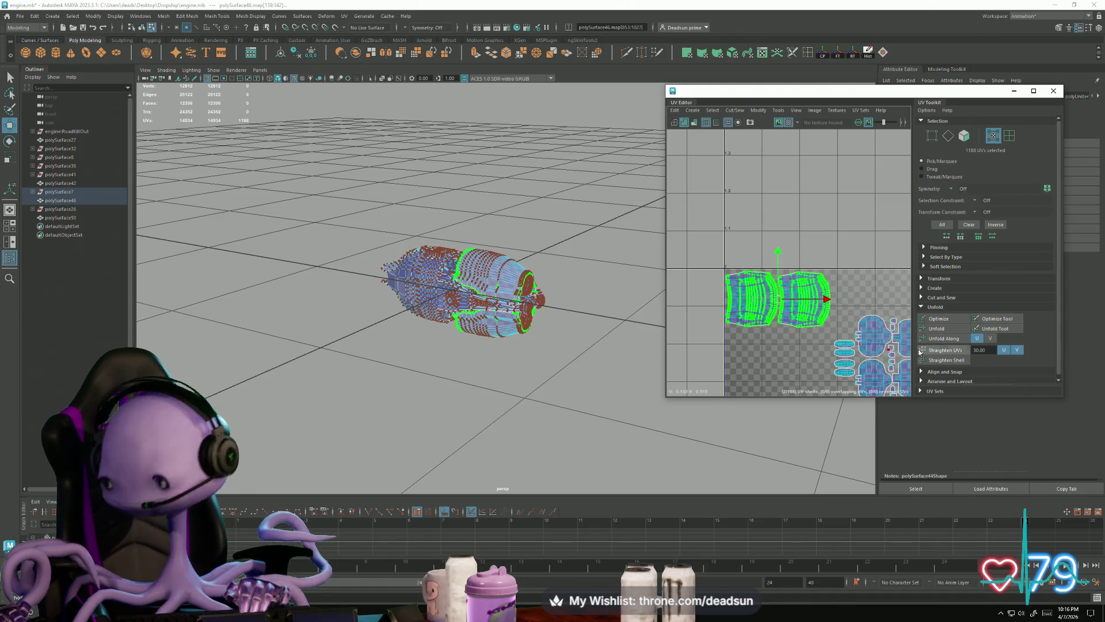
middle_click_drag(897, 346, 749, 280, "alt")
scroll(748, 280, "down", 3)
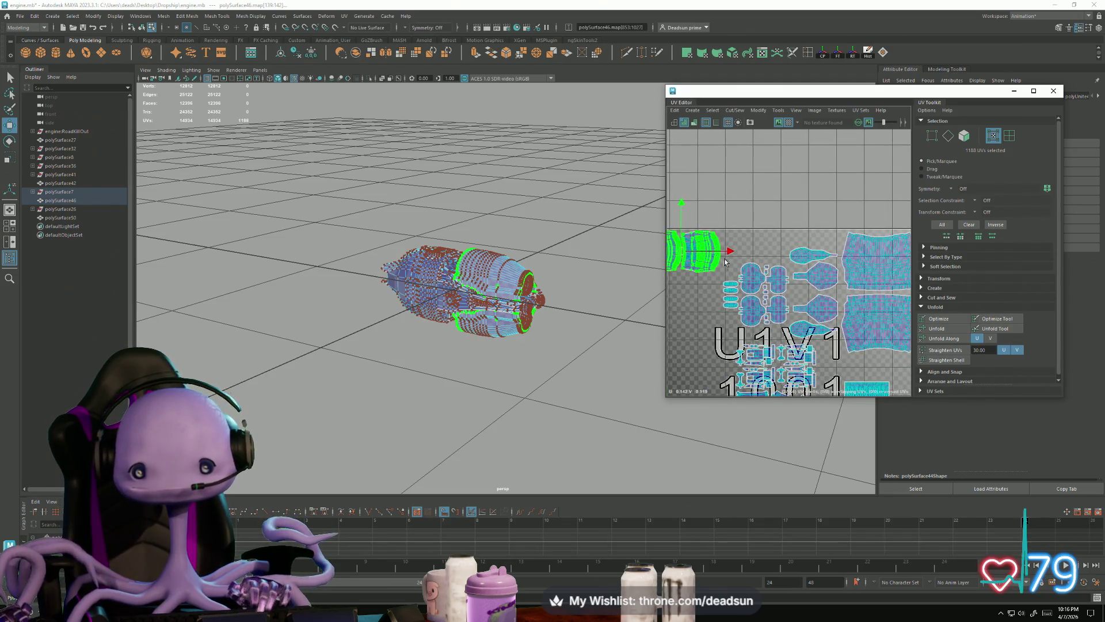
left_click(805, 261)
mouse_move(812, 257)
left_mouse_down()
mouse_move(757, 340)
mouse_move(693, 341)
left_mouse_up()
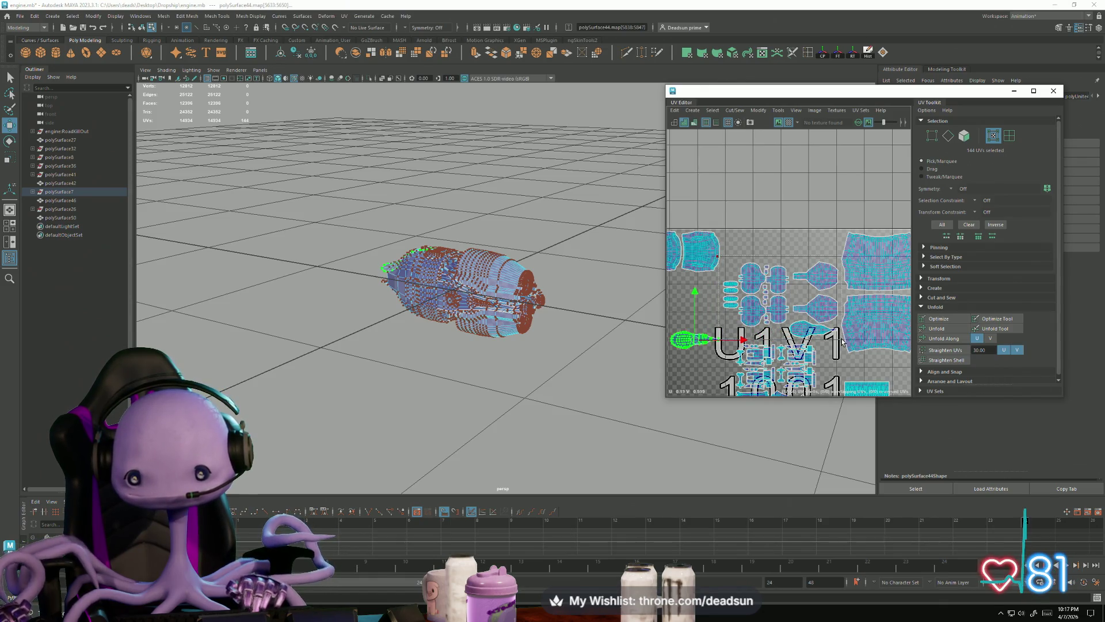
Raise the central group of shells and shift the small left shell up and right
left_click_drag(842, 346, 837, 252)
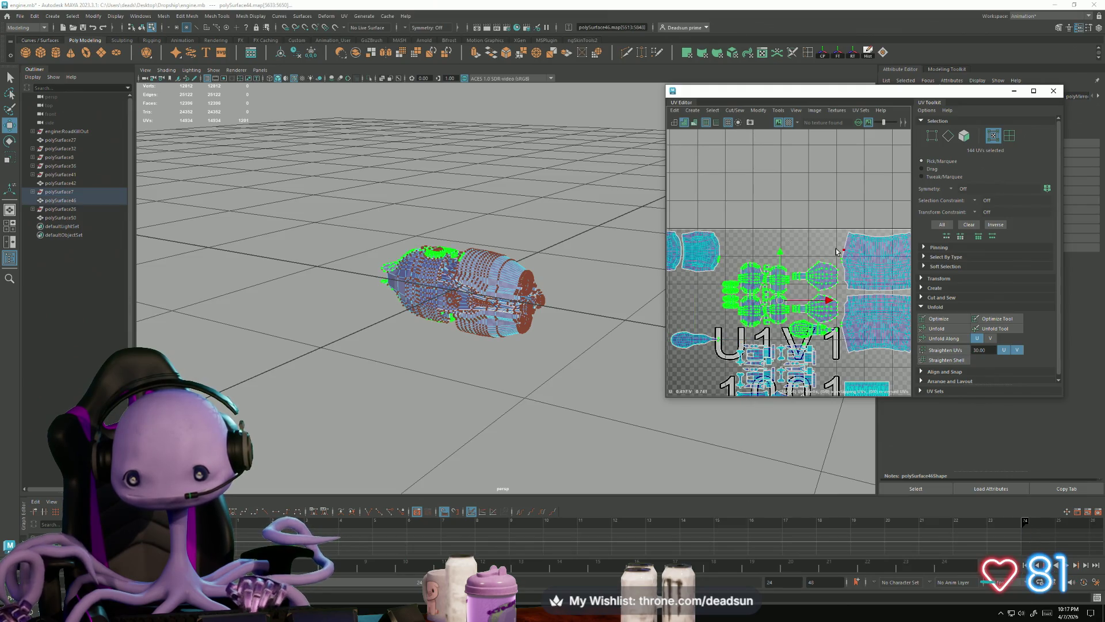
left_click_drag(728, 270, 729, 272, "ctrl")
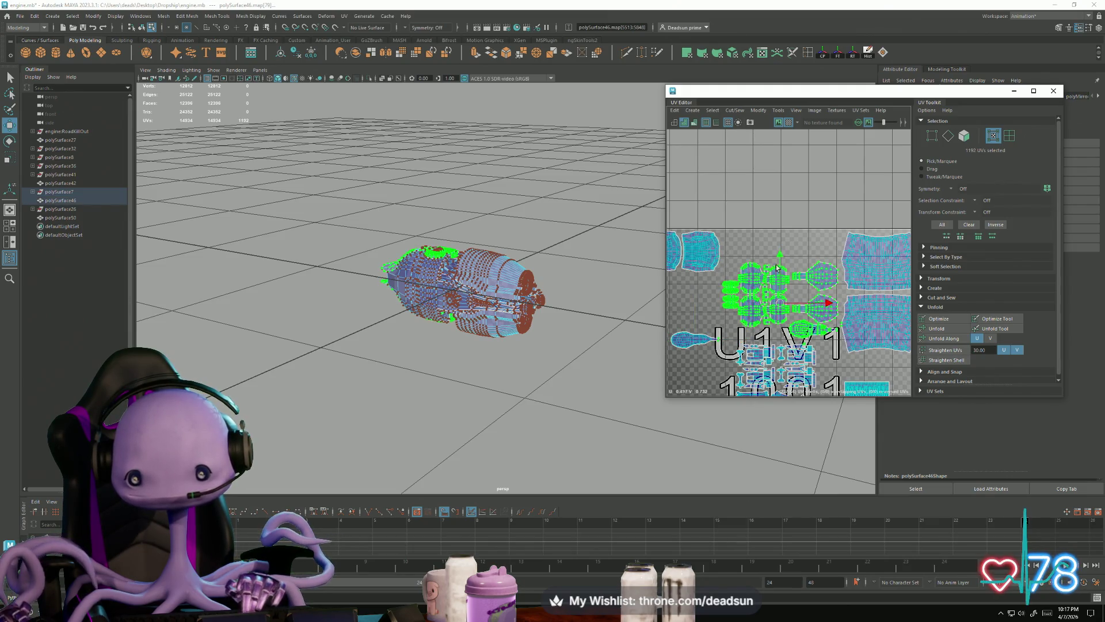
left_click(834, 347, "ctrl")
left_click(824, 369, "ctrl")
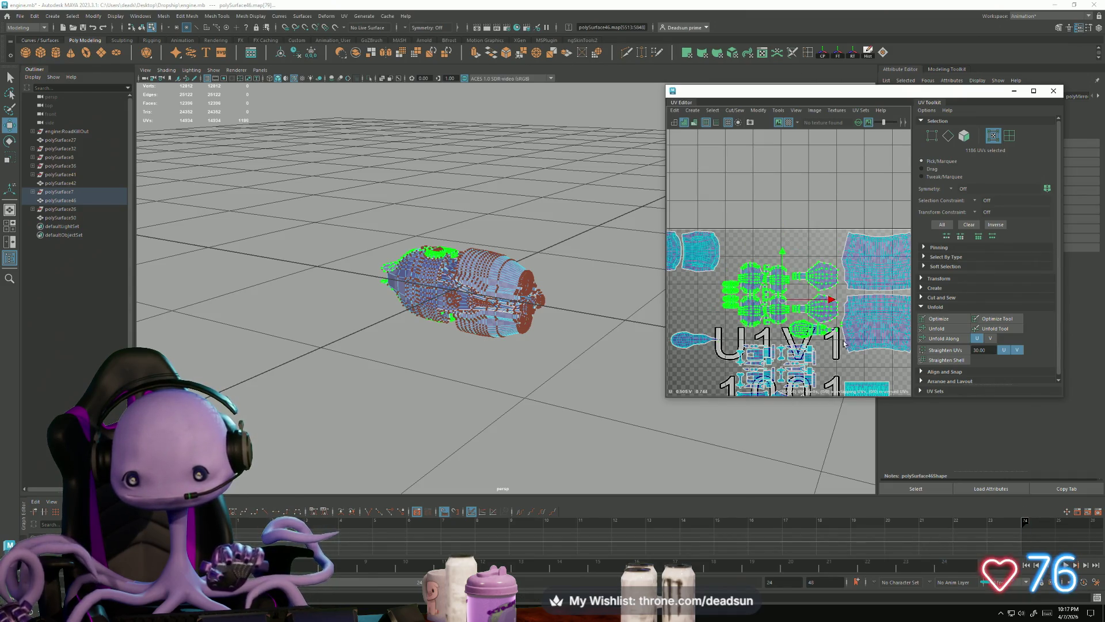
left_click_drag(778, 256, 780, 221)
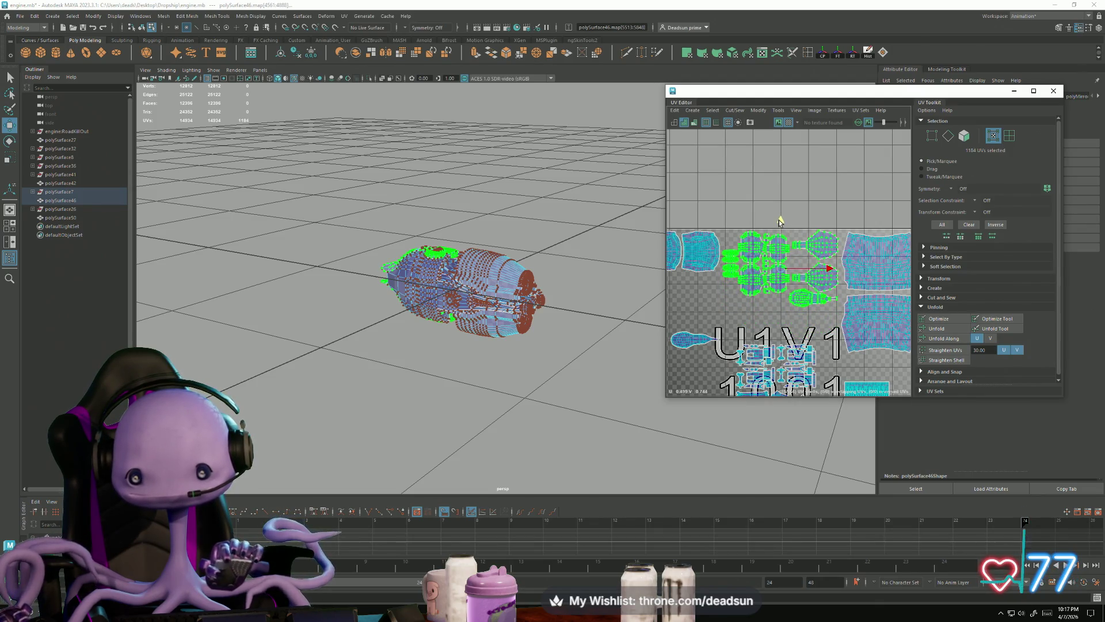
left_click(694, 337)
left_click_drag(695, 340, 761, 308)
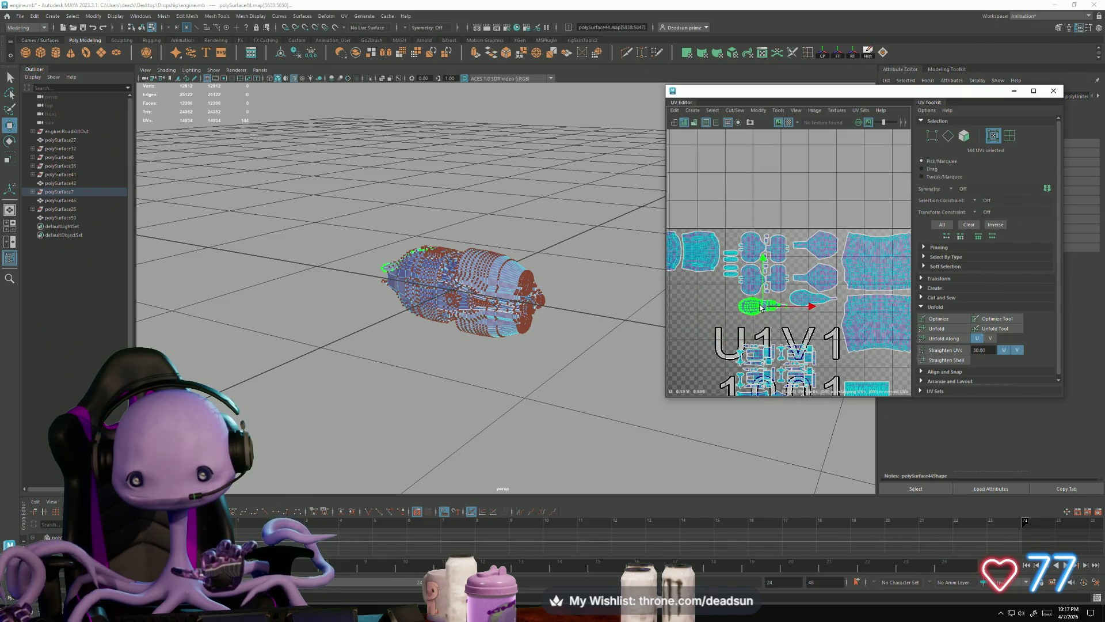
Rotate the long nozzle shell until horizontal and raise it slightly
scroll(759, 310, "up", 3)
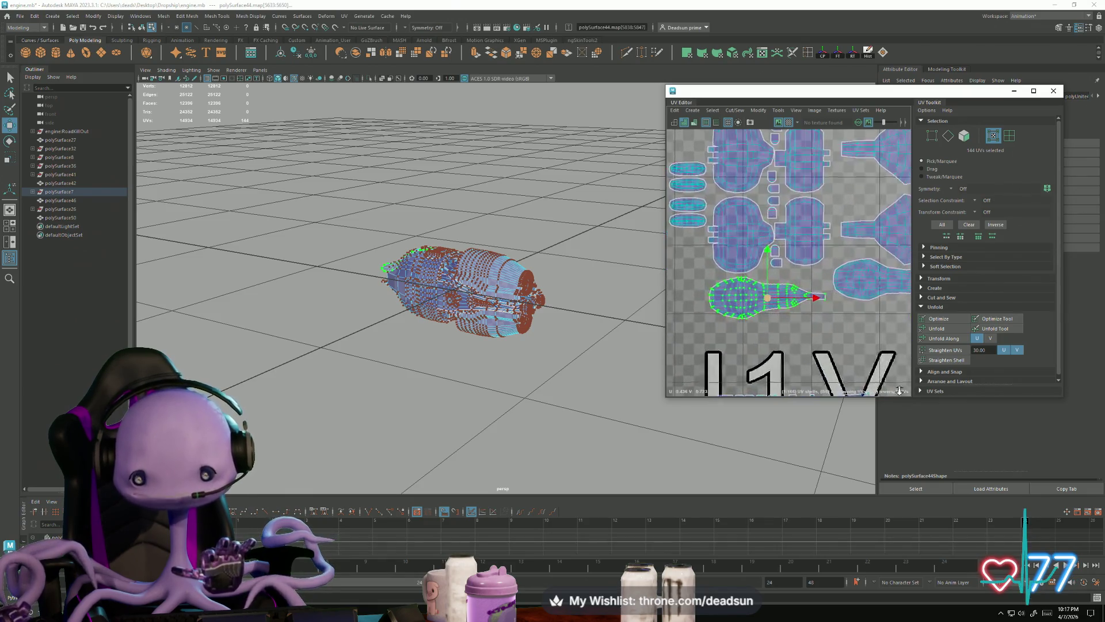
scroll(754, 301, "up", 2)
key("e")
mouse_move(752, 298)
left_mouse_down()
mouse_move(795, 323)
mouse_move(647, 249)
mouse_move(651, 185)
left_mouse_up()
key("w")
left_click_drag(768, 290, 766, 279)
scroll(766, 278, "down", 6)
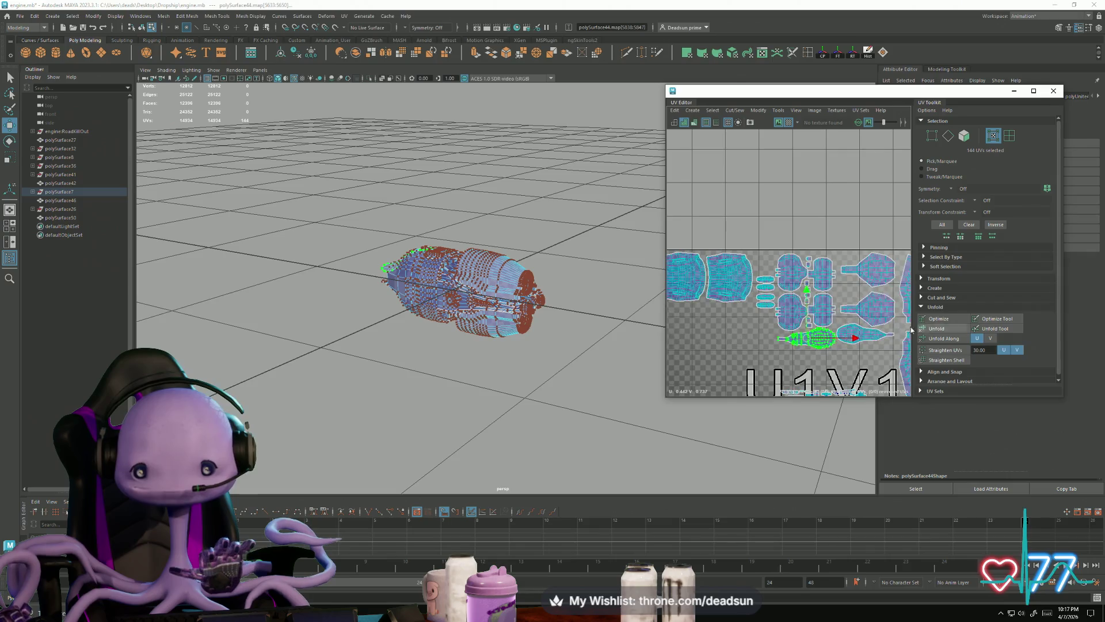
scroll(745, 275, "up", 2)
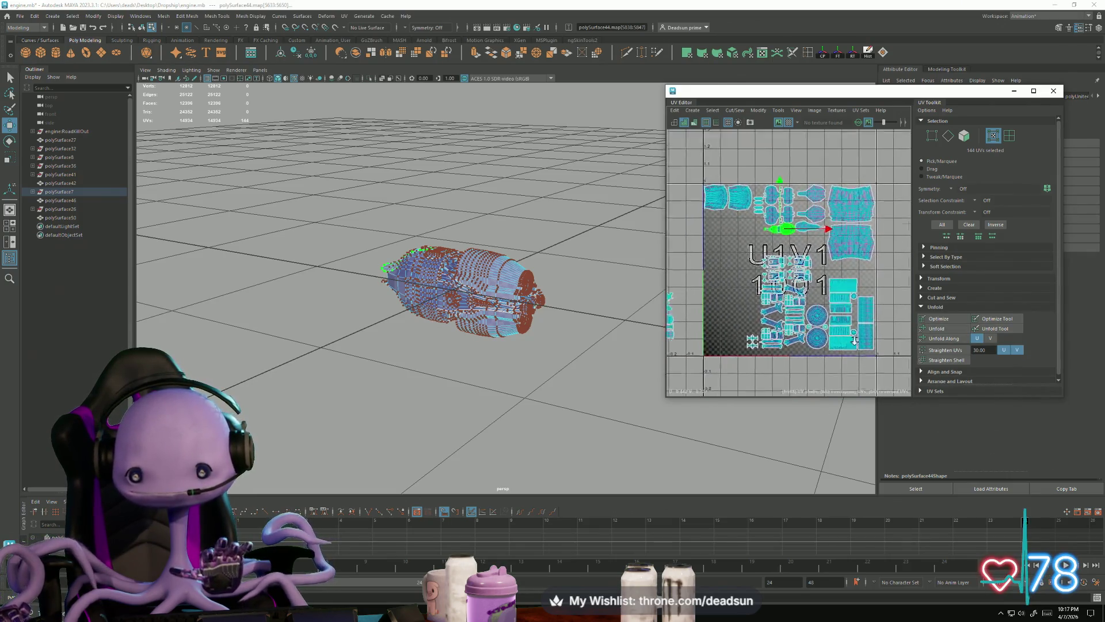
Scale down the two circular shells
left_click(807, 315)
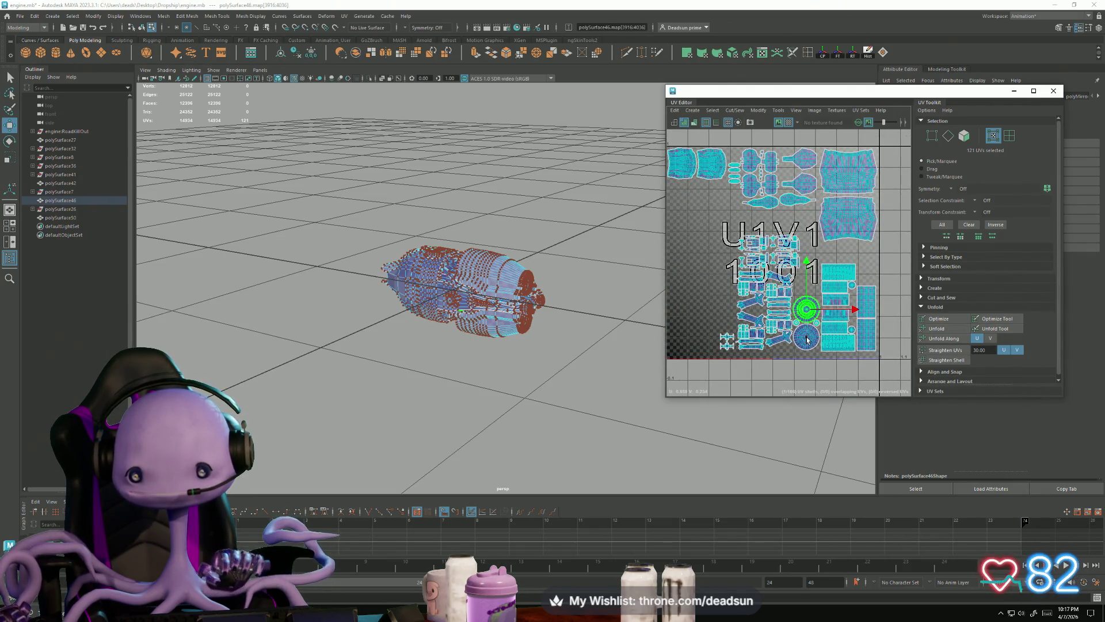
left_click(806, 335, "shift")
key("e")
key("r")
left_click_drag(808, 323, 726, 315)
key("w")
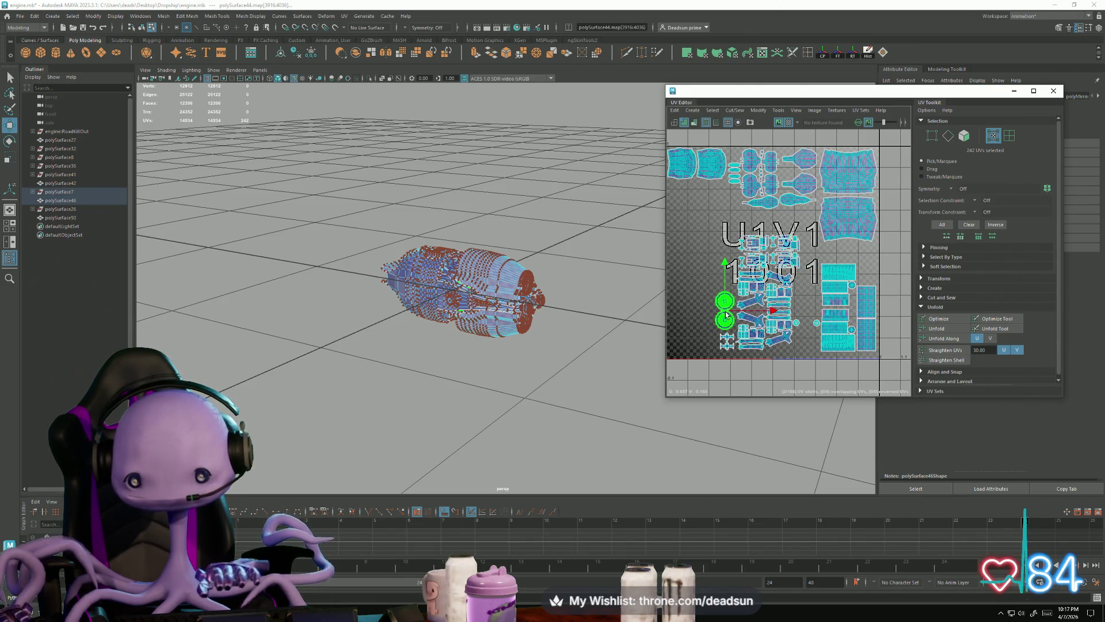
Move two round shells up and right and spread them apart
left_click(803, 327)
left_click(816, 329, "shift")
left_click_drag(816, 330, 866, 294)
scroll(863, 294, "up", 5)
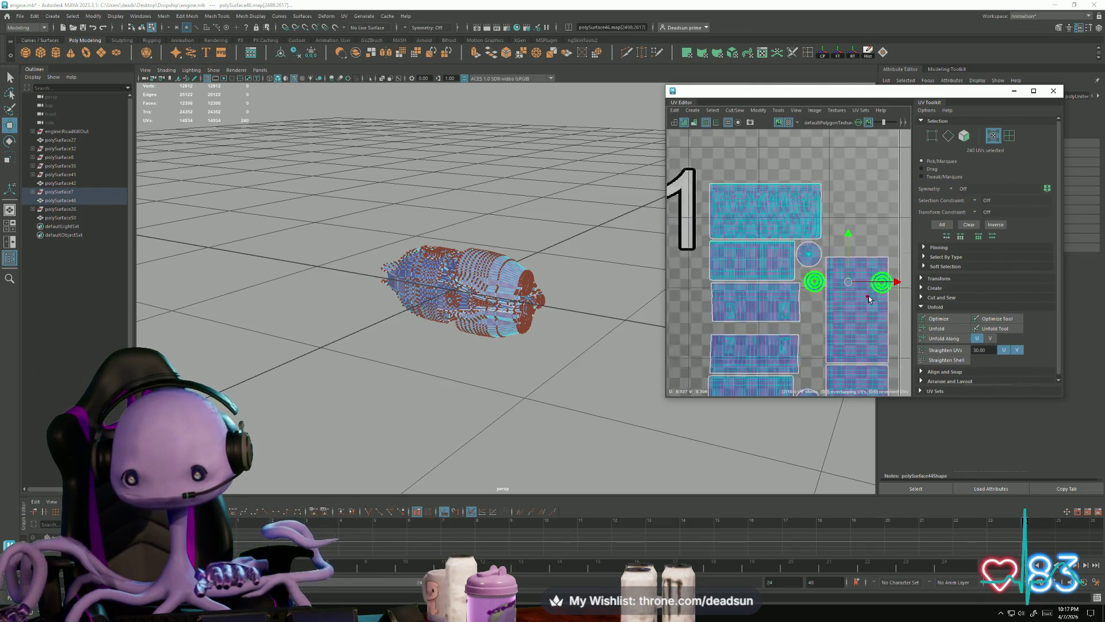
left_click_drag(849, 280, 861, 287)
scroll(854, 336, "down", 5)
scroll(829, 328, "up", 2)
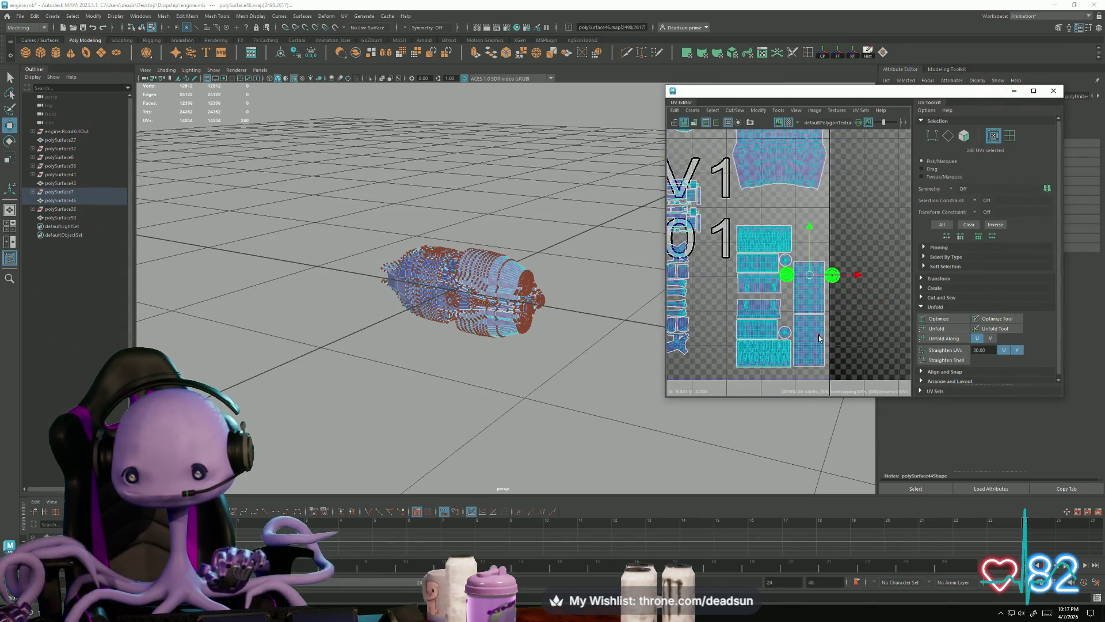
Lower the polySurface44 rectangular shell and the one above it, and shift a small round shell up-right
left_click(818, 322)
left_click(820, 305, "shift")
left_click_drag(811, 318, 809, 329)
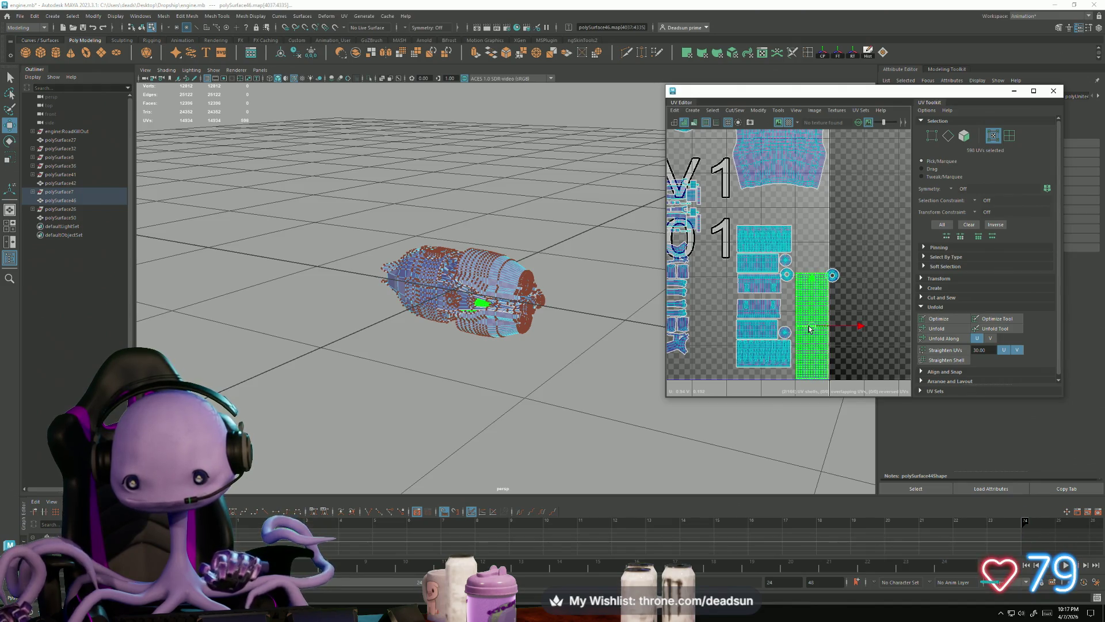
left_click(832, 275)
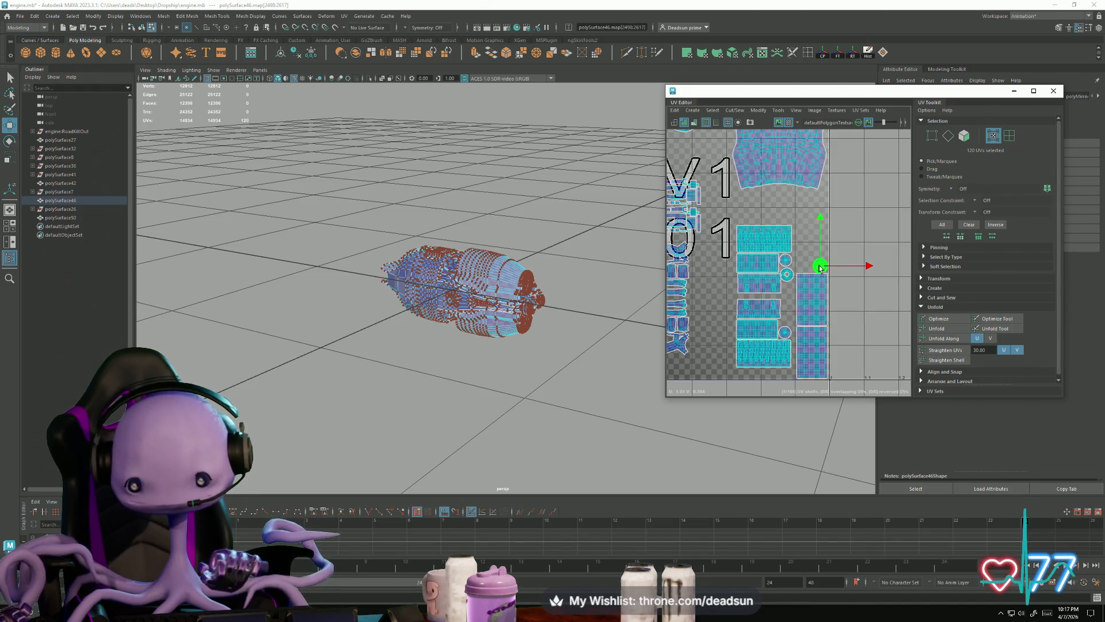
left_click(787, 277)
left_click_drag(787, 277, 806, 271)
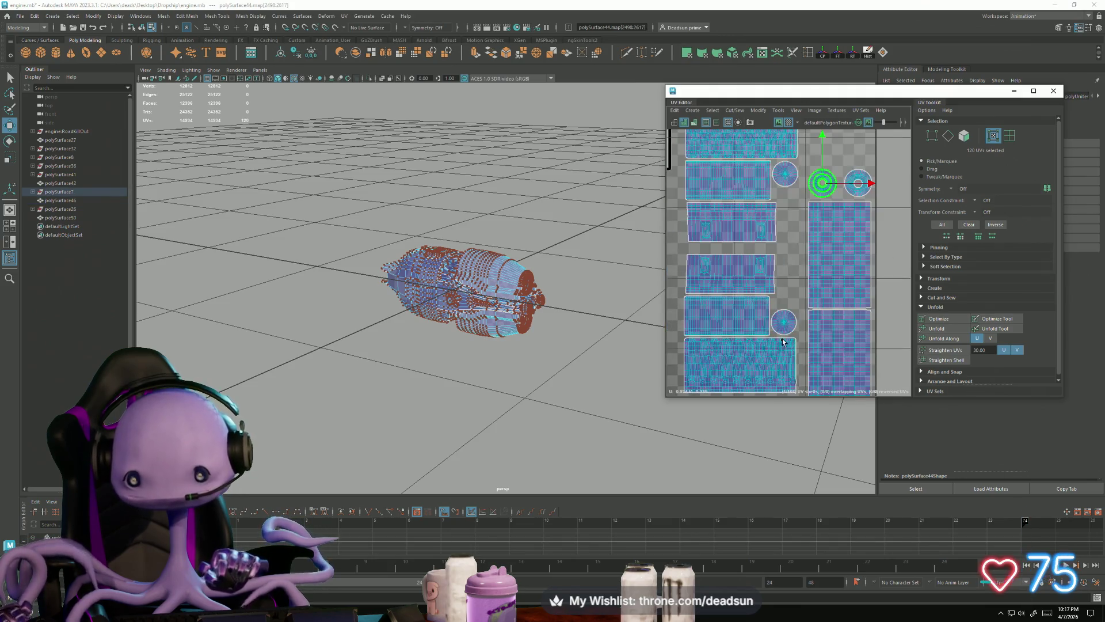
middle_click_drag(806, 271, 828, 266, "alt")
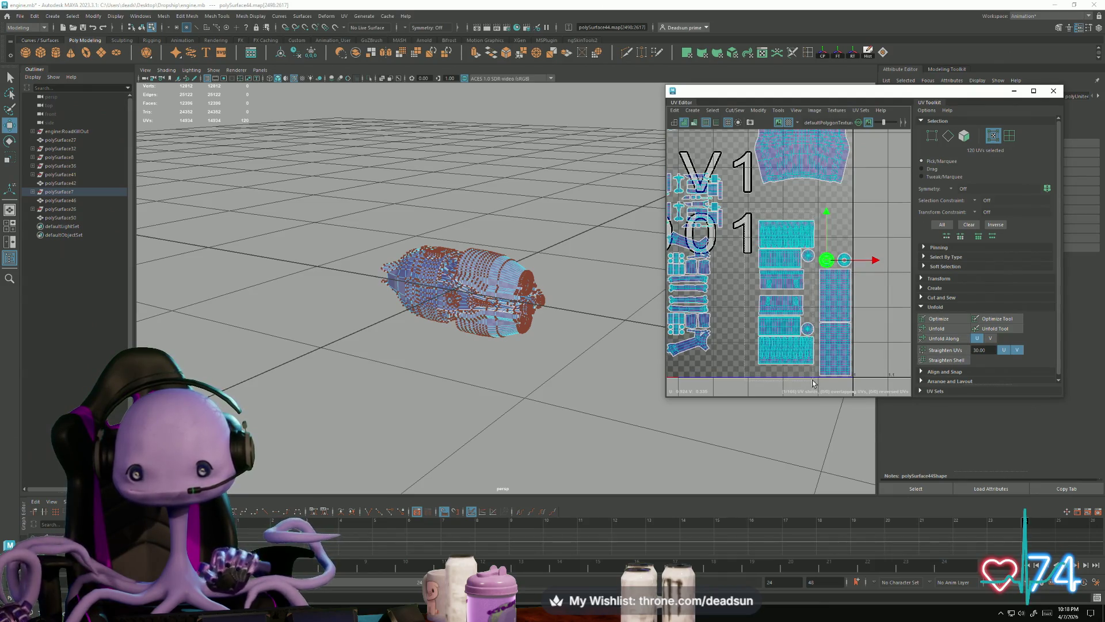
Nudge the whole stack of rectangular shells, plus the lower-right shell, right and down
left_click_drag(818, 379, 755, 216)
left_click_drag(785, 294, 789, 305)
scroll(852, 335, "up", 3)
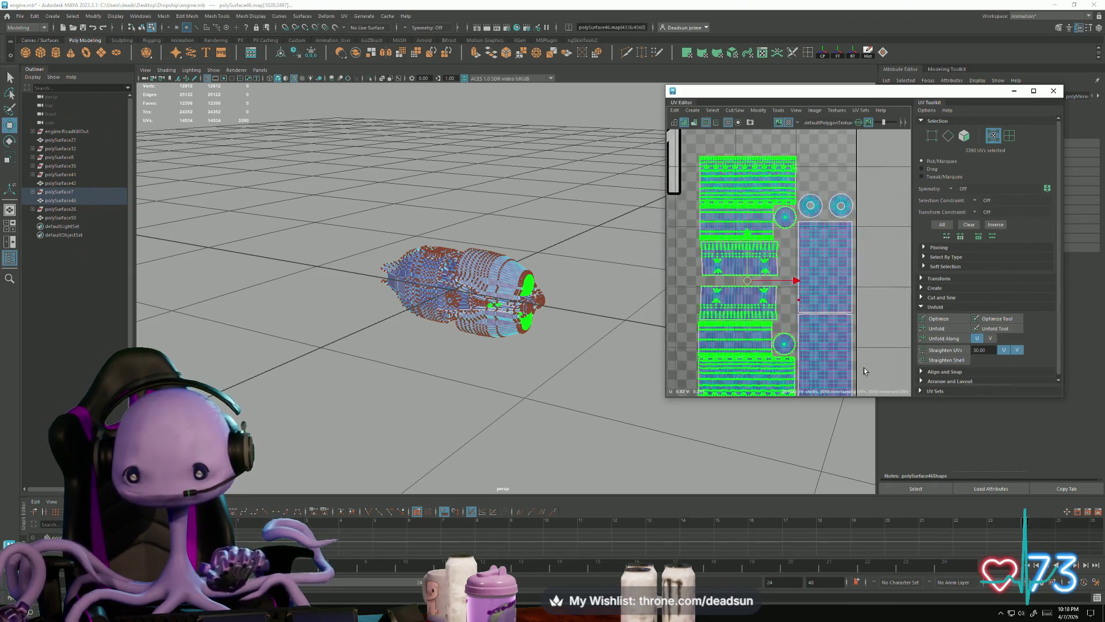
left_click(835, 324, "shift")
left_click_drag(770, 243, 771, 249)
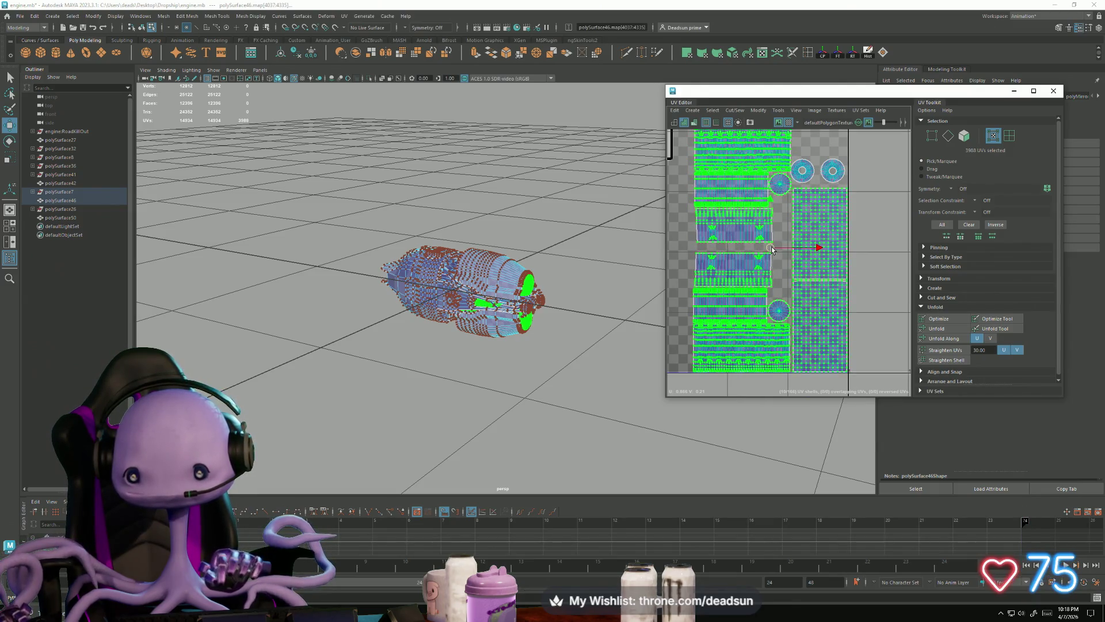
Rotate both round shells about 40° clockwise and move them up beside the top rectangle
scroll(799, 133, "up", 4)
left_click(810, 221)
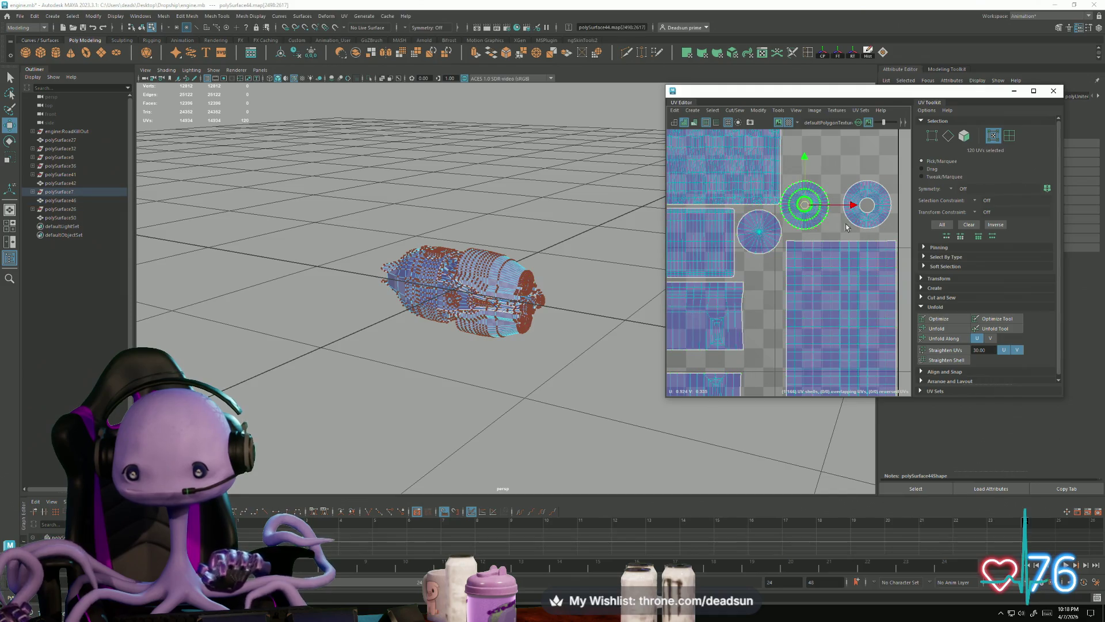
left_click(864, 222, "shift")
left_click(854, 207, "shift")
middle_click_drag(854, 207, 866, 206)
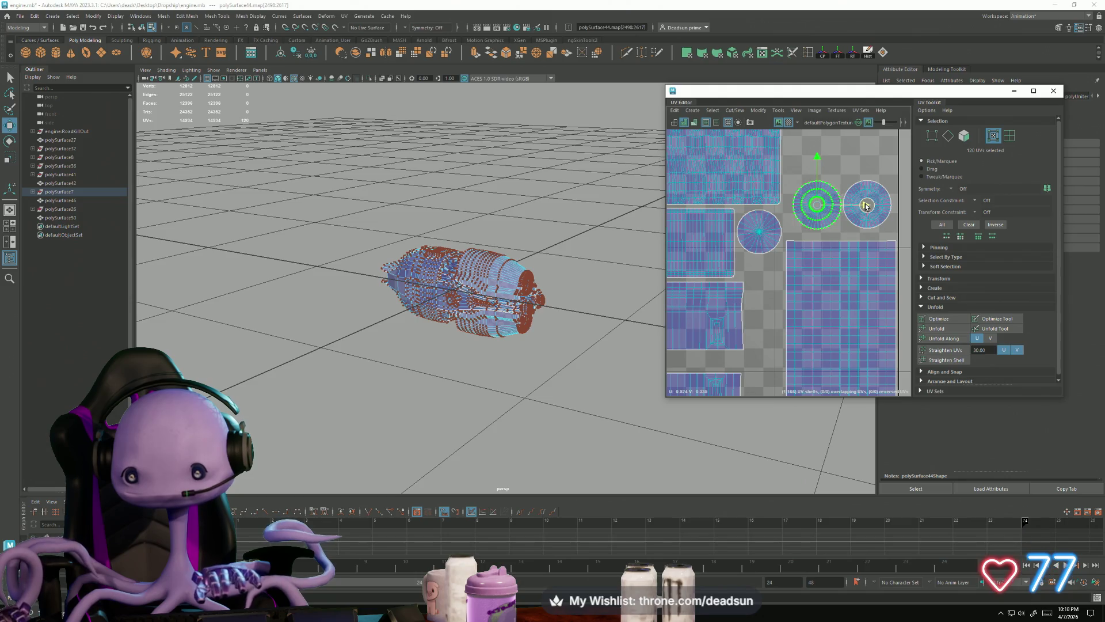
left_click(836, 219, "shift")
scroll(806, 299, "down", 3)
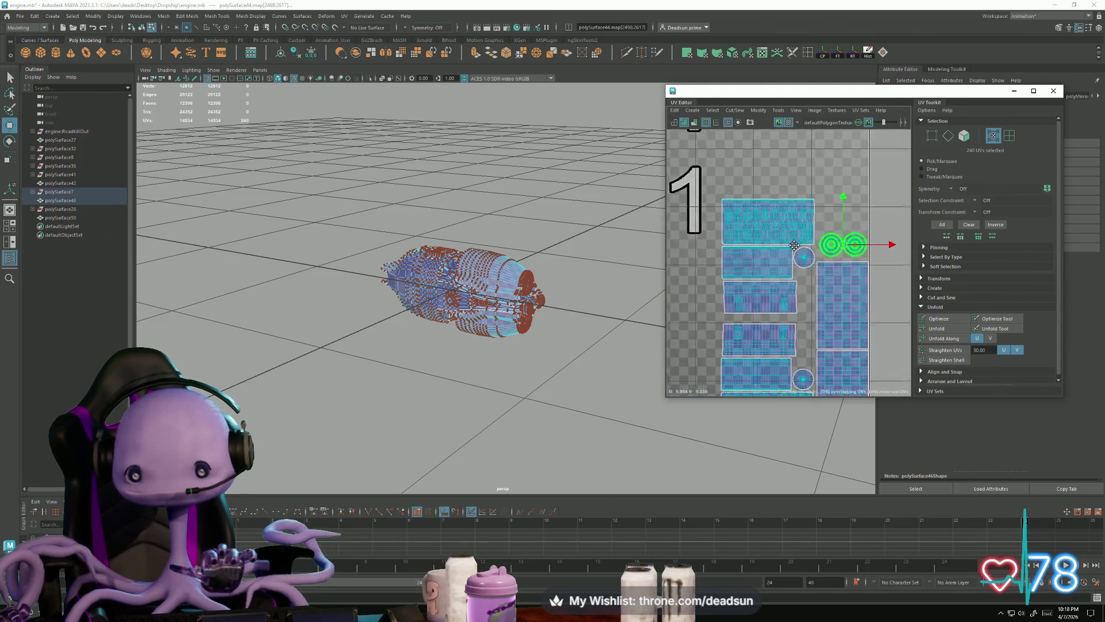
key("e")
mouse_move(839, 298)
left_mouse_down()
mouse_move(813, 320)
mouse_move(821, 317)
left_mouse_up()
key("w")
left_click_drag(804, 276, 802, 264)
key("w")
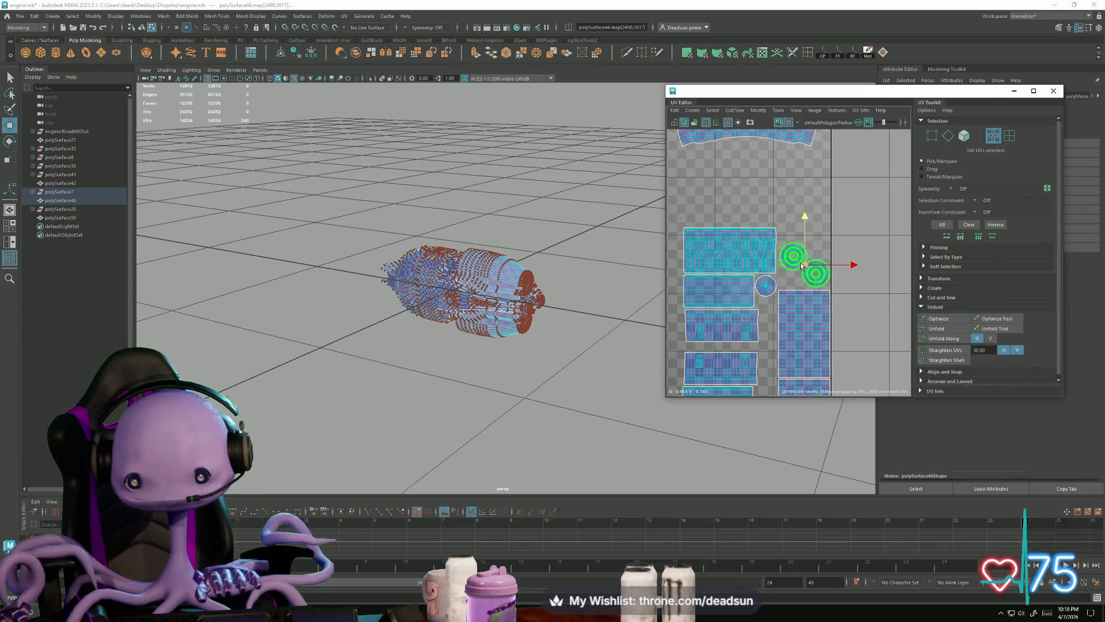
Move two more small round shells to the left
left_click(773, 295)
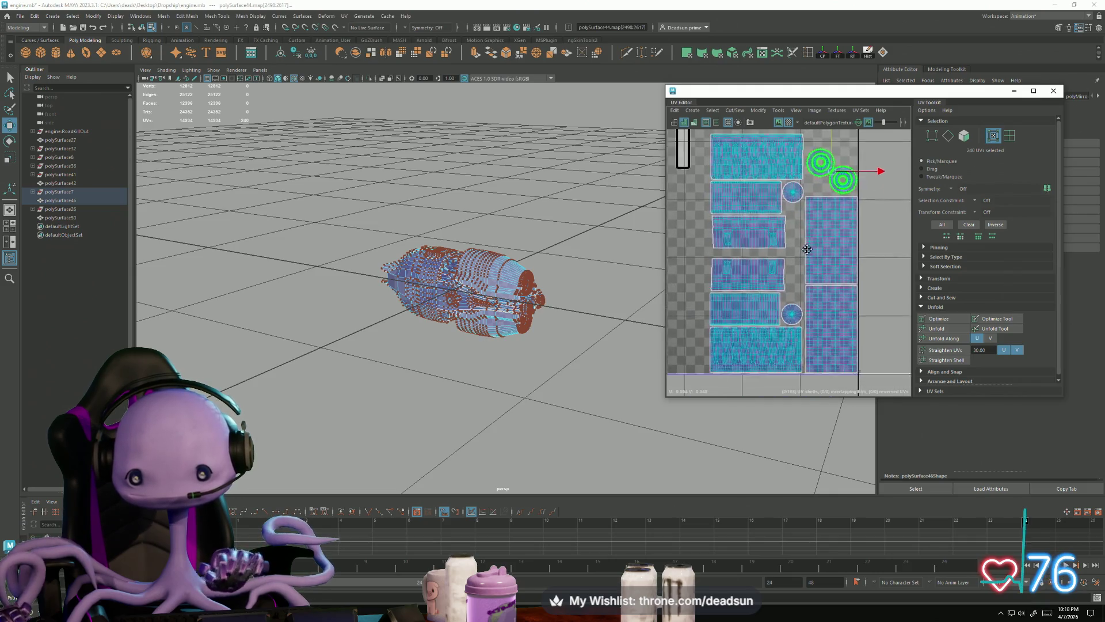
left_click(794, 310, "shift")
left_click_drag(829, 252, 719, 238)
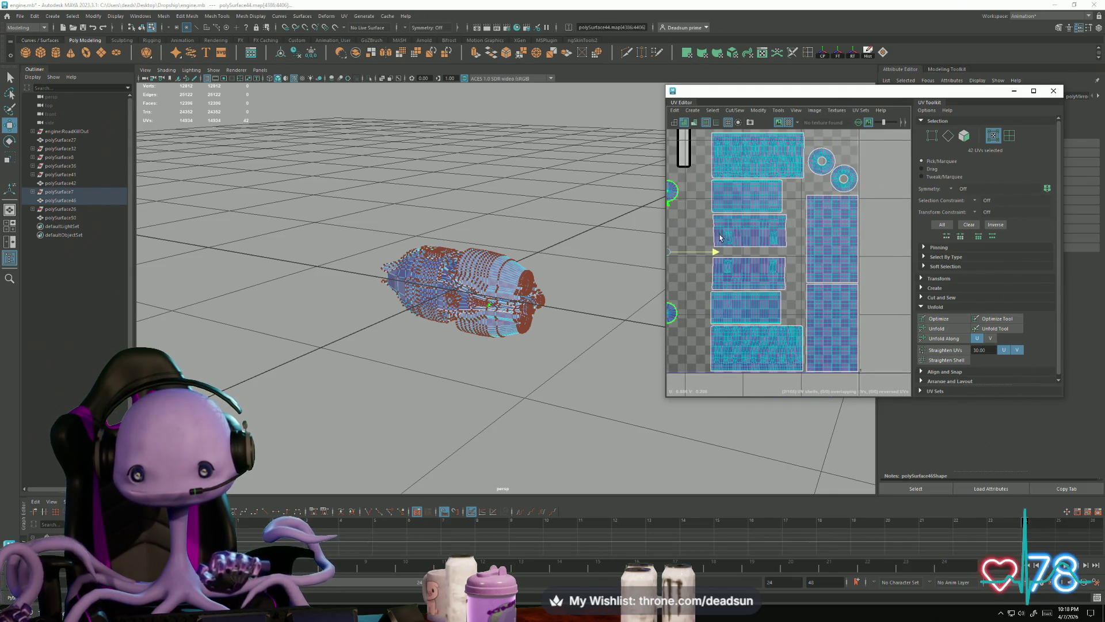
Slide individual rectangular shells right to line them up in the column
left_click(770, 205)
mouse_move(794, 198)
left_mouse_down()
mouse_move(817, 200)
mouse_move(814, 233)
left_mouse_up()
left_click(770, 230)
left_click(764, 286)
mouse_move(786, 284)
left_mouse_down()
mouse_move(813, 275)
mouse_move(817, 309)
left_mouse_up()
left_click(768, 304)
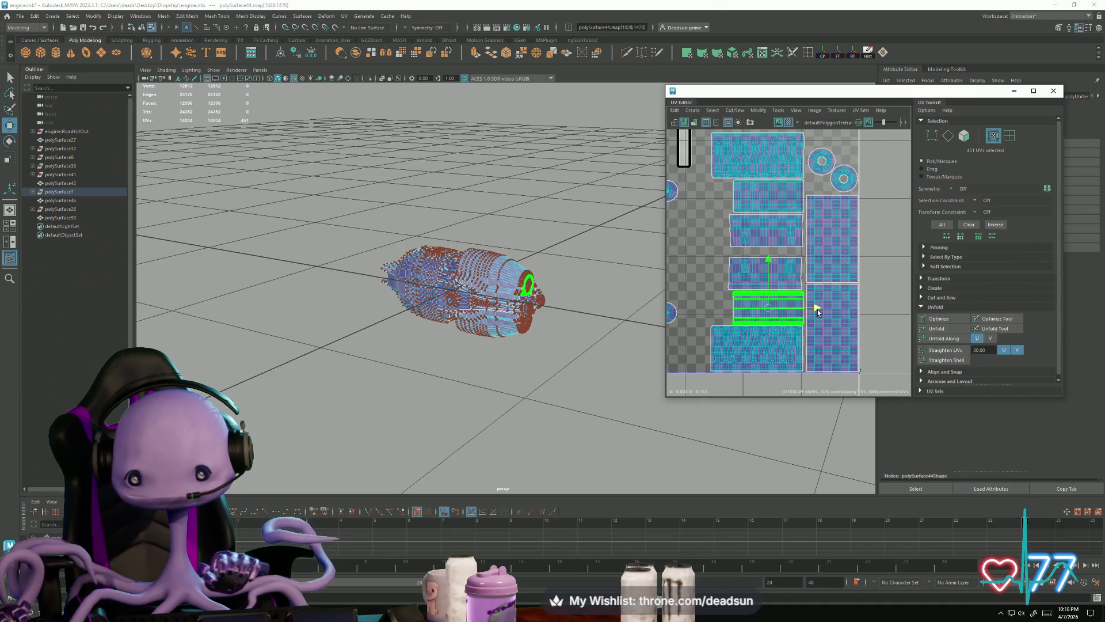
Select the stacked rectangular shells together and nudge them into an even column
left_click(794, 285)
left_click(788, 238)
left_click(765, 182, "shift")
left_click(767, 148, "shift")
left_click_drag(764, 150, 757, 151)
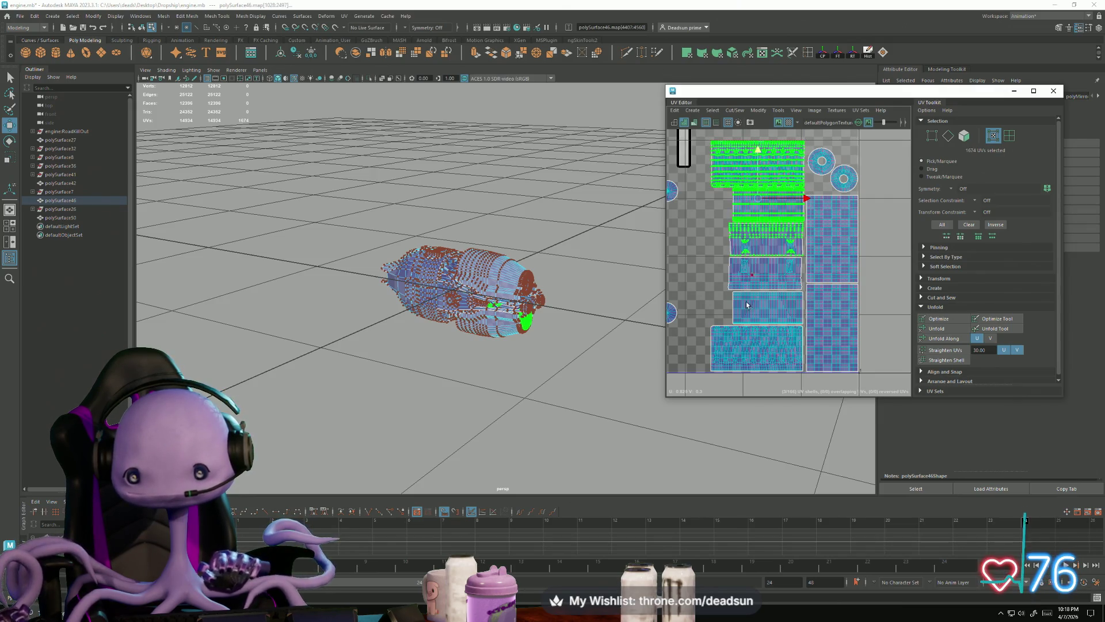
left_click(755, 356, "shift")
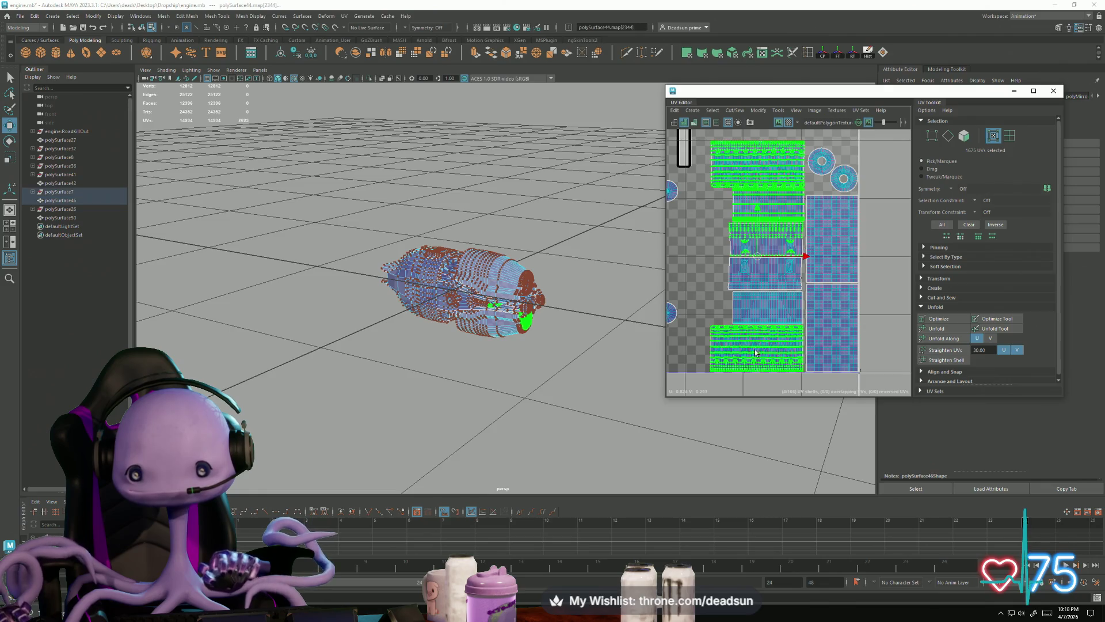
left_click(755, 307, "shift")
left_click(756, 280, "shift")
left_click_drag(810, 258, 812, 258)
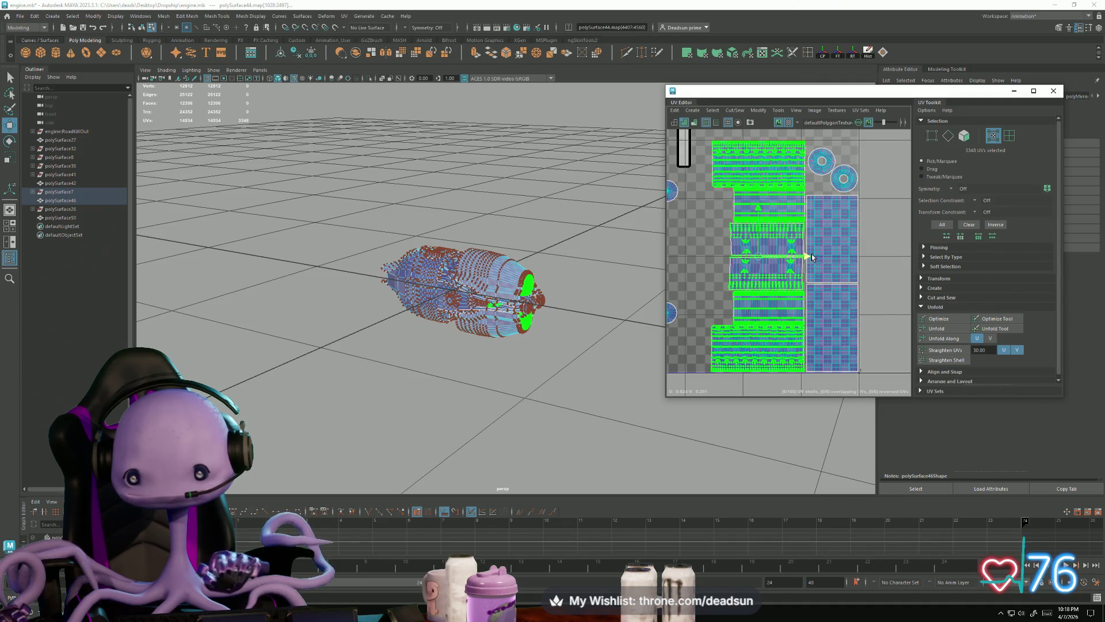
Shift a nearby small shell right and place the small circular shell beside the stack
scroll(717, 319, "up", 3)
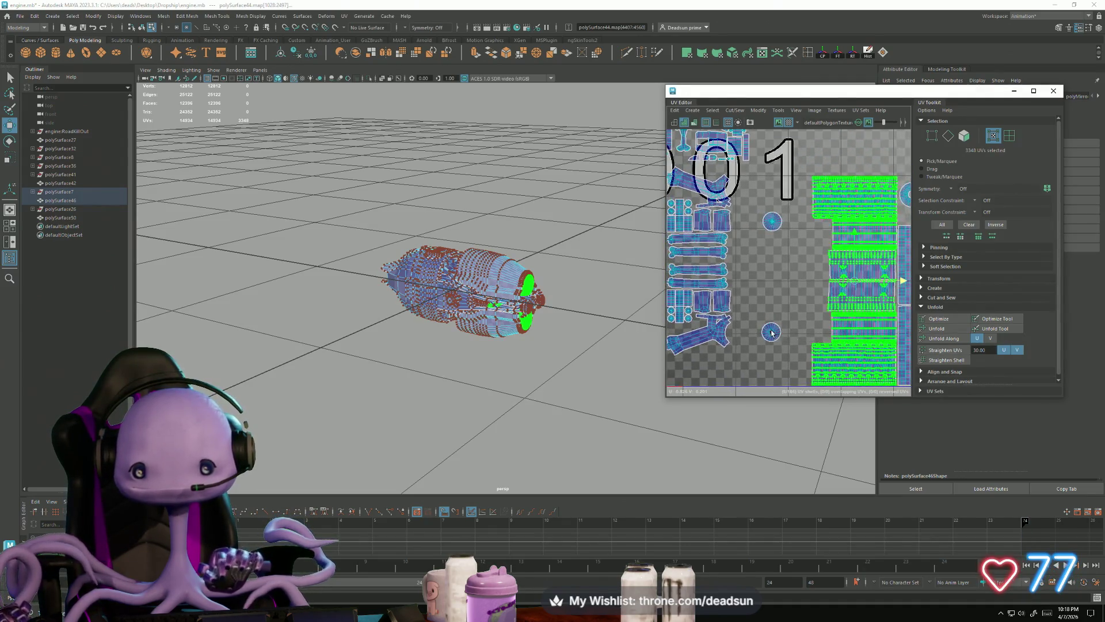
left_click(814, 333)
left_click_drag(814, 333, 823, 332)
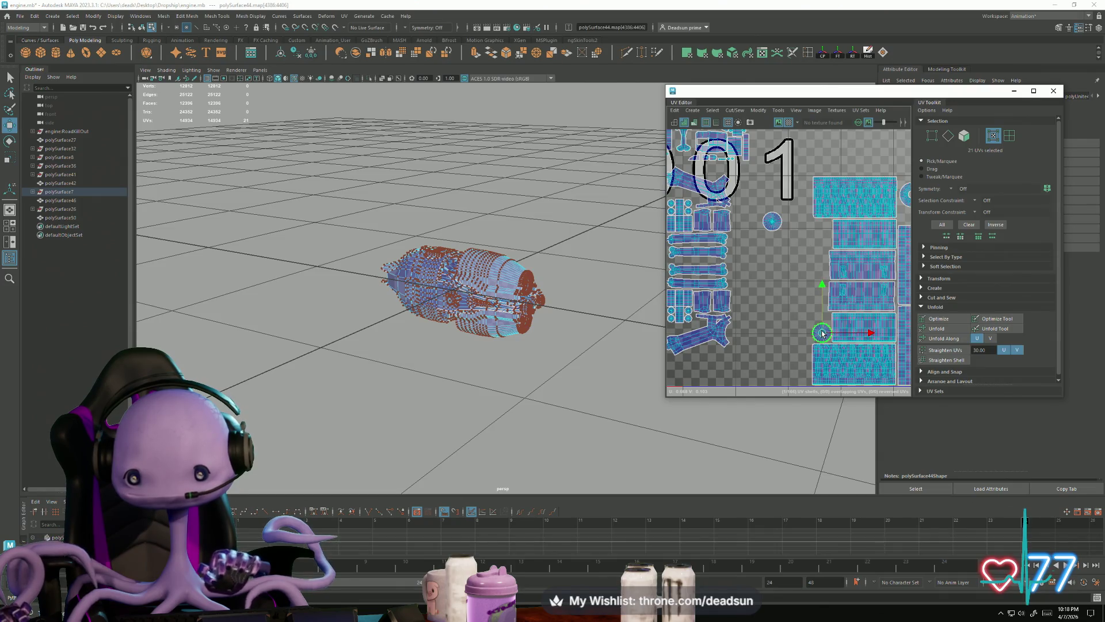
left_click(773, 221)
left_click_drag(771, 221, 823, 231)
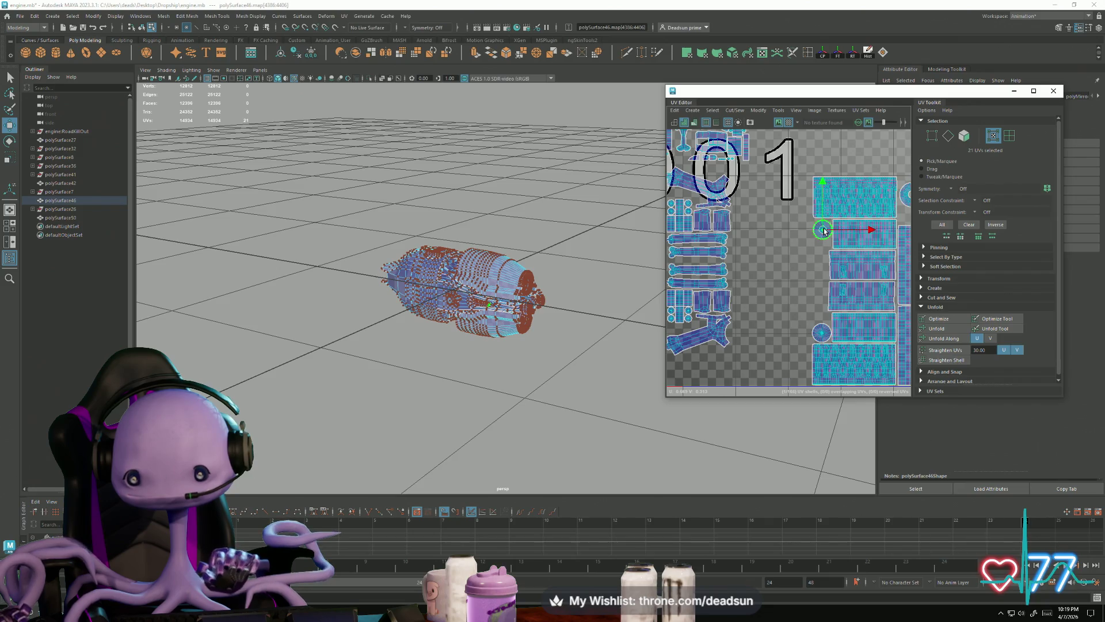
scroll(823, 230, "down", 4)
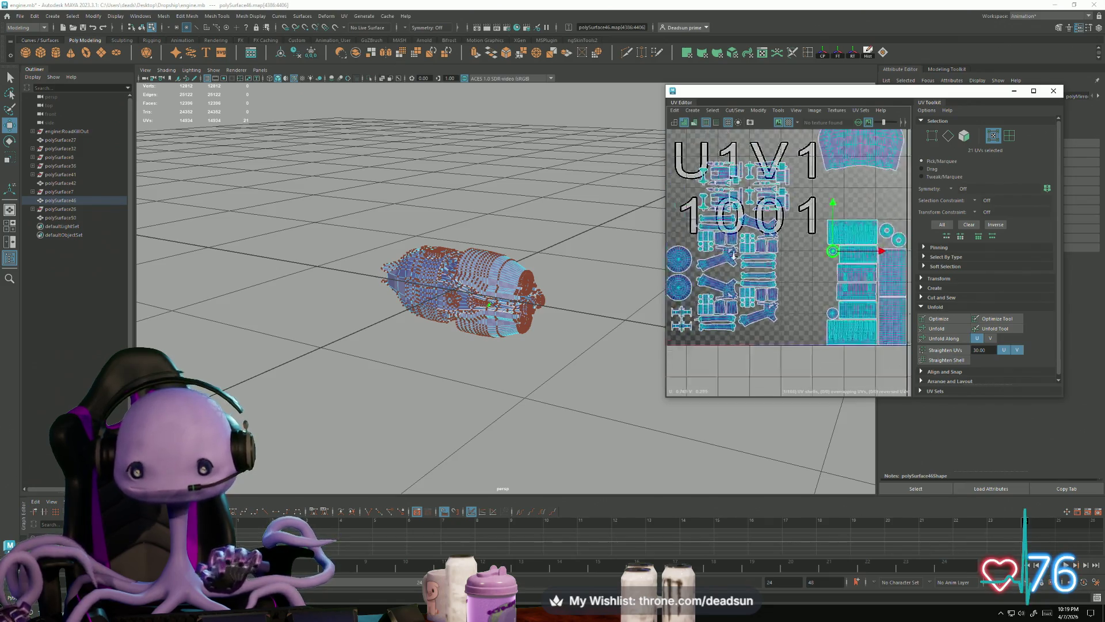
Select the left cluster of UV shells and reposition it within the layout
mouse_move(689, 168)
left_mouse_down()
mouse_move(748, 311)
mouse_move(816, 352)
left_mouse_up()
left_click_drag(787, 270, 797, 279)
scroll(798, 279, "up", 5)
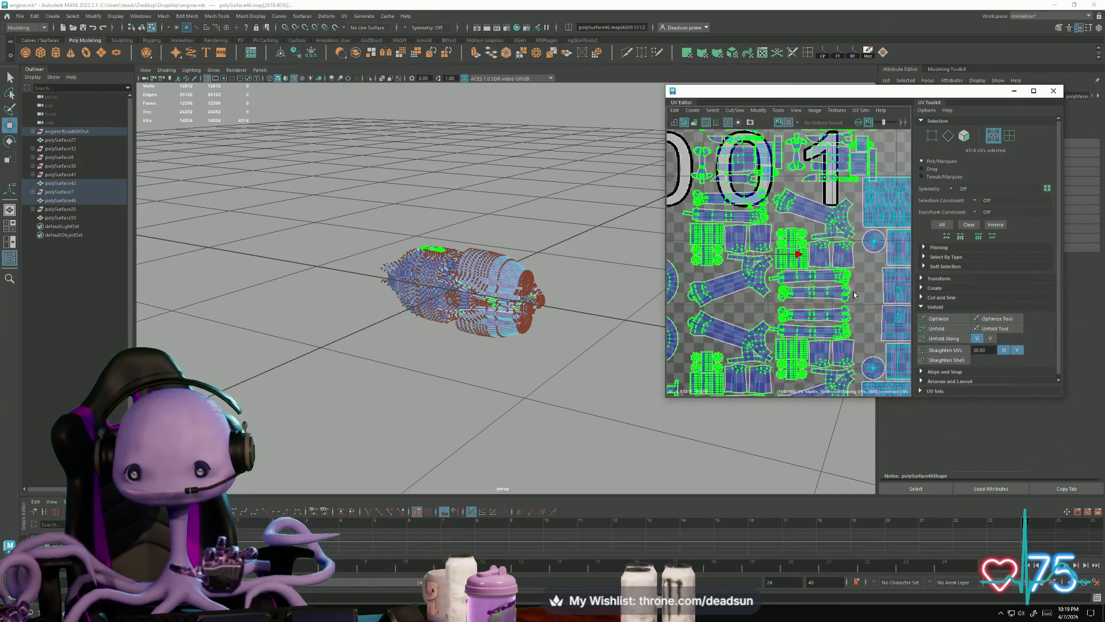
scroll(769, 340, "up", 3)
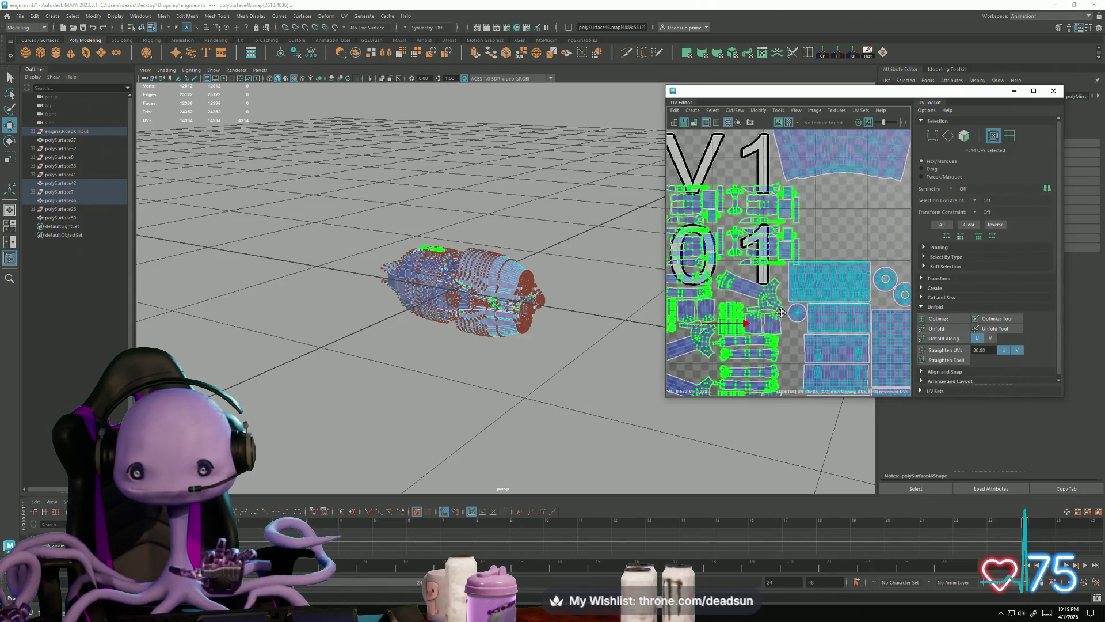
scroll(821, 266, "down", 3)
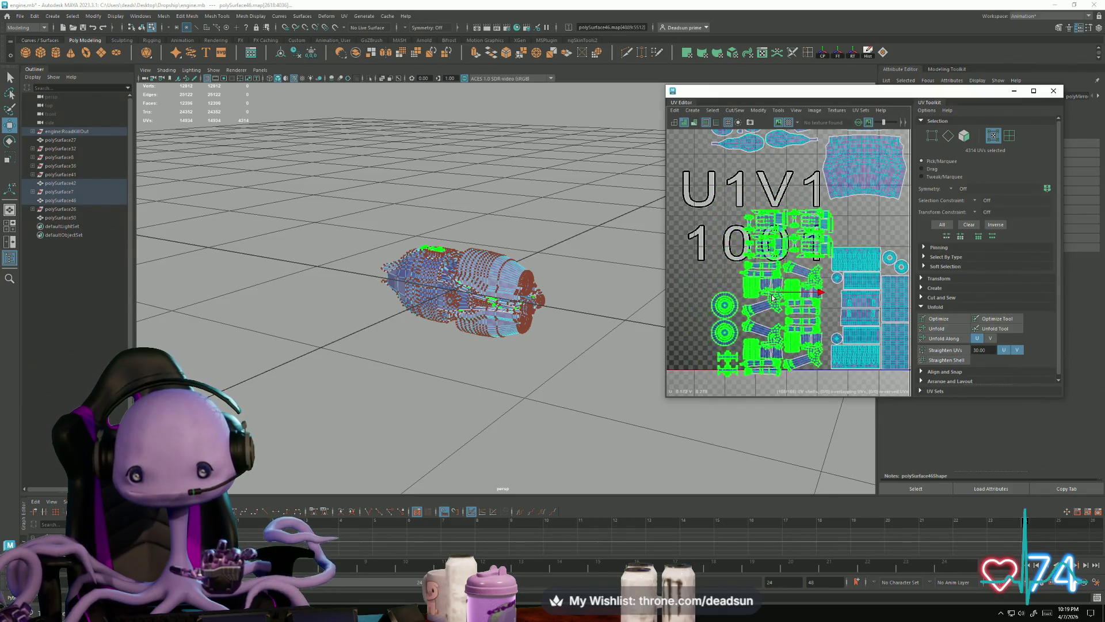
left_click_drag(777, 292, 743, 290)
scroll(720, 230, "up", 2)
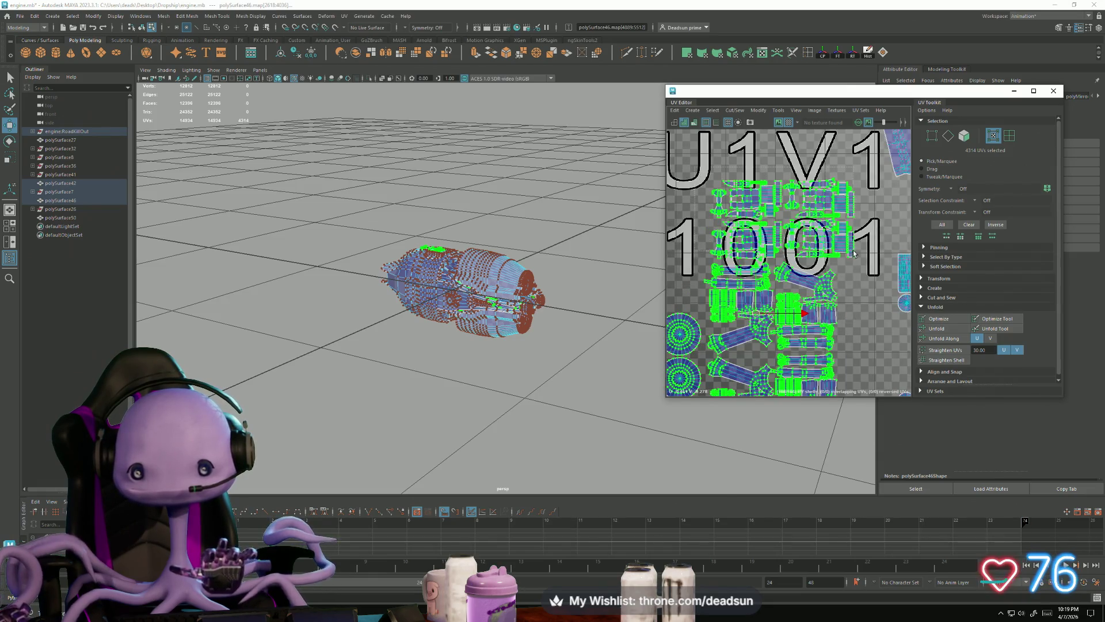
Move the group of small engine UV shells beside the tile and fine-tune their position
left_click(812, 239)
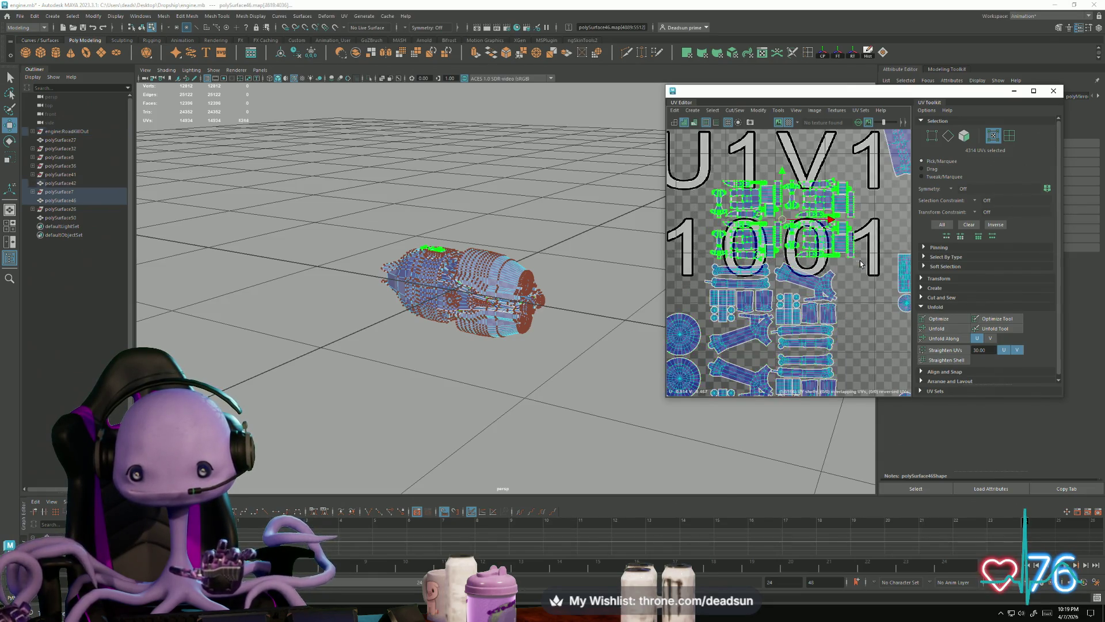
scroll(797, 254, "up", 4)
scroll(803, 293, "down", 2)
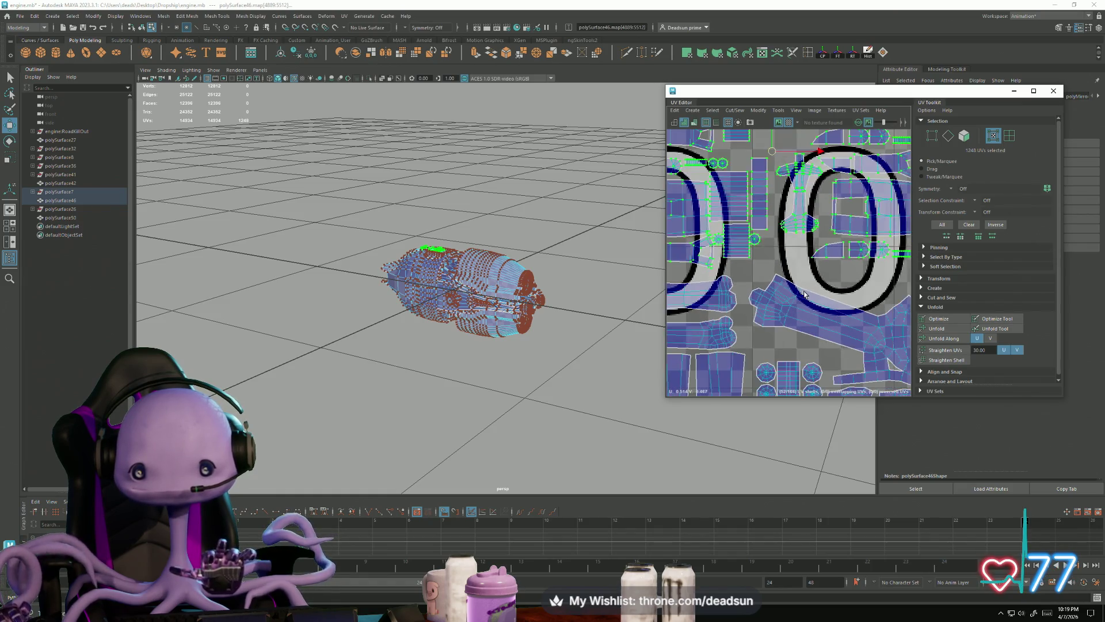
scroll(842, 311, "down", 5)
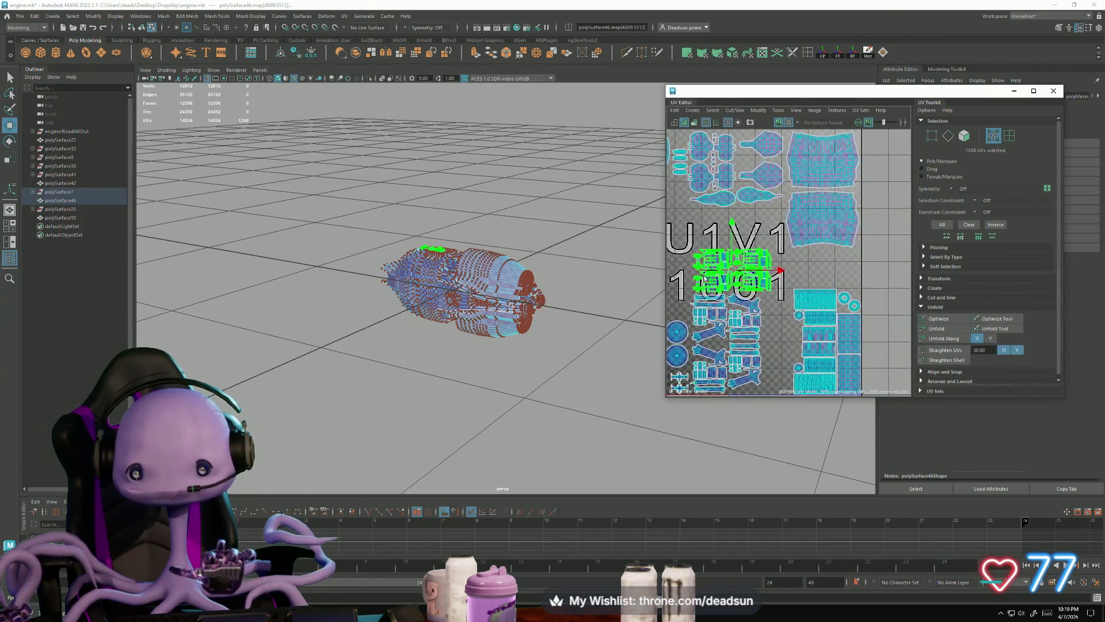
left_click_drag(731, 270, 816, 268)
key("r")
key("w")
scroll(816, 270, "up", 4)
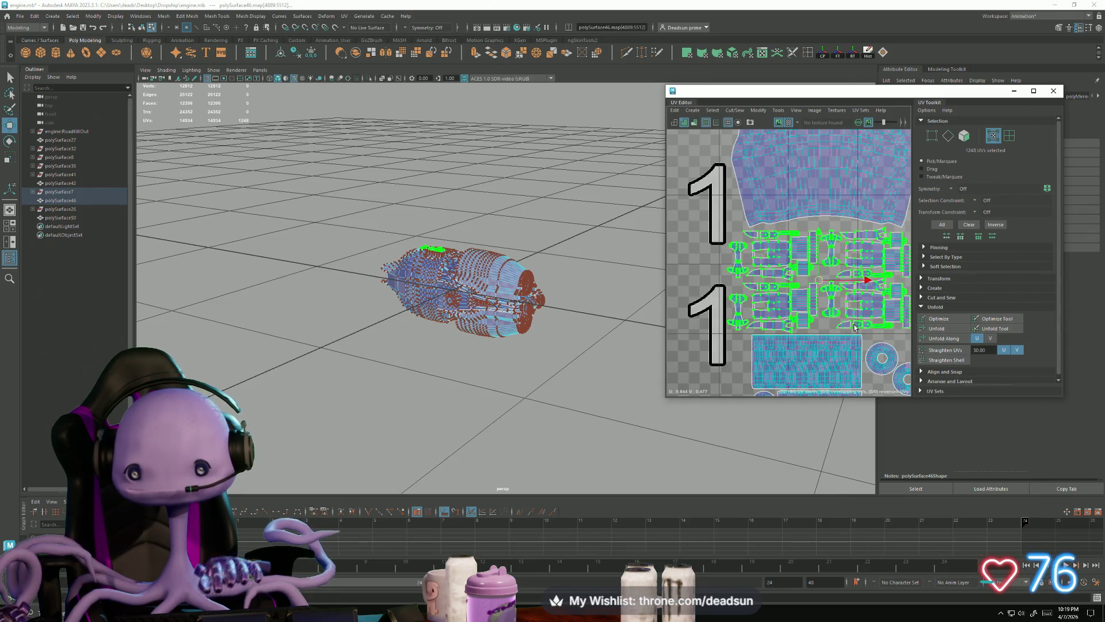
scroll(854, 328, "down", 2)
left_click_drag(839, 282, 843, 283)
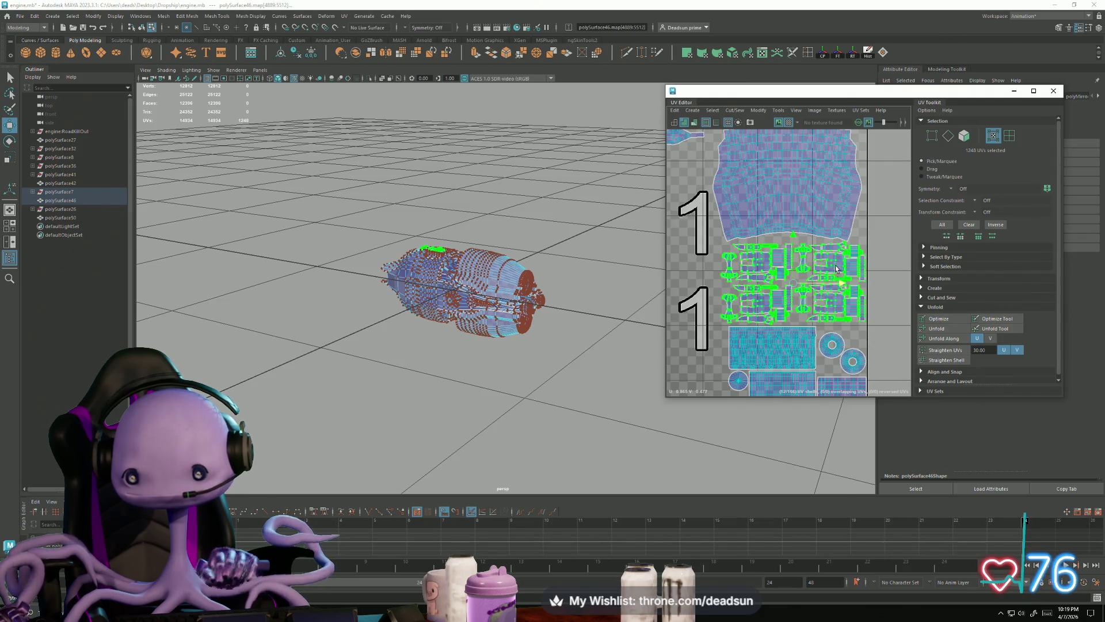
scroll(836, 269, "down", 3)
Nudge the large engine-body shell slightly upward and add the upper body shell to the selection
left_click(794, 282)
left_click_drag(788, 253, 789, 249)
left_click(778, 228, "shift")
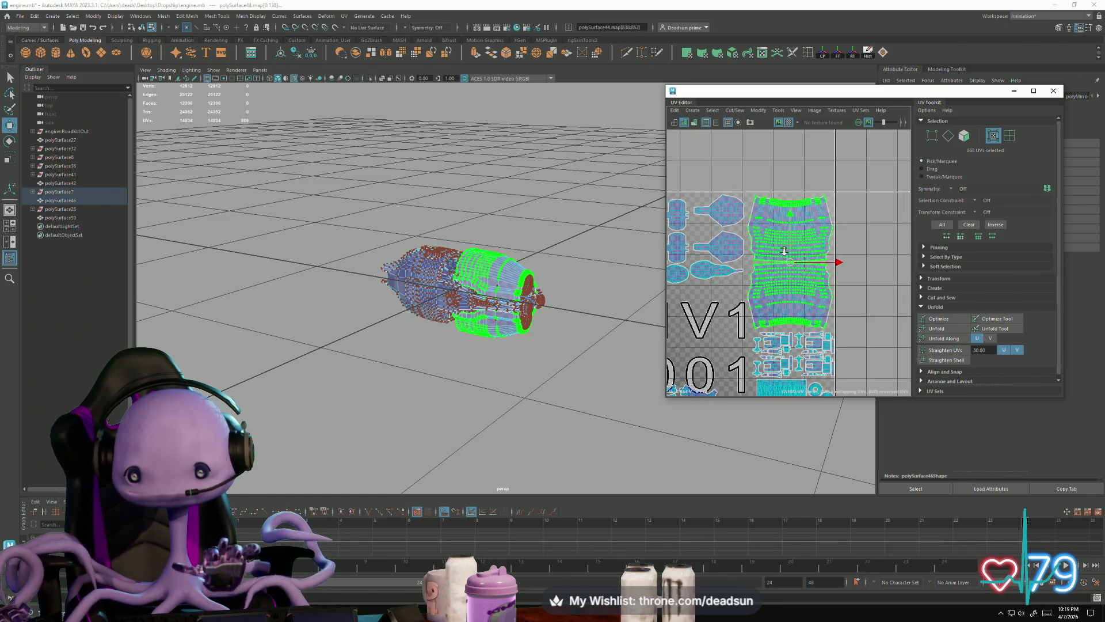
Restrict moves to vertical and select the whole upper engine-body shell
scroll(781, 252, "up", 3)
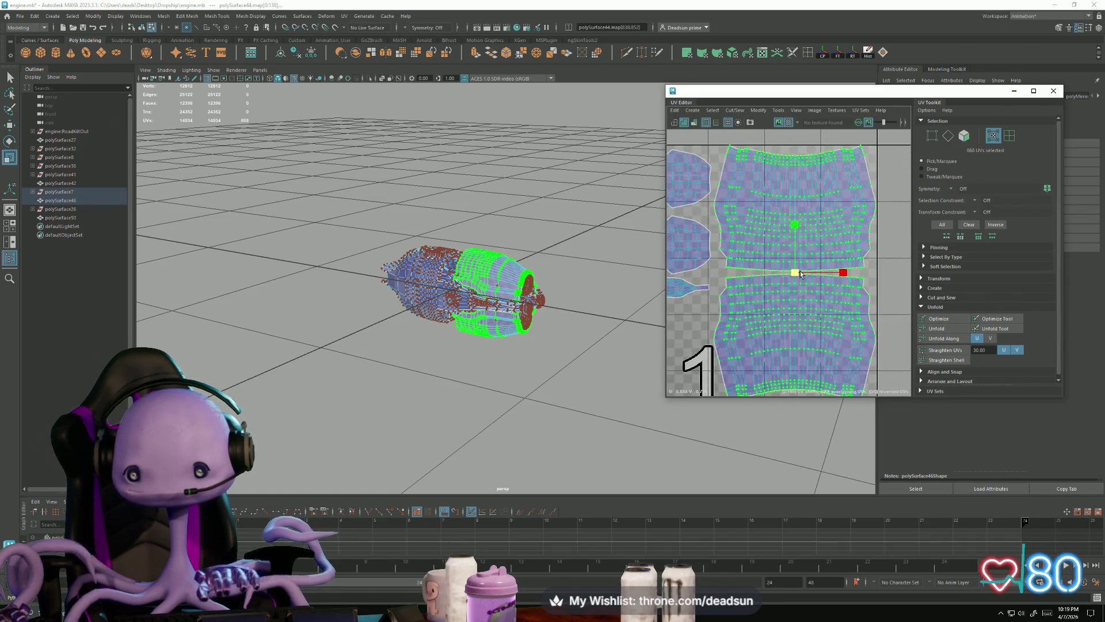
mouse_move(800, 295)
middle_mouse_down("alt")
mouse_move(796, 229)
mouse_move(794, 256)
middle_mouse_up("alt")
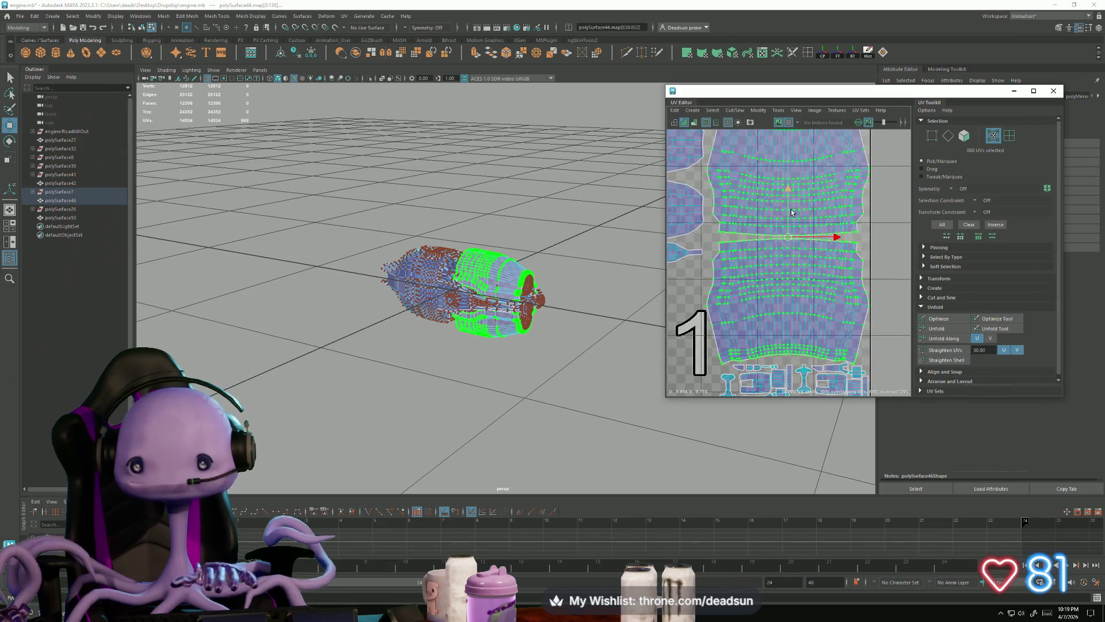
key("w")
left_click(785, 189)
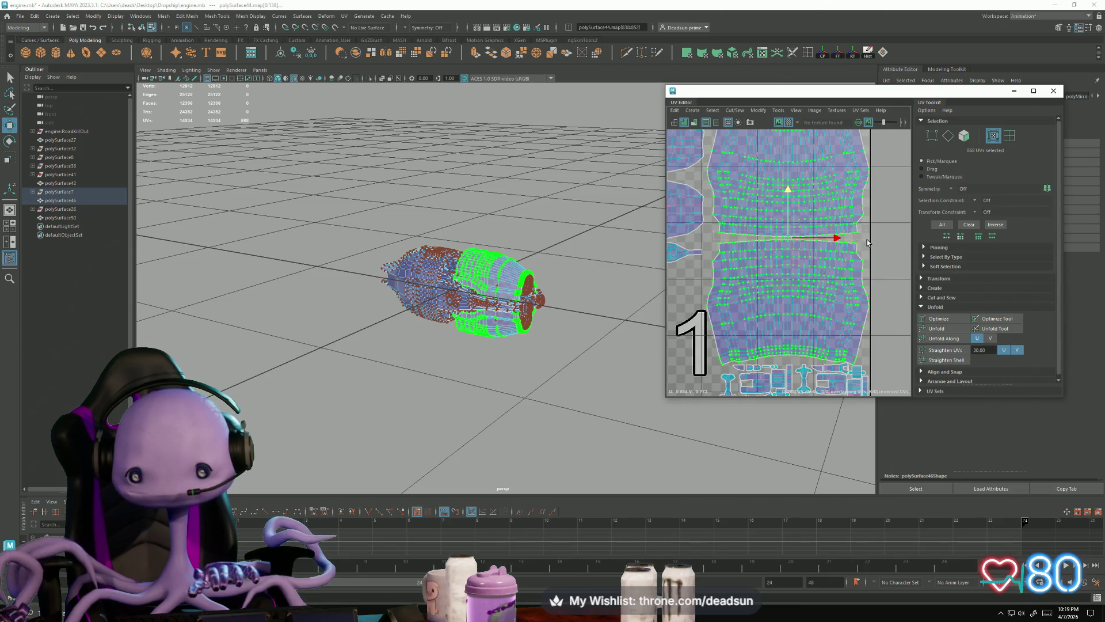
double_click(838, 237)
scroll(811, 254, "up", 5)
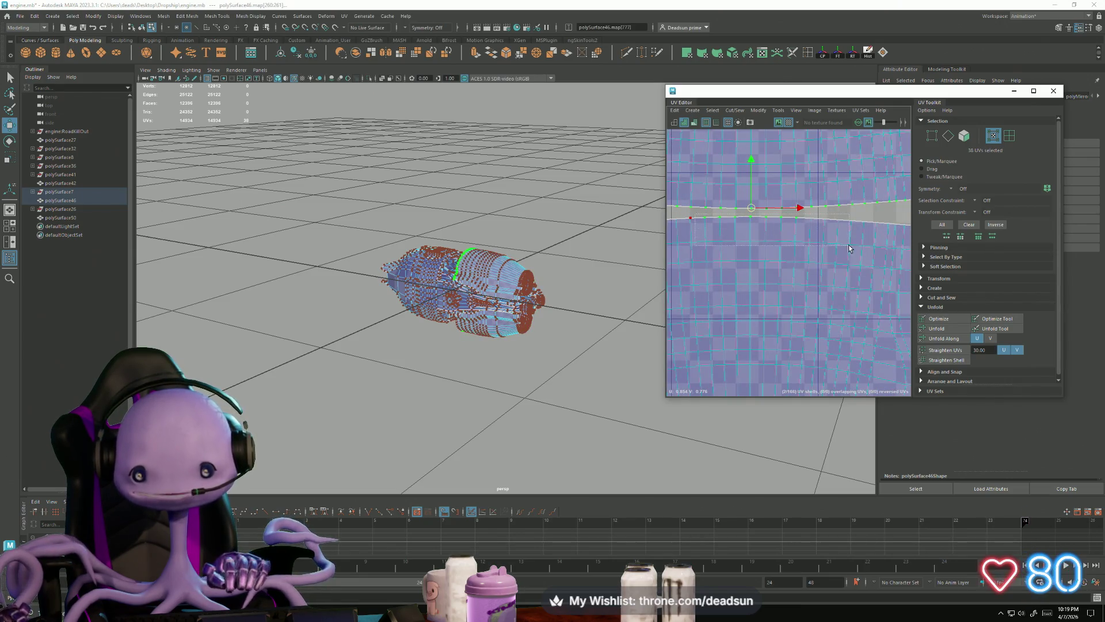
key("ctrl+z")
scroll(805, 253, "down", 4)
key("e")
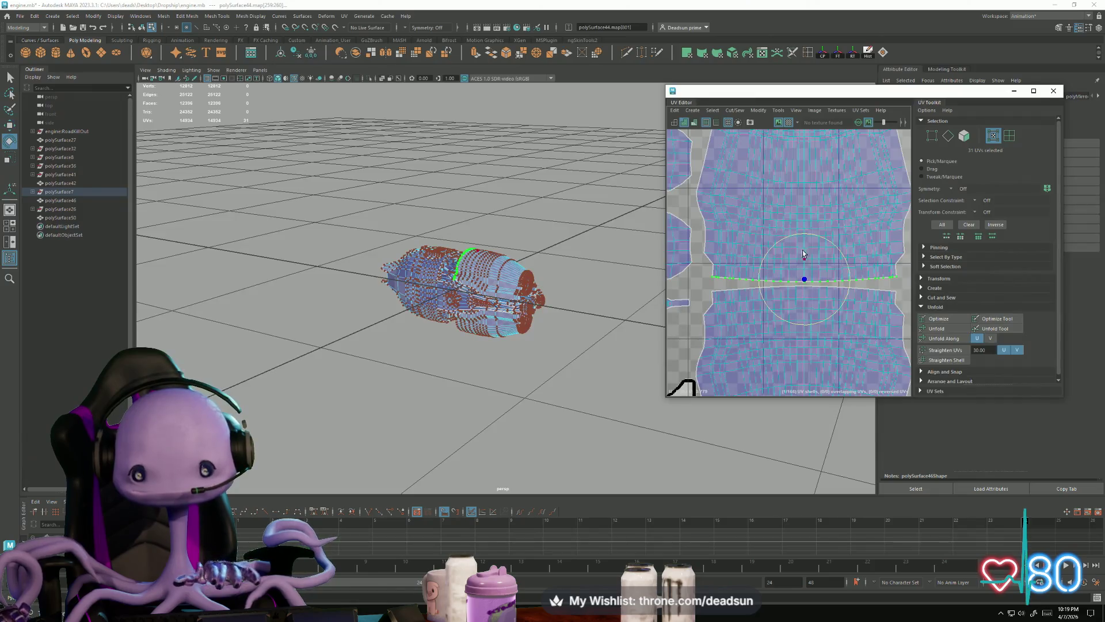
double_click(798, 190)
scroll(806, 231, "down", 6)
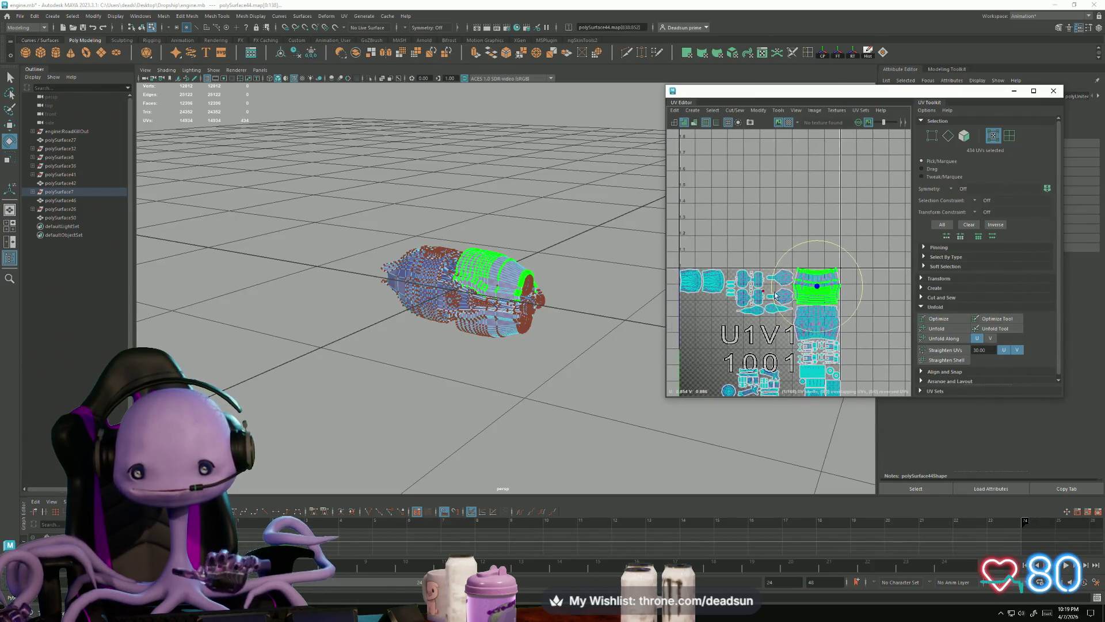
key("w")
scroll(806, 276, "up", 10)
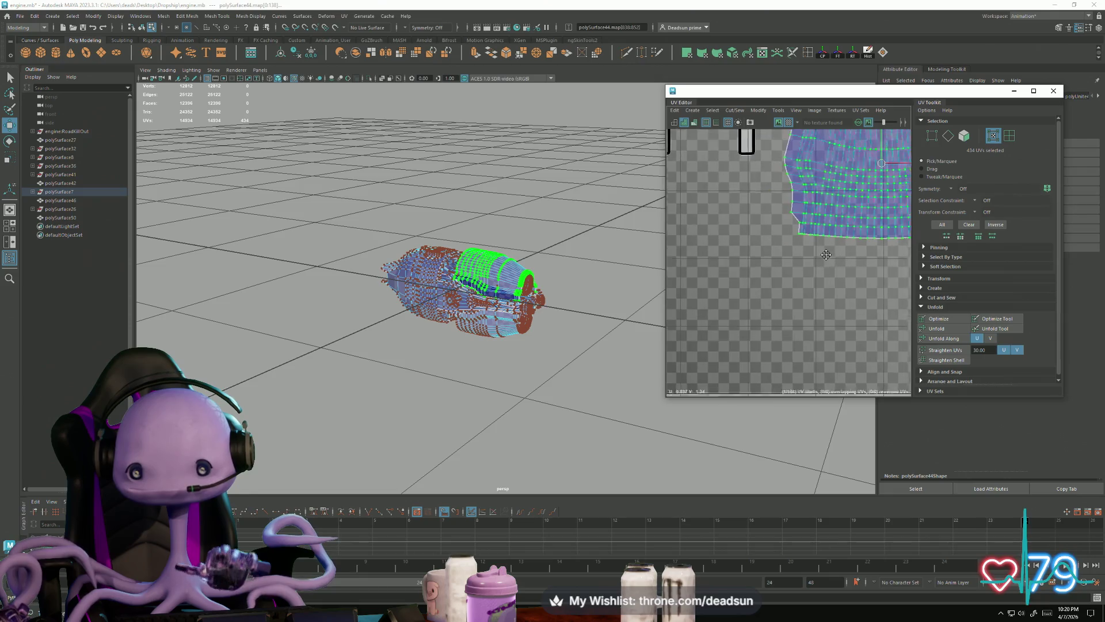
Stretch the upper shell's bottom-edge UVs slightly downward using soft select and scale
middle_click_drag(686, 253, 731, 255, "alt")
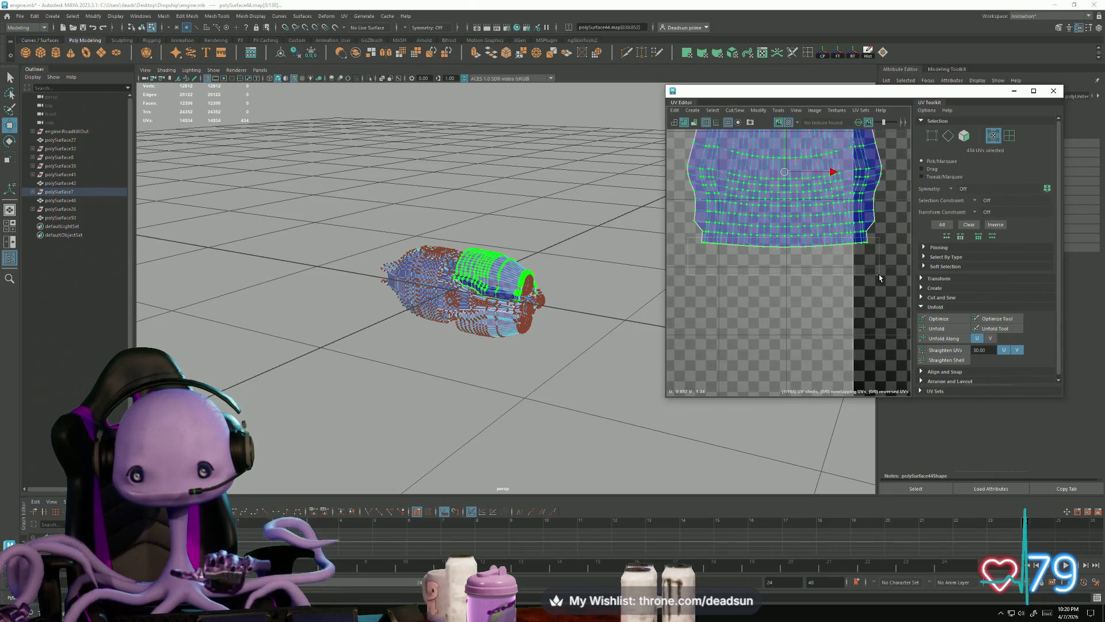
left_click_drag(879, 274, 879, 274)
key("b")
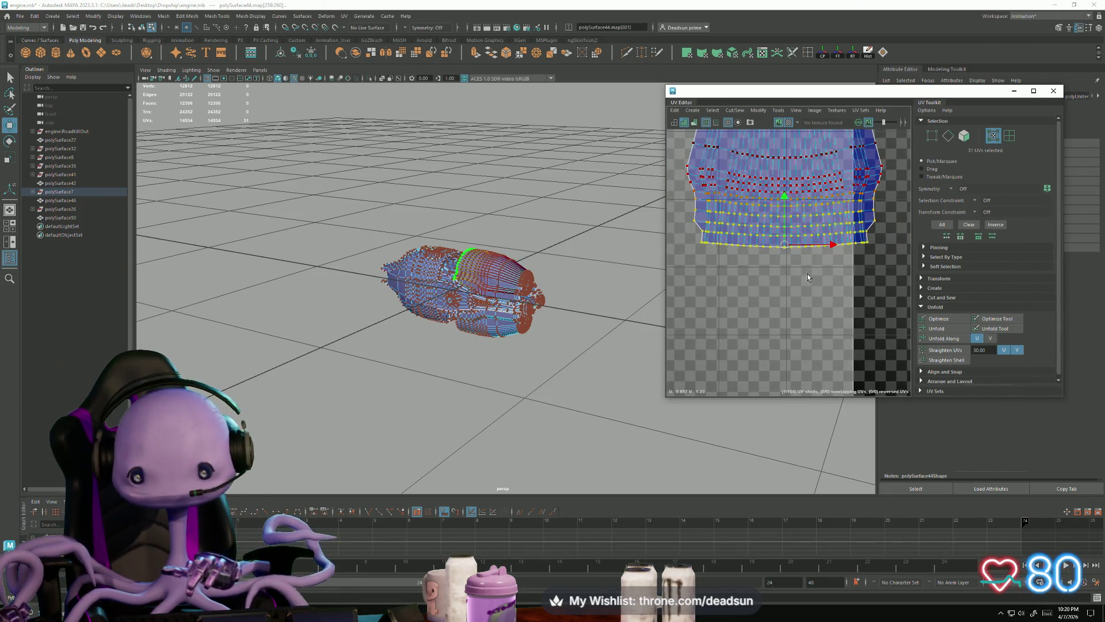
key("e")
key("r")
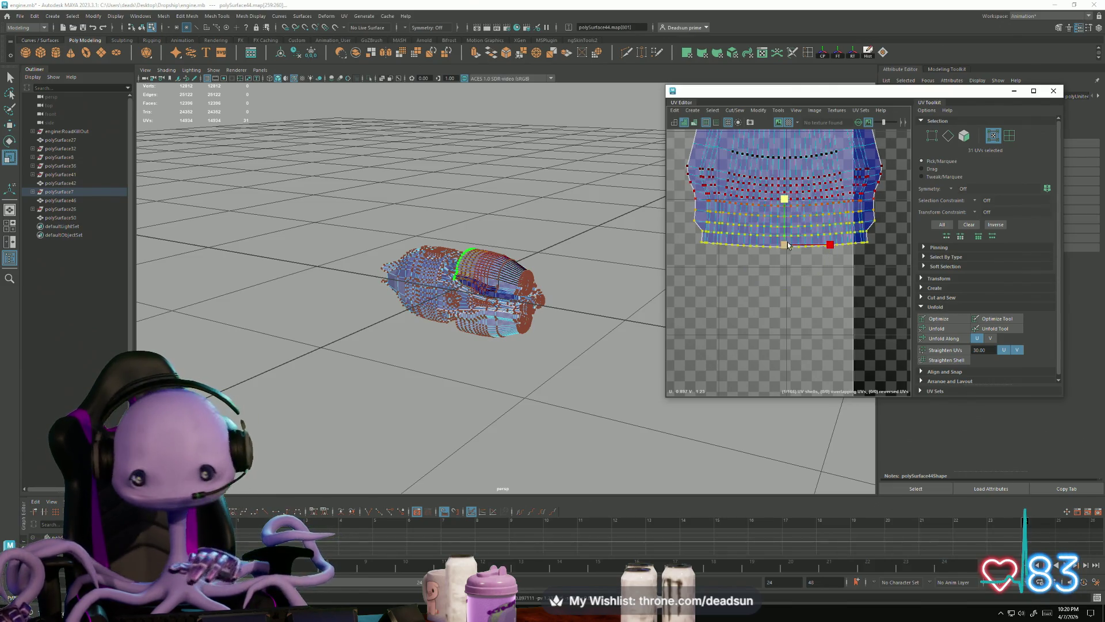
key("b")
left_click_drag(785, 198, 783, 231)
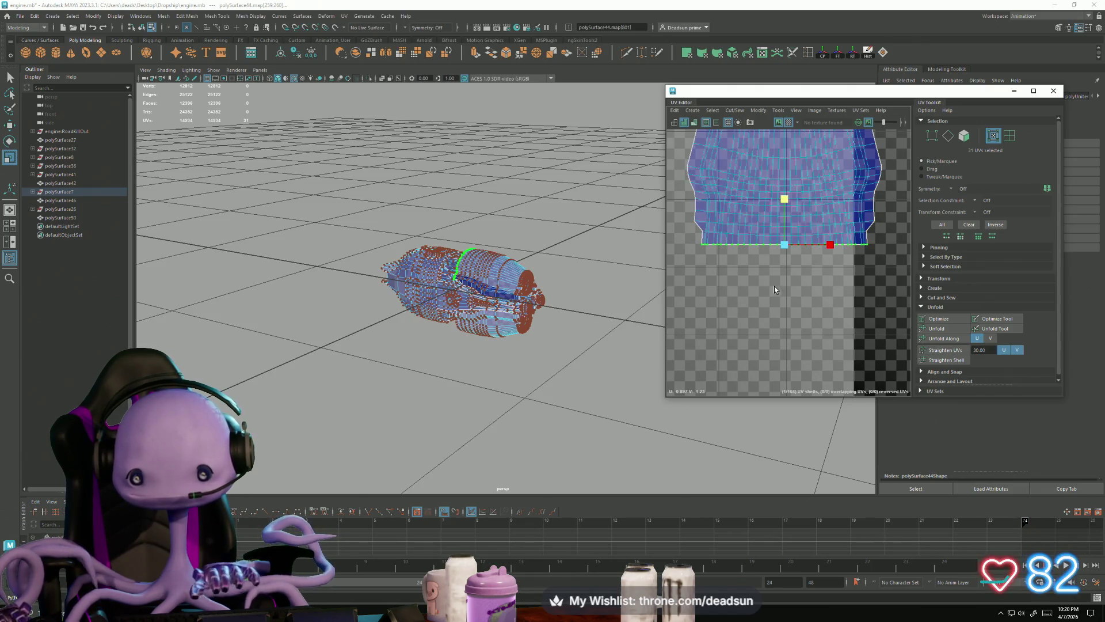
scroll(775, 290, "down", 4)
scroll(742, 326, "up", 2)
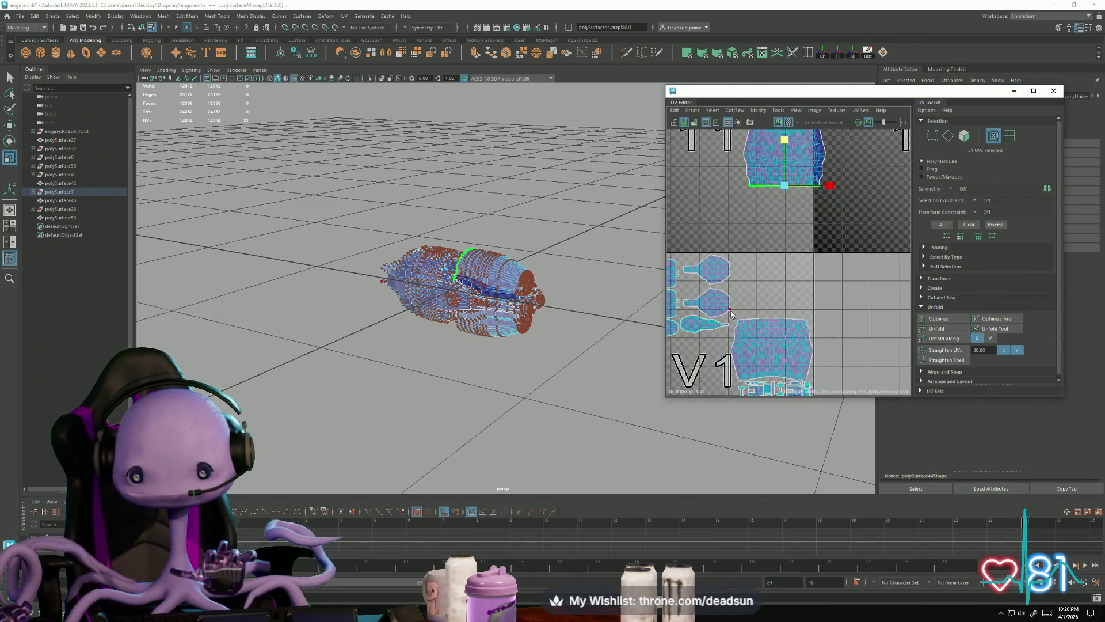
Move the whole upper engine-body shell down along V onto the lower shell
left_click(822, 324)
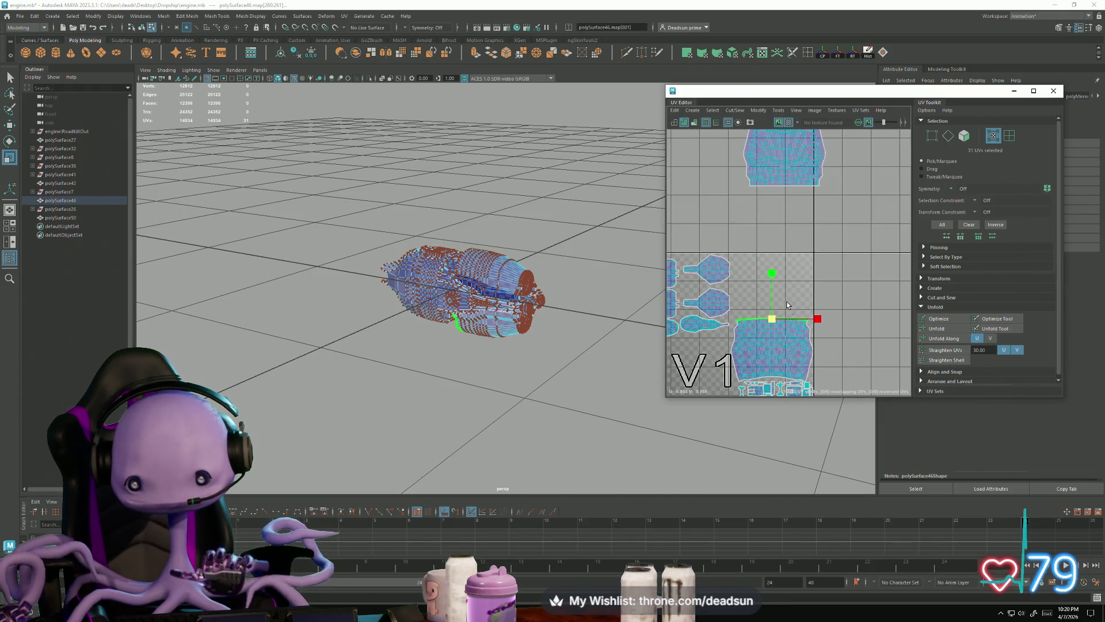
left_click(772, 273)
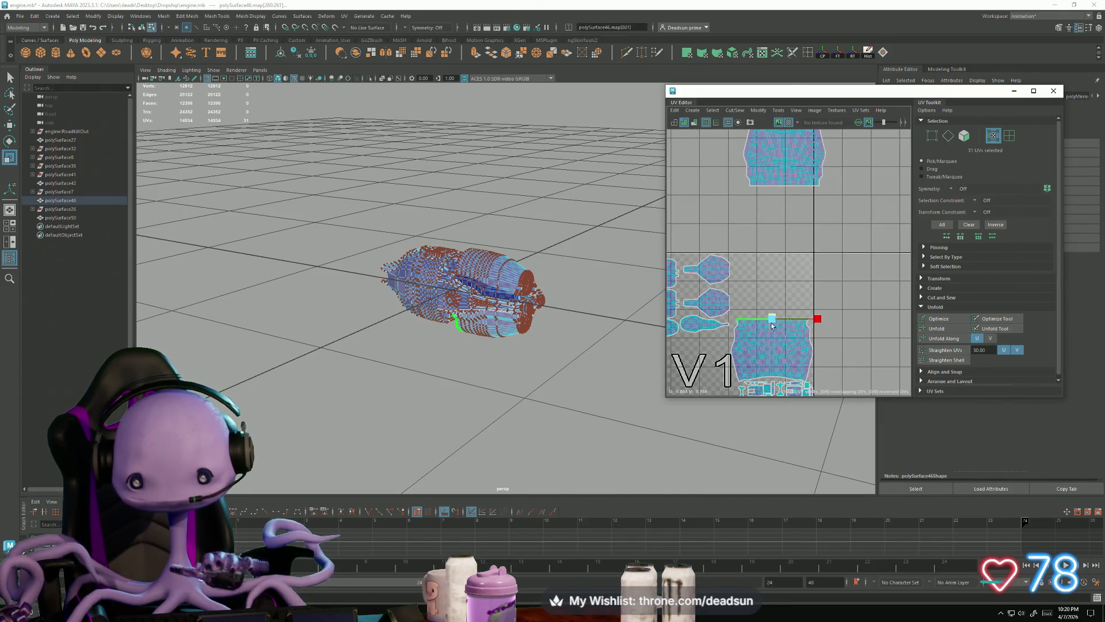
left_click(782, 156)
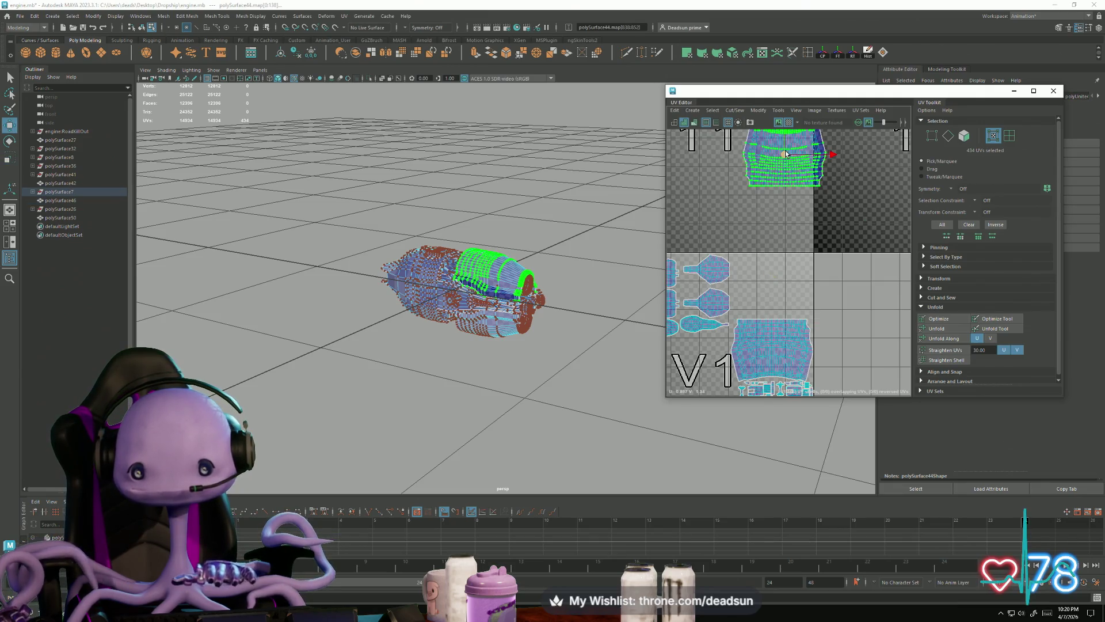
key("q")
key("w")
mouse_move(785, 145)
left_mouse_down()
mouse_move(774, 276)
mouse_move(794, 280)
mouse_move(780, 282)
left_mouse_up()
Select both engine-body shells together and raise them slightly along V
scroll(774, 282, "up", 3)
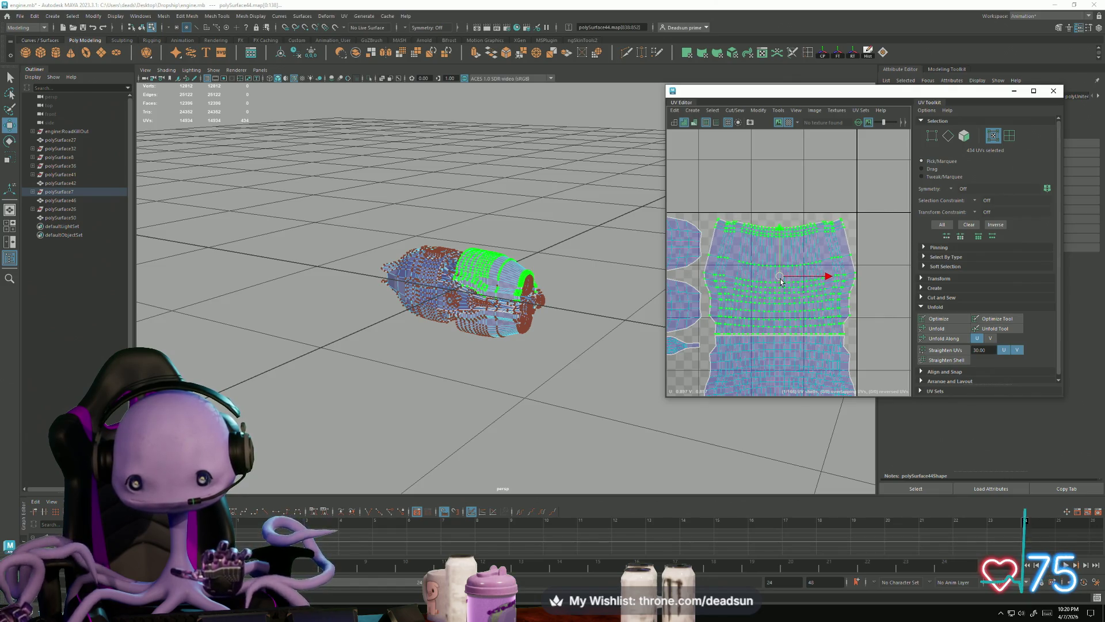
scroll(777, 343, "up", 4)
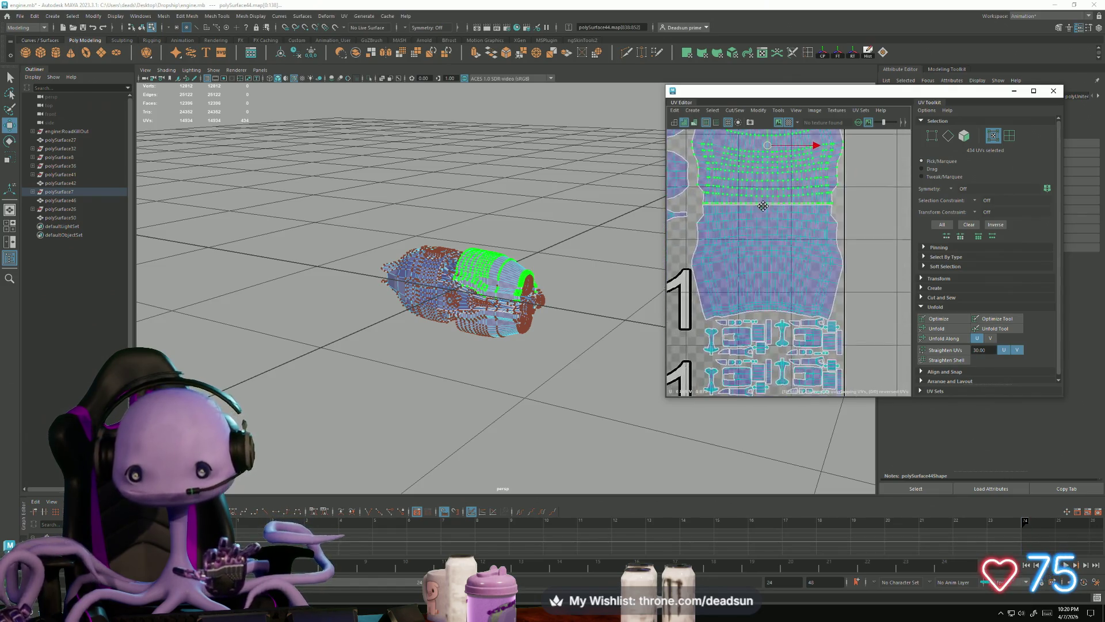
double_click(760, 248, "shift")
middle_click_drag(761, 257, 792, 313, "alt")
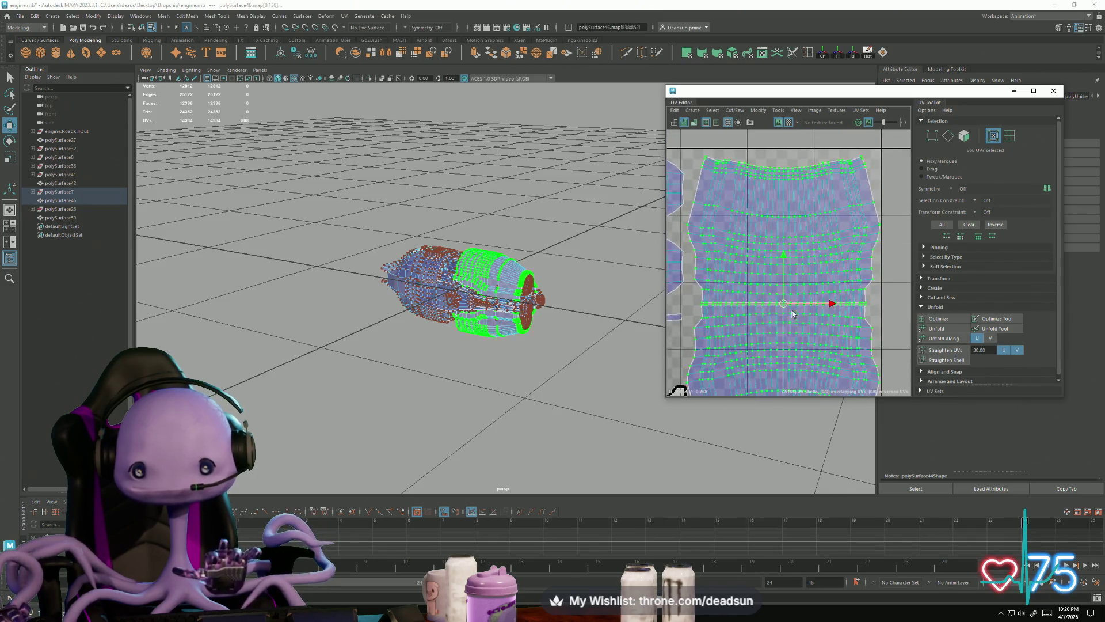
left_click_drag(785, 305, 783, 299)
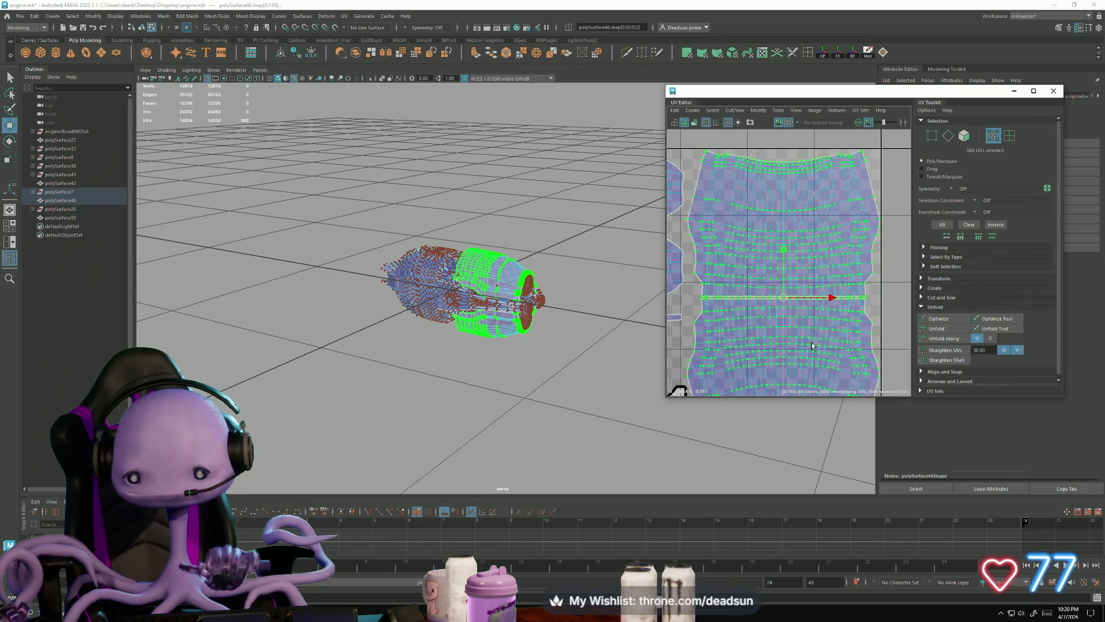
scroll(783, 301, "down", 4)
middle_click_drag(721, 252, 831, 308, "alt")
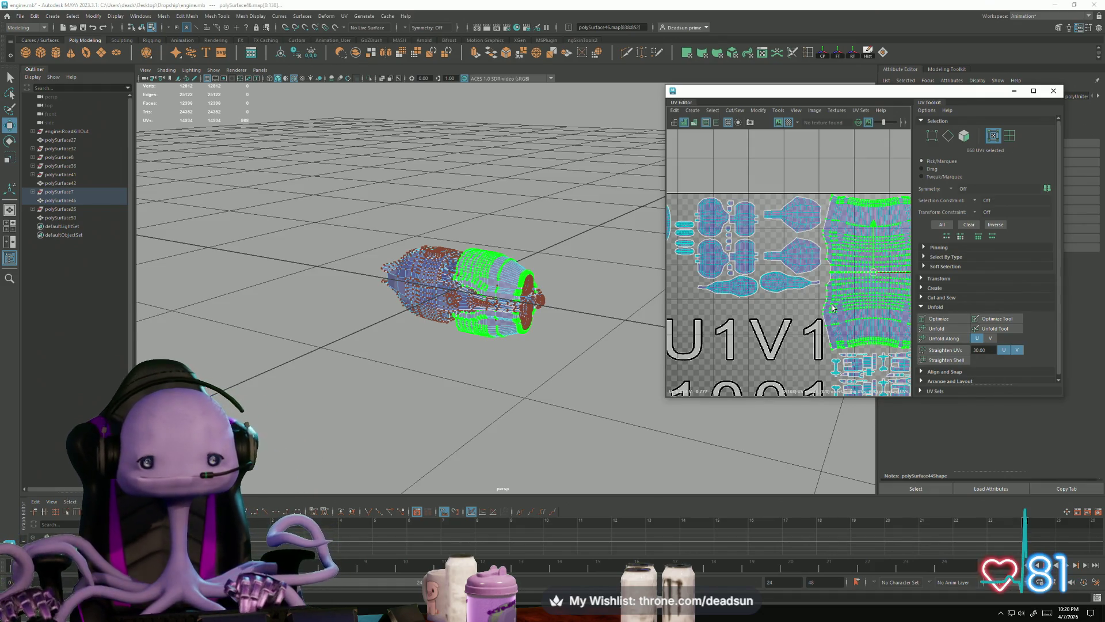
scroll(808, 247, "up", 3)
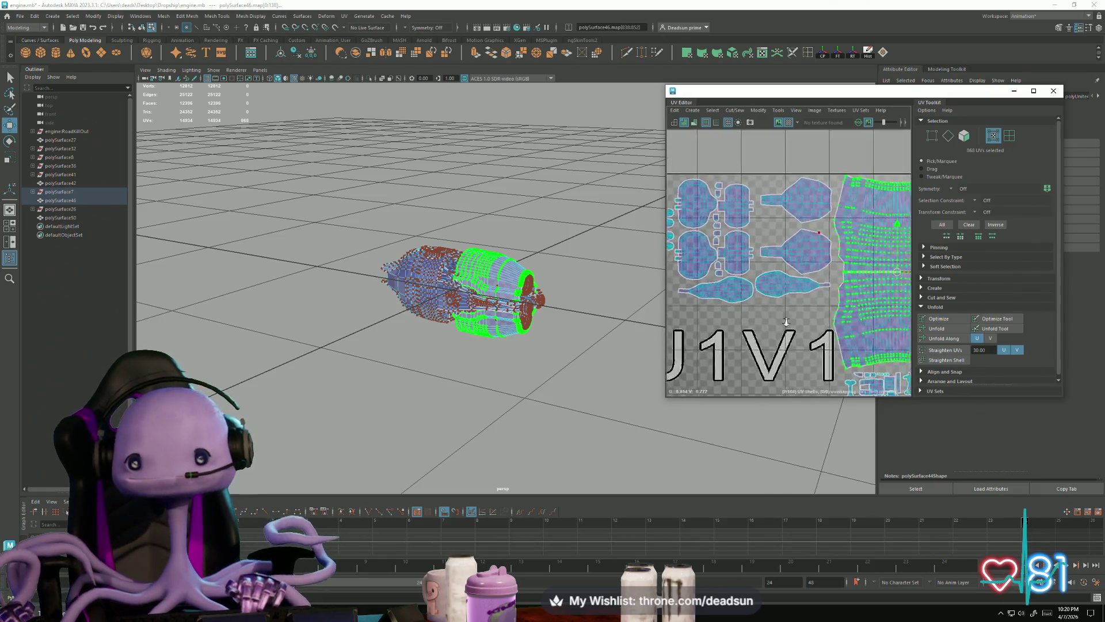
Move a small lower-left shell down and left and rotate it slightly
left_click(788, 289)
mouse_move(799, 290)
left_mouse_down()
mouse_move(710, 343)
mouse_move(698, 325)
mouse_move(712, 325)
left_mouse_up()
key("e")
left_click_drag(729, 369, 735, 363)
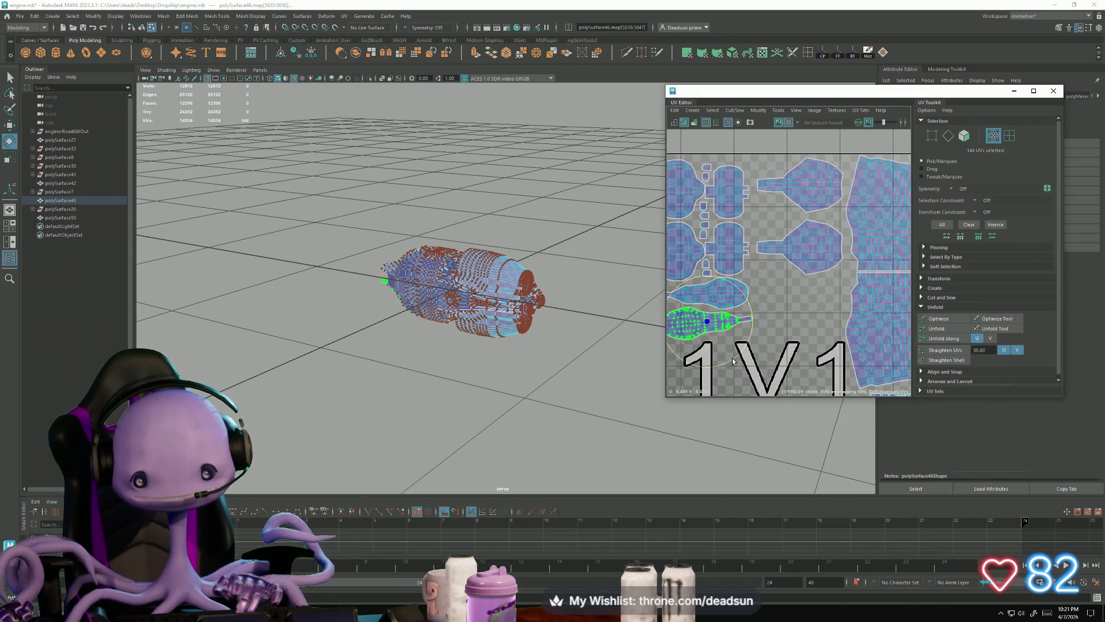
scroll(719, 302, "down", 2)
Shift another small shell and the teardrop shell further to the left
left_click(797, 273)
left_click(803, 224, "shift")
key("w")
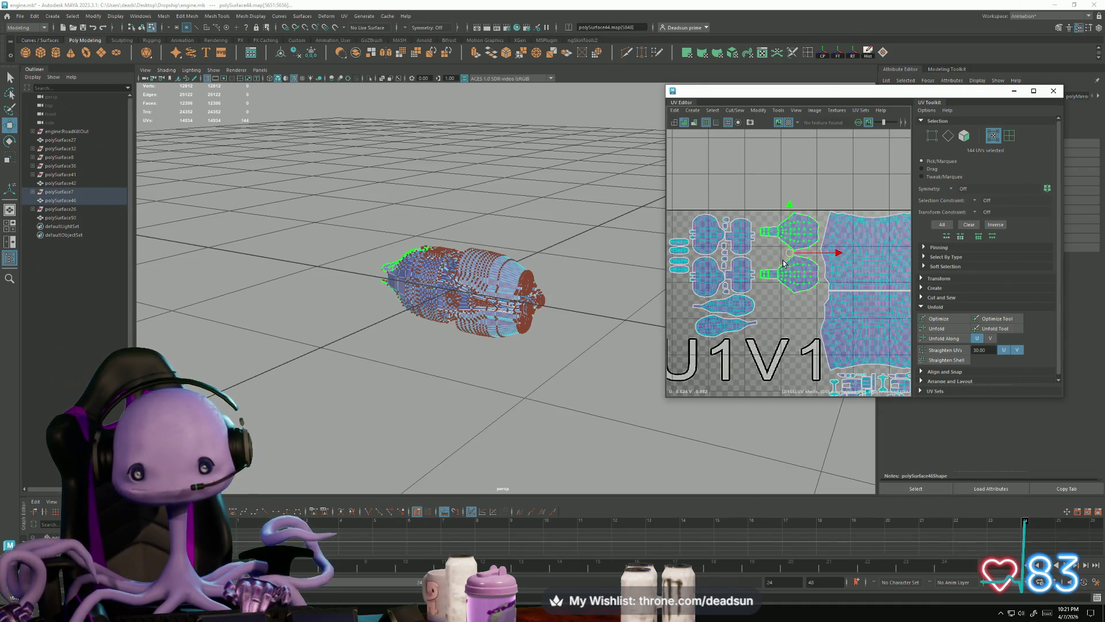
left_click_drag(789, 259, 715, 391)
mouse_move(715, 391)
middle_mouse_down("alt")
mouse_move(719, 337)
mouse_move(787, 266)
middle_mouse_up("alt")
left_click_drag(776, 282, 707, 291)
middle_click_drag(741, 158, 756, 226, "alt")
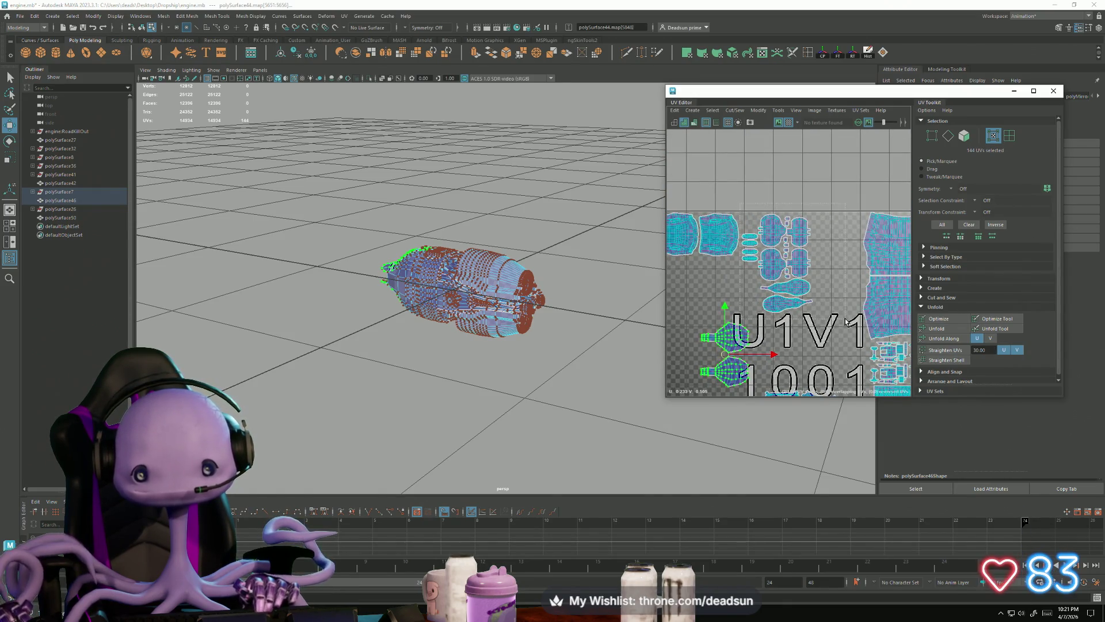
Move the central shell cluster right and slightly down, then scale it up
left_click_drag(844, 318, 844, 318)
left_click_drag(772, 266, 814, 288)
key("r")
key("w")
key("r")
key("w")
scroll(829, 276, "up", 5)
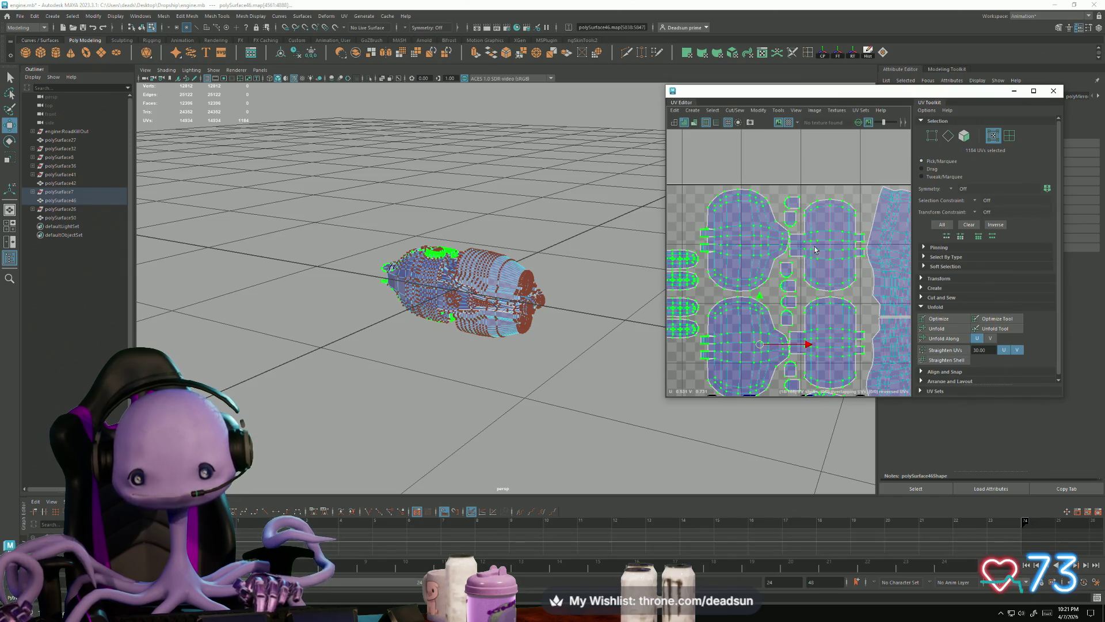
Shift the enlarged shells slightly right and raise the middle UV shell a little
middle_click_drag(869, 297, 820, 278, "alt")
left_click_drag(777, 337, 779, 338)
left_click(793, 225)
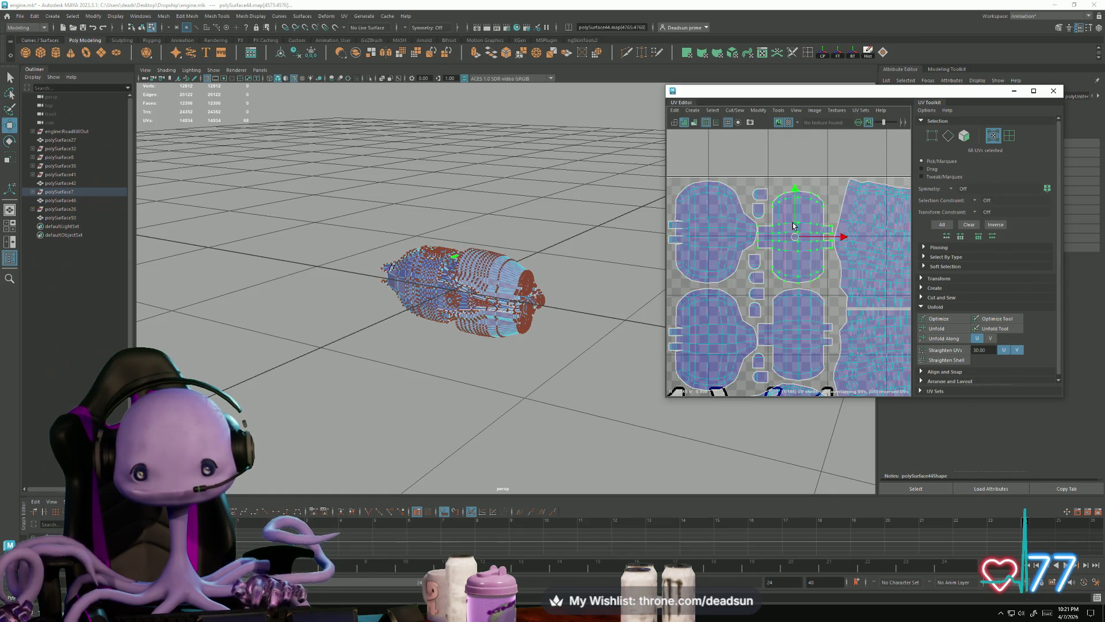
left_click_drag(796, 192, 799, 187)
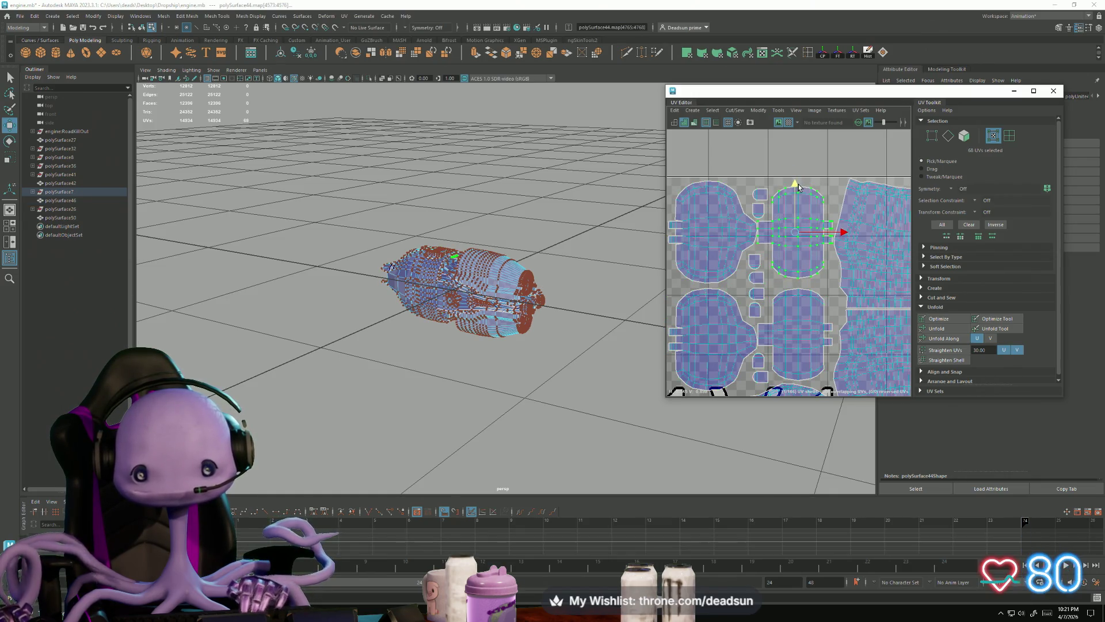
Move the small top shell up and left and rotate it slightly
left_click(760, 195)
left_click_drag(759, 205, 746, 188)
left_click(747, 188)
key("e")
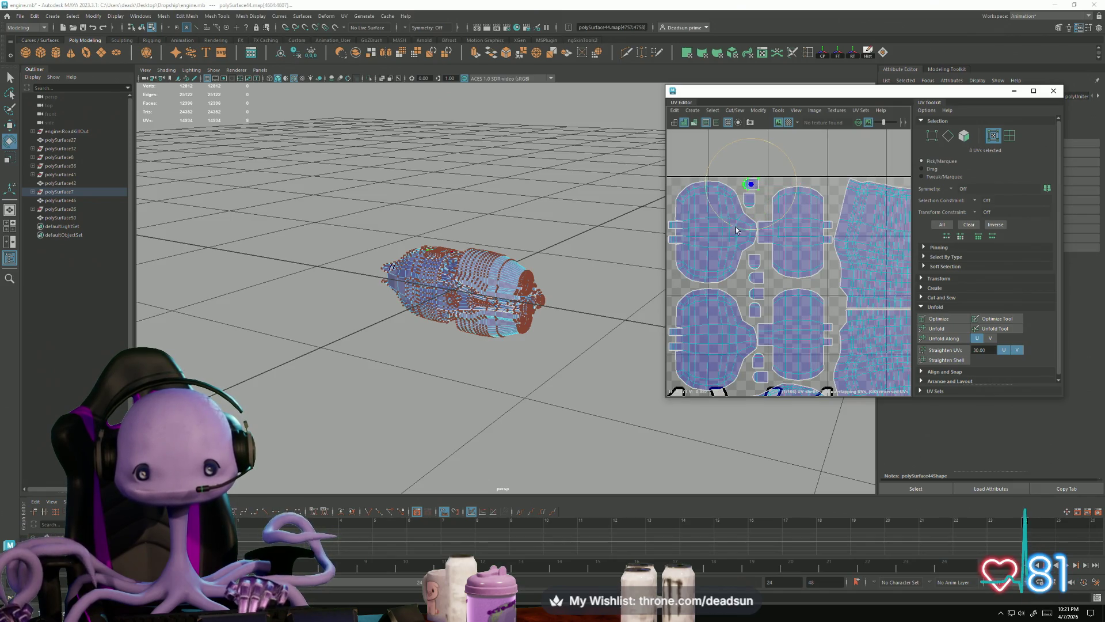
mouse_move(793, 173)
left_mouse_down()
mouse_move(797, 212)
mouse_move(804, 203)
mouse_move(758, 188)
left_mouse_up()
left_click(754, 202)
key("w")
left_click(751, 184, "shift")
Reselect only the middle UV shell and raise it slightly again
left_click(746, 189)
left_click(793, 222)
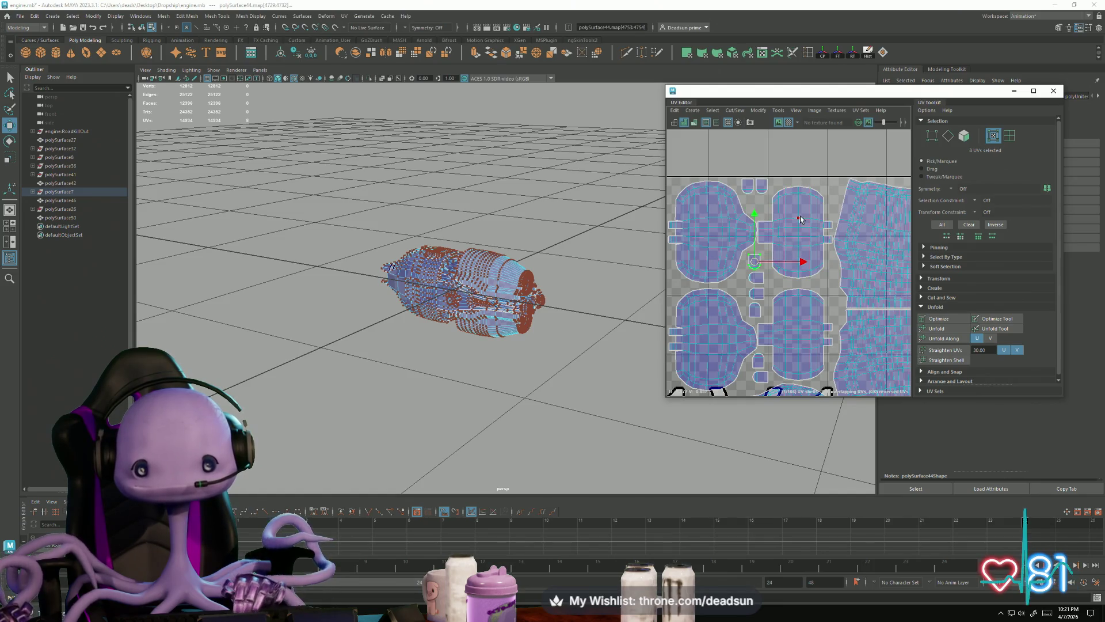
left_click(712, 229, "shift")
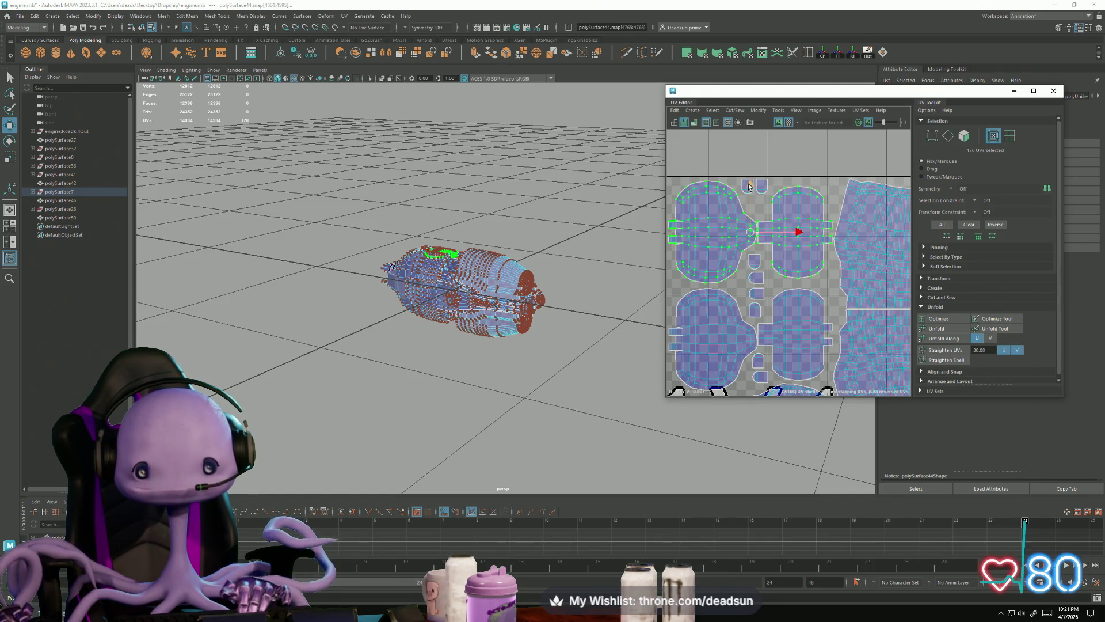
key("ctrl+z")
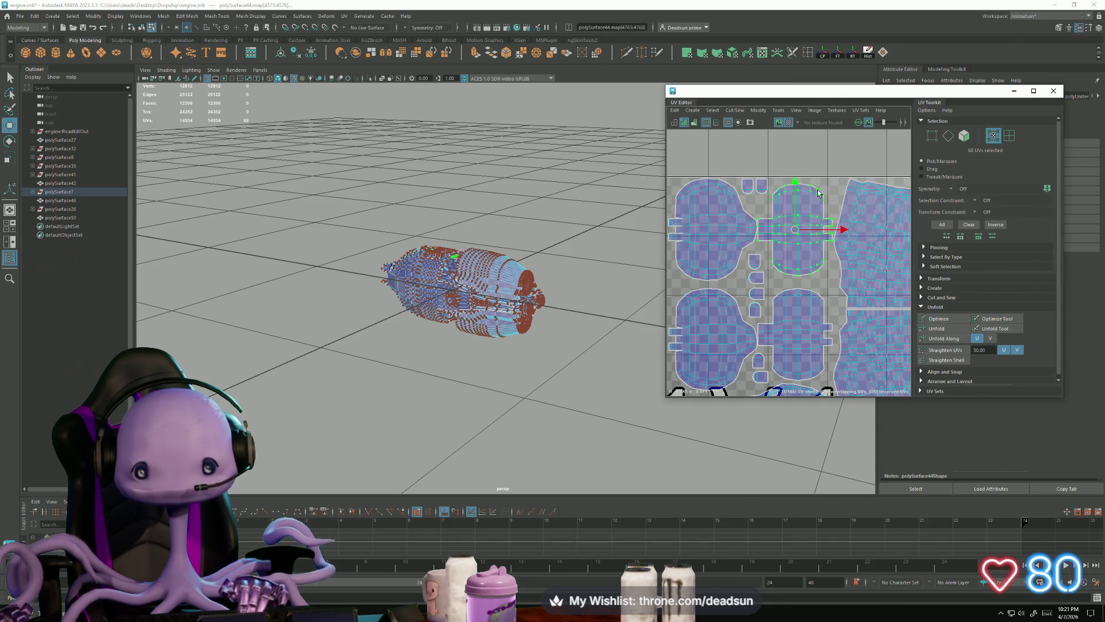
left_click_drag(795, 179, 798, 173)
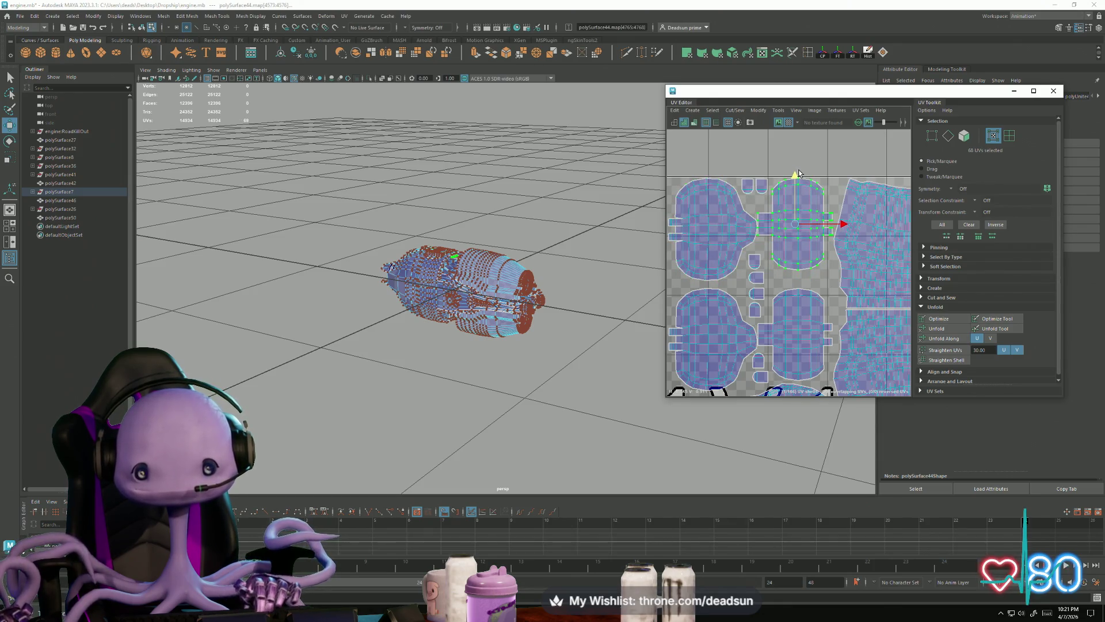
scroll(812, 213, "up", 3)
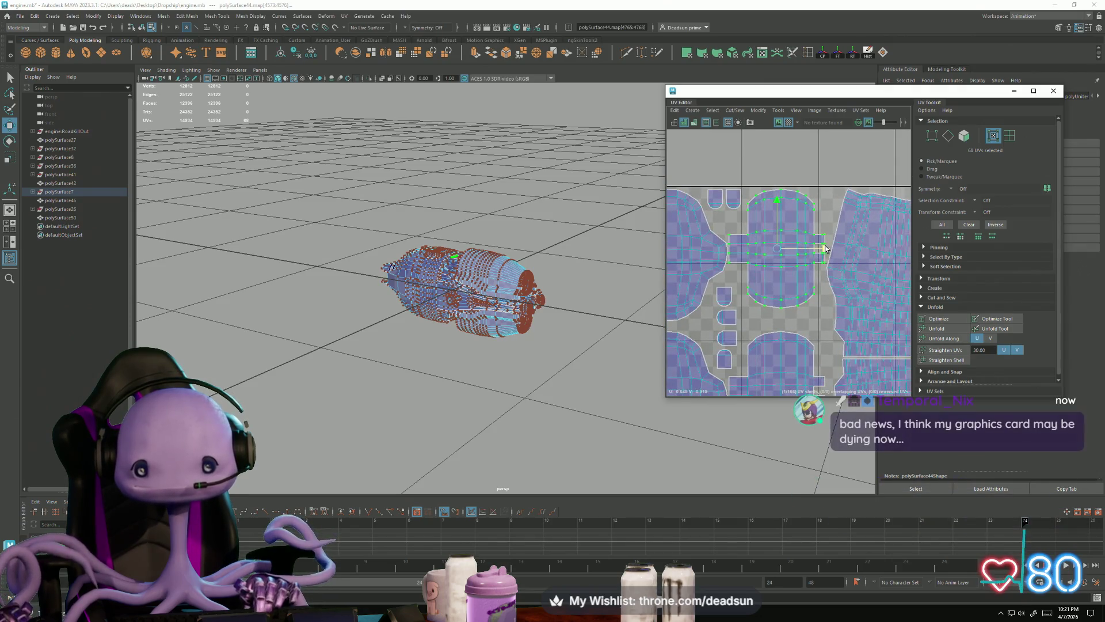
Nudge the selected shell right and move the small upper-left shell up and left
scroll(824, 249, "down", 3)
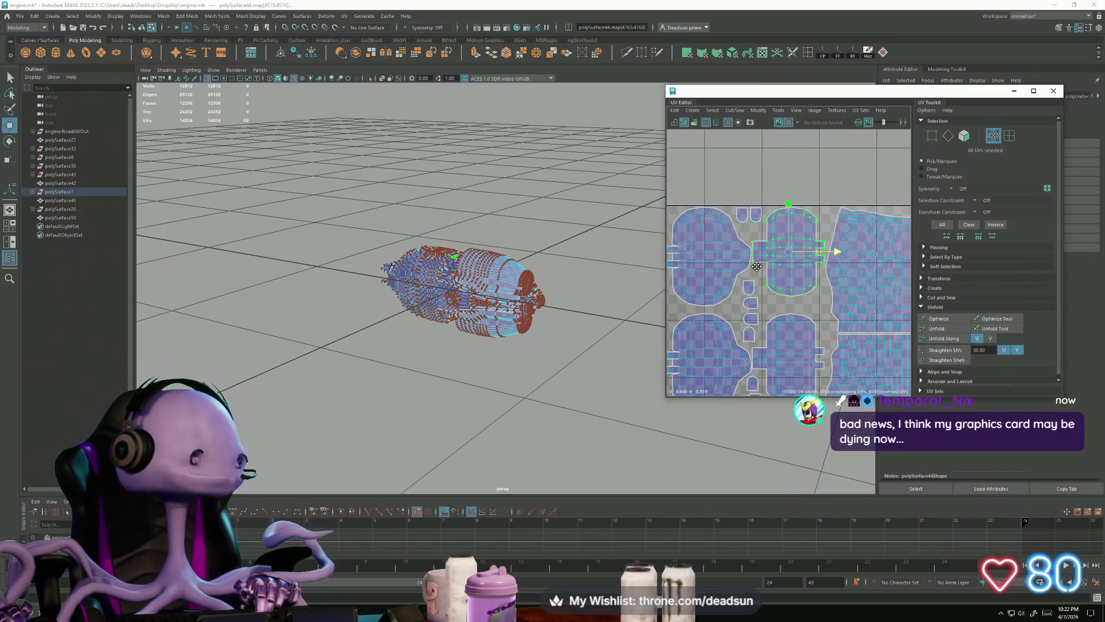
middle_click_drag(756, 266, 752, 274, "alt")
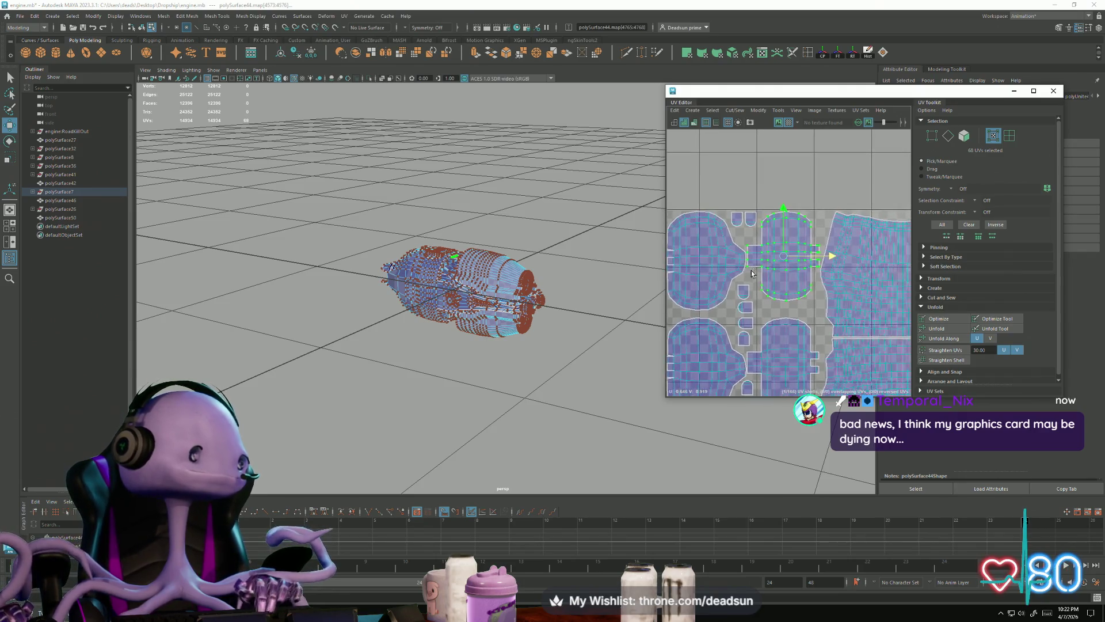
scroll(831, 249, "up", 5)
scroll(834, 277, "down", 2)
left_click_drag(833, 283, 836, 283)
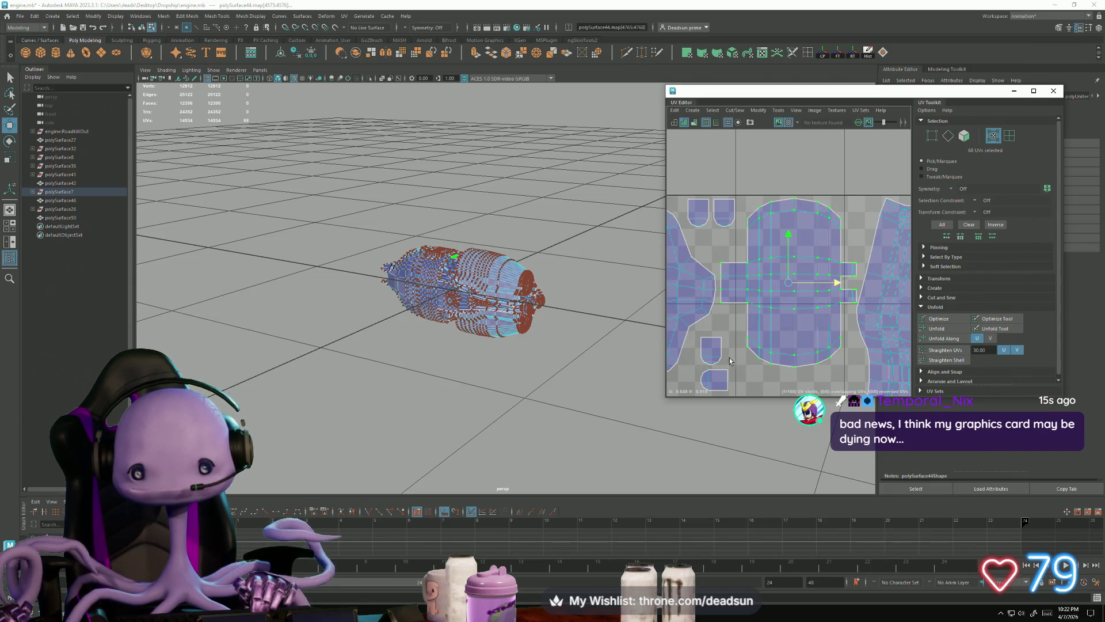
left_click(729, 360)
double_click(704, 249)
left_click_drag(705, 249, 701, 245)
Rotate the small bottom-left shell upright after selecting the neighbouring small shells
double_click(707, 219, "shift")
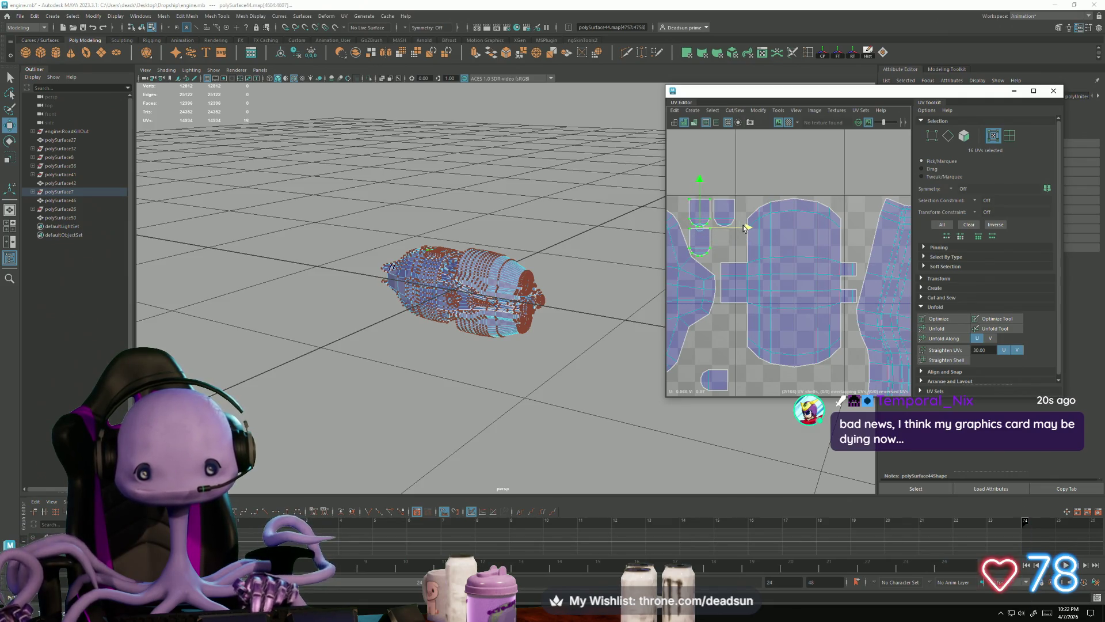
double_click(726, 213)
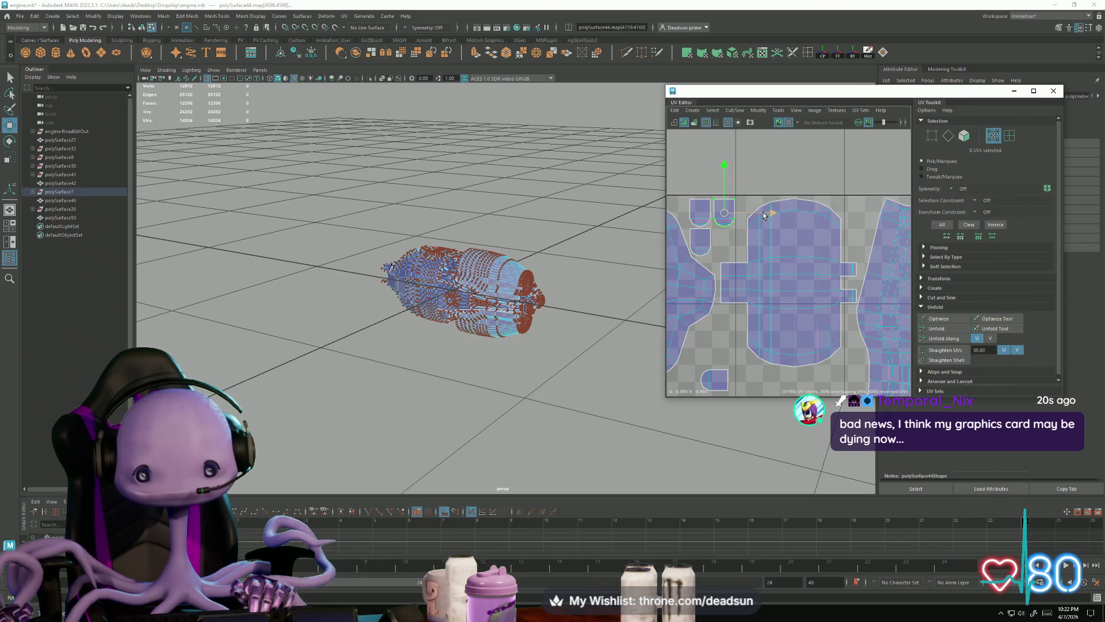
double_click(717, 378)
key("e")
mouse_move(714, 341)
left_mouse_down()
mouse_move(743, 357)
mouse_move(722, 244)
left_mouse_up()
key("w")
Move and rotate the small polySurface46 shell up into the gap beside the middle shell
scroll(723, 250, "down", 3)
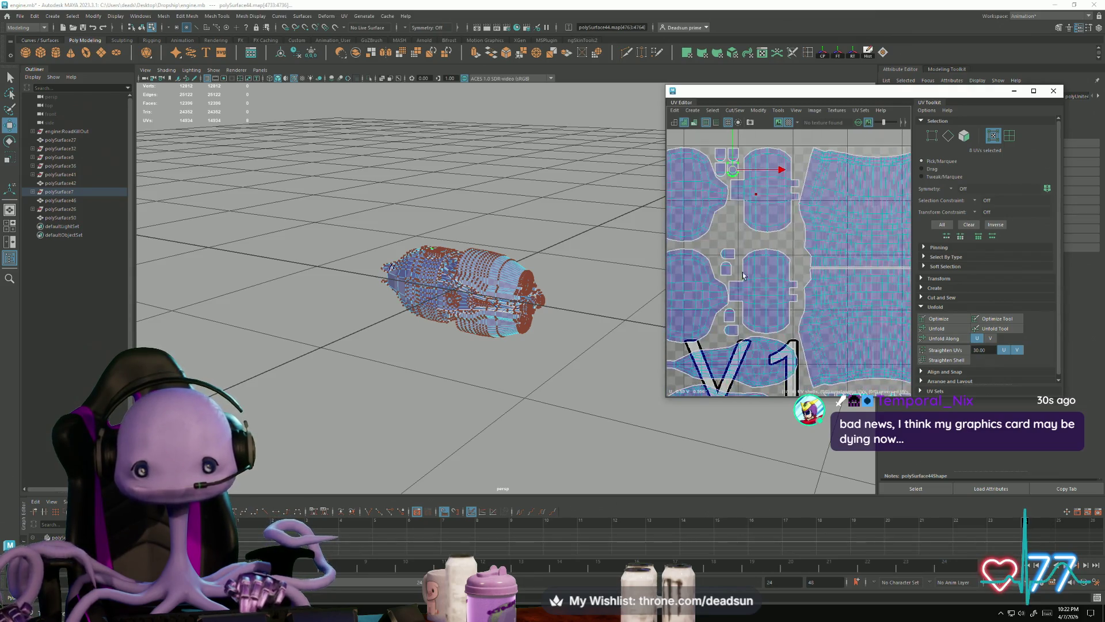
left_click(732, 260)
left_click_drag(726, 253, 739, 206)
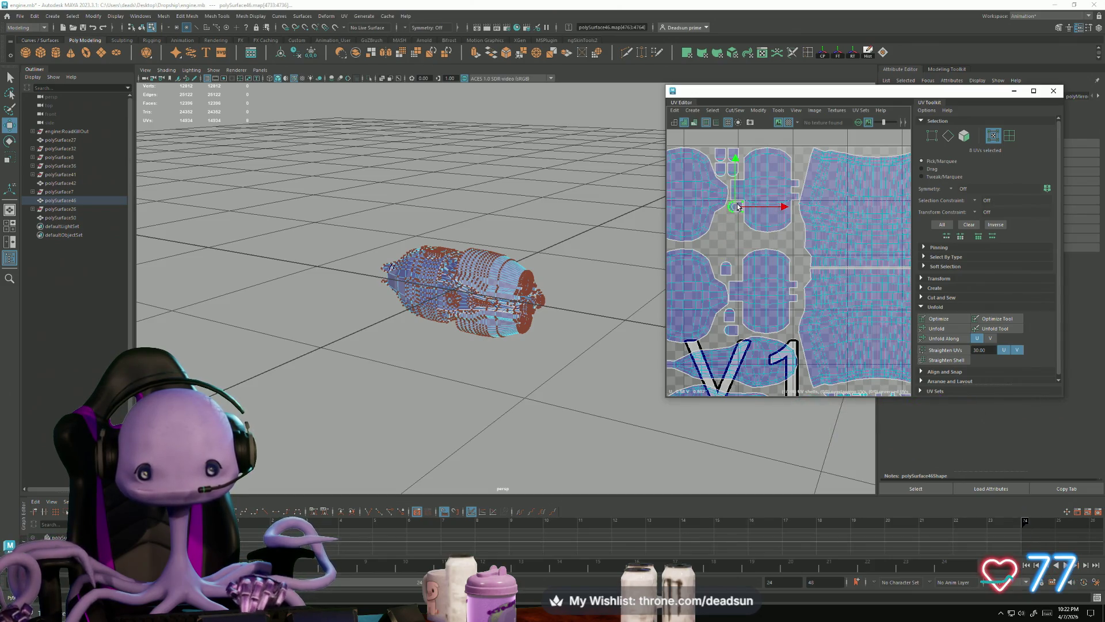
left_click(727, 270)
key("e")
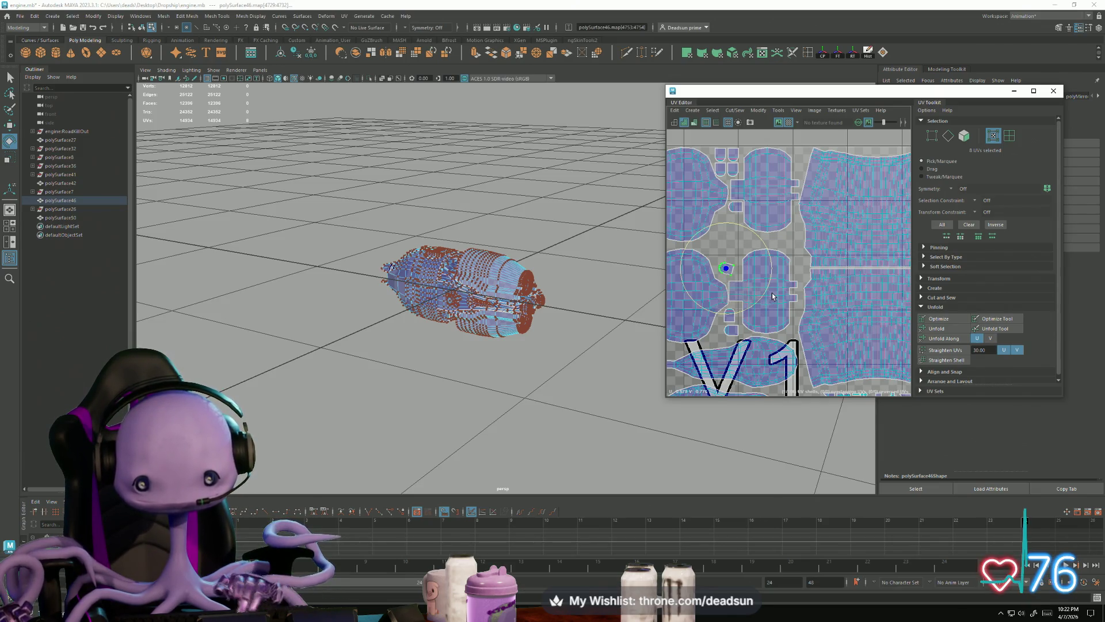
key("w")
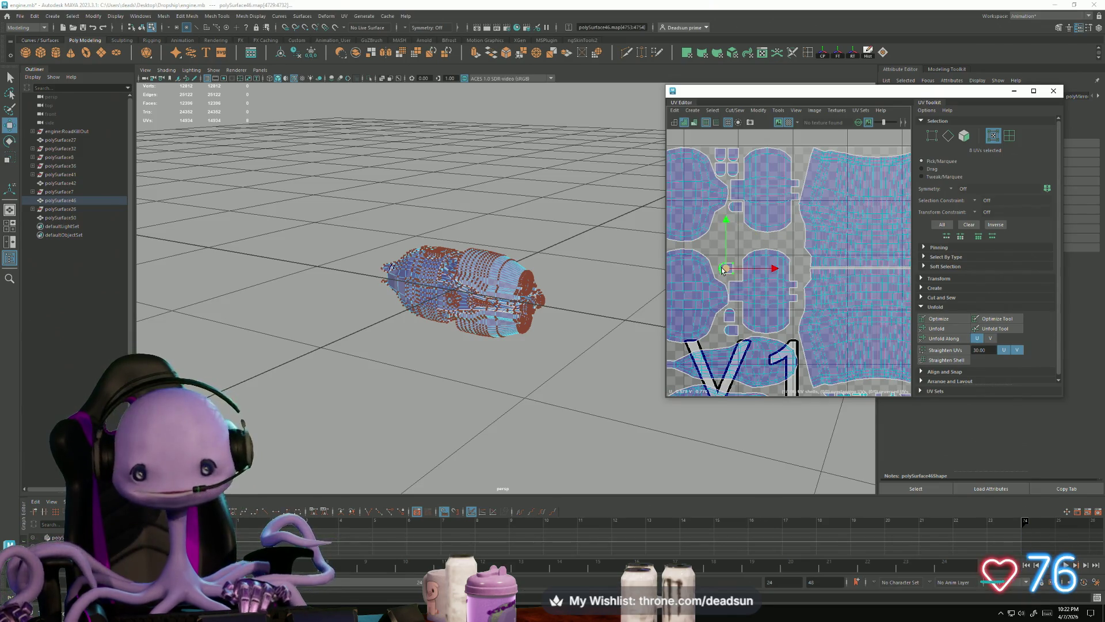
left_click_drag(723, 270, 731, 221)
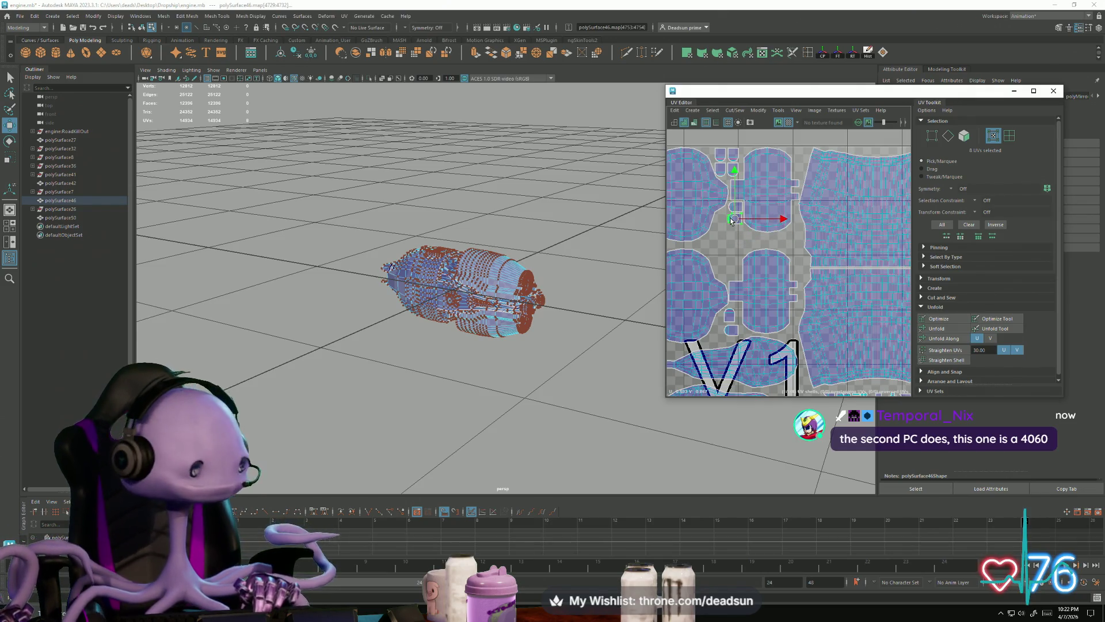
scroll(731, 221, "up", 5)
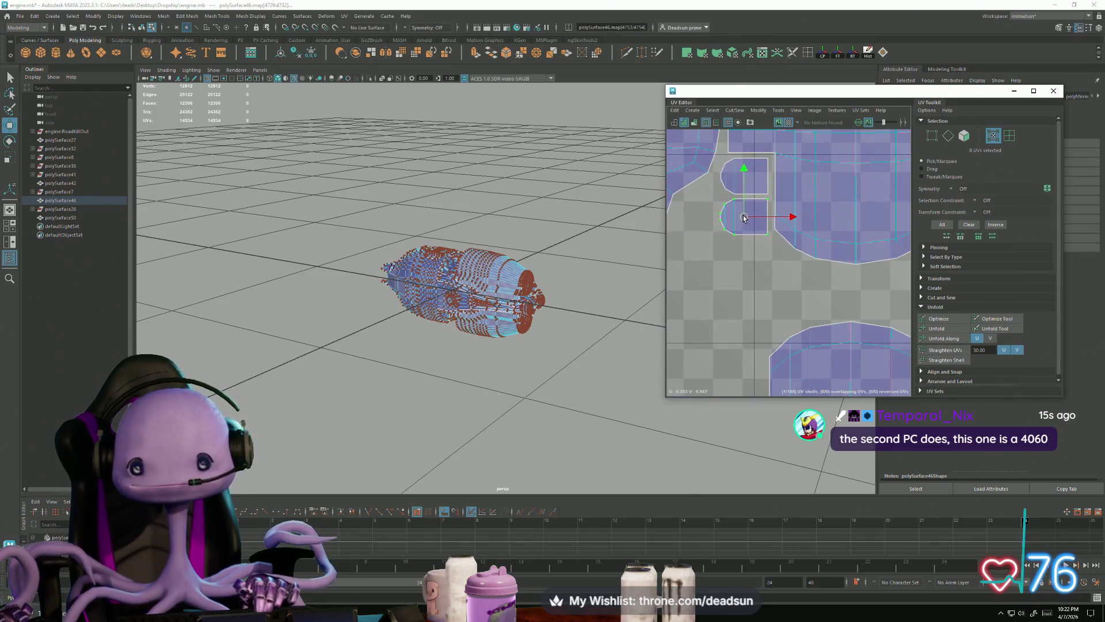
left_click_drag(744, 217, 744, 216)
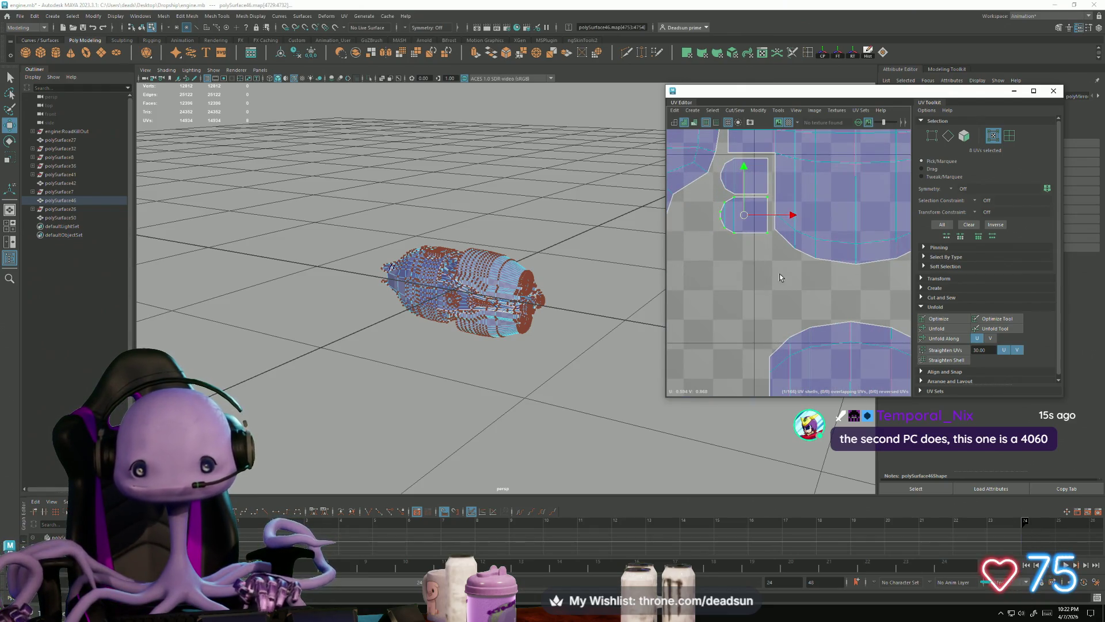
scroll(779, 276, "down", 4)
Tuck the two small bottom shells up into the gaps, rotating the lower one
left_click(734, 356)
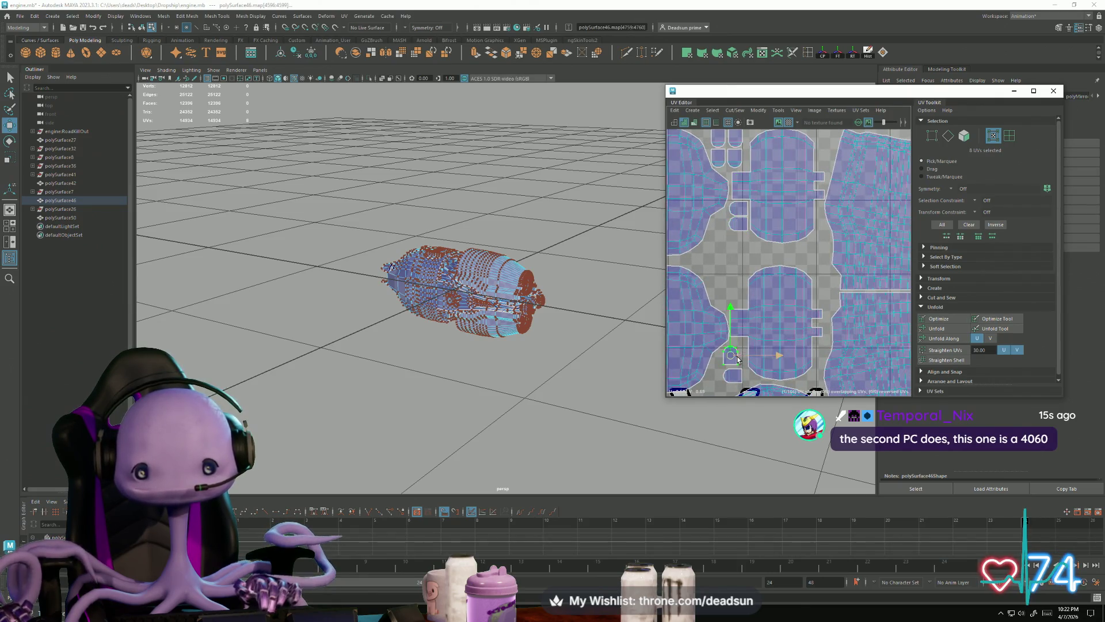
mouse_move(734, 357)
left_mouse_down()
mouse_move(740, 288)
mouse_move(744, 302)
left_mouse_up()
left_click(733, 375)
key("e")
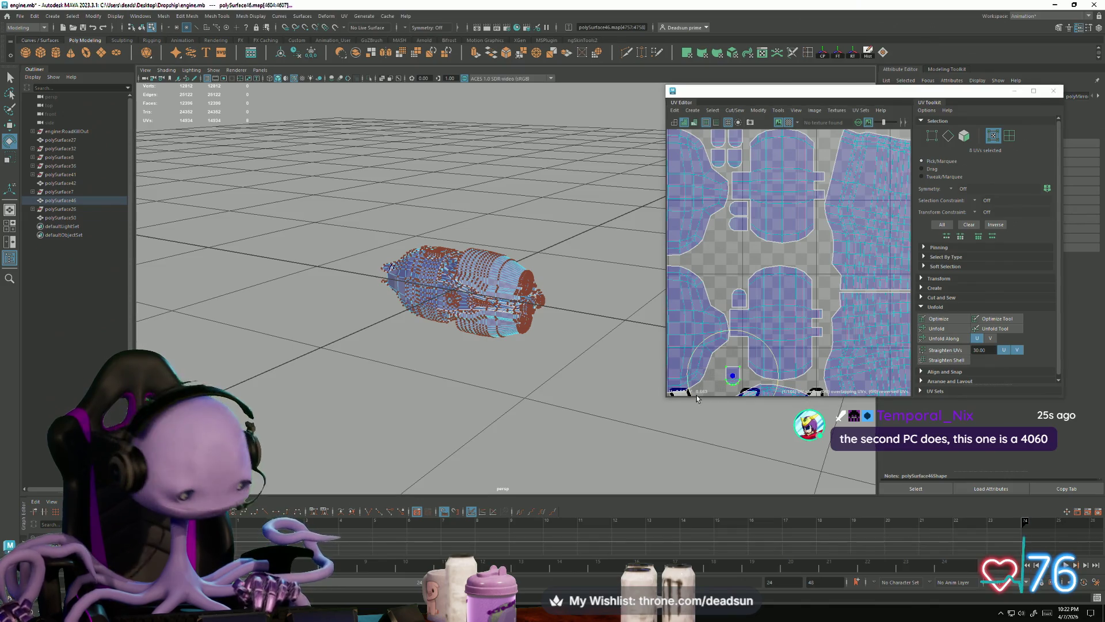
key("w")
left_click_drag(732, 373, 738, 349)
Raise the two small shells with the large middle shell together and nudge them right
left_click(730, 296, "shift")
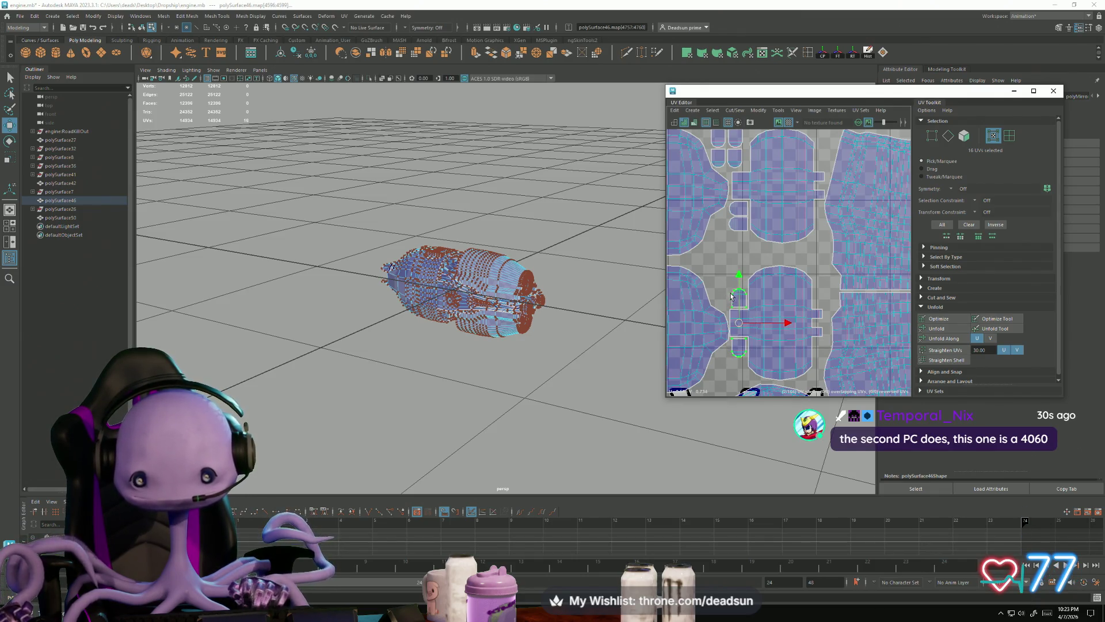
left_click(735, 314, "shift")
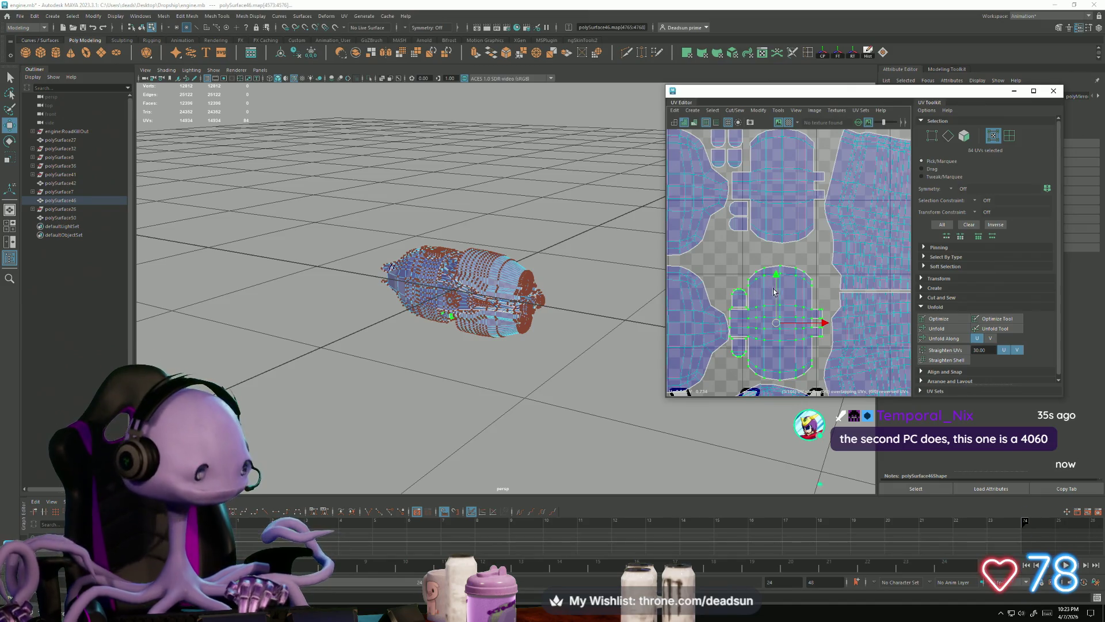
middle_click_drag(770, 282, 770, 324, "alt")
left_click_drag(753, 303, 758, 282)
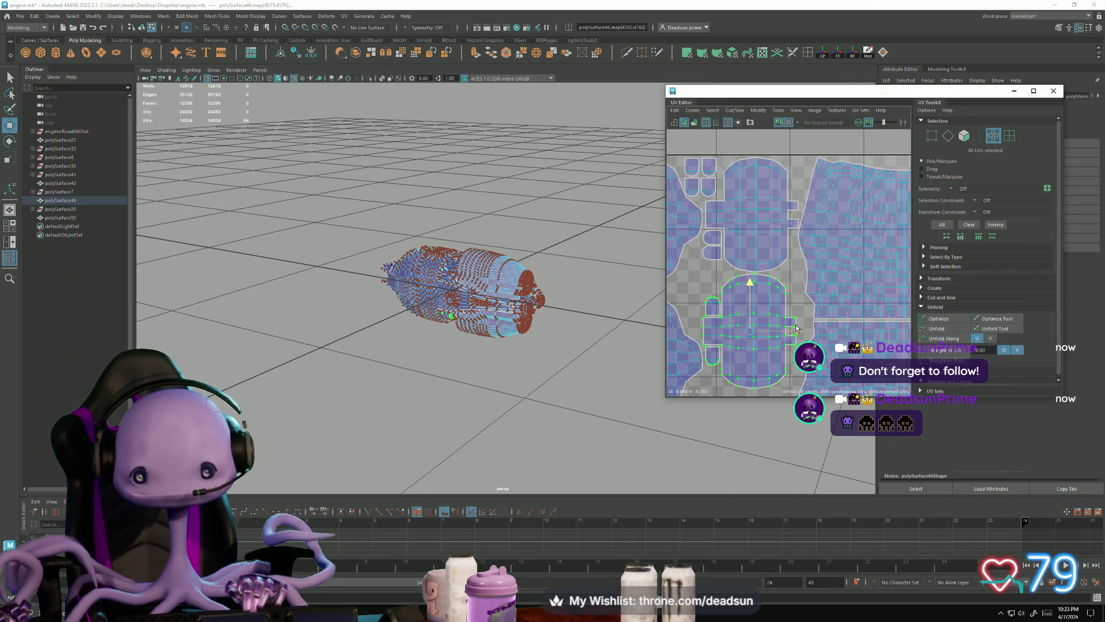
left_click_drag(795, 331, 797, 331)
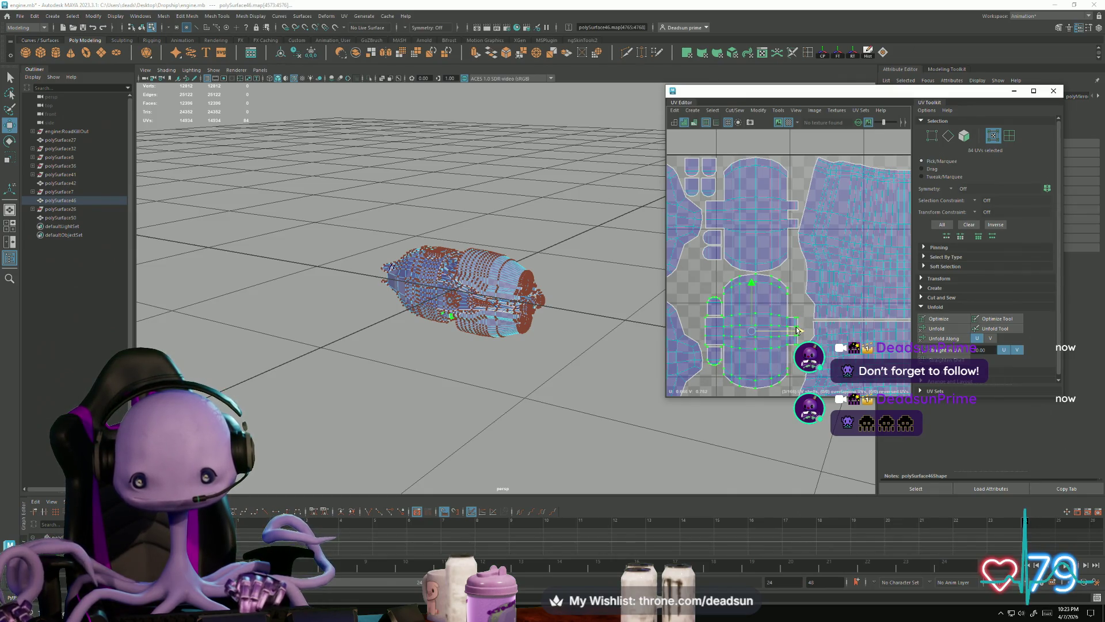
scroll(798, 331, "down", 3)
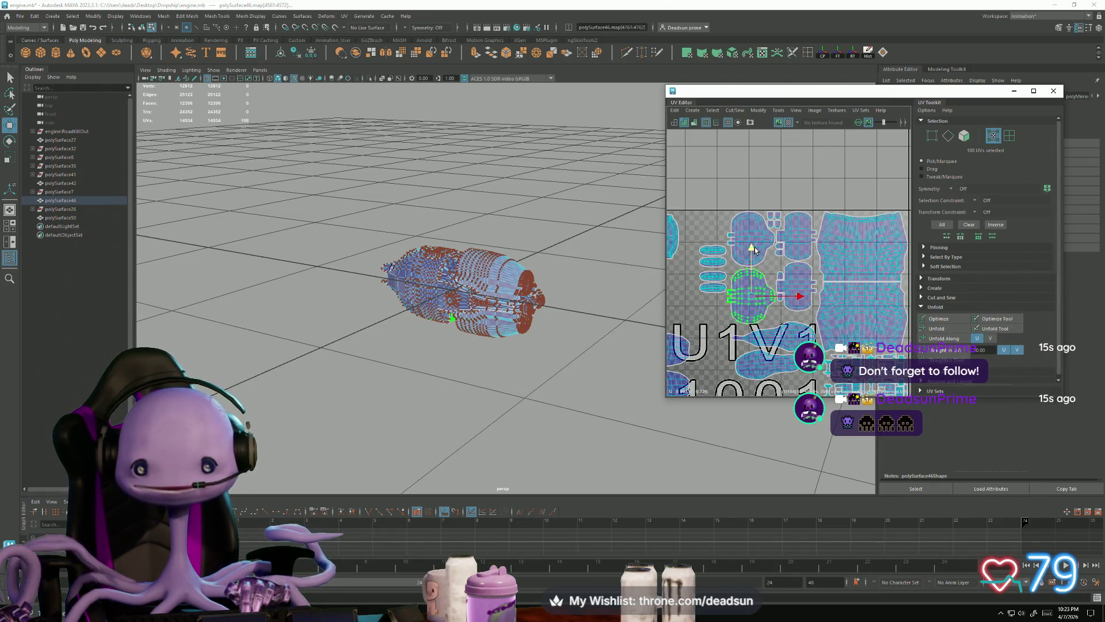
Select the four small shells on the left and move them up and left
left_click(703, 249)
left_click(715, 264, "shift")
left_click(713, 276, "shift")
left_click(714, 287, "shift")
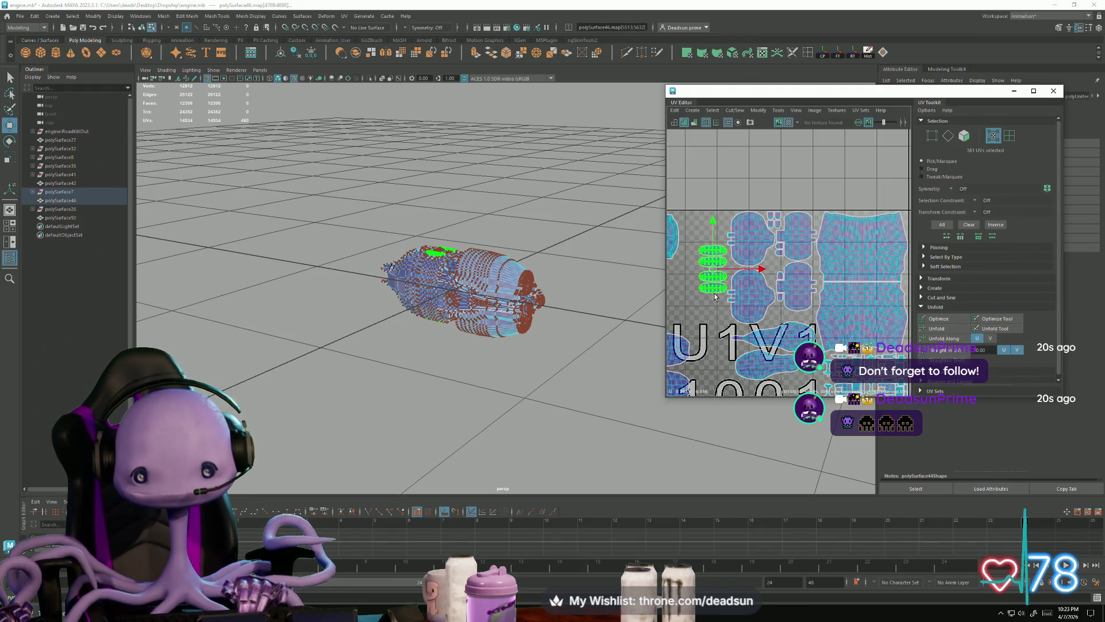
left_click_drag(714, 279, 710, 244)
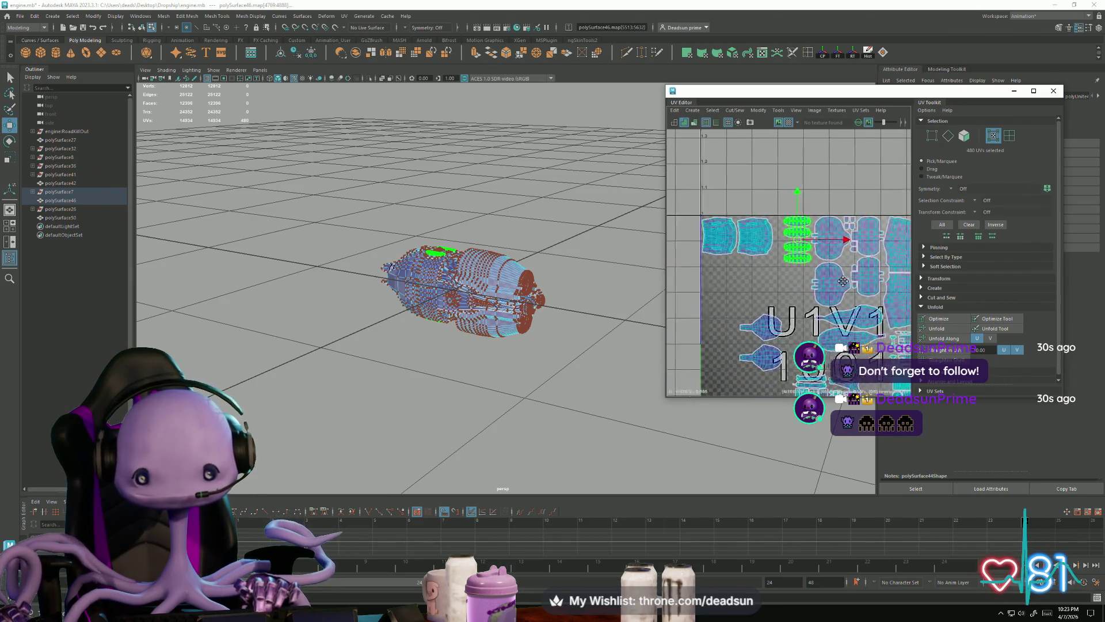
Select the two neighbouring engine cylinder shells and shift them right and down
left_click(751, 244)
scroll(753, 241, "up", 5)
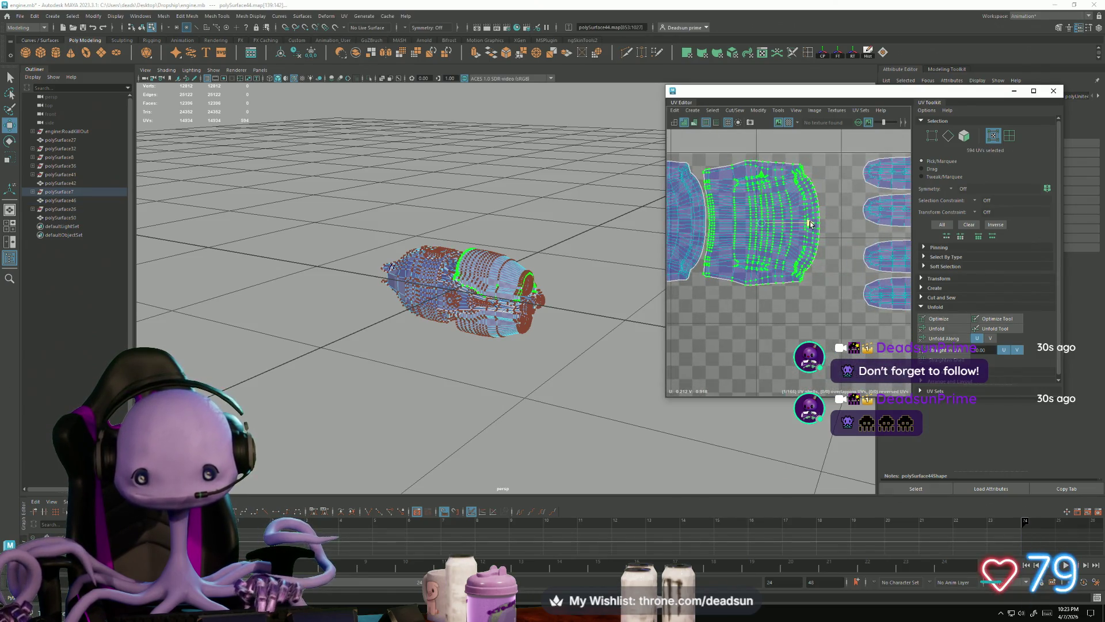
left_click(685, 224, "shift")
key("f")
scroll(829, 310, "down", 2)
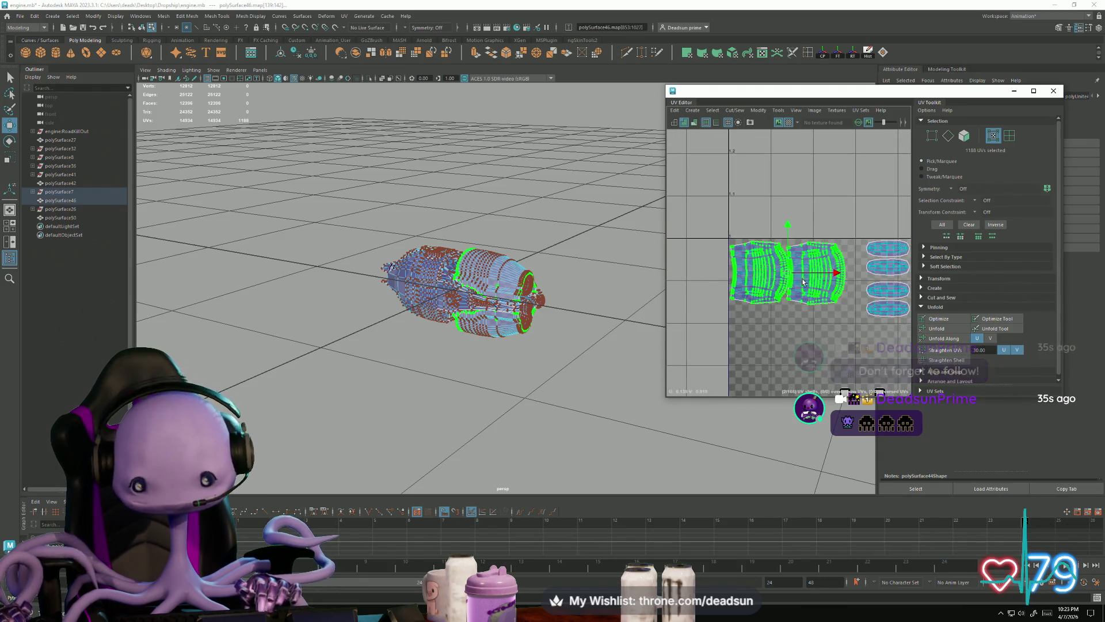
left_click_drag(787, 275, 797, 282)
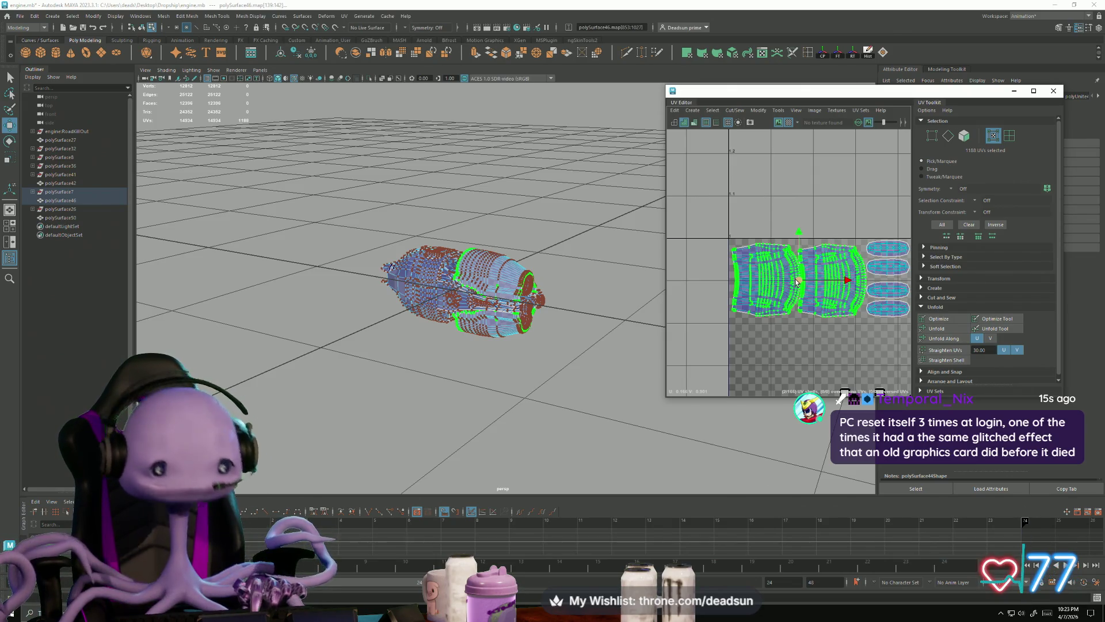
Adjust the left cylinder shell slightly, then stretch both cylinder shells slightly vertically
scroll(794, 279, "up", 3)
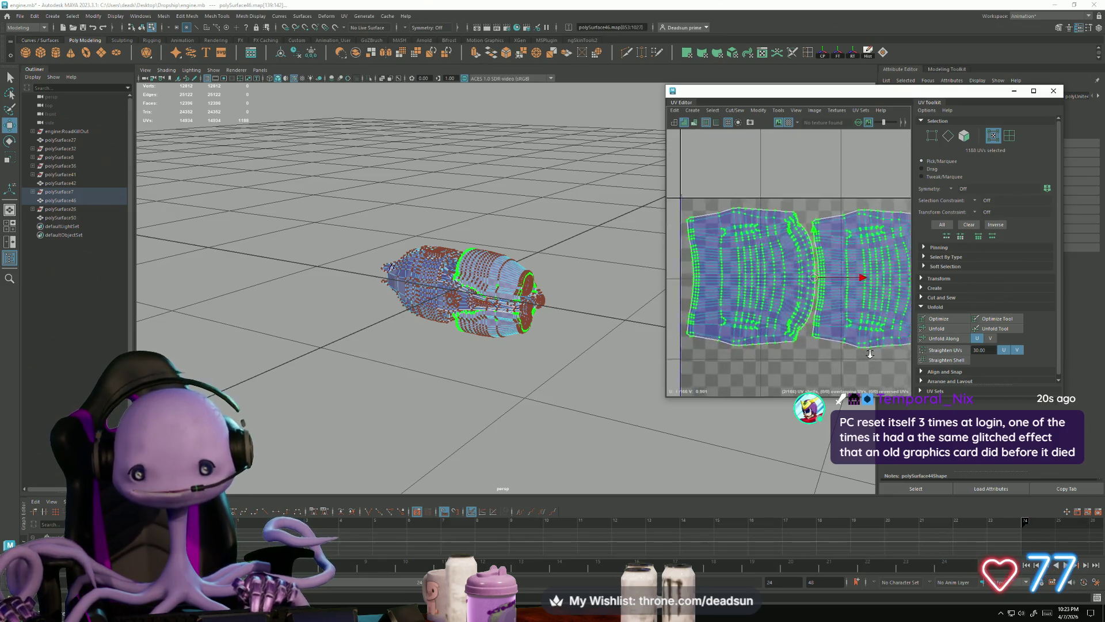
left_click(801, 281)
left_click_drag(800, 281, 801, 279)
scroll(806, 279, "down", 3)
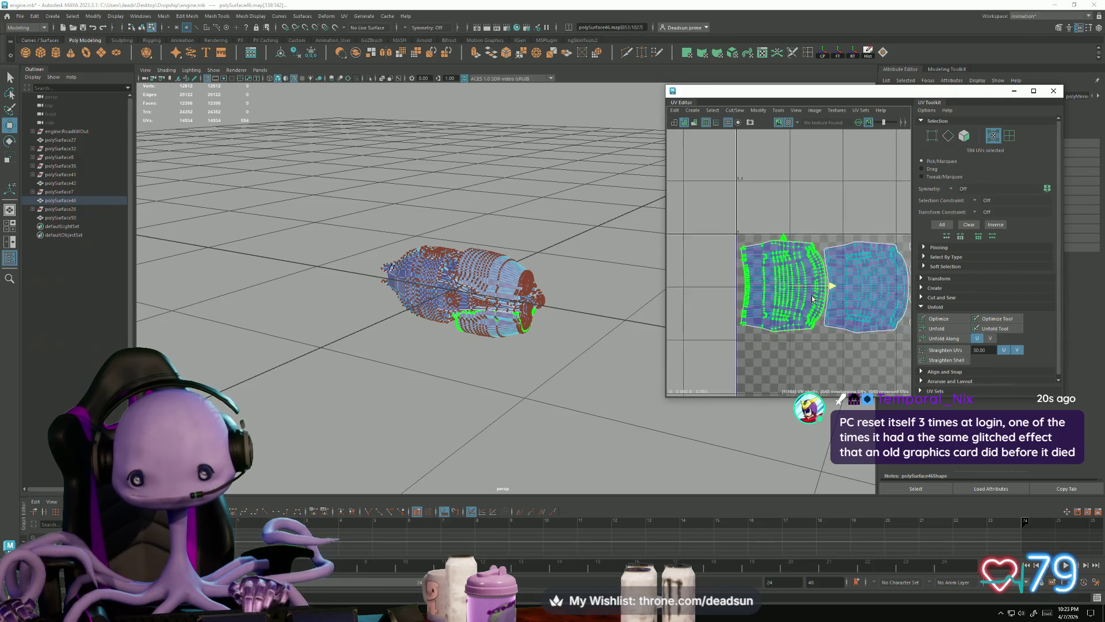
left_click(826, 281, "shift")
double_click(826, 282, "shift")
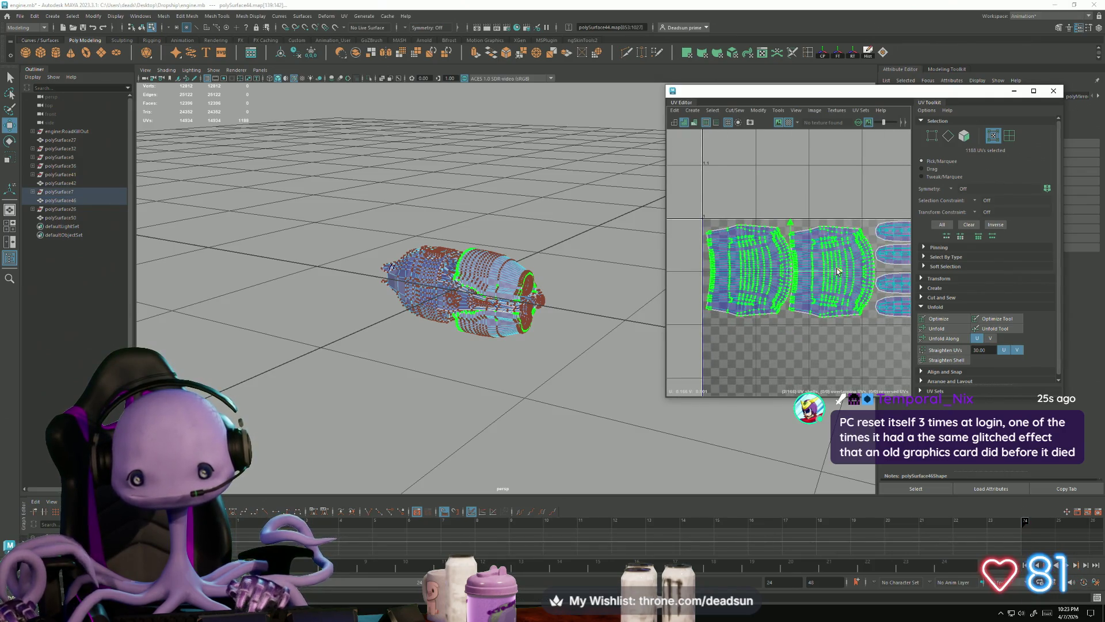
key("r")
left_click_drag(790, 226, 791, 223)
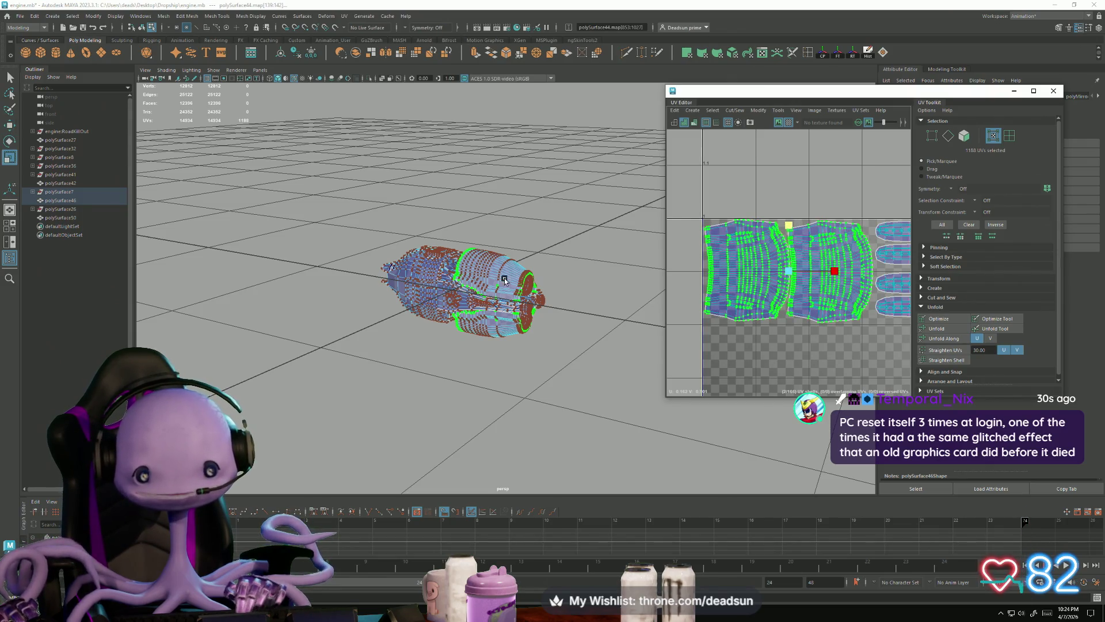
Marquee-select the lower-left UV shells and shift them slightly right
key("f")
scroll(842, 354, "down", 6)
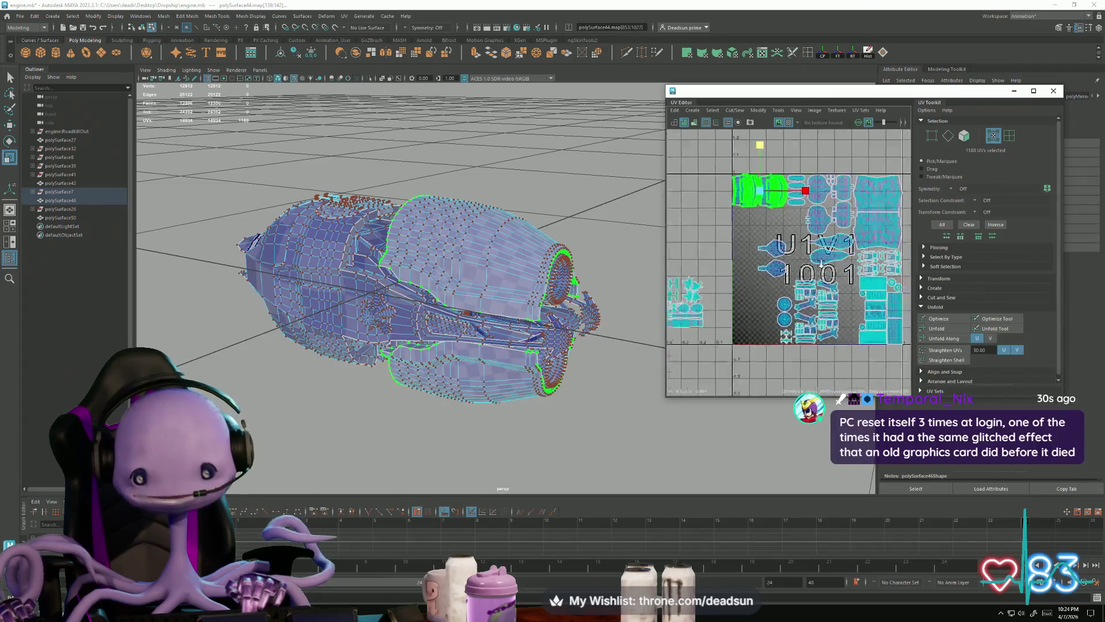
scroll(743, 277, "down", 2)
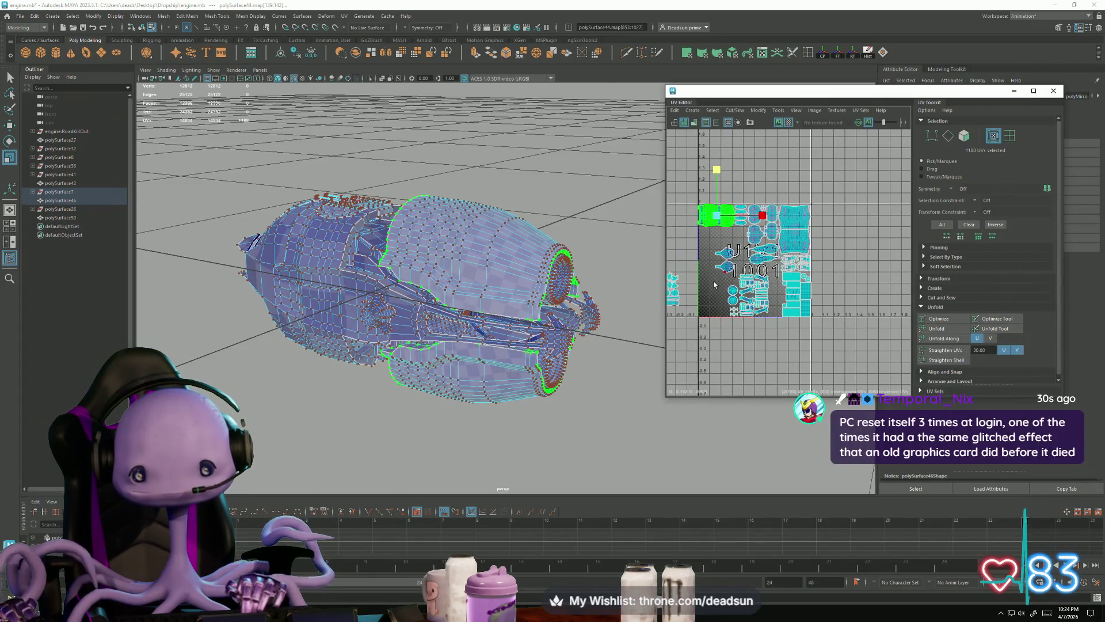
scroll(714, 284, "up", 4)
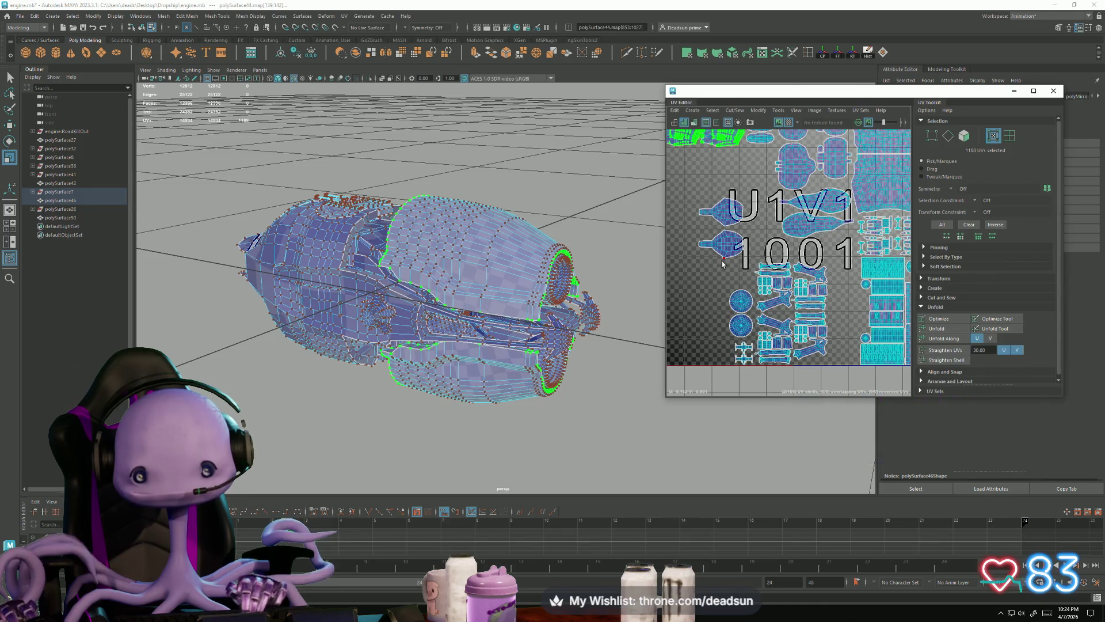
left_click_drag(772, 310, 840, 365)
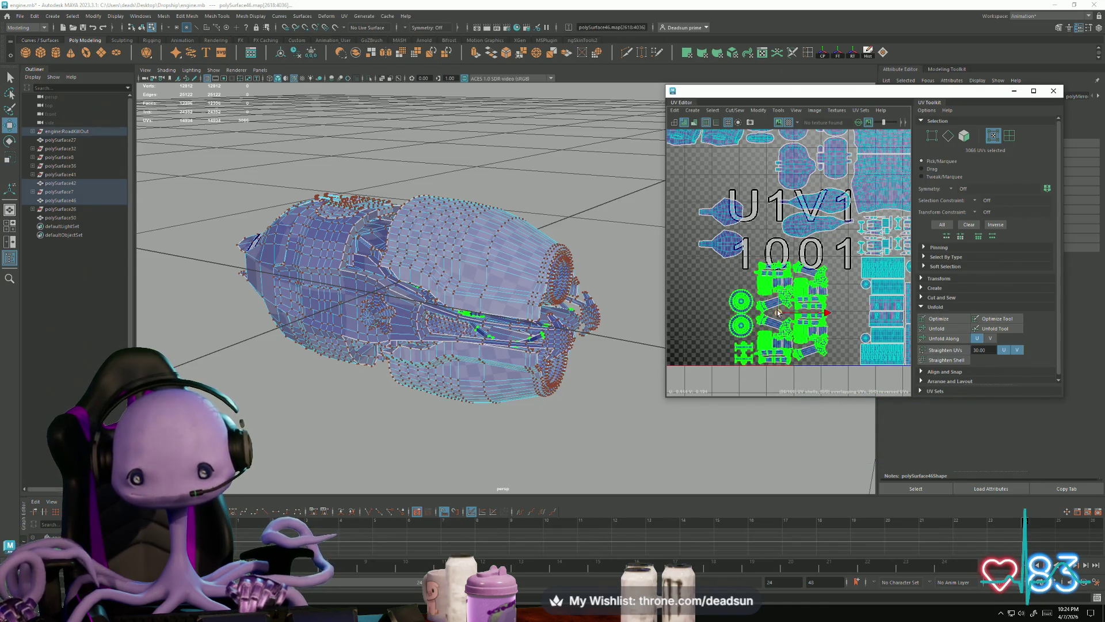
key("w")
left_click_drag(788, 312, 808, 311)
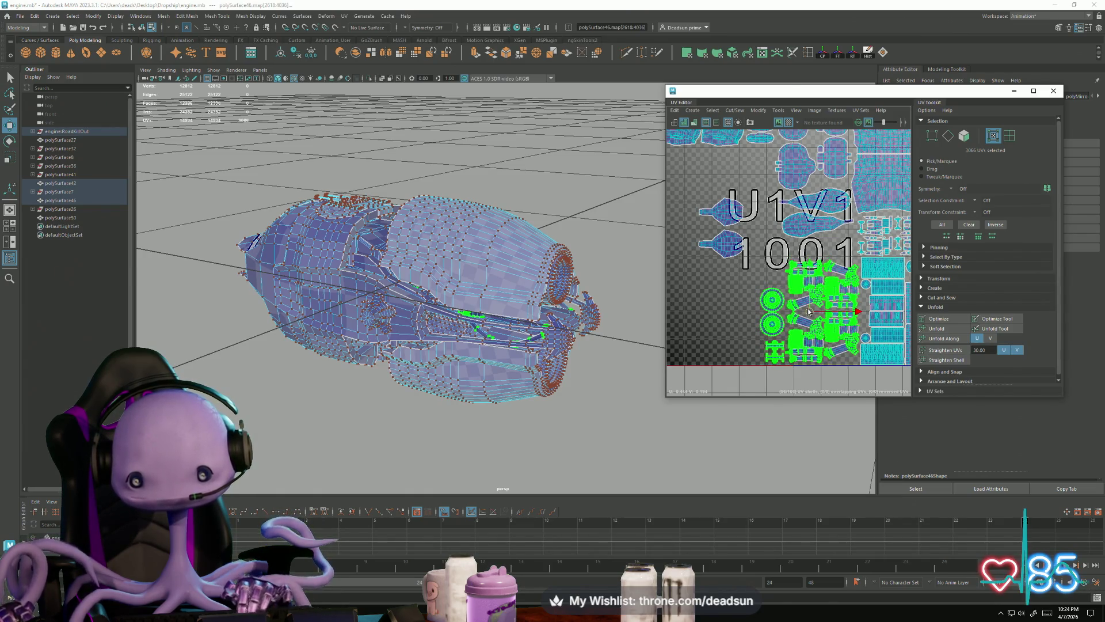
Select two small shells and scale them up
left_click(728, 260)
left_click(732, 220, "shift")
mouse_move(633, 402)
left_mouse_down("alt")
mouse_move(547, 357)
mouse_move(576, 346)
left_mouse_up("alt")
key("a")
middle_click_drag(712, 264, 740, 305, "alt")
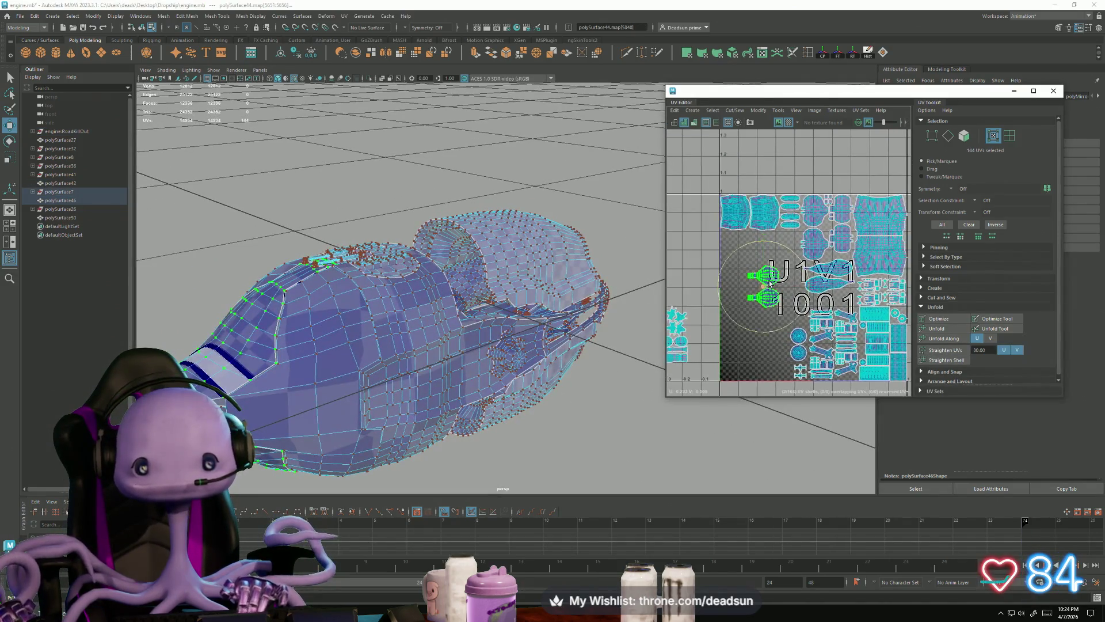
key("r")
mouse_move(763, 286)
left_mouse_down()
mouse_move(784, 280)
mouse_move(774, 279)
mouse_move(782, 263)
left_mouse_up()
key("w")
Rotate the lower small shell so its tab faces right and nudge it up-left
left_click(775, 279)
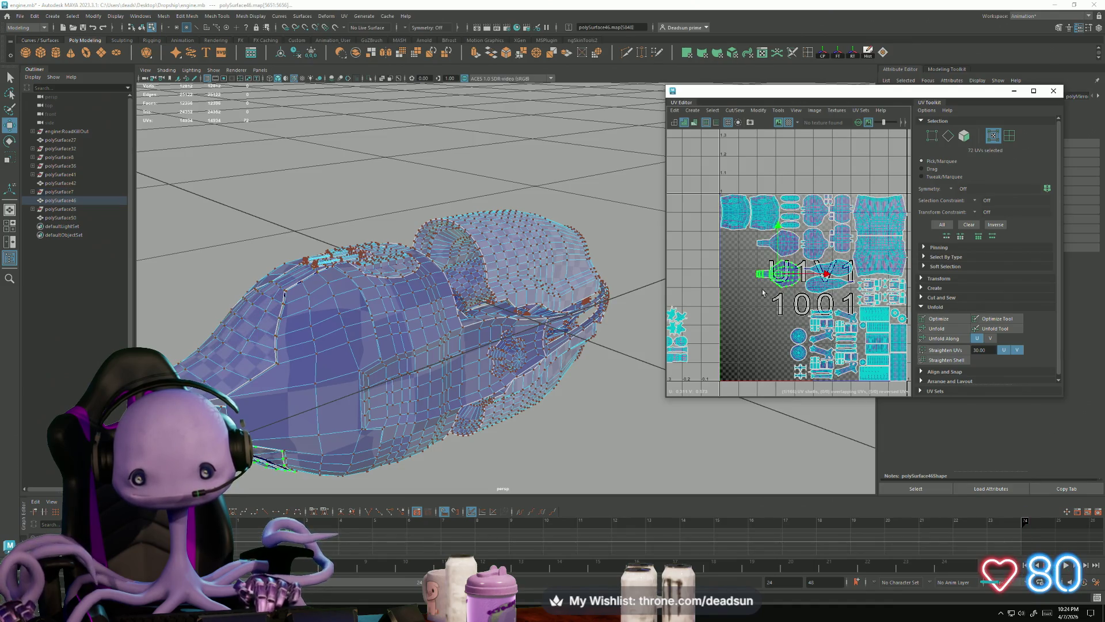
key("e")
mouse_move(742, 305)
left_mouse_down()
mouse_move(766, 320)
mouse_move(794, 310)
left_mouse_up()
key("w")
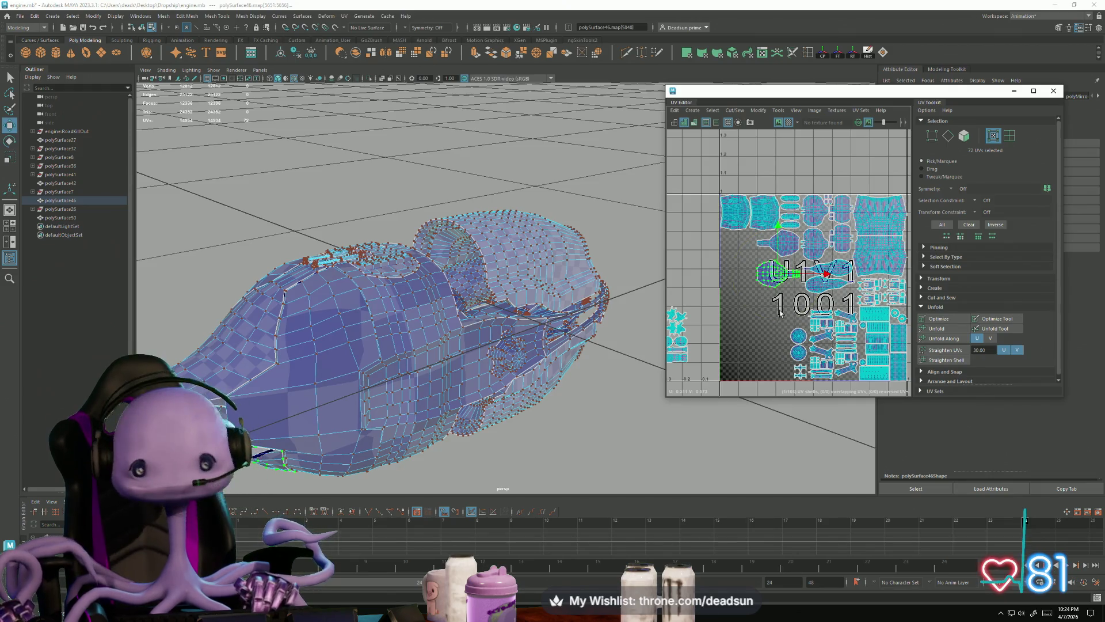
left_click_drag(778, 274, 774, 266)
scroll(698, 257, "up", 3)
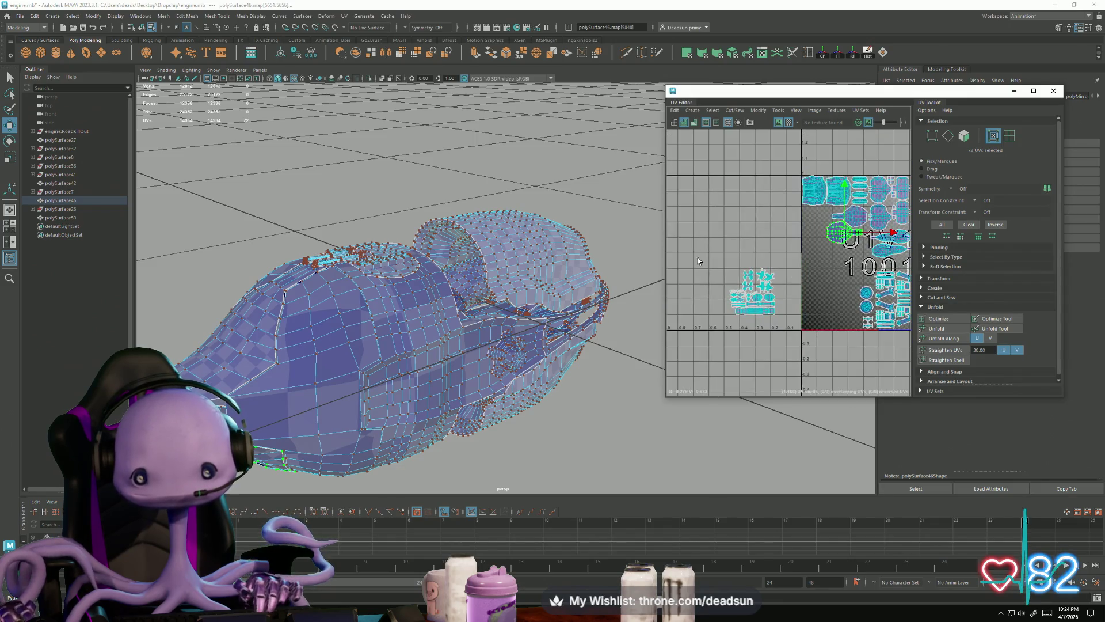
Select the polySurface27 shells plus the polySurface50 shell and move them to the tile's left edge
scroll(731, 303, "up", 3)
left_click(756, 298)
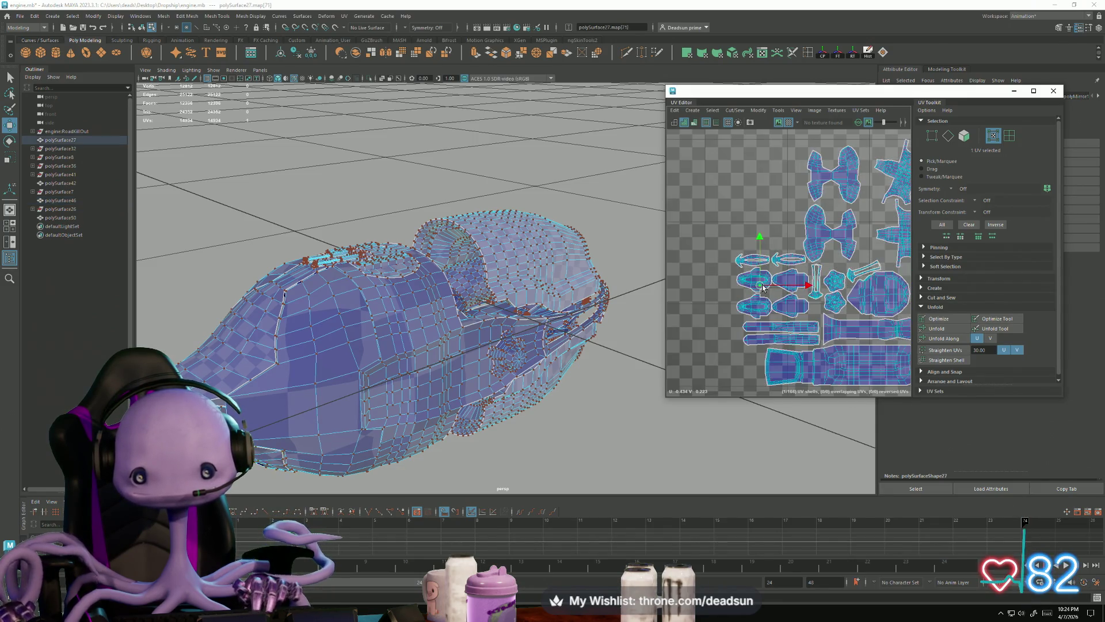
left_click(788, 311, "shift")
left_click(793, 288, "shift")
left_click(751, 261, "shift")
scroll(790, 301, "down", 4)
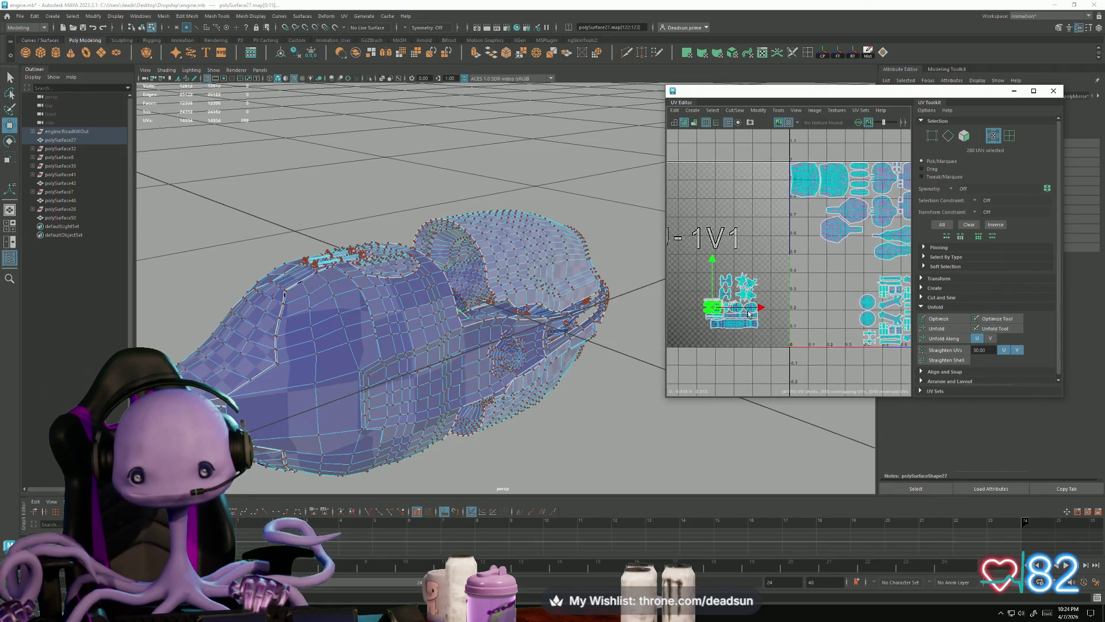
left_click_drag(748, 314, 834, 269)
mouse_move(569, 295)
left_mouse_down("alt")
mouse_move(476, 321)
mouse_move(484, 299)
mouse_move(515, 303)
mouse_move(495, 317)
left_mouse_up("alt")
Scale the selected shells up slightly and uniformly
key("r")
mouse_move(825, 251)
middle_mouse_down()
mouse_move(809, 274)
mouse_move(800, 267)
mouse_move(815, 241)
middle_mouse_up()
key("w")
scroll(815, 241, "up", 5)
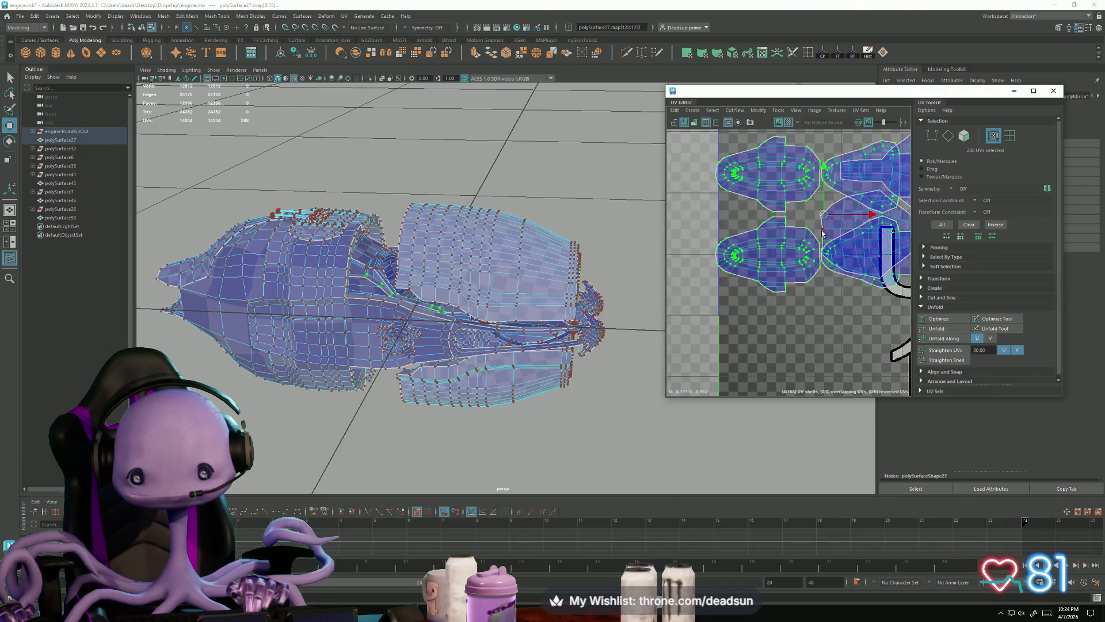
middle_click_drag(816, 251, 778, 323, "alt")
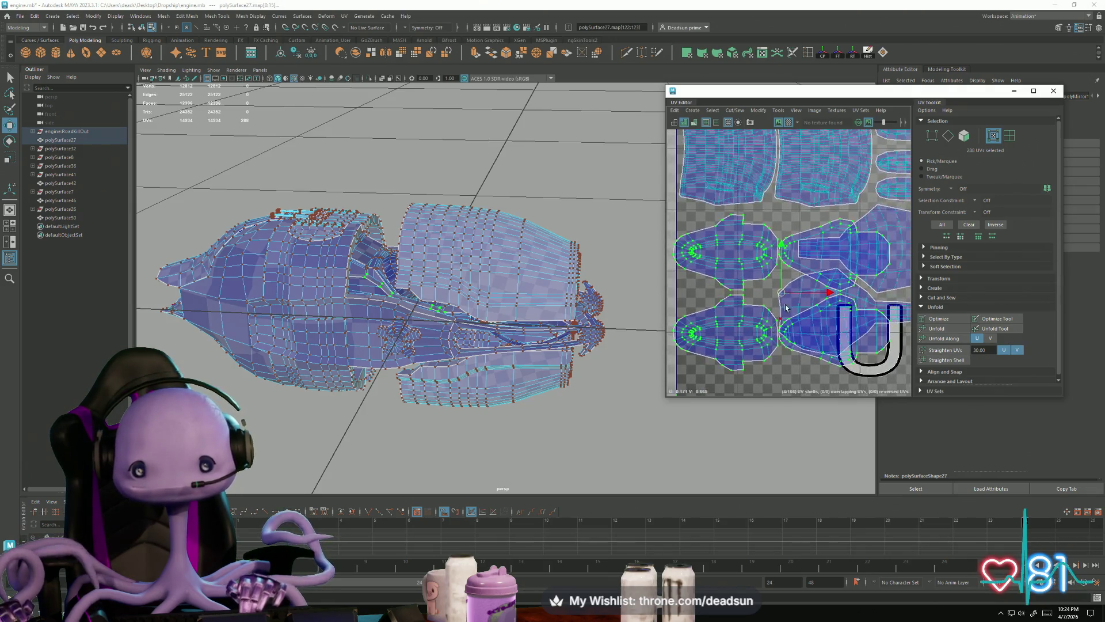
middle_click_drag(787, 284, 789, 288, "alt")
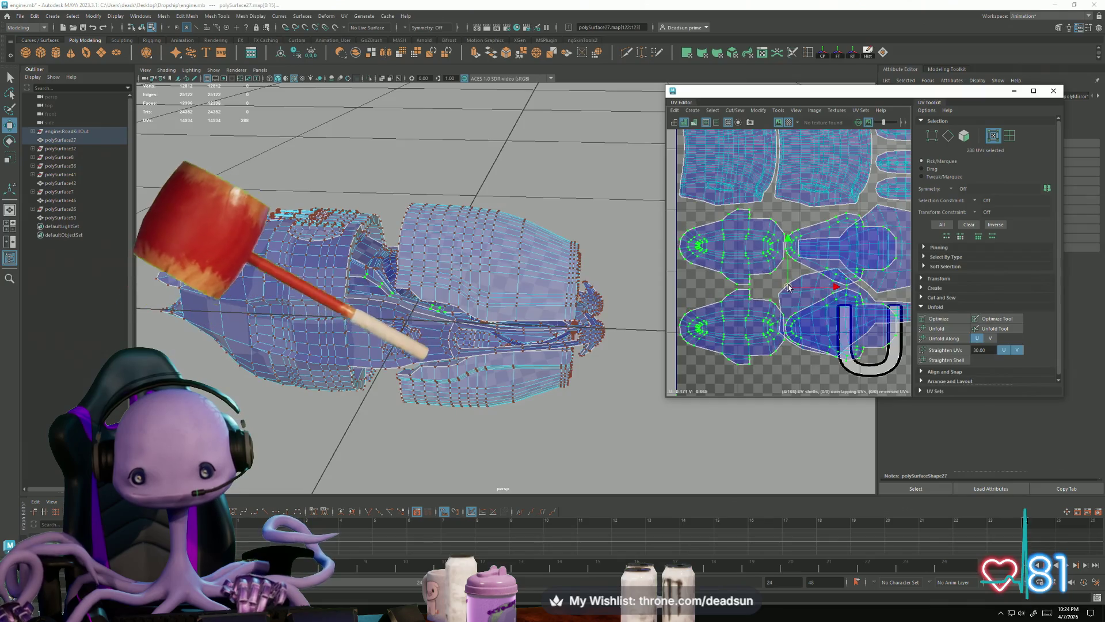
right_click_drag(777, 300, 723, 314, "alt")
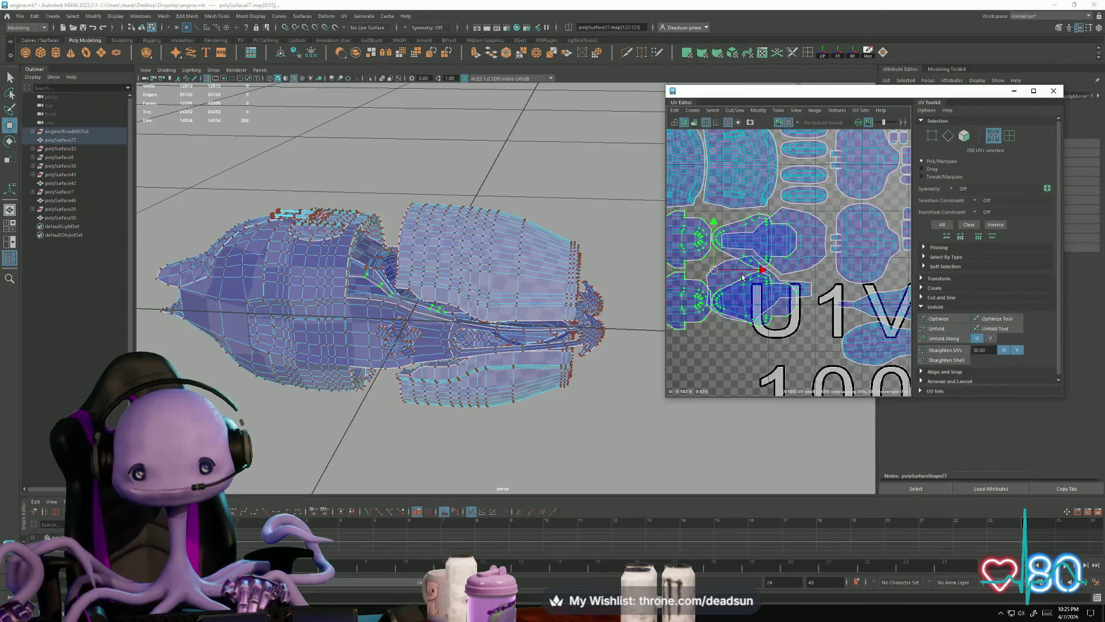
left_click(738, 312)
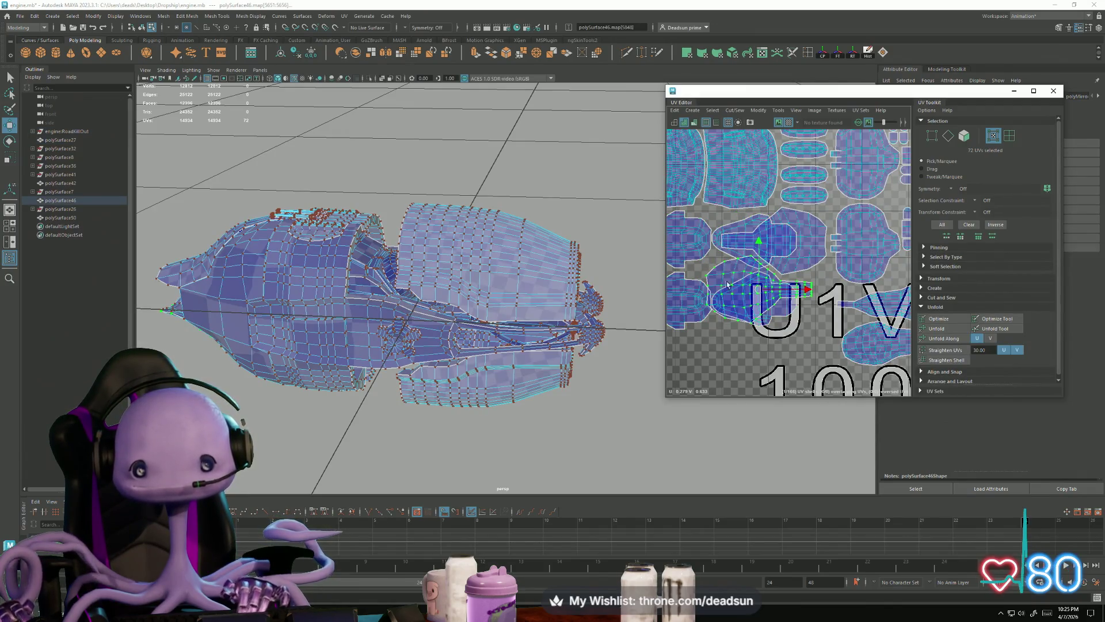
left_click(716, 261)
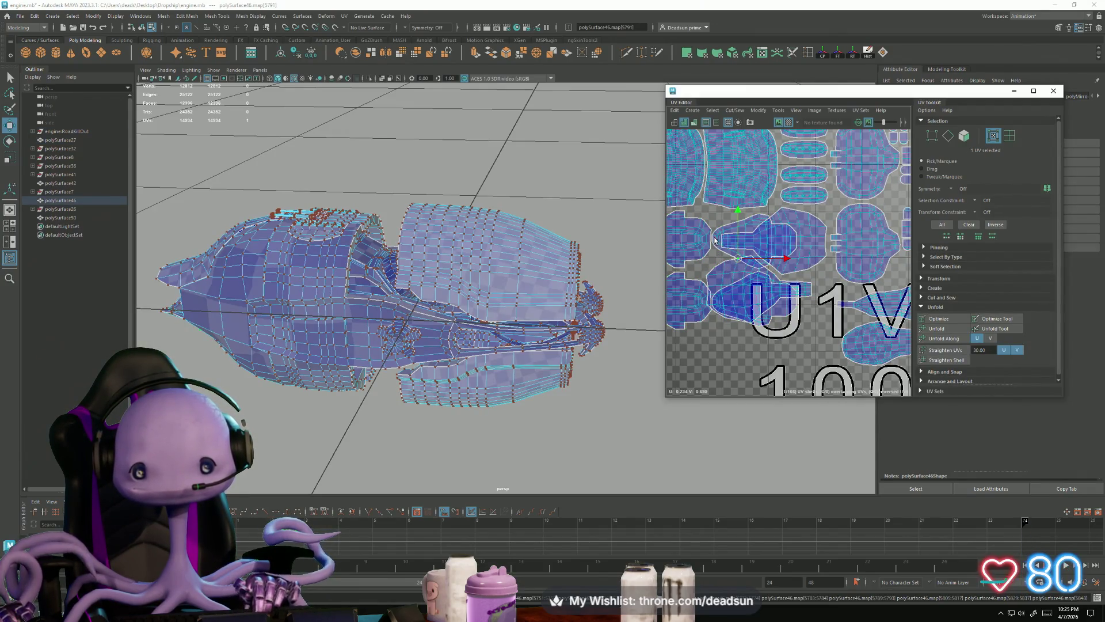
middle_click_drag(763, 327, 817, 274, "alt")
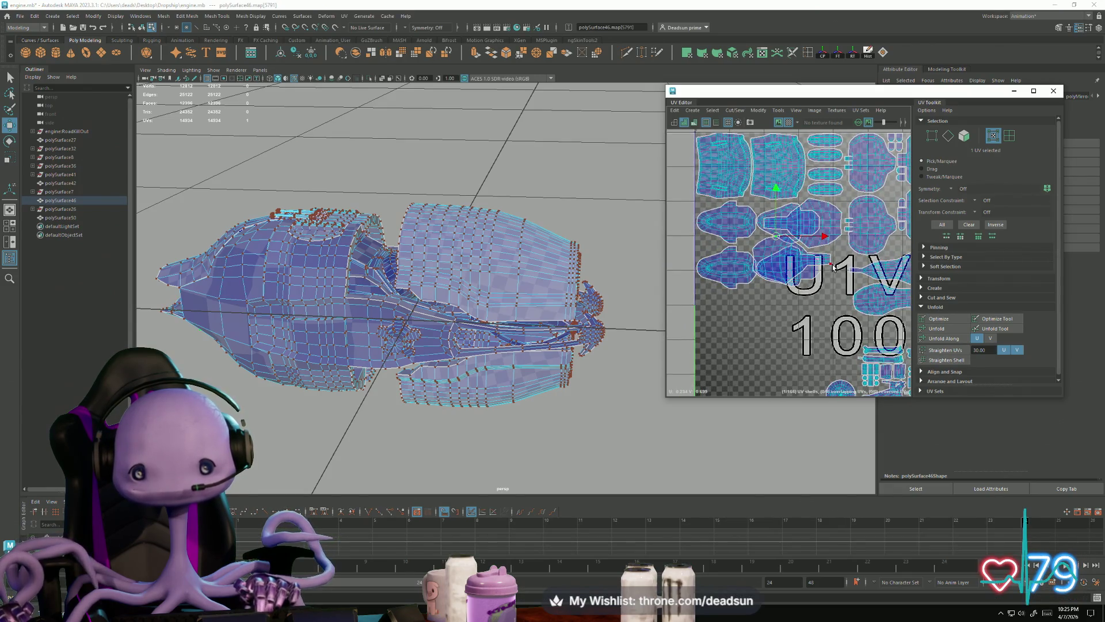
left_click(771, 288)
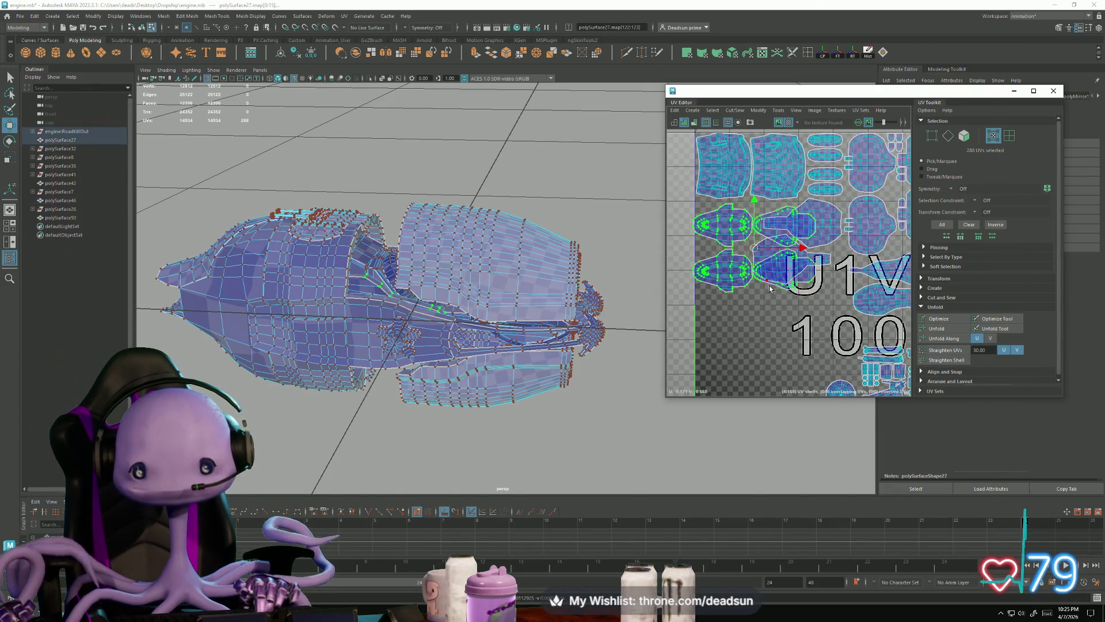
scroll(744, 297, "down", 2)
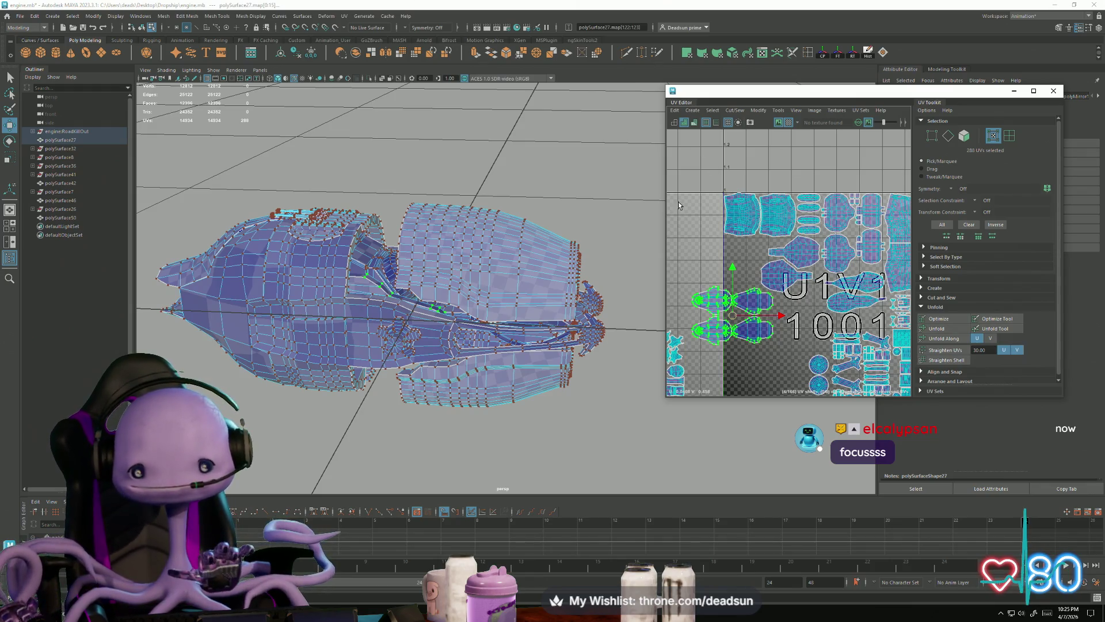
scroll(674, 259, "up", 2)
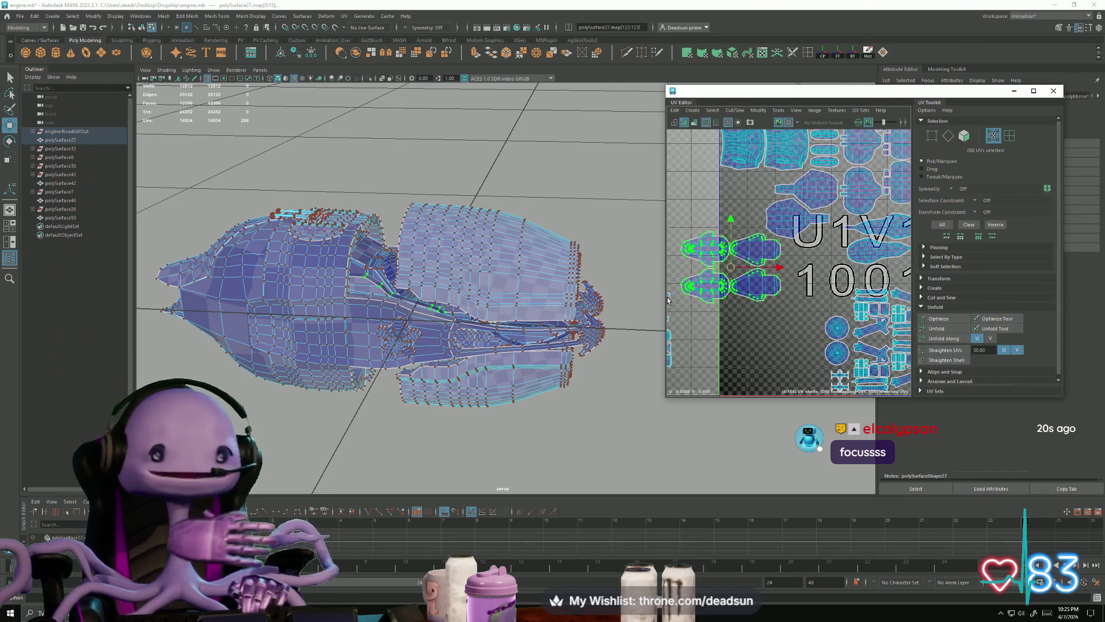
scroll(431, 330, "up", 3)
mouse_move(431, 329)
left_mouse_down("alt")
mouse_move(611, 311)
mouse_move(570, 303)
mouse_move(486, 328)
left_mouse_up("alt")
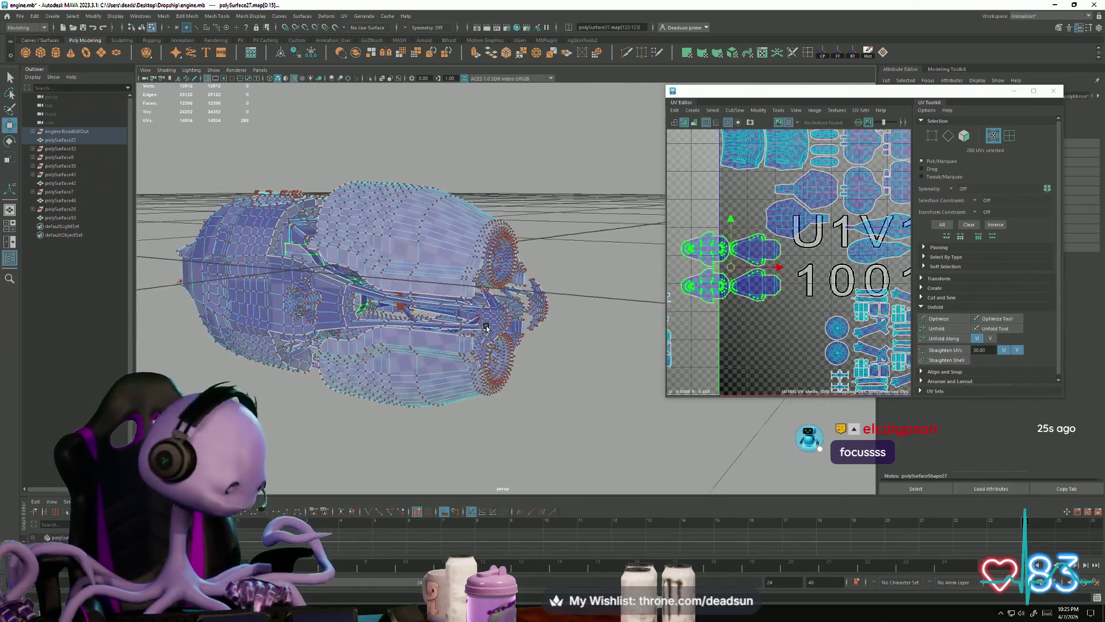
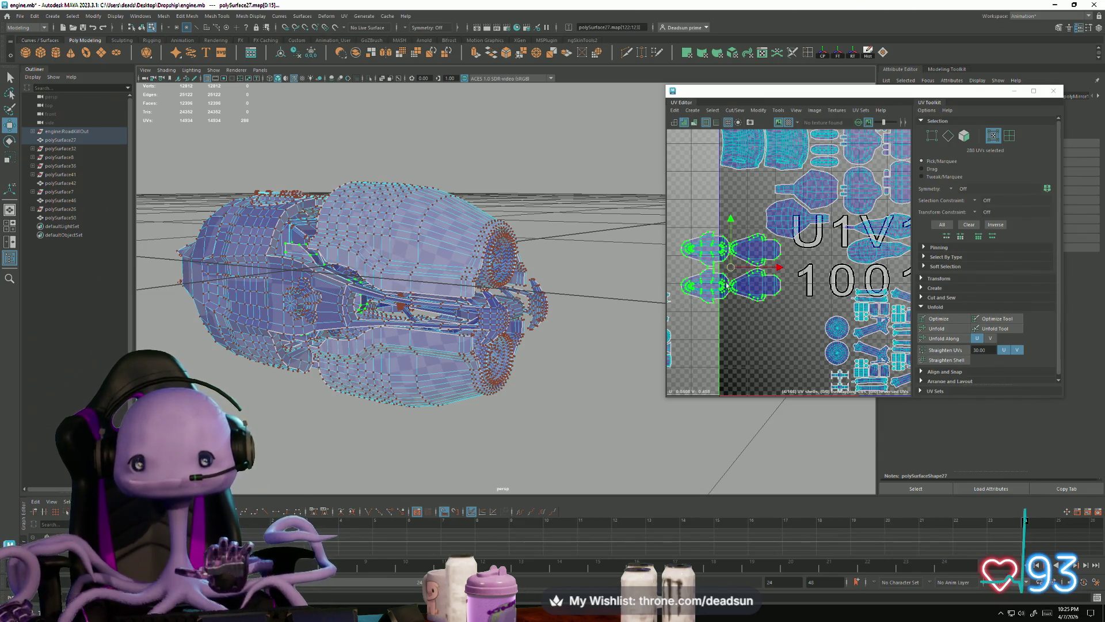
Move the selected engine UV shells toward the tile's left edge and up into place
left_click_drag(729, 265, 796, 274)
scroll(795, 275, "down", 3)
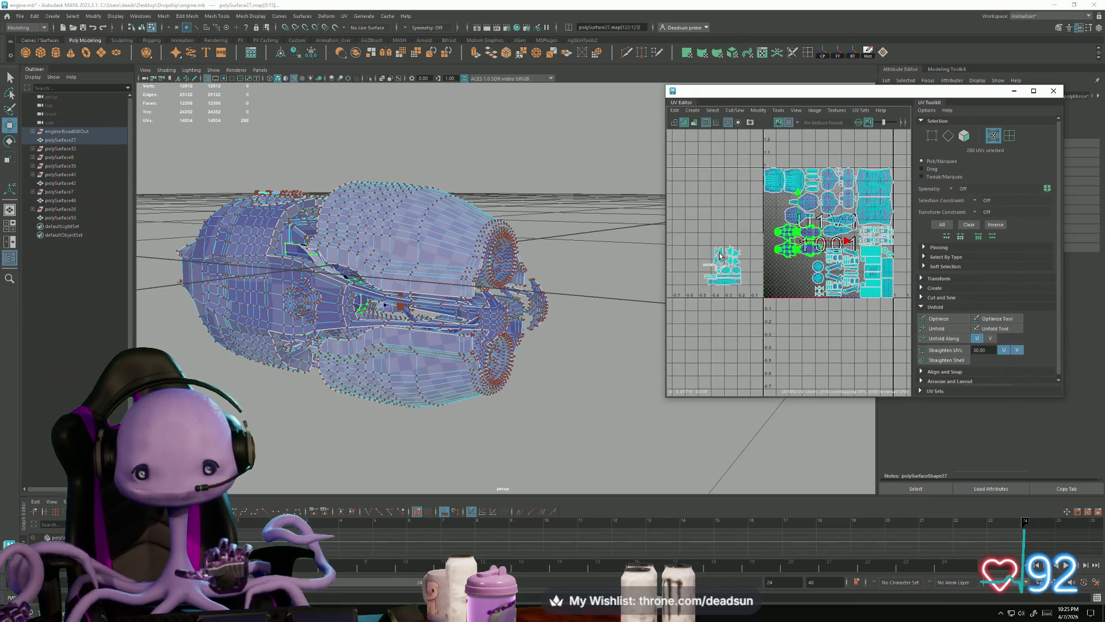
scroll(819, 289, "up", 5)
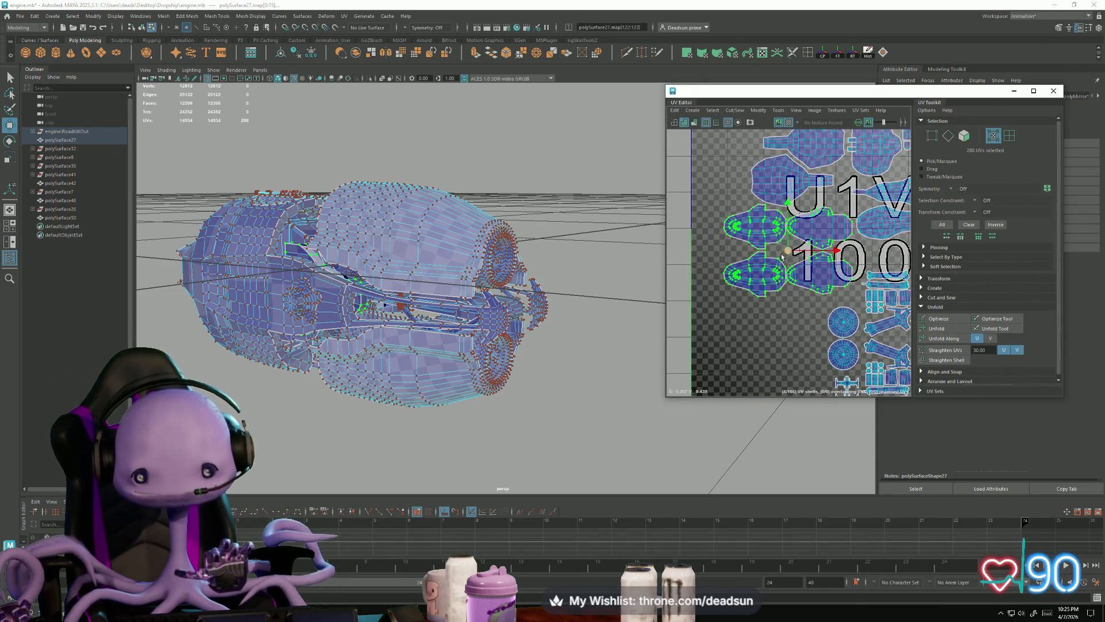
left_click_drag(790, 251, 766, 252)
middle_click_drag(766, 252, 778, 283, "alt")
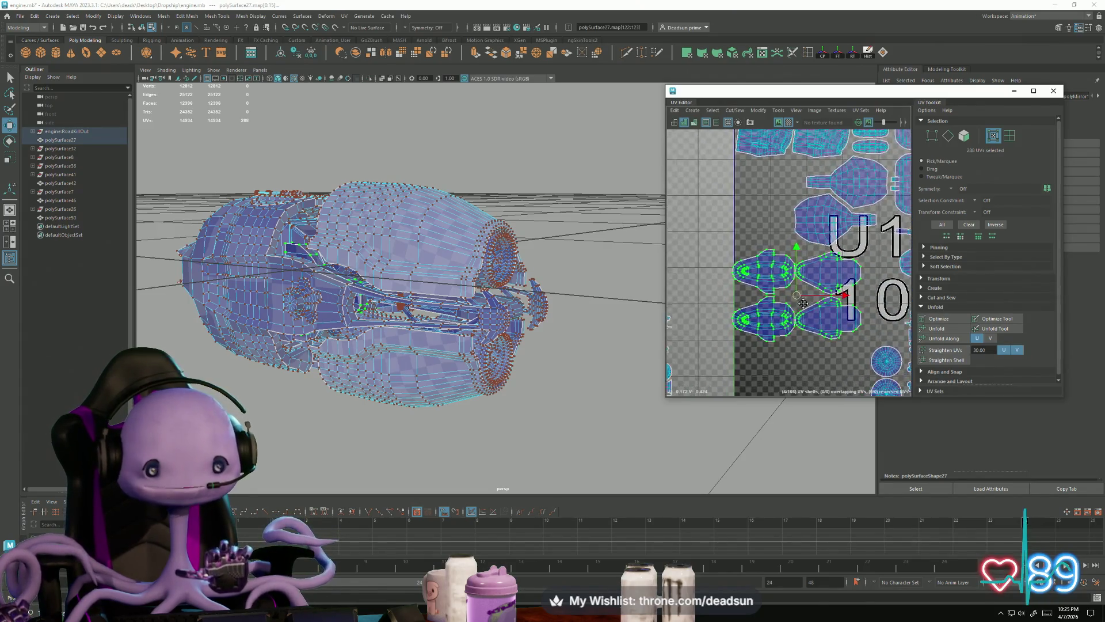
left_click_drag(795, 293, 799, 202)
scroll(796, 212, "up", 3)
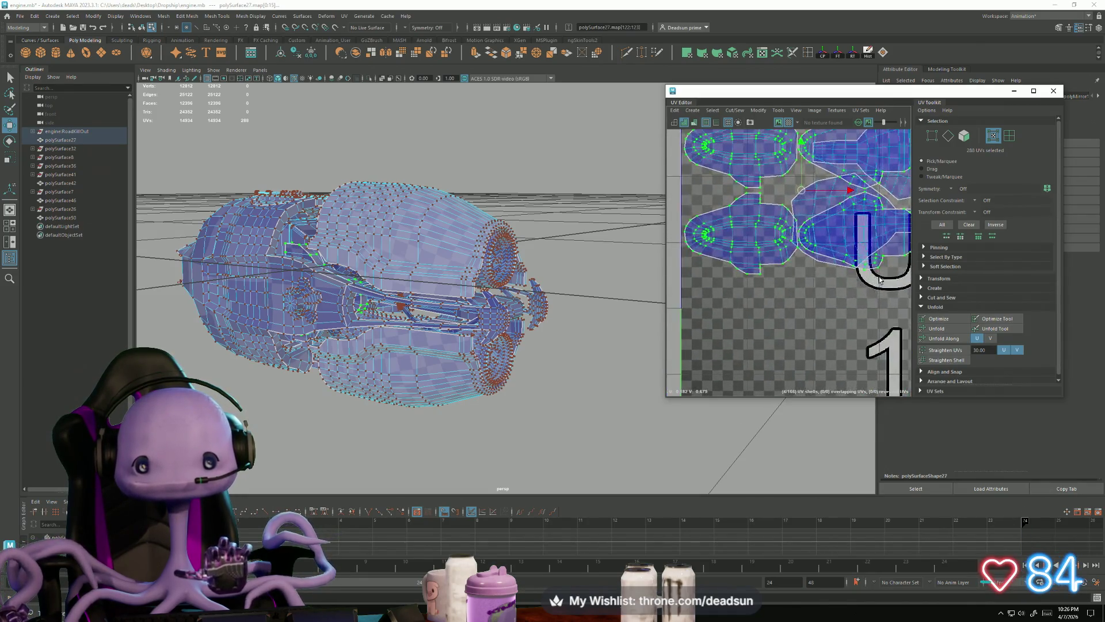
middle_click_drag(796, 212, 815, 273, "alt")
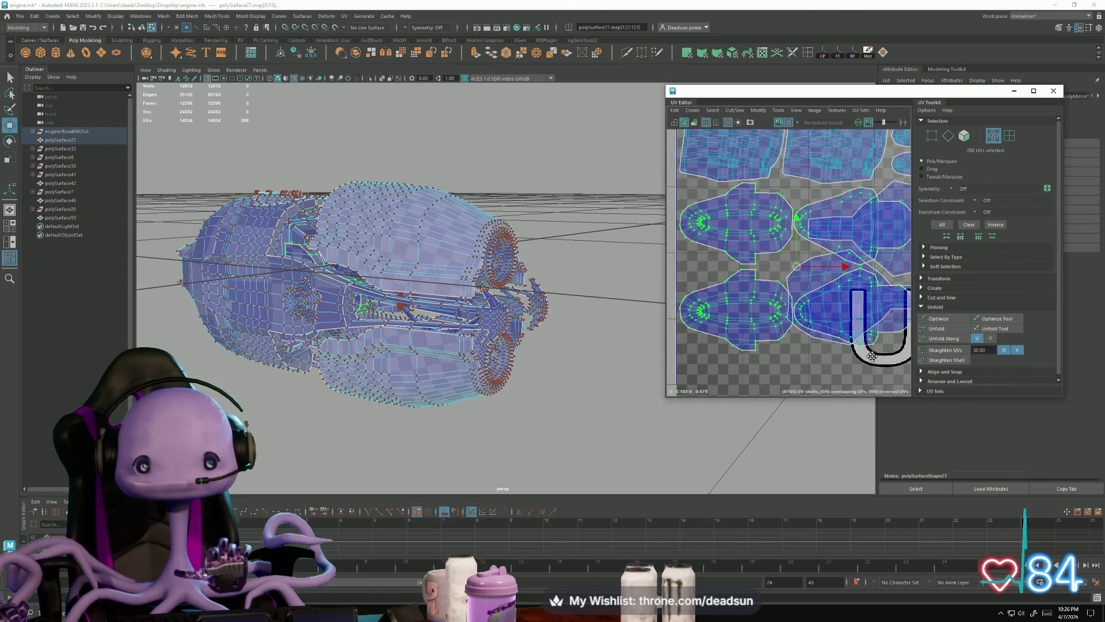
Shrink a single UV shell and reposition it up and to the right
left_click(816, 273)
scroll(765, 274, "up", 4)
key("r")
left_click_drag(722, 270, 715, 275)
left_click_drag(728, 268, 742, 252)
middle_click_drag(742, 251, 853, 307, "alt")
Carry another shell to the lower left, turn it upright, and push it against the tile border
left_click(803, 309)
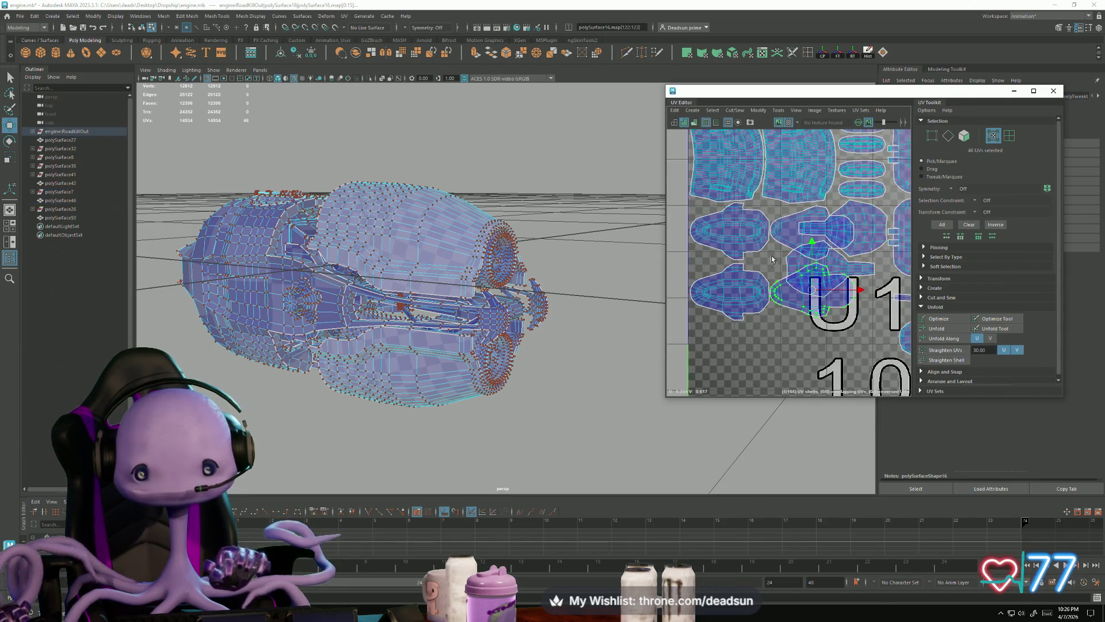
left_click_drag(810, 259, 731, 375)
middle_click_drag(731, 376, 787, 324, "alt")
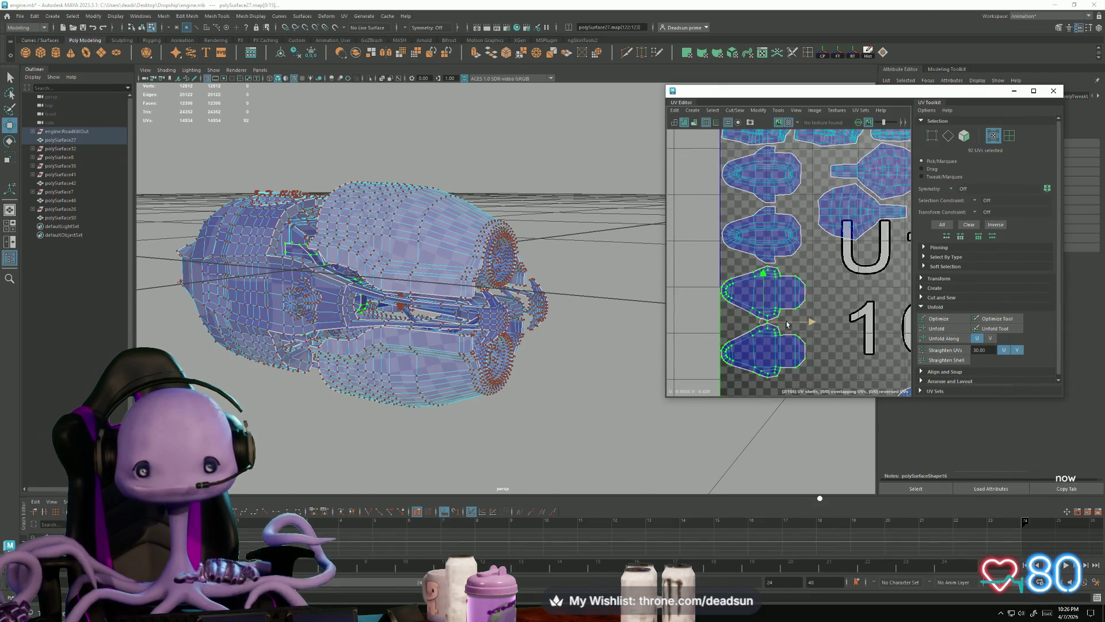
key("e")
left_click_drag(801, 349, 696, 260)
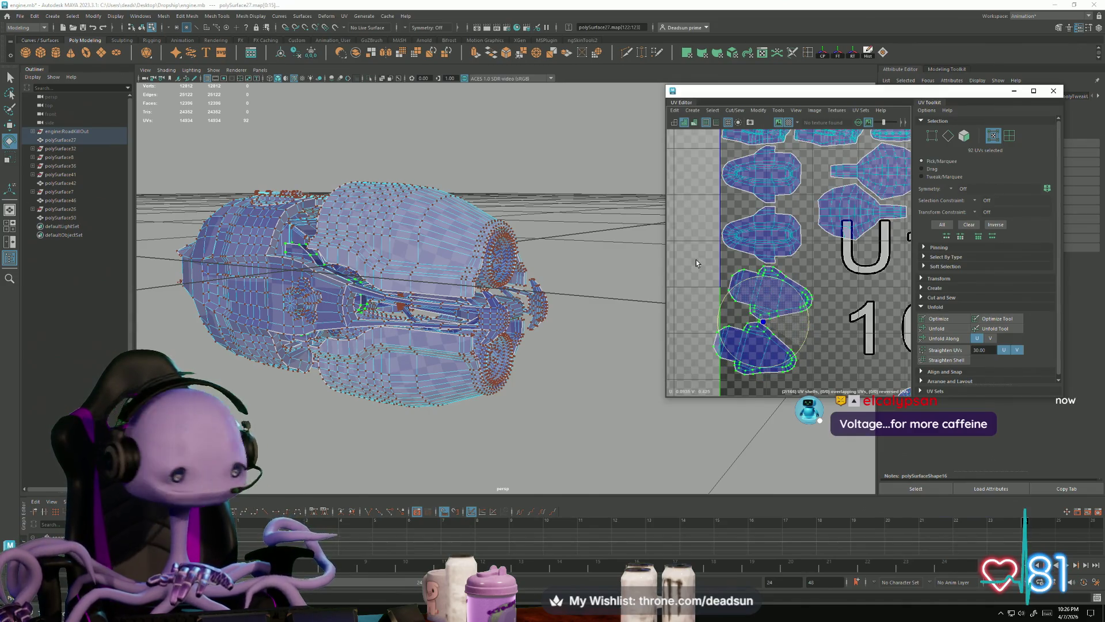
left_click_drag(696, 260, 702, 277)
key("w")
mouse_move(763, 322)
left_mouse_down()
mouse_move(703, 242)
mouse_move(715, 242)
left_mouse_up()
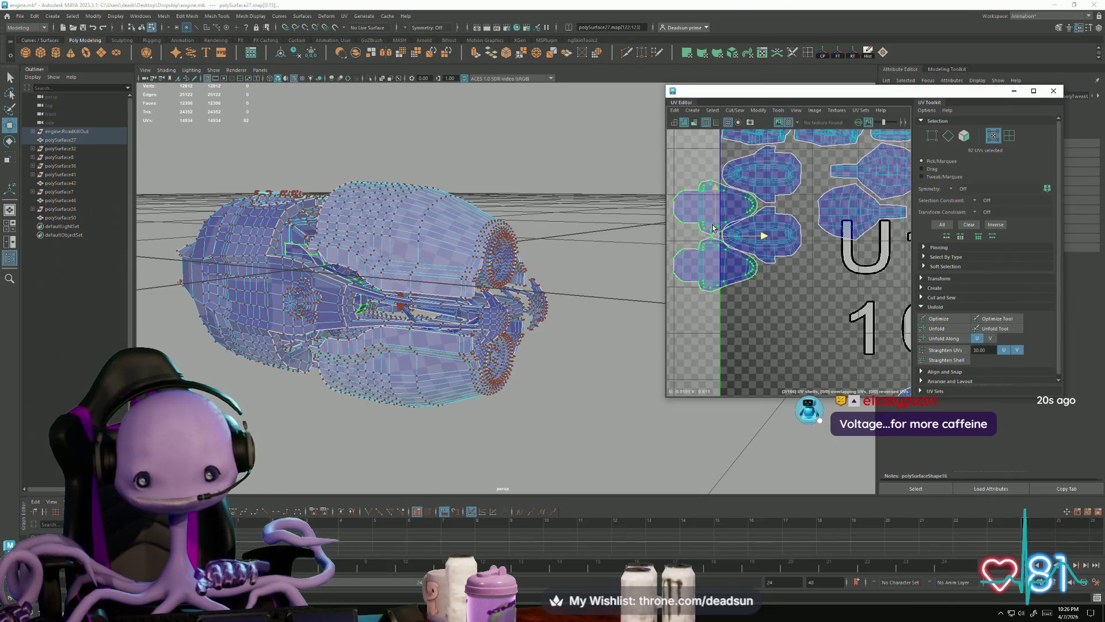
Select the neighbouring and lower-left shells together and rotate them slightly
left_click(777, 222, "shift")
middle_click_drag(734, 185, 736, 186)
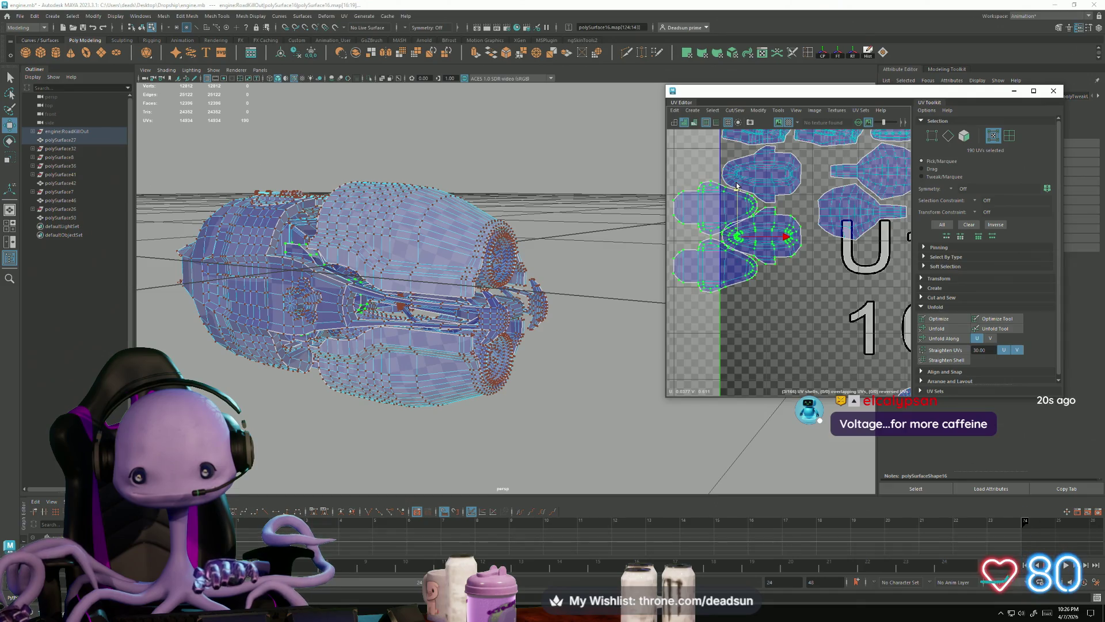
left_click(788, 226)
left_click(730, 275, "shift")
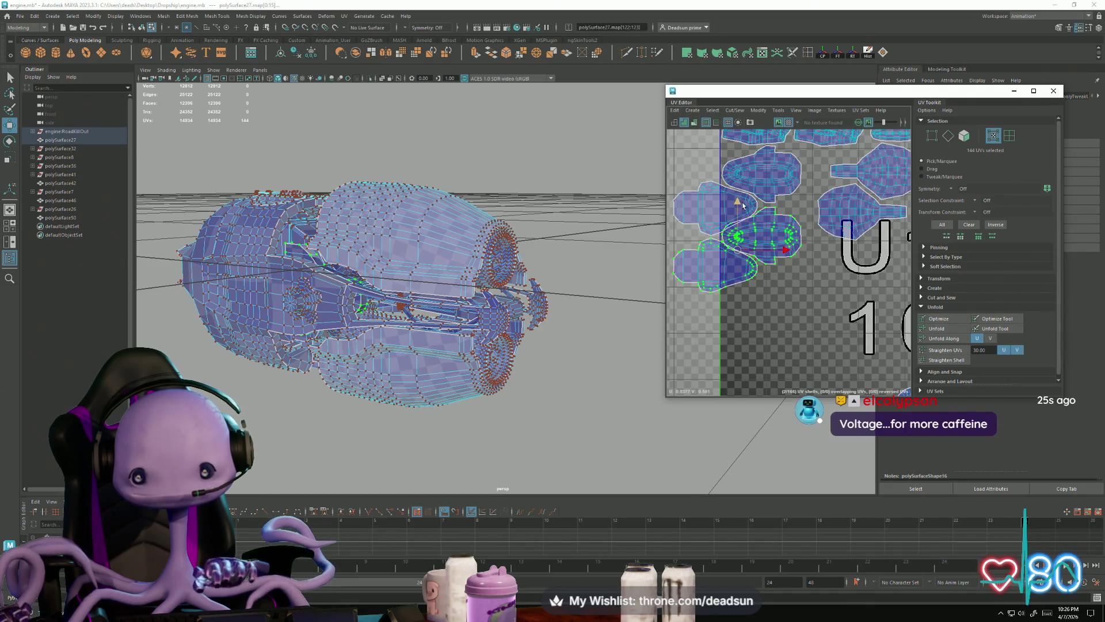
key("e")
left_click_drag(761, 292, 743, 251)
key("w")
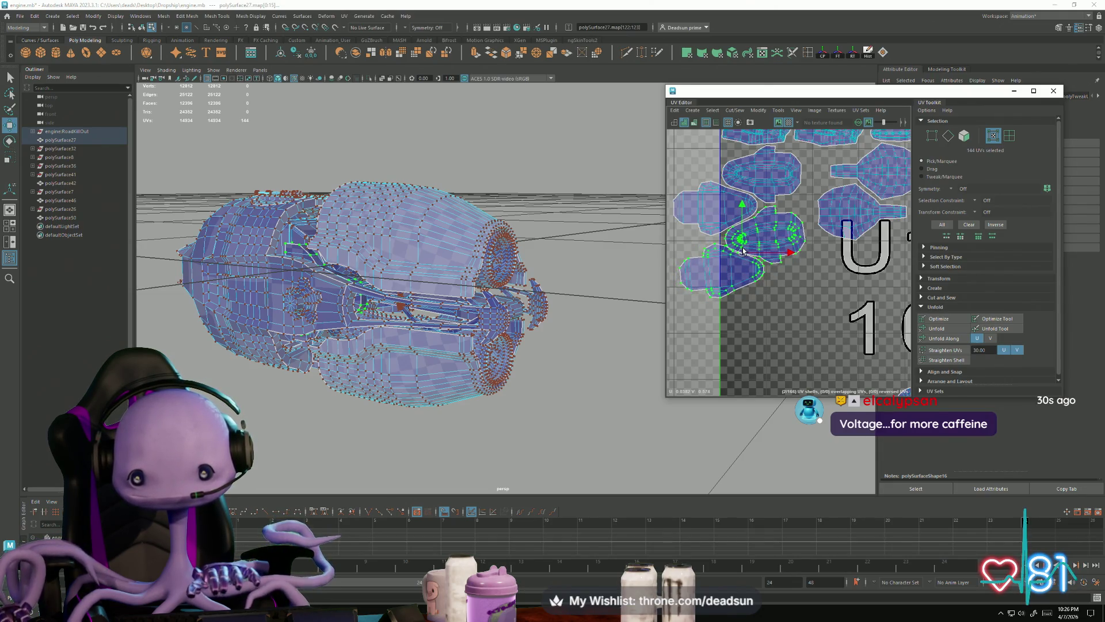
Nudge the lower-left shell slightly downward to seat it snugly
left_click(731, 295)
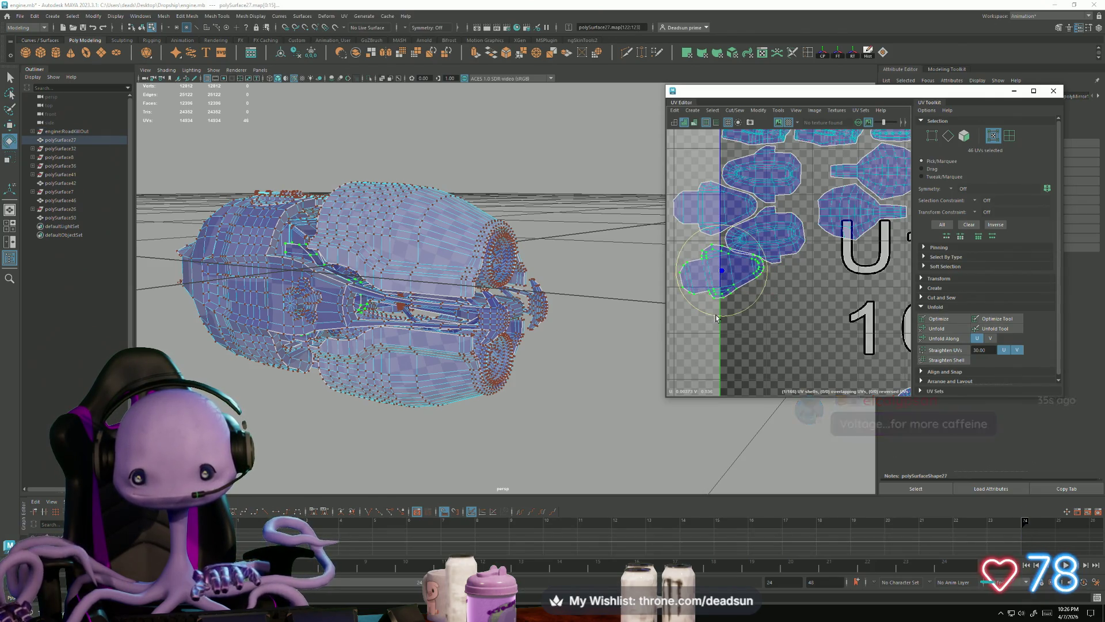
left_click_drag(725, 278, 725, 272)
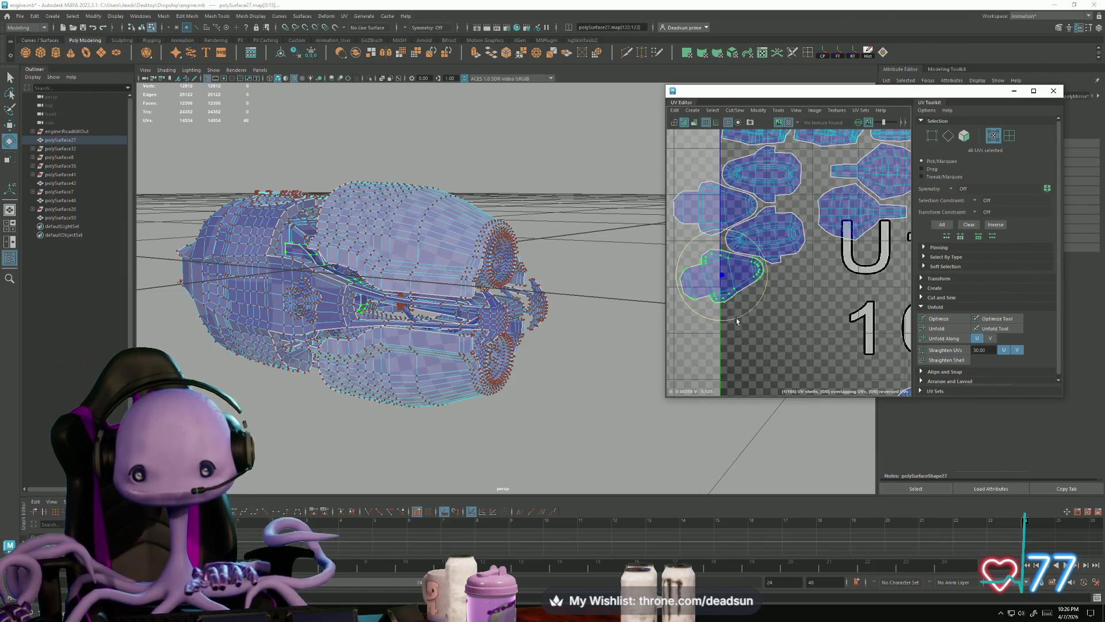
left_click_drag(724, 278, 725, 279)
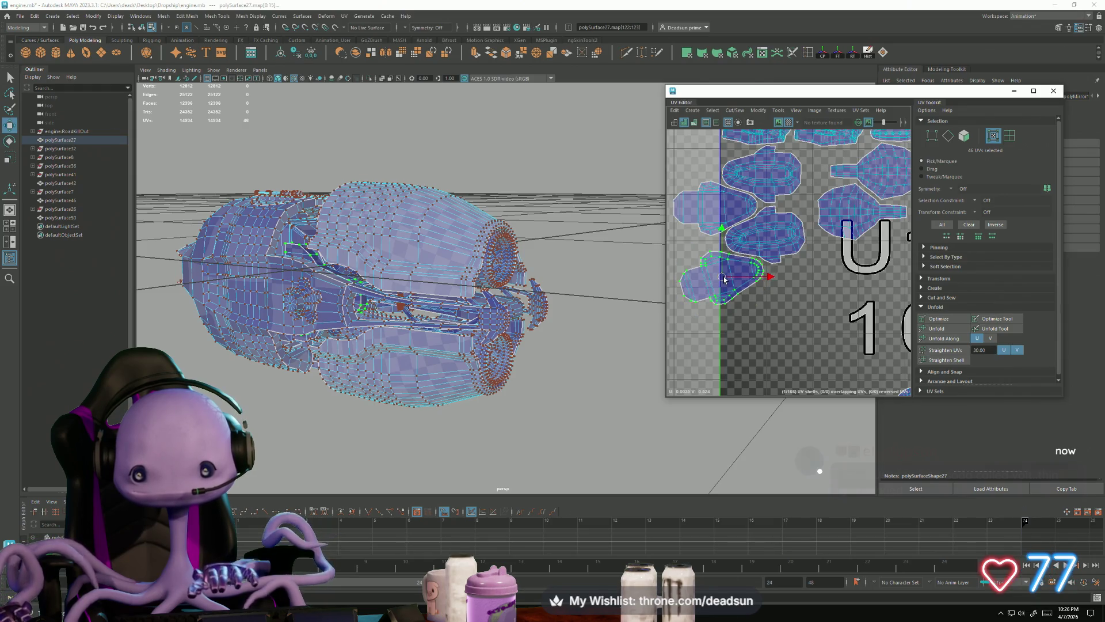
Select a different pair of shells and move them right and down into the tile
scroll(725, 280, "down", 3)
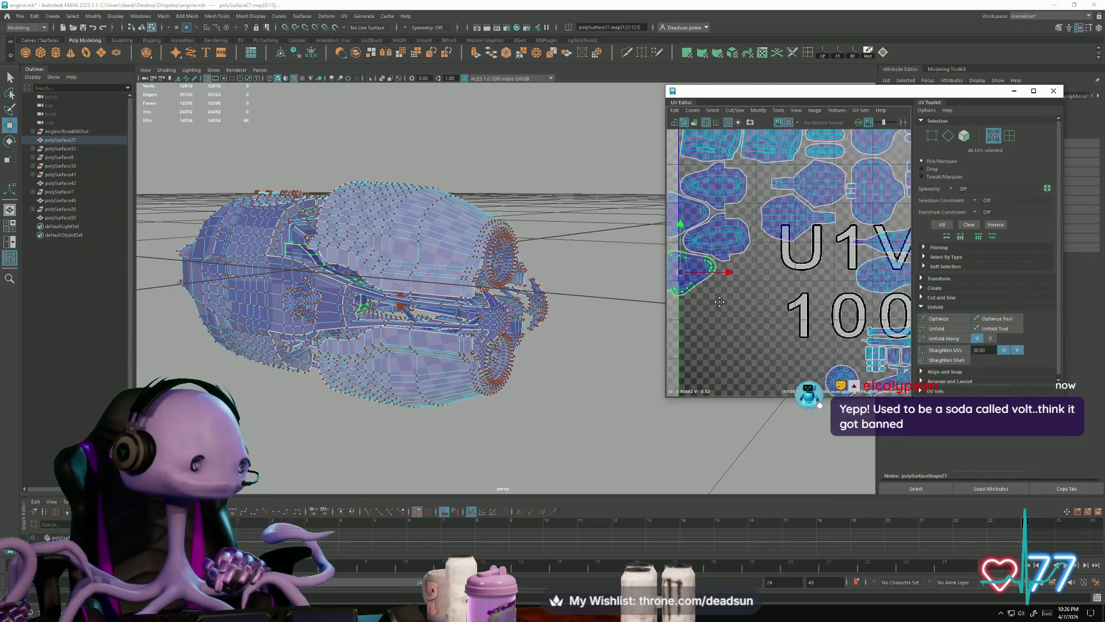
middle_click_drag(720, 274, 742, 310, "alt")
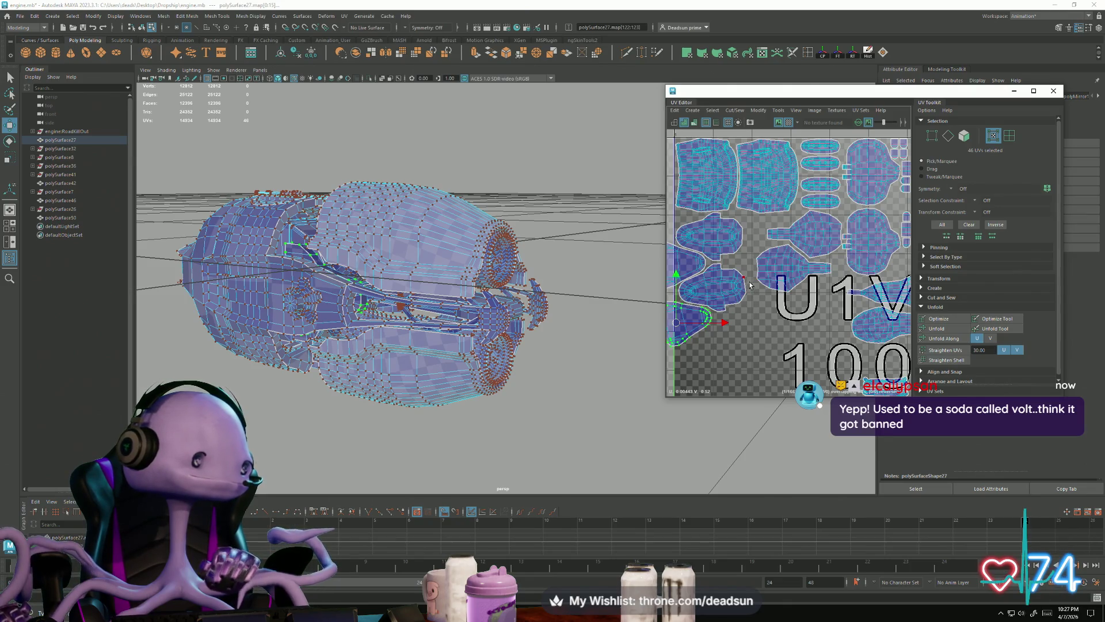
middle_click_drag(749, 284, 780, 310, "alt")
left_click(714, 295)
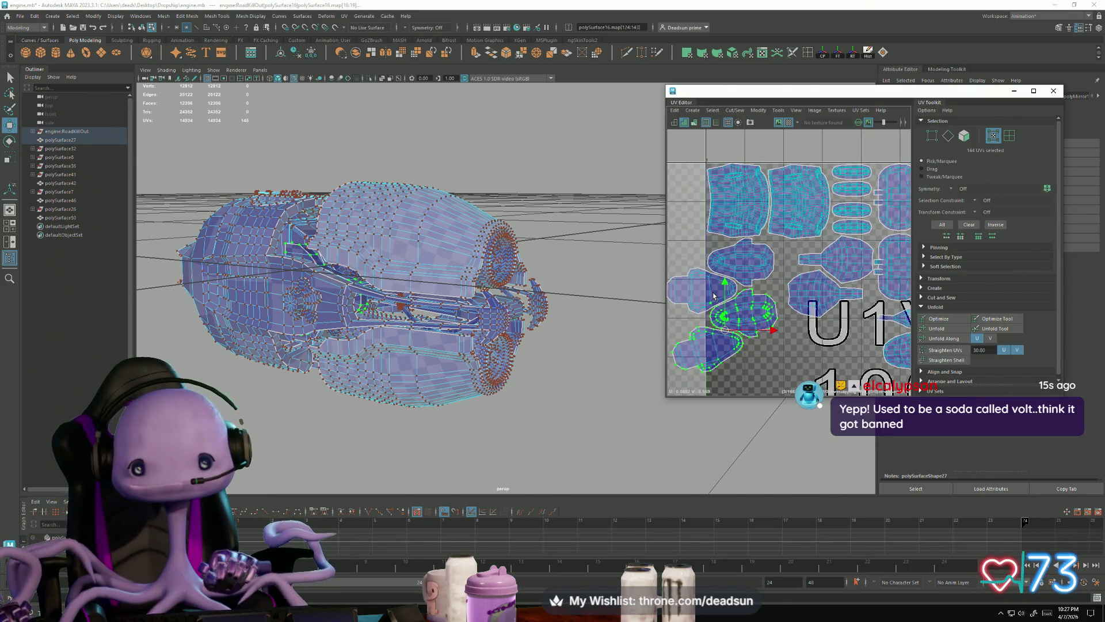
left_click(738, 286, "shift")
left_click_drag(721, 311, 817, 369)
Fine-tune the pair's position with small nudges so it fits between the larger shells
scroll(816, 369, "up", 3)
middle_click_drag(816, 369, 745, 282, "alt")
left_click_drag(745, 282, 754, 293)
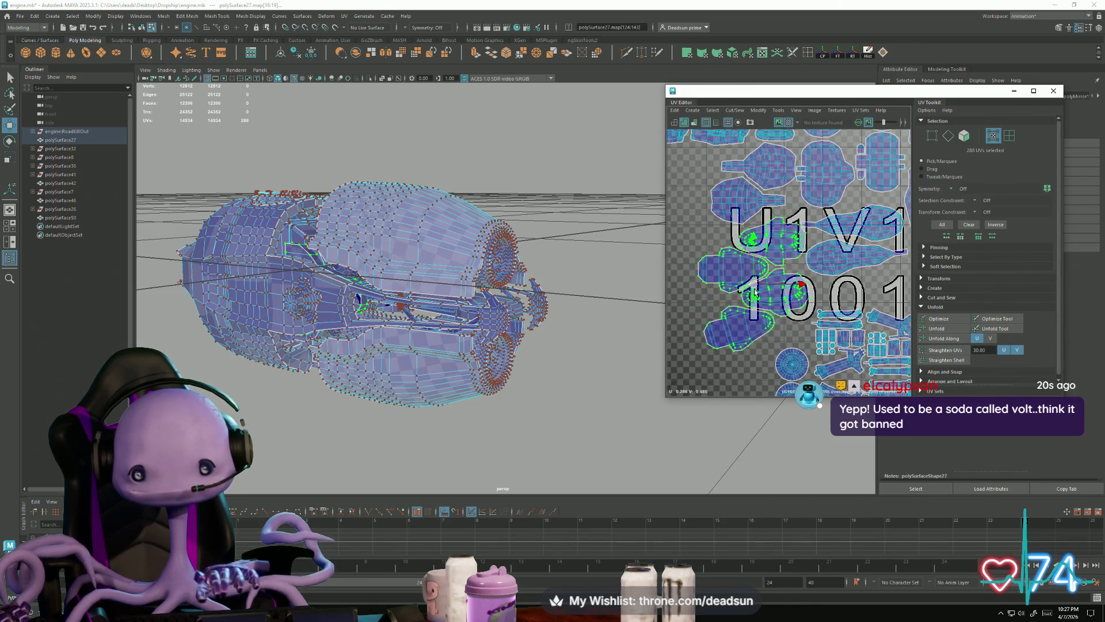
key("e")
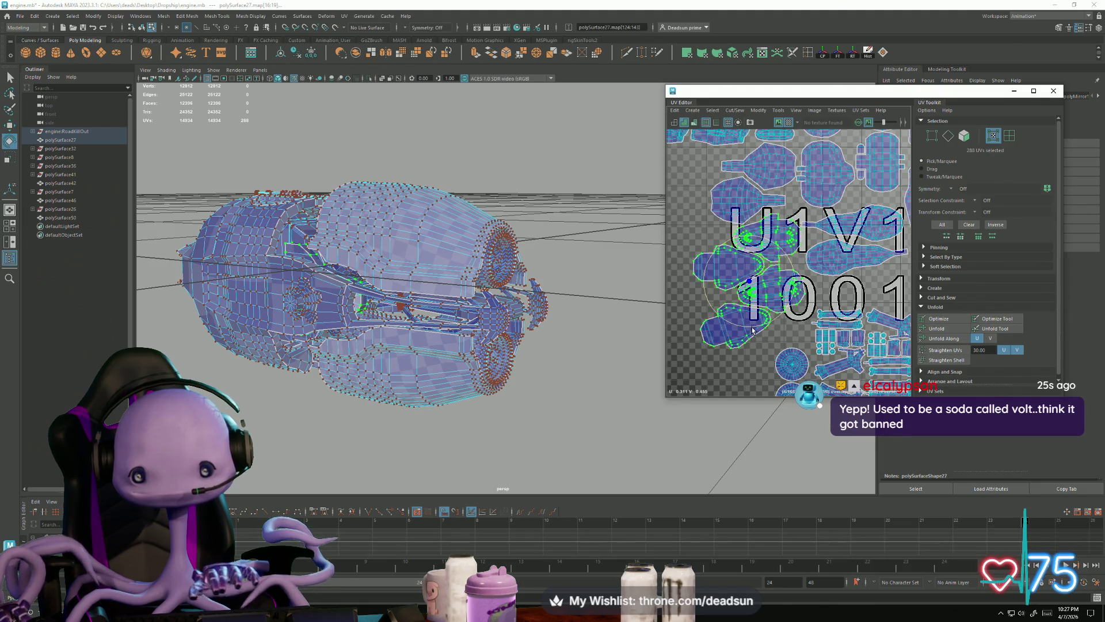
key("w")
left_click_drag(750, 283, 758, 288)
key("e")
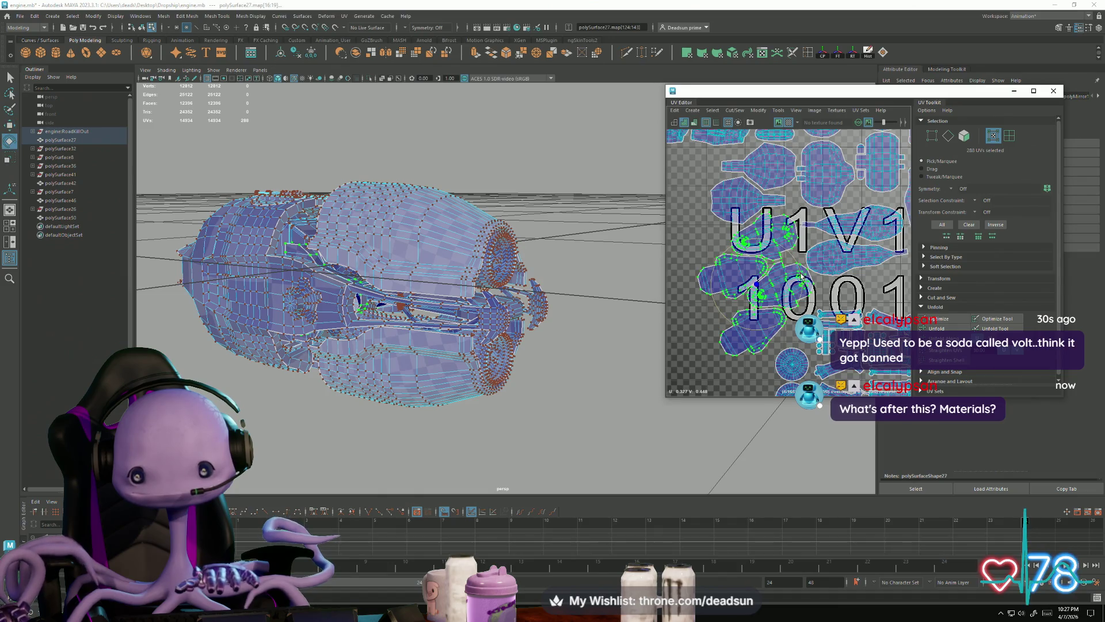
key("w")
left_click_drag(758, 286, 757, 283)
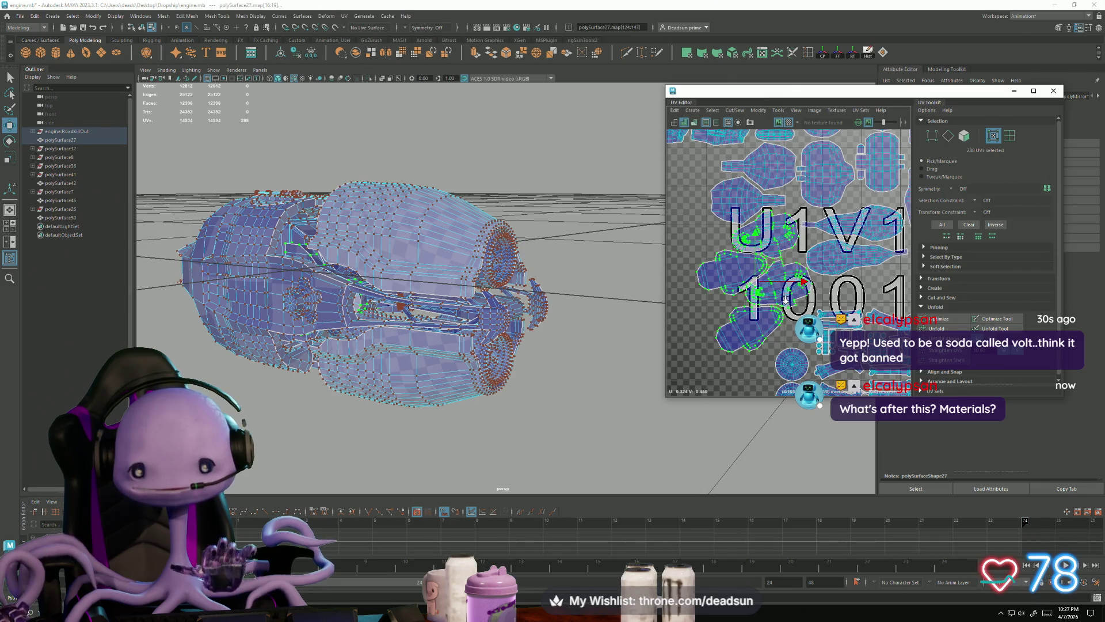
scroll(786, 298, "up", 3)
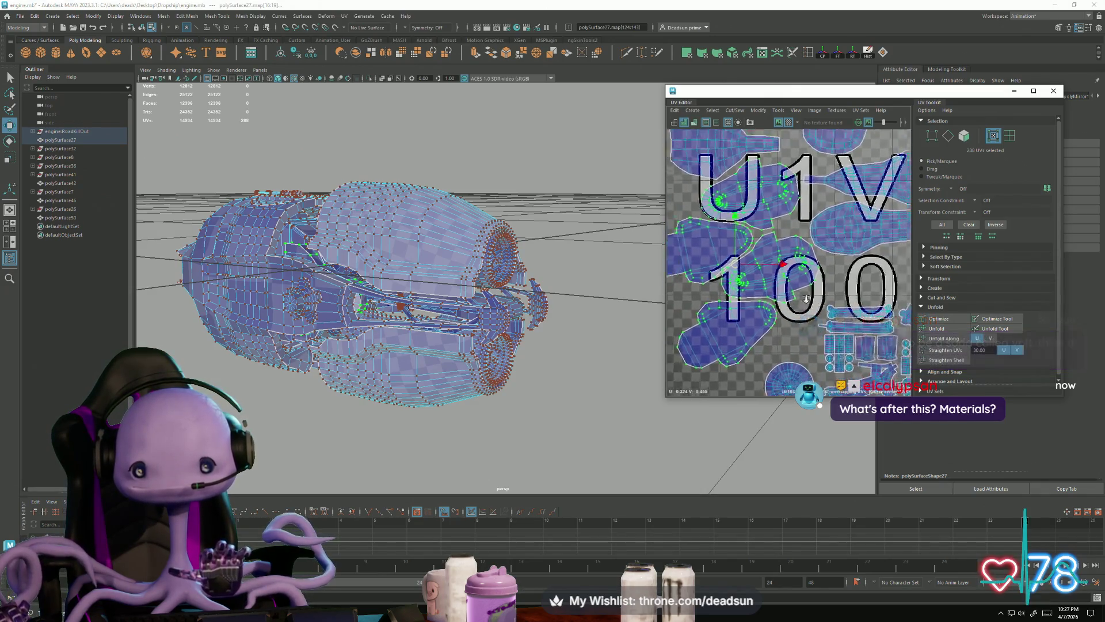
scroll(807, 298, "down", 5)
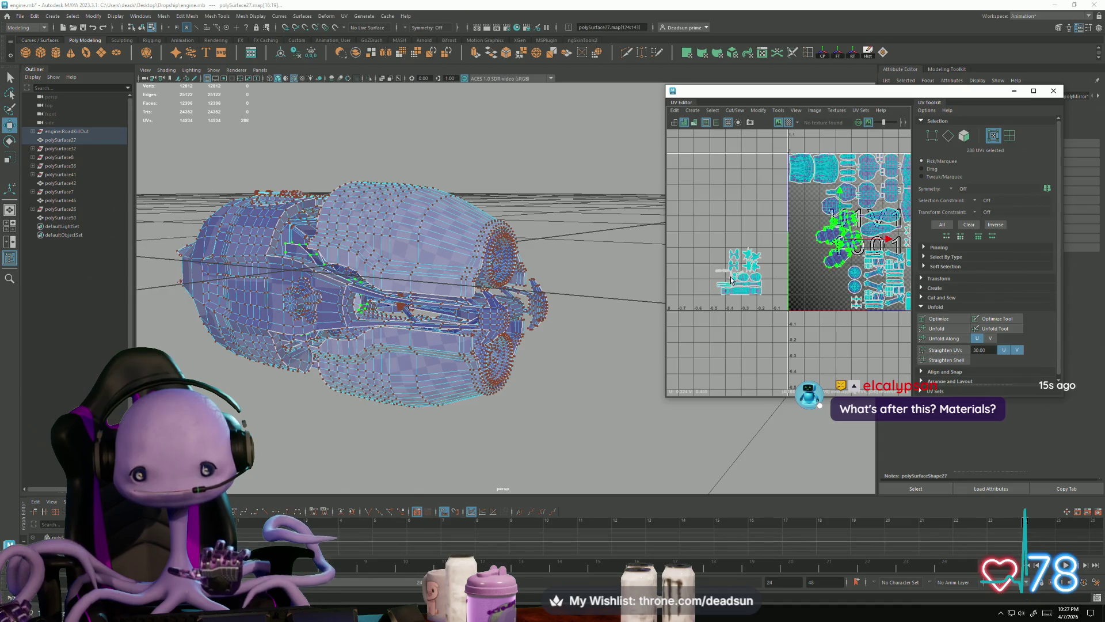
Scale up the two long thin shells together with the wrench-shaped shell
scroll(745, 304, "up", 4)
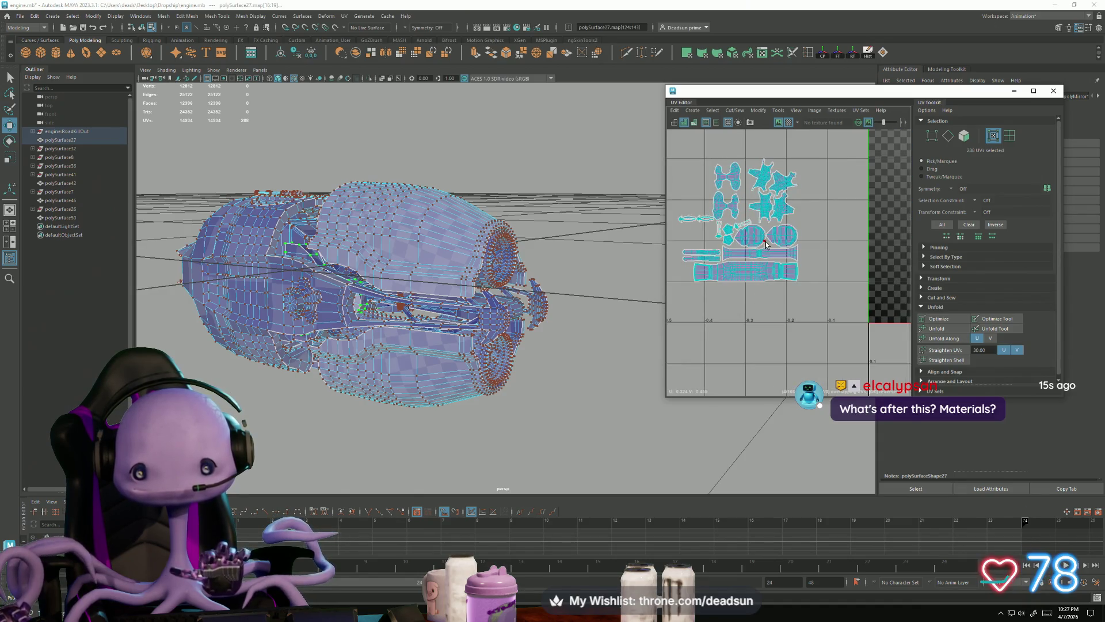
scroll(693, 253, "up", 3)
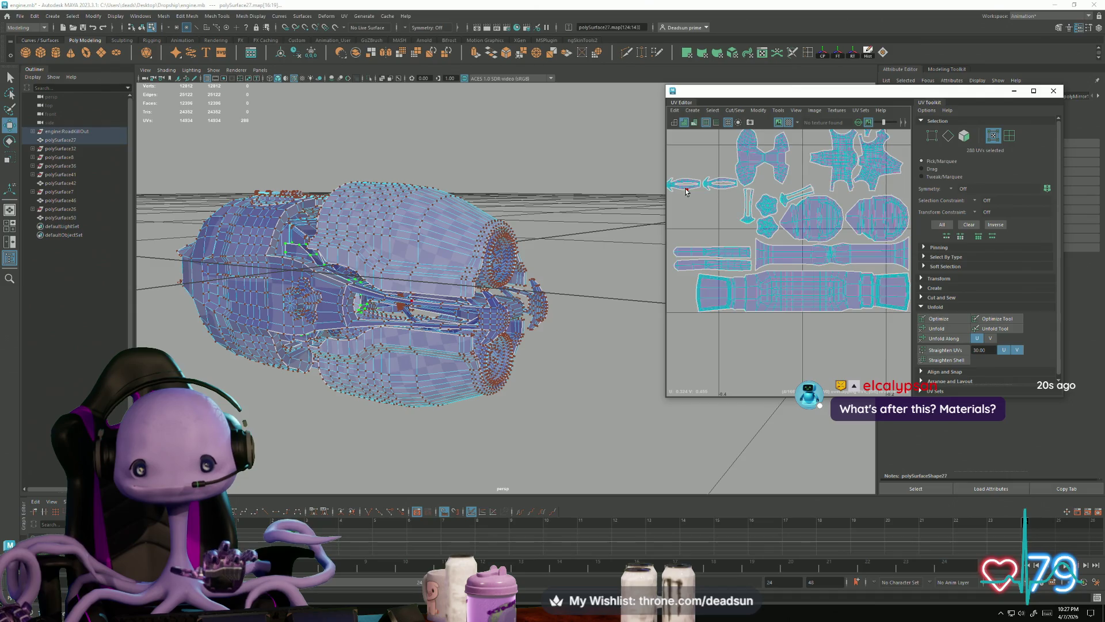
left_click(686, 191)
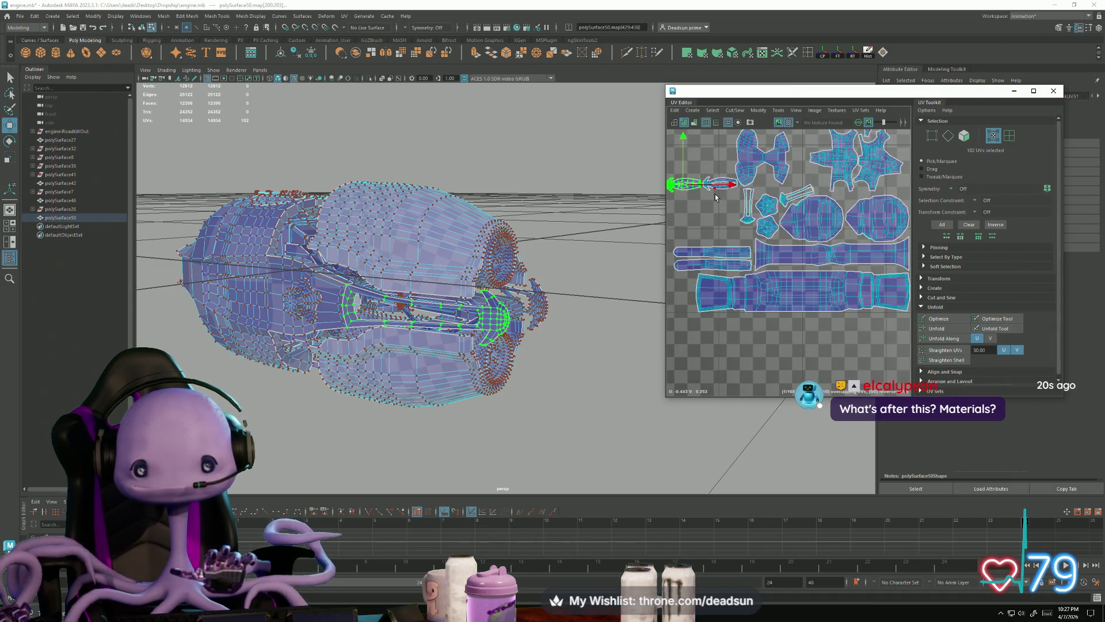
left_click(716, 194, "shift")
scroll(702, 225, "down", 3)
key("e")
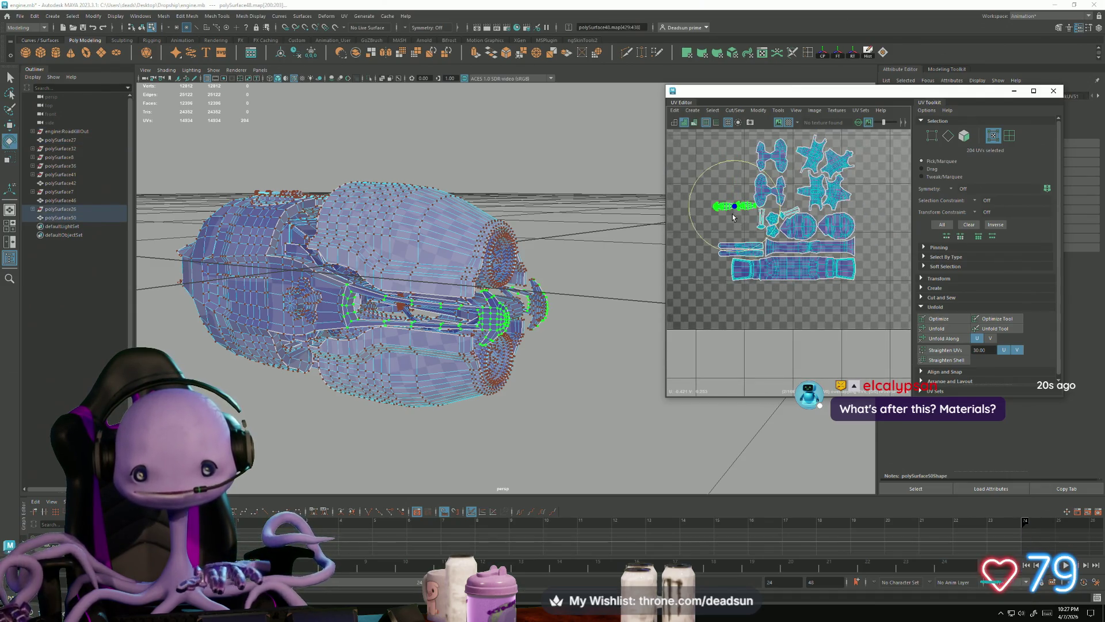
scroll(736, 221, "up", 5)
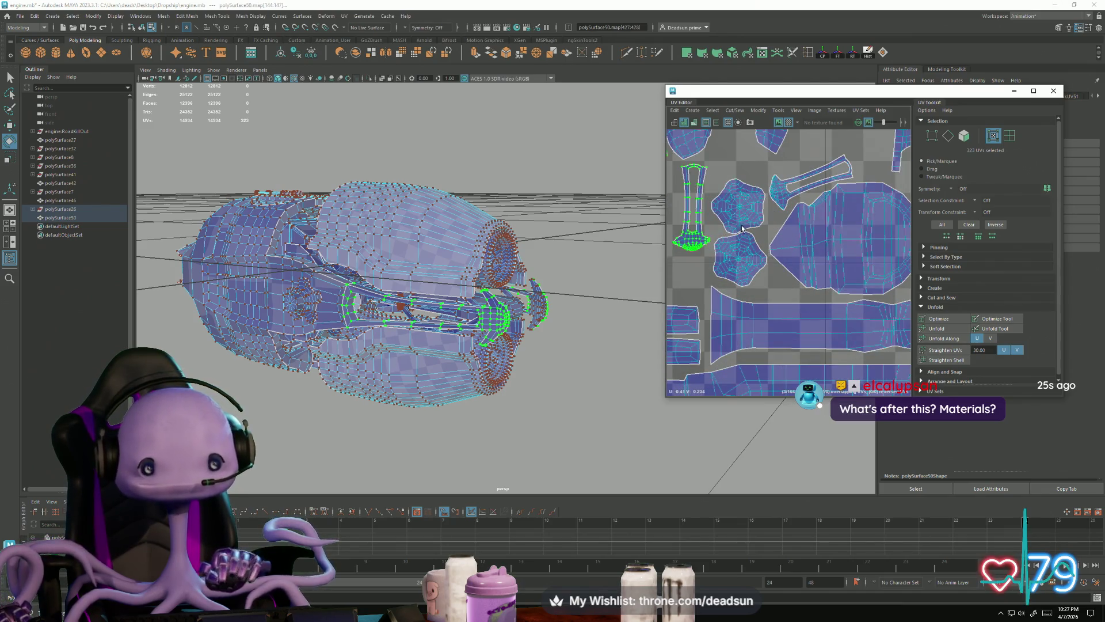
left_click(786, 202, "shift")
scroll(783, 224, "down", 5)
key("r")
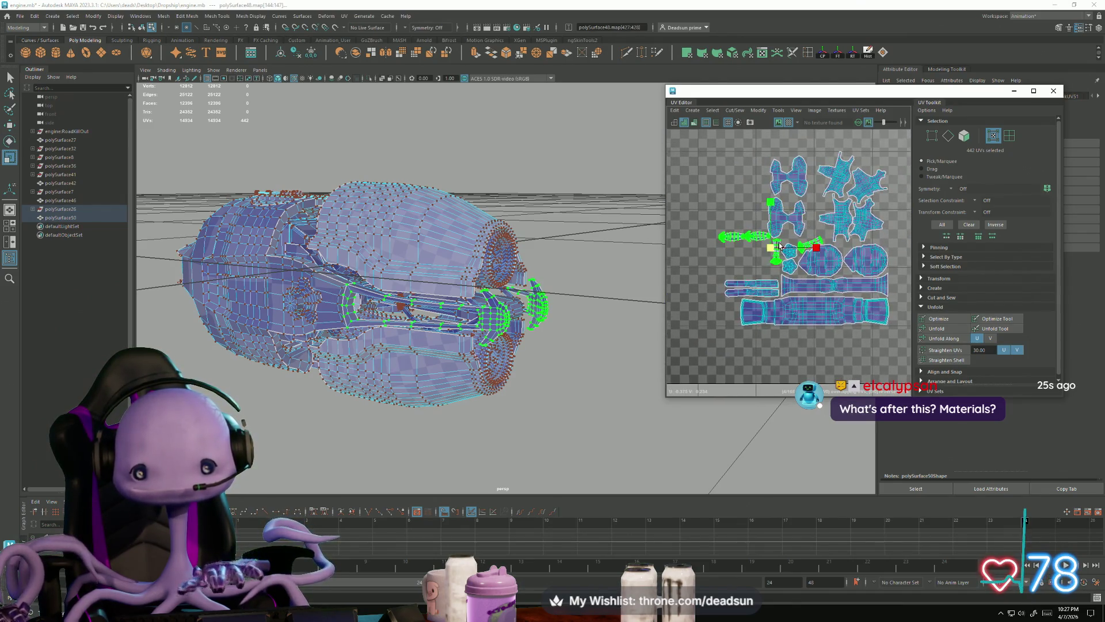
mouse_move(772, 247)
left_mouse_down()
mouse_move(650, 249)
mouse_move(708, 253)
left_mouse_up()
Turn the vertical long shell horizontal and slide it left beside the others
key("w")
scroll(711, 274, "down", 3)
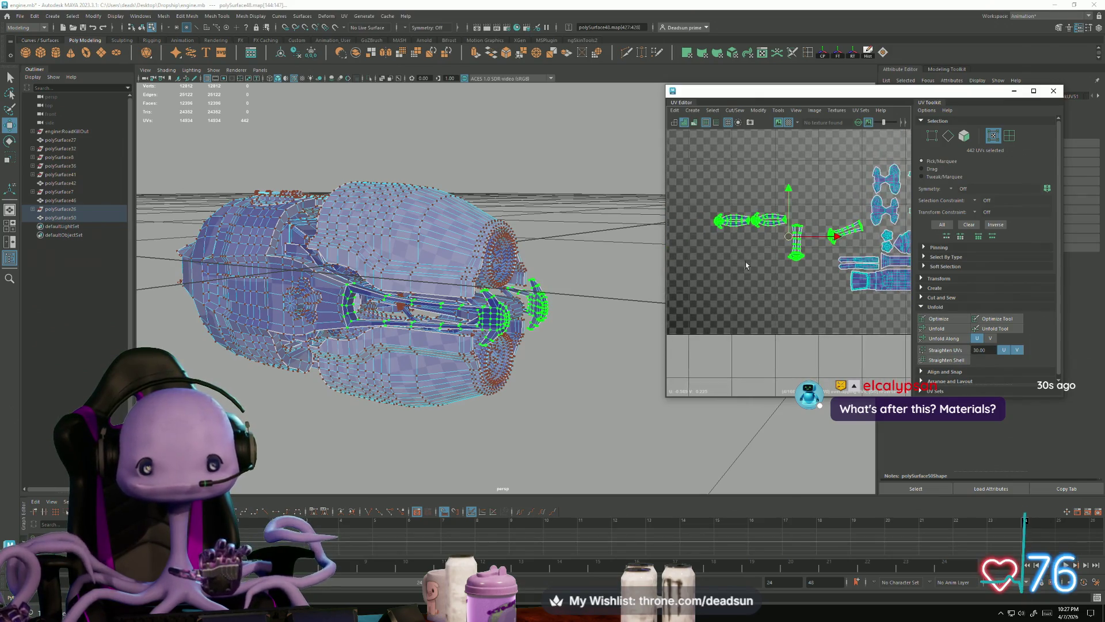
middle_click_drag(709, 279, 702, 286, "alt")
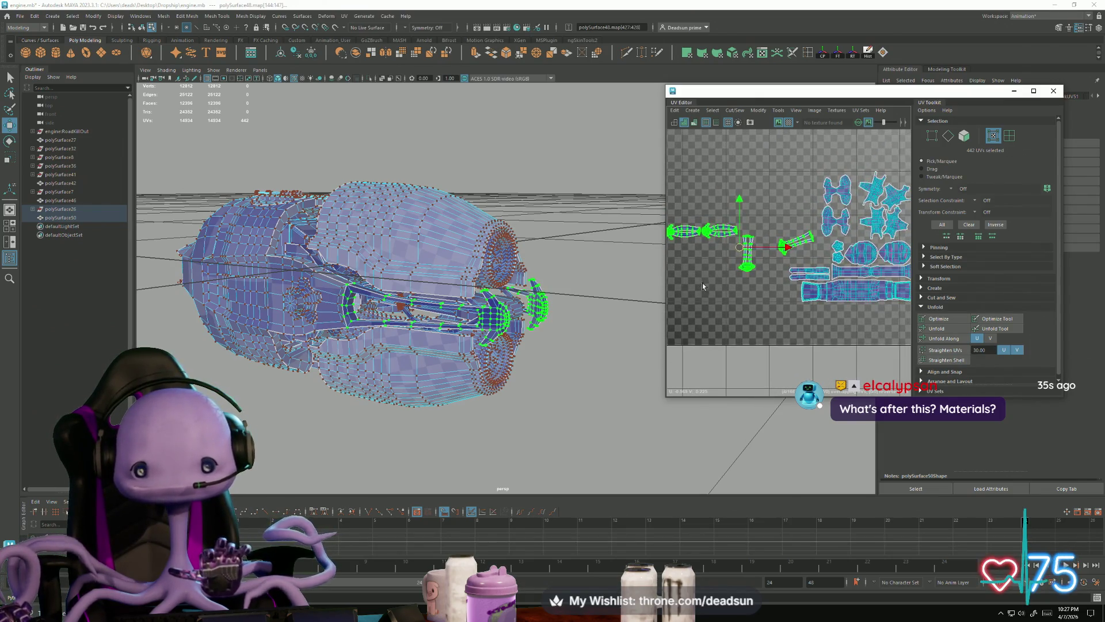
left_click(748, 272)
key("e")
mouse_move(746, 298)
left_mouse_down()
mouse_move(774, 285)
mouse_move(790, 252)
left_mouse_up()
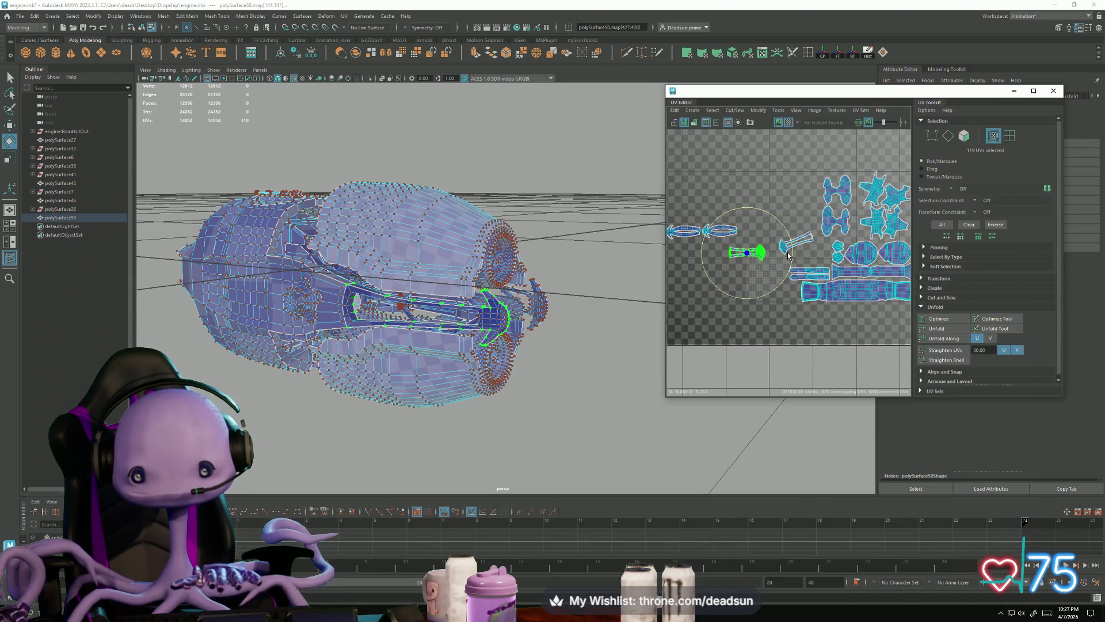
key("w")
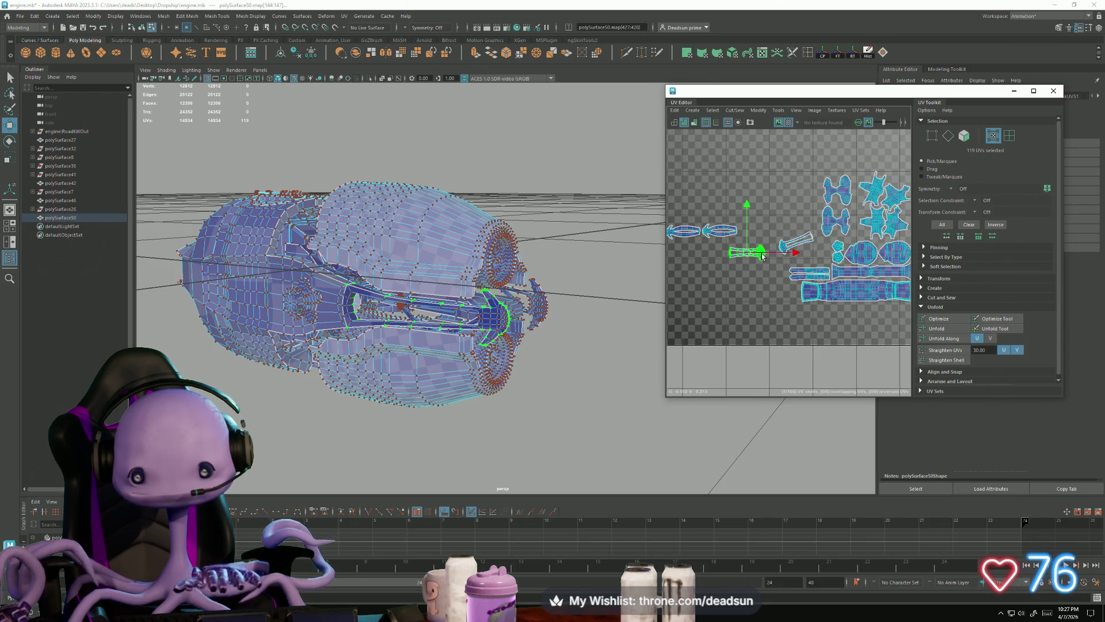
left_click_drag(751, 254, 729, 246)
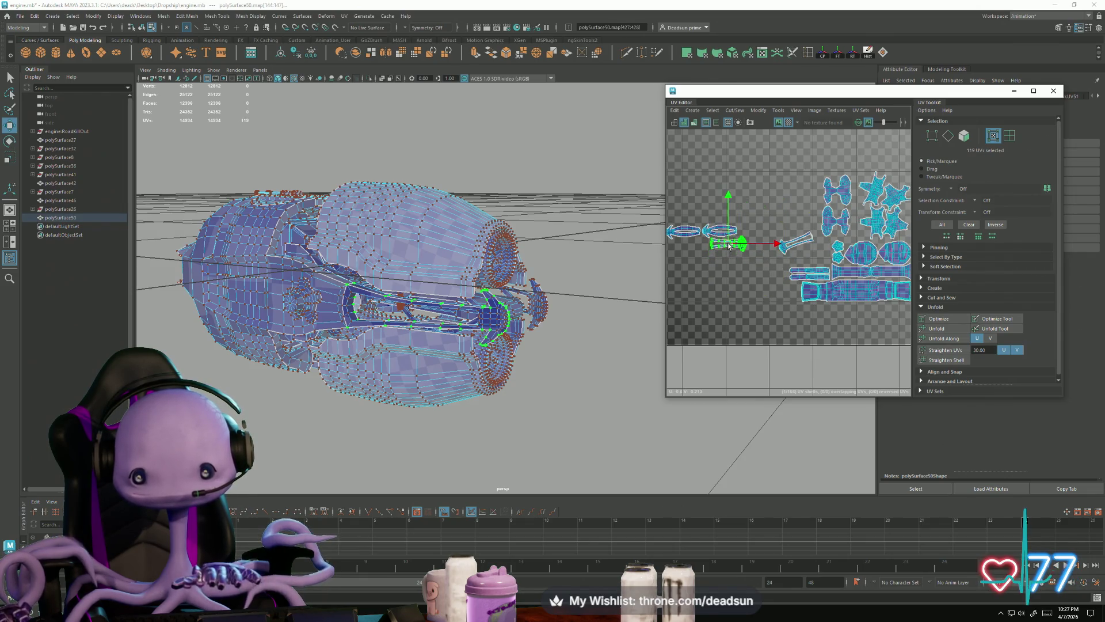
Rotate the tilted right shell to horizontal and move it up-left into the row
left_click(797, 244)
key("e")
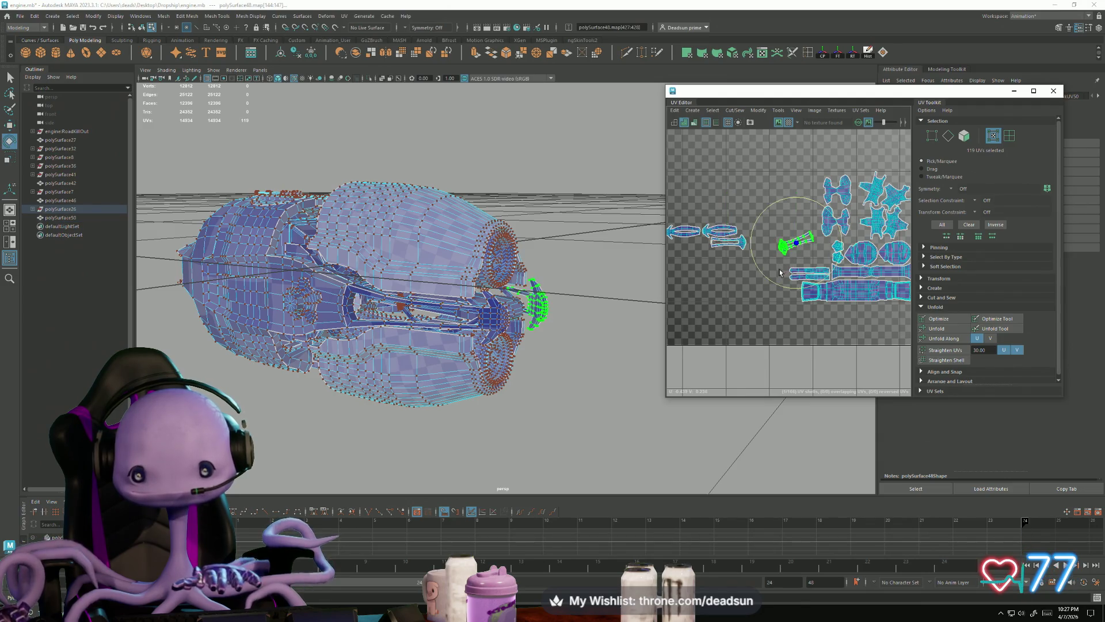
left_click_drag(770, 278, 758, 263)
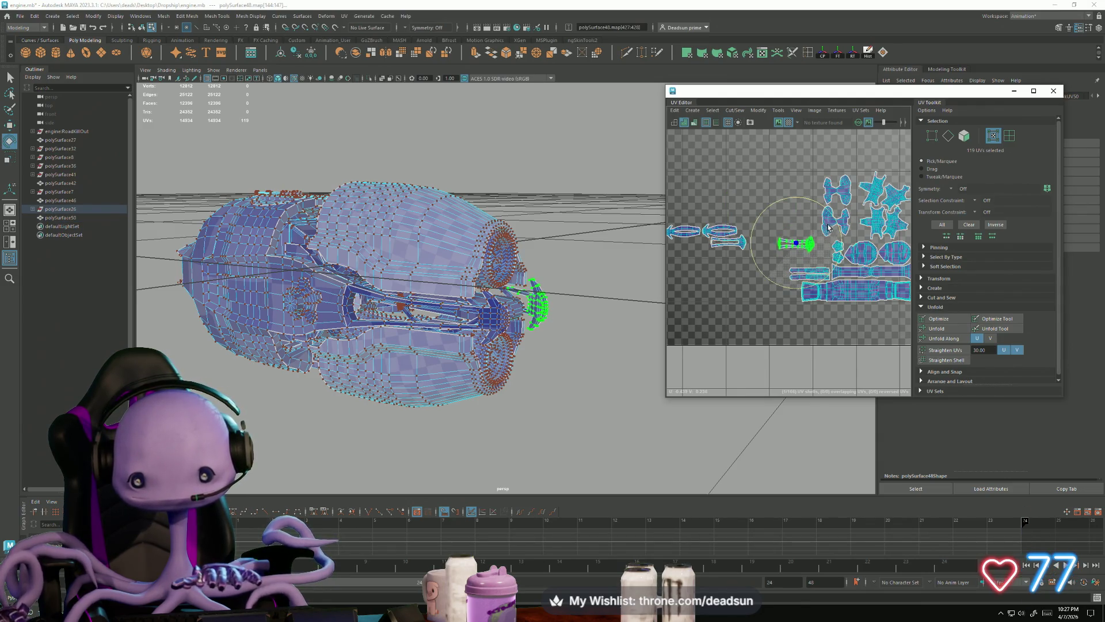
key("w")
left_click_drag(797, 249, 728, 225)
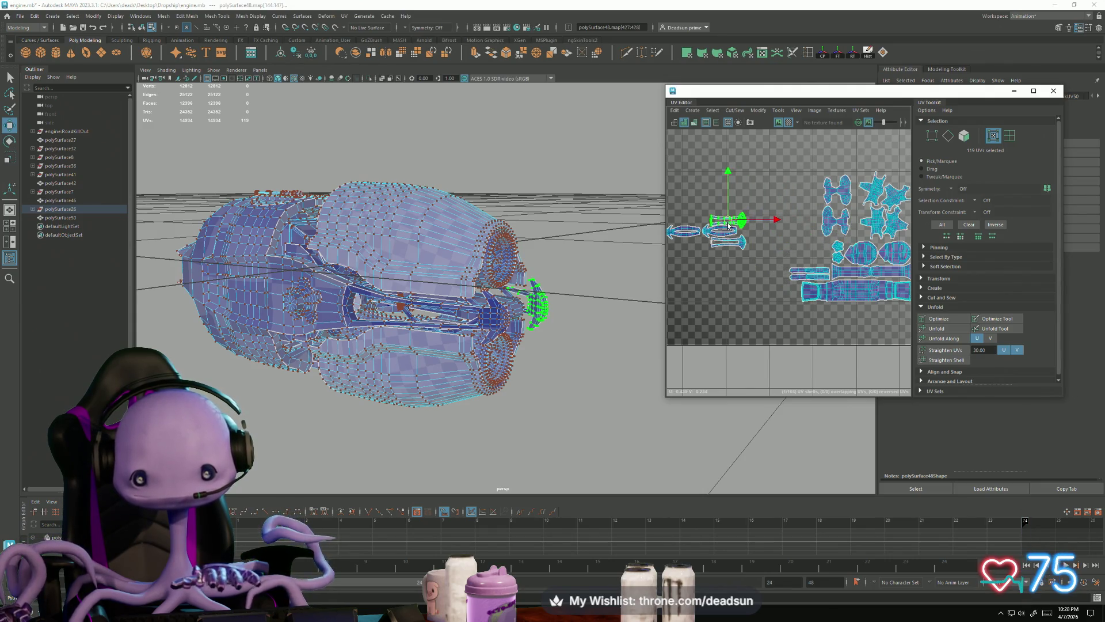
scroll(498, 370, "up", 10)
mouse_move(498, 370)
left_mouse_down("alt")
mouse_move(399, 365)
mouse_move(365, 299)
mouse_move(360, 323)
mouse_move(394, 382)
left_mouse_up("alt")
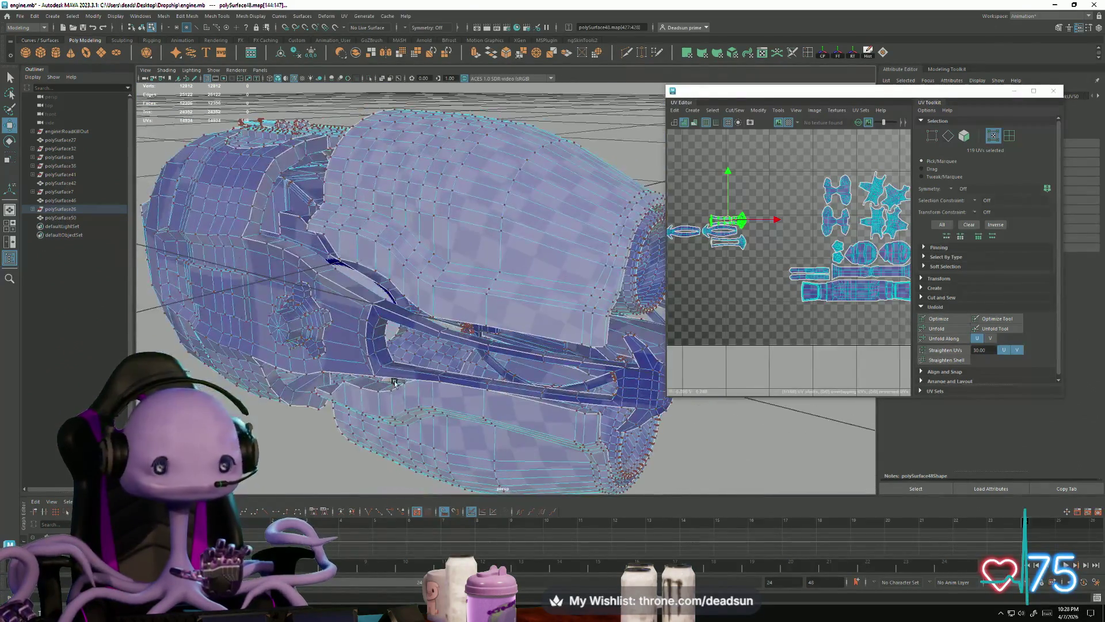
Shift both butterfly-shaped shells slightly right and rotate them straight
scroll(395, 381, "down", 5)
scroll(793, 270, "up", 5)
mouse_move(793, 271)
middle_mouse_down("alt")
mouse_move(692, 315)
mouse_move(767, 290)
middle_mouse_up("alt")
left_click(713, 270)
left_click(724, 231, "shift")
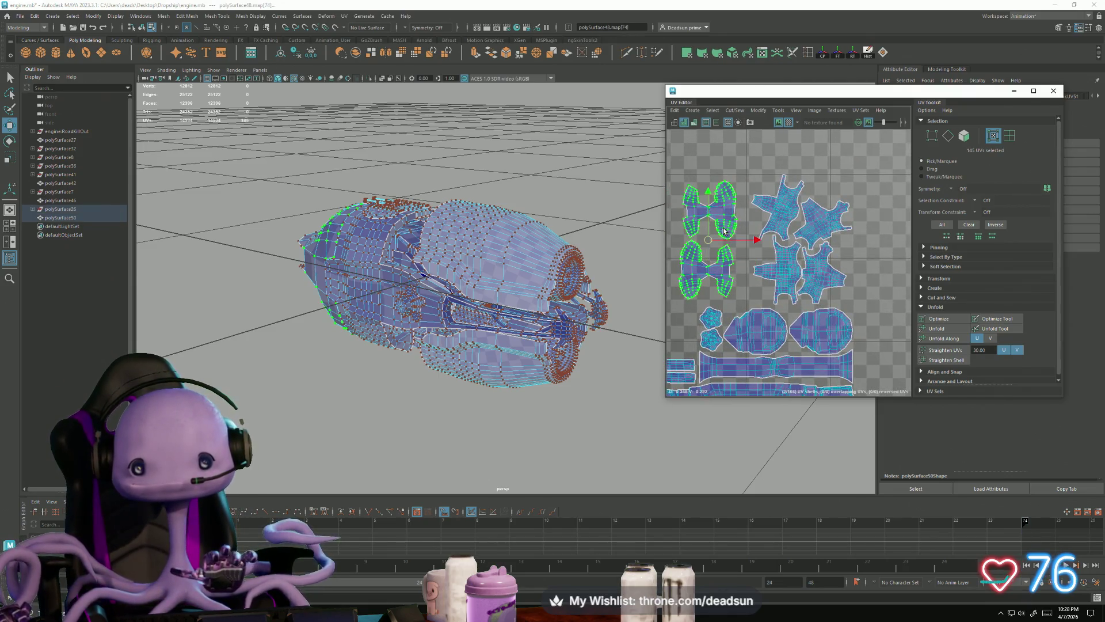
left_click_drag(709, 244, 724, 249)
key("e")
left_click_drag(730, 289, 728, 292)
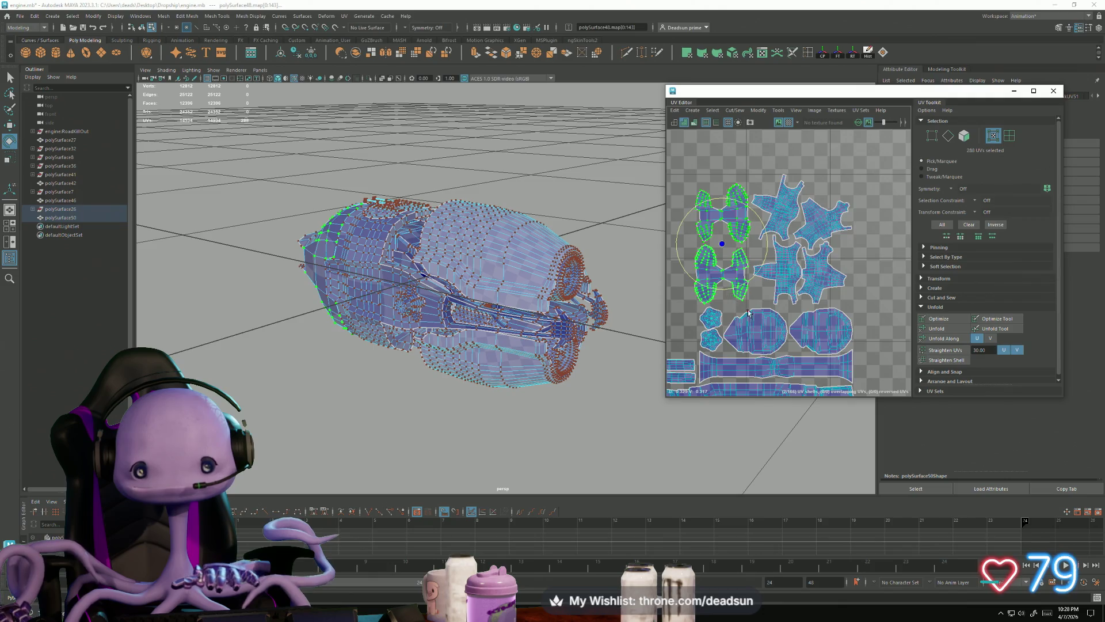
Marquee-select the shell cluster, then clear the selection and orbit the engine
scroll(748, 312, "down", 5)
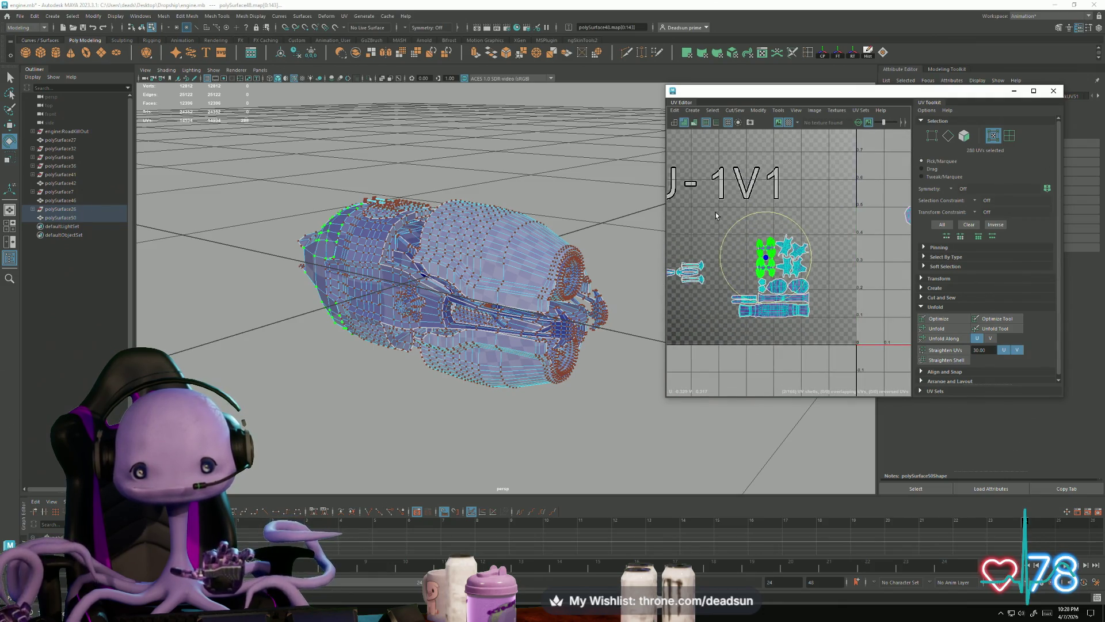
left_click_drag(824, 331, 824, 329)
scroll(801, 308, "down", 2)
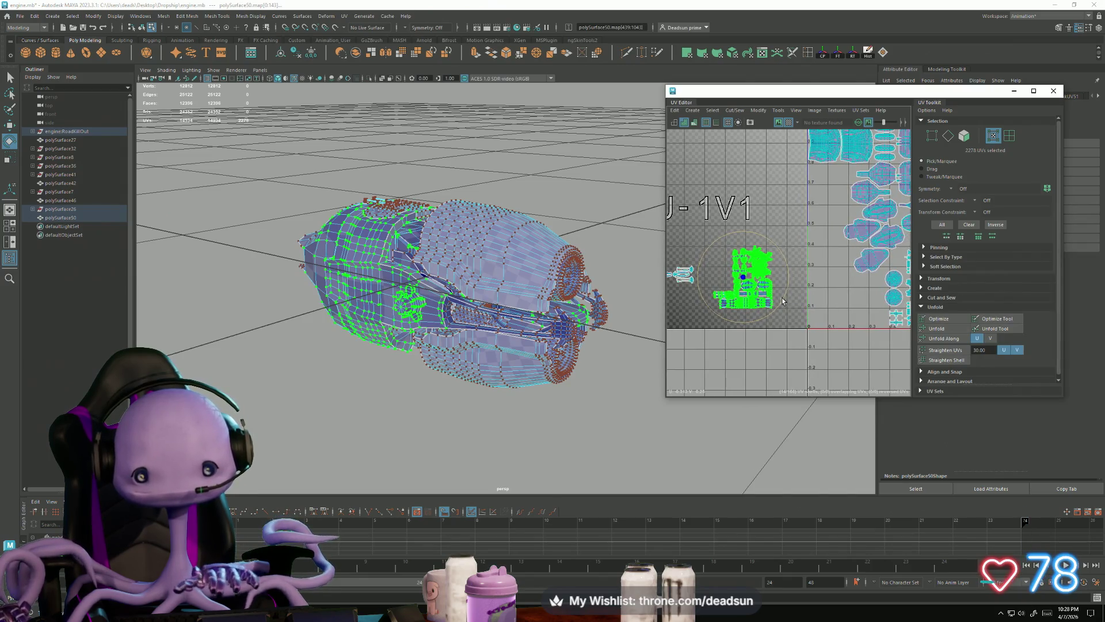
scroll(771, 294, "down", 5)
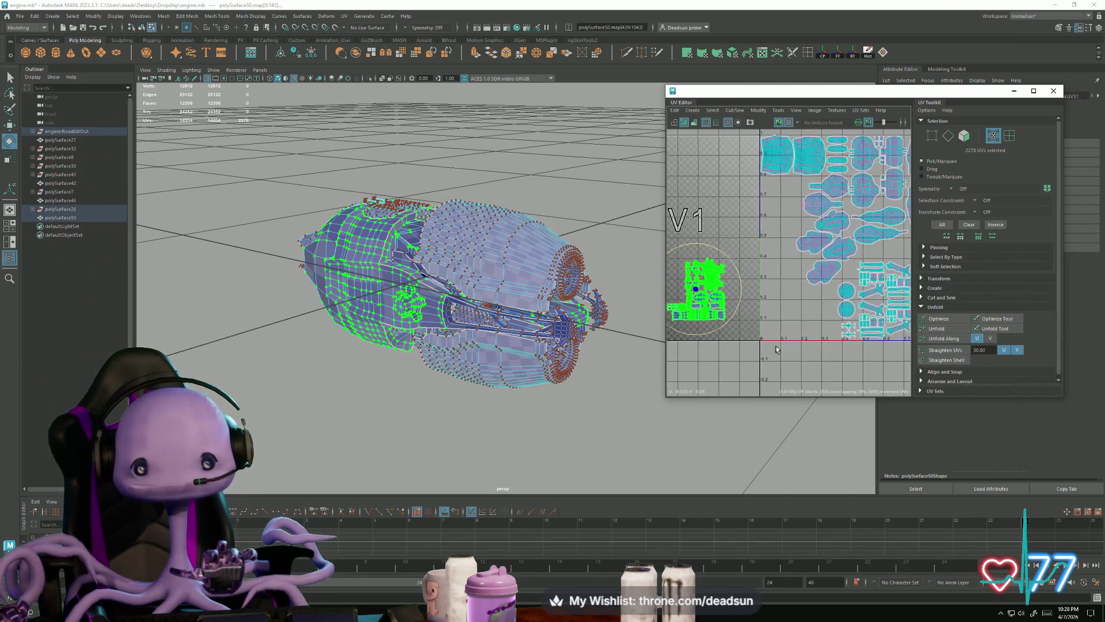
left_click(545, 292)
left_click_drag(545, 292, 469, 403, "alt")
left_click_drag(403, 402, 460, 351, "alt")
scroll(414, 347, "up", 3)
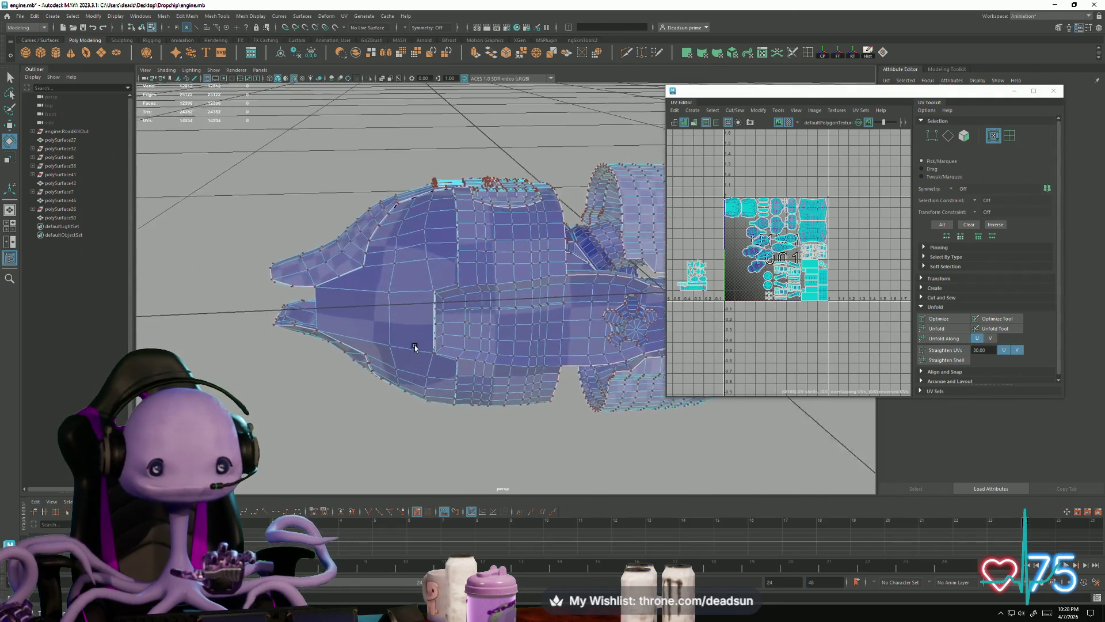
Scale the front surface and second piece's UV shells about 2.7 times, then move them up-right
key("F8")
right_click_drag(406, 282, 432, 263)
left_click(435, 270)
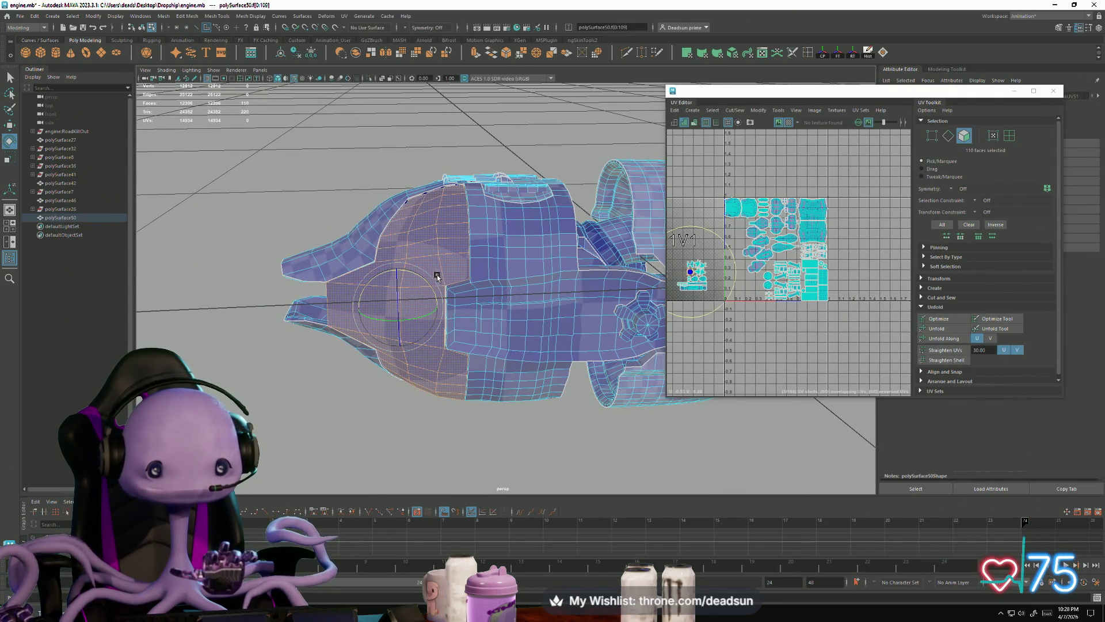
left_click_drag(437, 267, 516, 268, "alt")
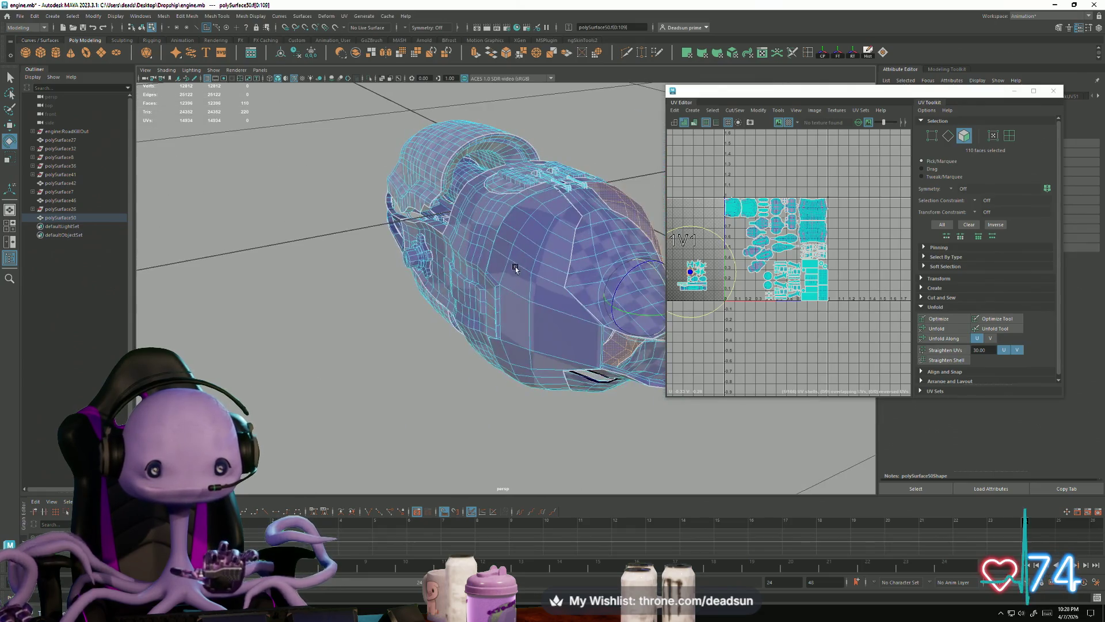
left_click(554, 303, "shift")
scroll(697, 276, "up", 6)
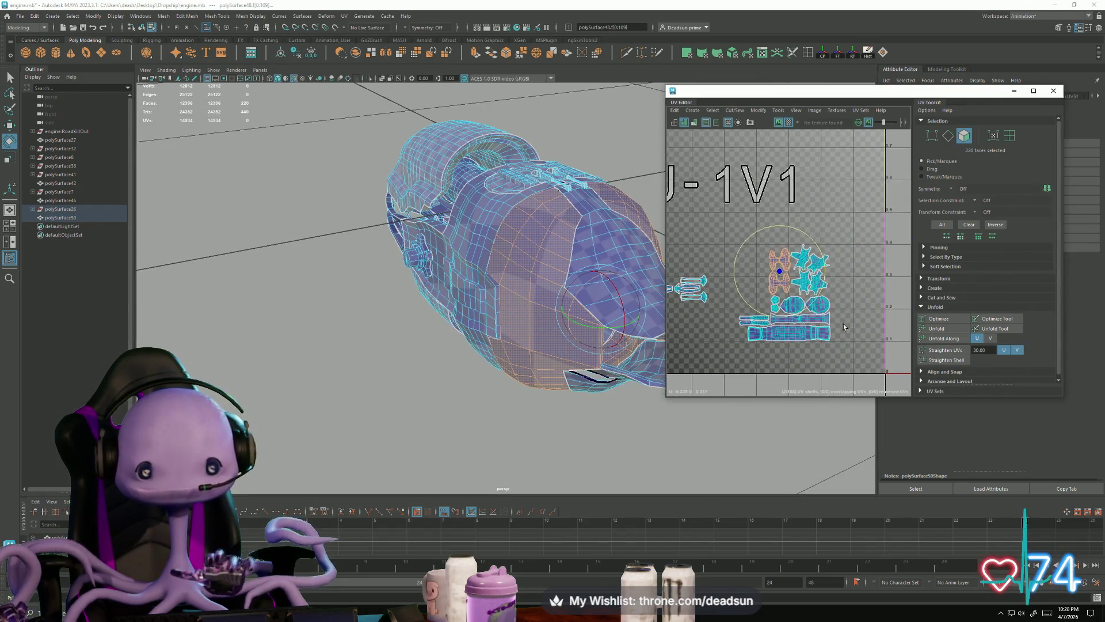
key("r")
middle_click_drag(761, 283, 893, 248)
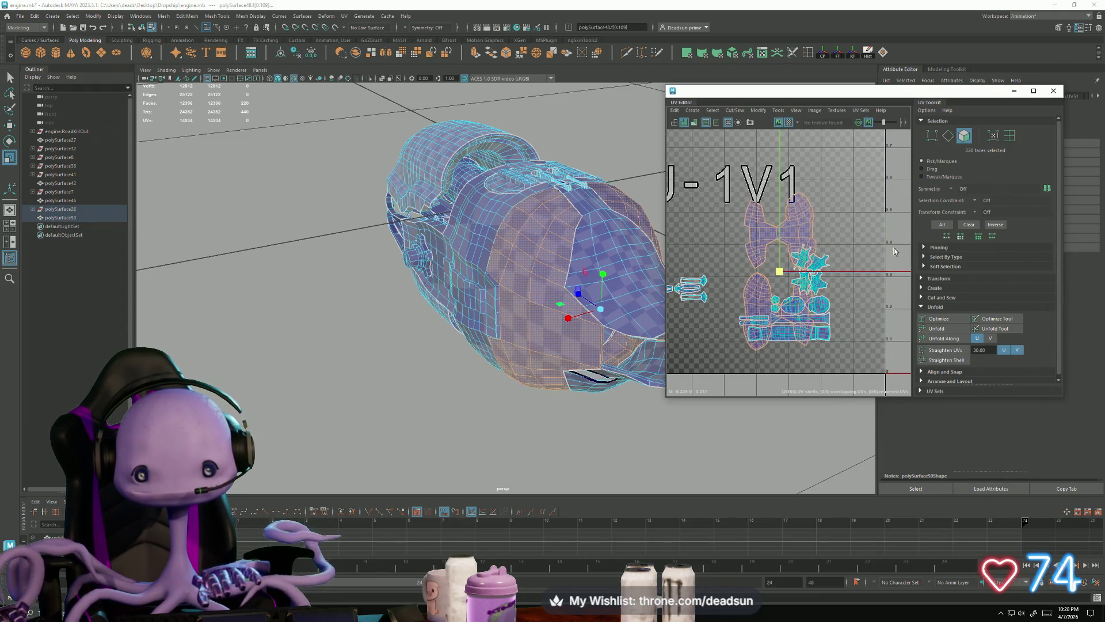
mouse_move(540, 280)
left_mouse_down("alt")
mouse_move(632, 278)
mouse_move(656, 266)
left_mouse_up("alt")
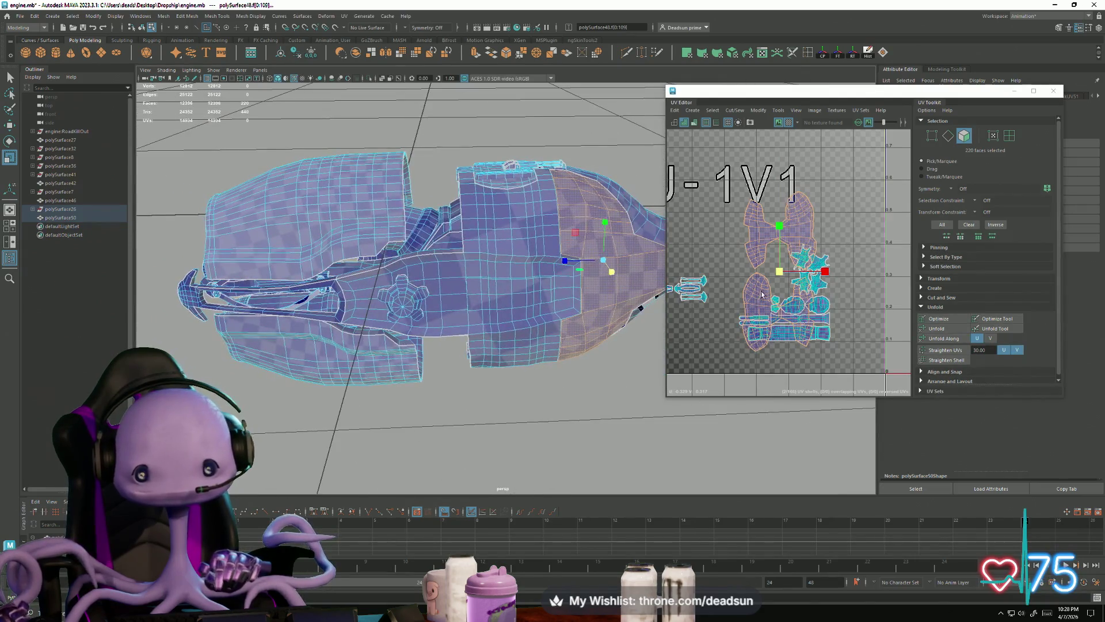
key("w")
left_click_drag(778, 271, 798, 243)
Select the middle section's faces, enlarge their orange UV shells, and move them up-left
scroll(762, 267, "down", 3)
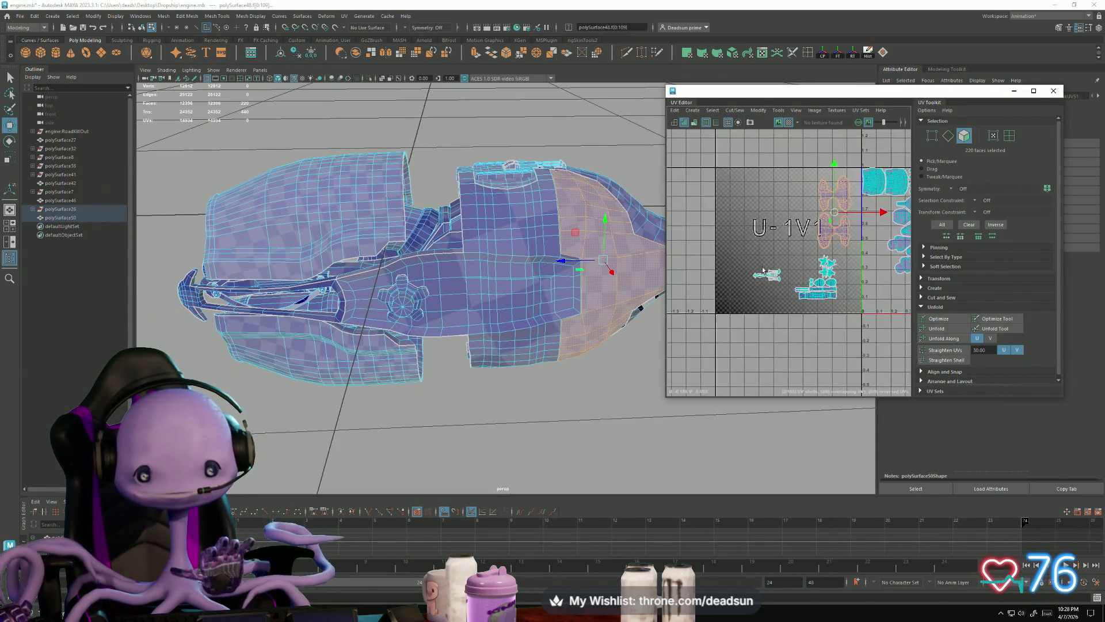
left_click_drag(829, 334, 852, 265)
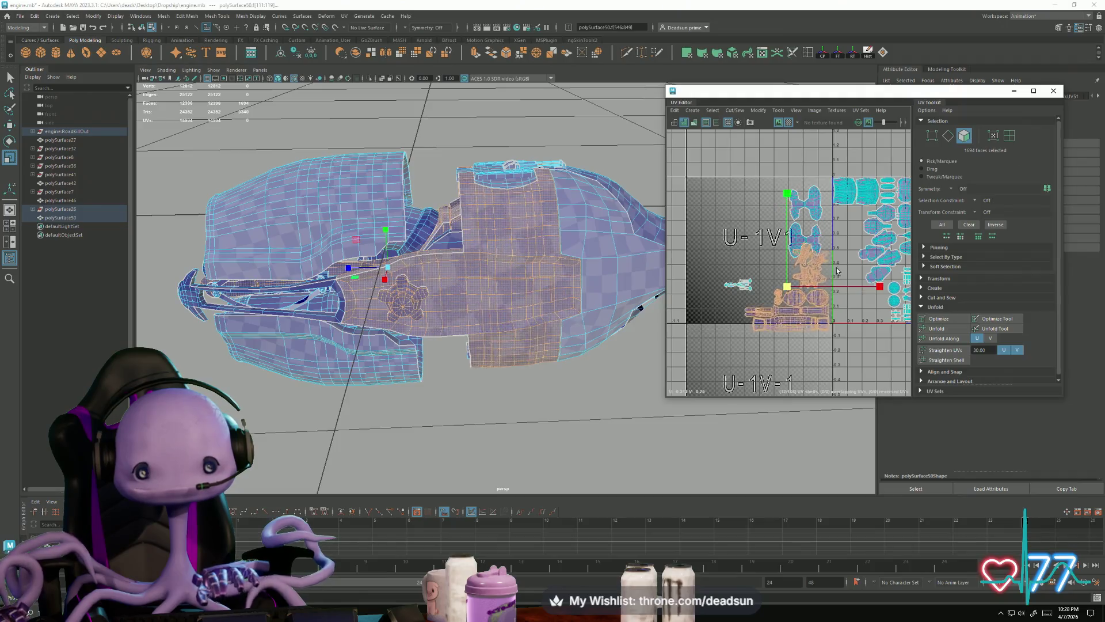
mouse_move(852, 265)
middle_mouse_down()
mouse_move(867, 259)
mouse_move(853, 299)
middle_mouse_up()
key("e")
key("w")
left_click_drag(787, 286, 706, 206)
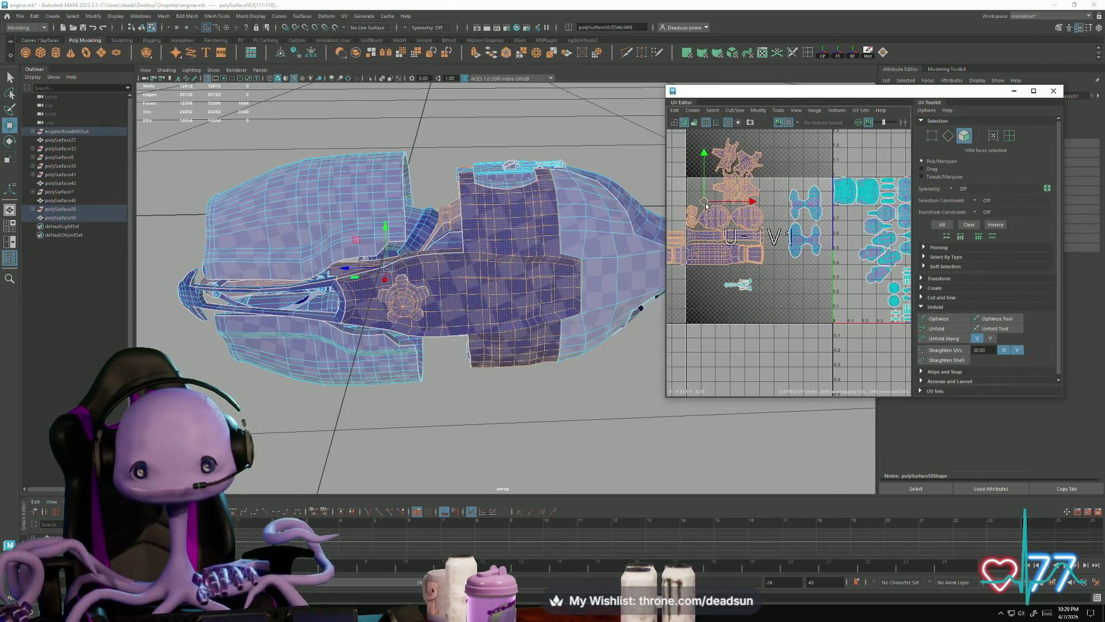
Select the single star-shaped shell and rotate it
left_click(728, 158)
middle_click_drag(703, 205, 717, 306, "alt")
key("e")
left_click_drag(720, 297, 734, 299)
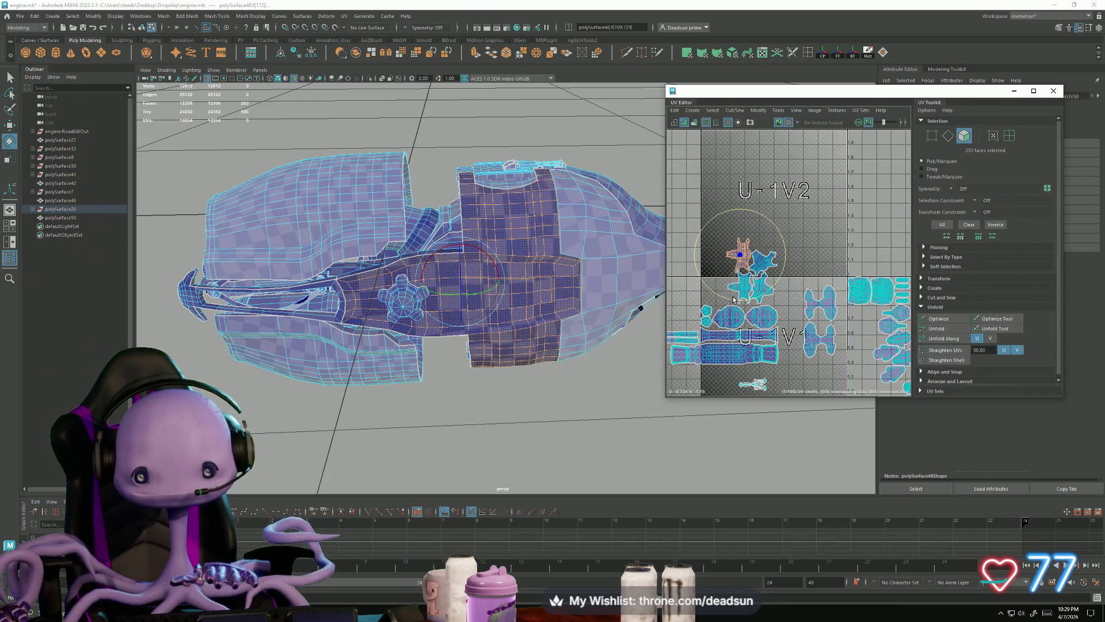
Move the star shell up, rotate the small star shell, and shift the lower star shell up-right
key("w")
left_click_drag(740, 256, 741, 246)
left_click(763, 259)
key("e")
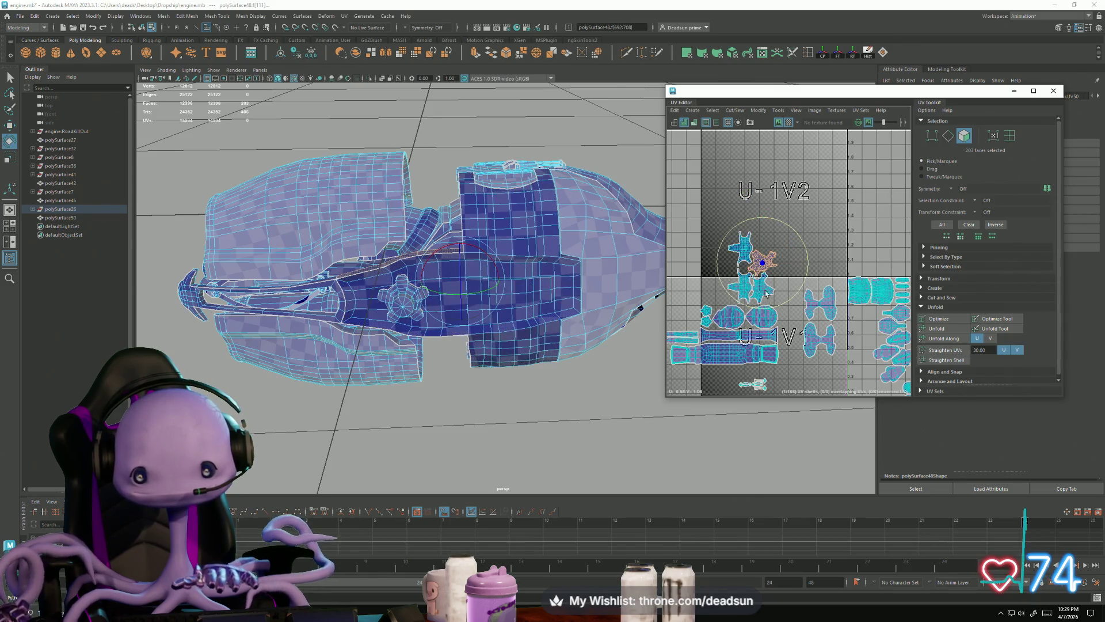
mouse_move(740, 303)
left_mouse_down()
mouse_move(780, 293)
mouse_move(771, 252)
left_mouse_up()
key("w")
left_click(766, 289)
key("e")
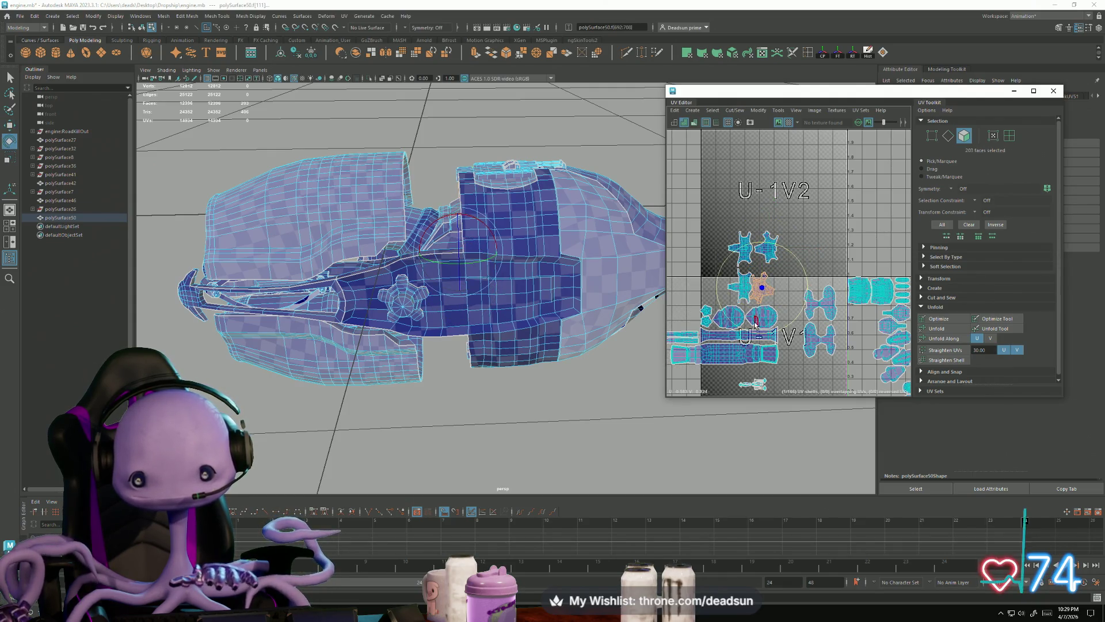
key("w")
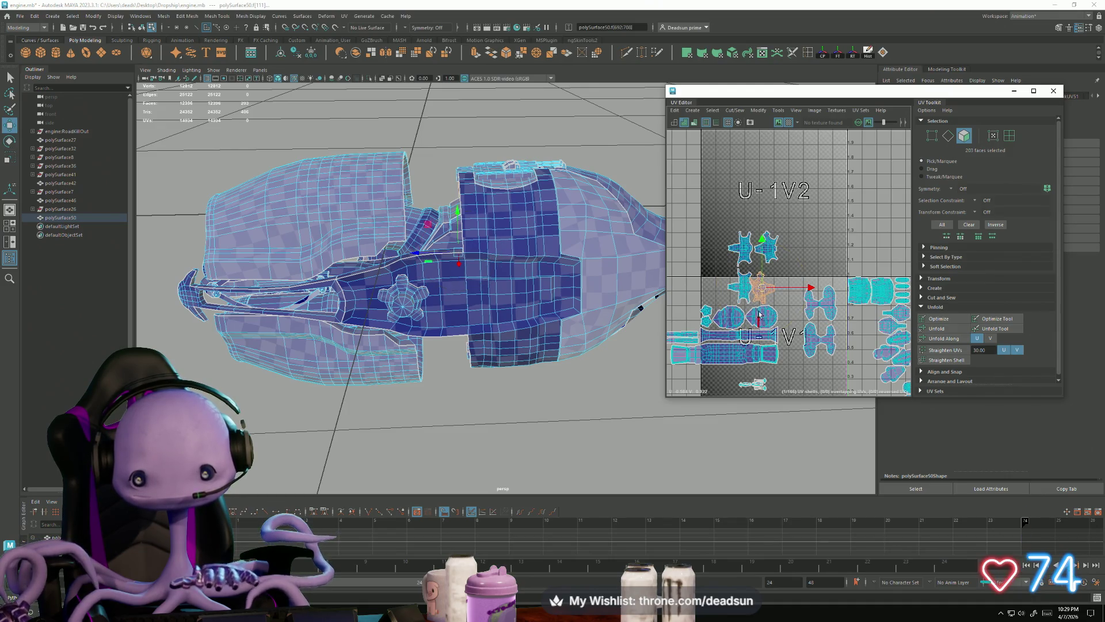
left_click_drag(764, 288, 771, 280)
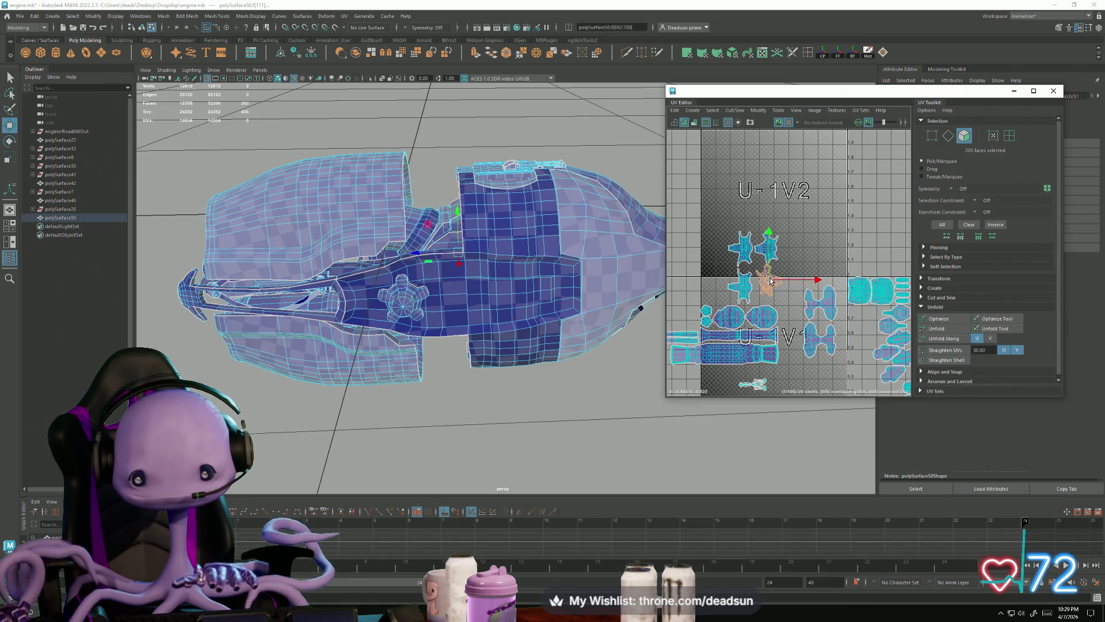
Orbit the engine and select the large side panel along with two star-shaped shells
left_click_drag(656, 279, 719, 277, "alt")
left_click(778, 256)
mouse_move(596, 300)
left_mouse_down("alt")
mouse_move(523, 347)
mouse_move(463, 304)
left_mouse_up("alt")
left_click(460, 302, "shift")
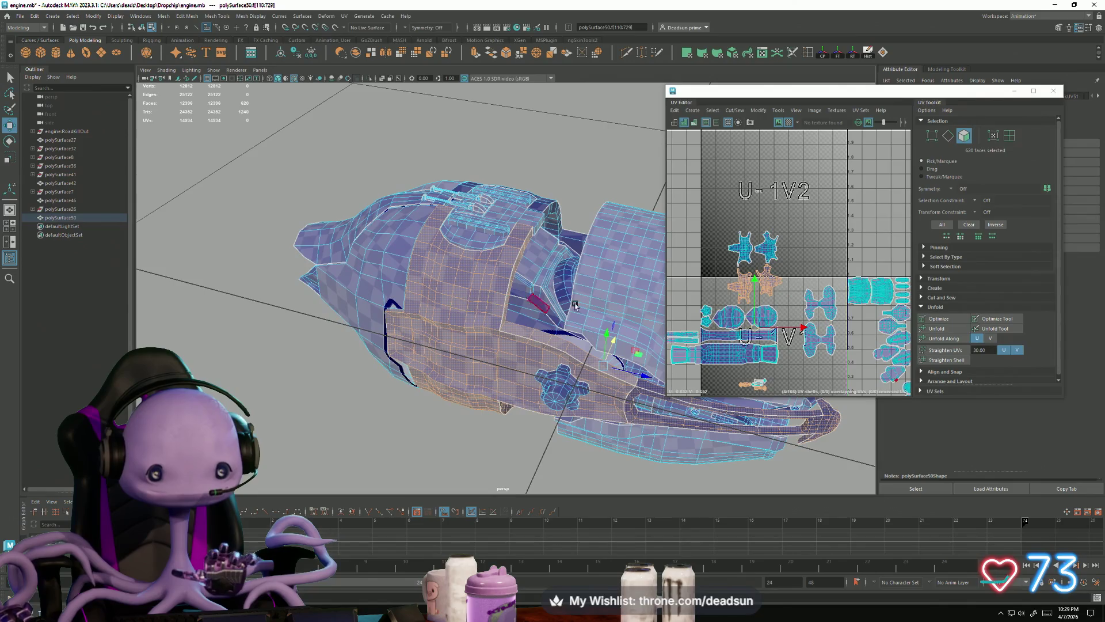
left_click(771, 256, "shift")
left_click(740, 251, "shift")
Reselect just the star shells, scale them larger, and recenter the 0–1 tile
key("r")
left_click(739, 295)
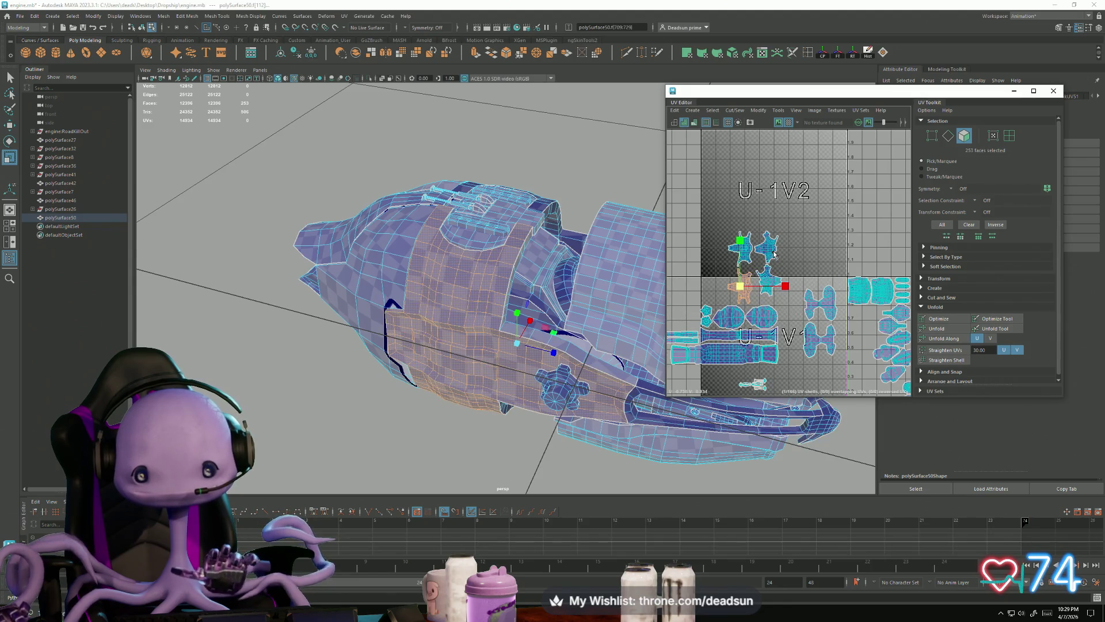
left_click(774, 254, "shift")
key("ctrl+z")
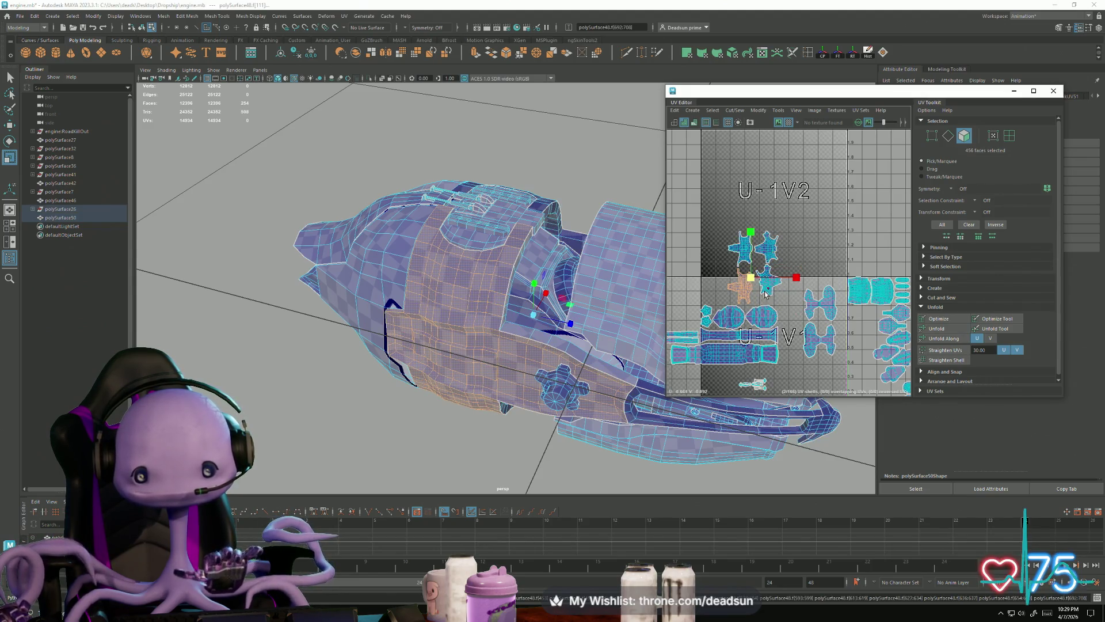
left_click(739, 259, "shift")
scroll(742, 259, "up", 3)
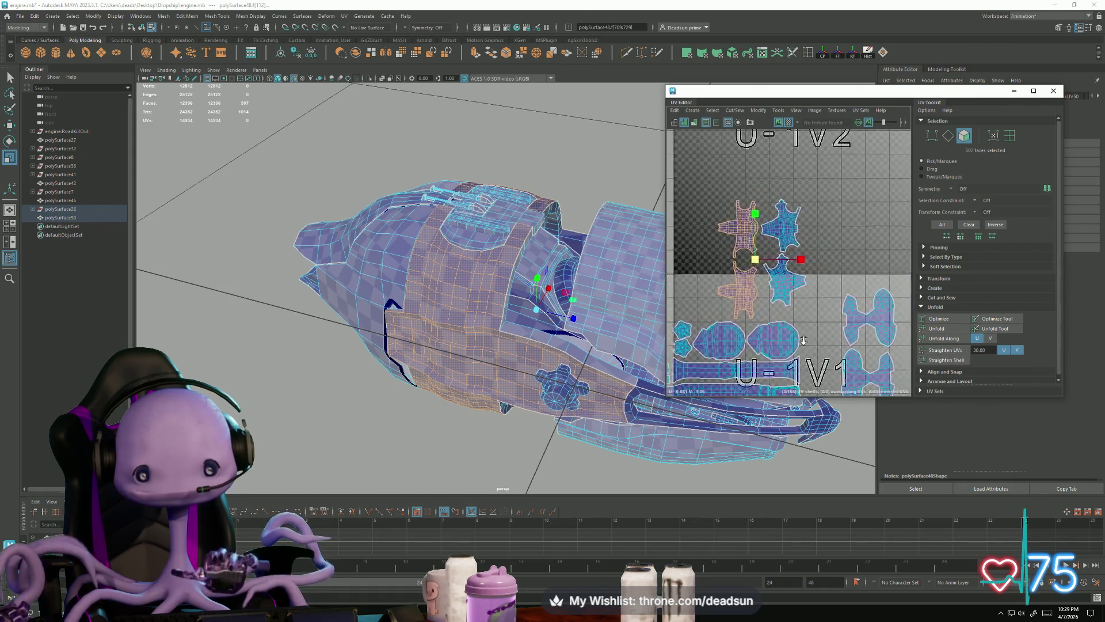
left_click_drag(761, 264, 717, 253)
key("w")
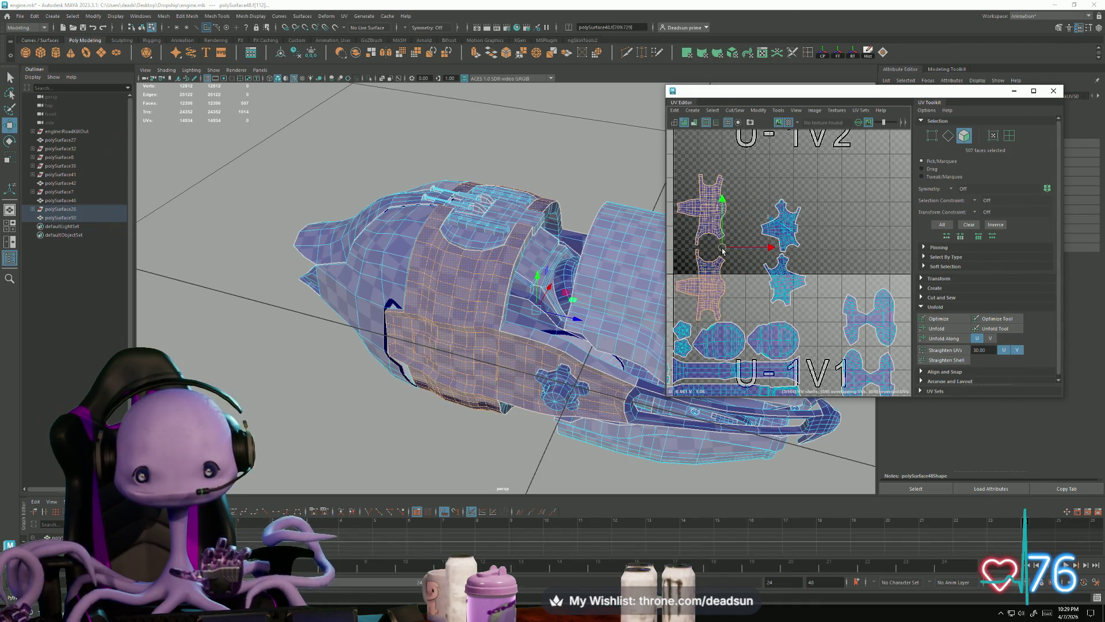
scroll(755, 271, "down", 8)
middle_click_drag(755, 270, 673, 266, "alt")
scroll(737, 259, "up", 5)
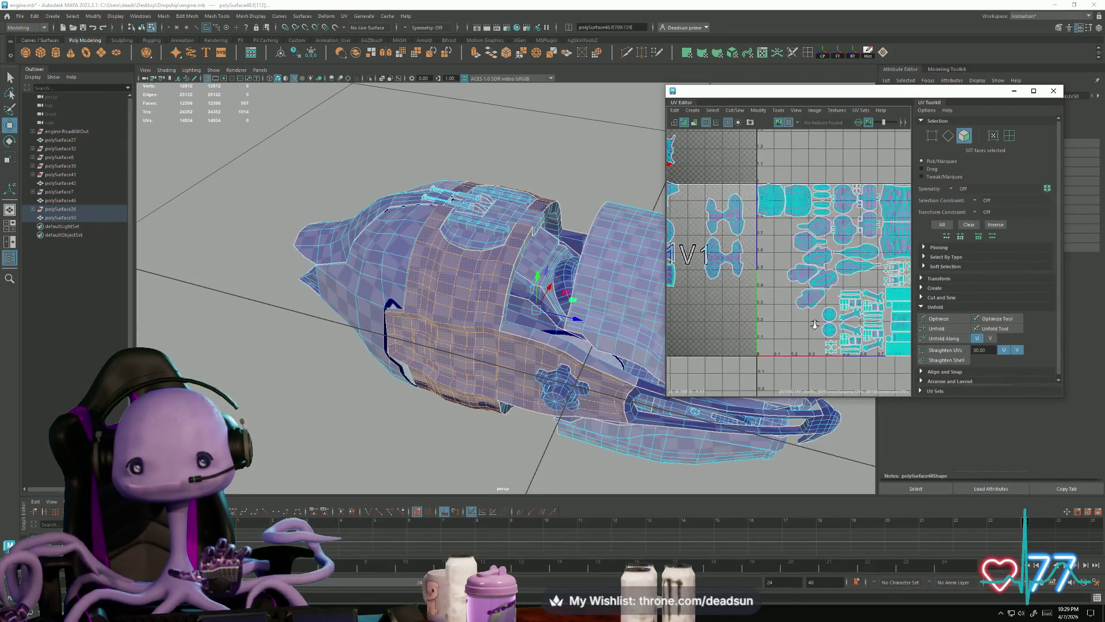
Frame the UV shells and move the selected shells above the 1001 tile
mouse_move(576, 323)
left_mouse_down("alt")
mouse_move(550, 315)
mouse_move(540, 291)
mouse_move(556, 360)
mouse_move(653, 300)
mouse_move(604, 288)
left_mouse_up("alt")
scroll(750, 286, "down", 3)
key("f")
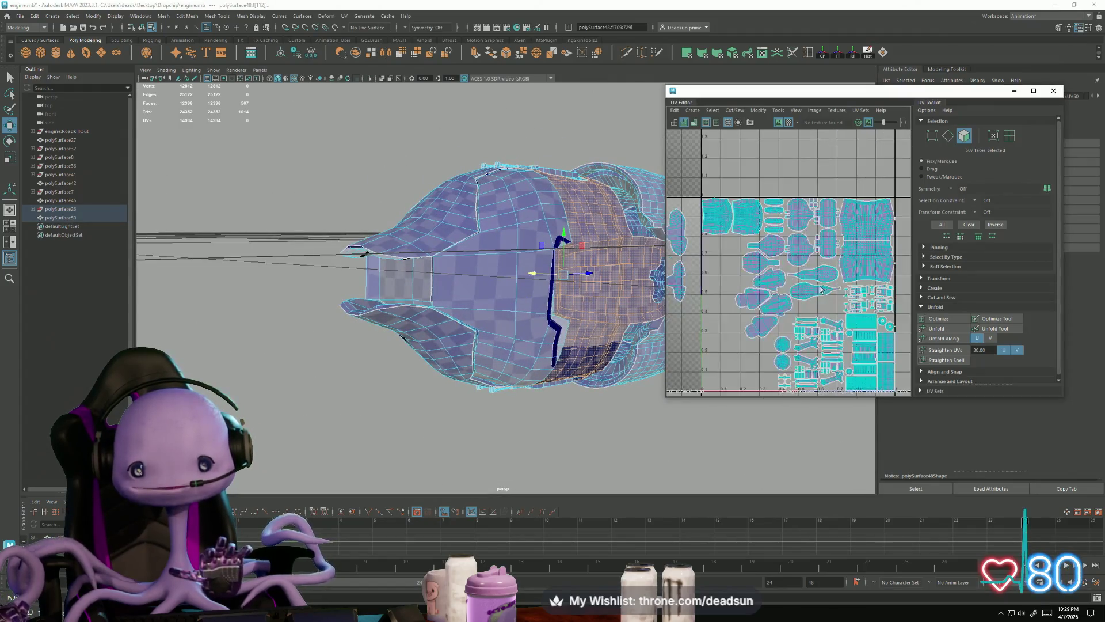
left_click(809, 296)
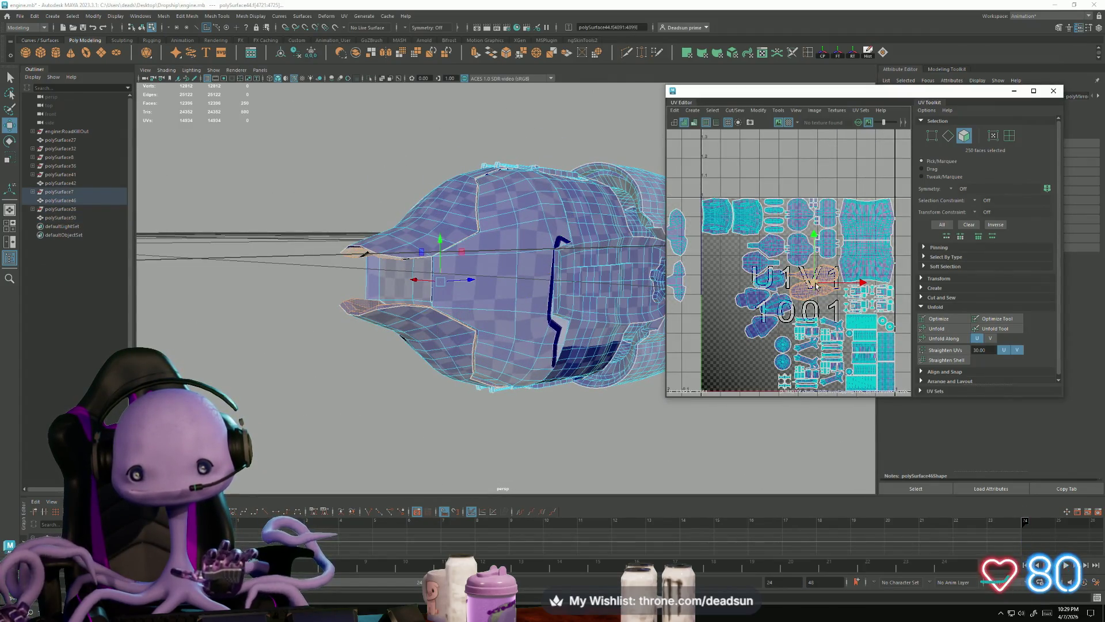
left_click_drag(813, 283, 864, 180)
scroll(819, 252, "down", 5)
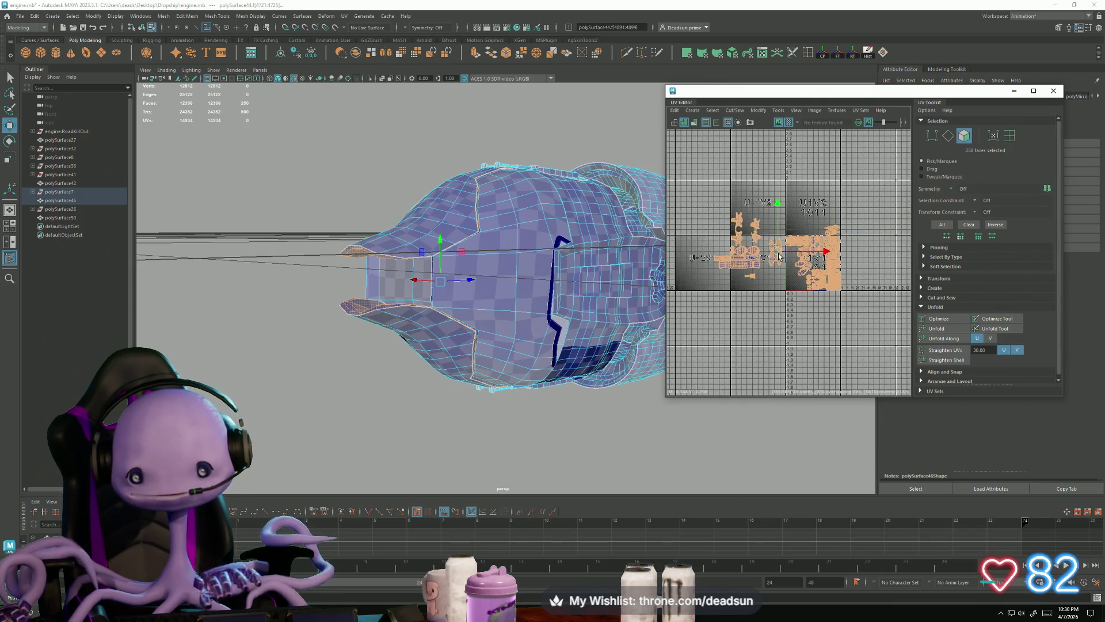
Select all the model's UVs, scale the layout down uniformly, and nudge it into the 1001 tile
key("ctrl+shift+a")
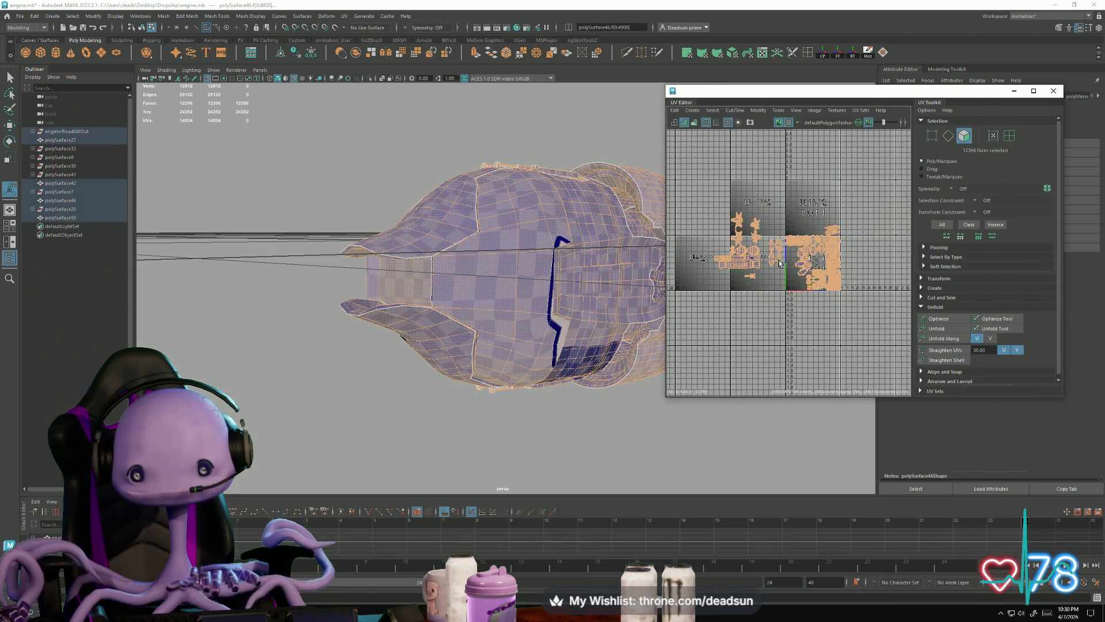
key("r")
mouse_move(779, 257)
middle_mouse_down()
mouse_move(765, 254)
mouse_move(791, 263)
middle_mouse_up()
key("w")
scroll(797, 266, "up", 3)
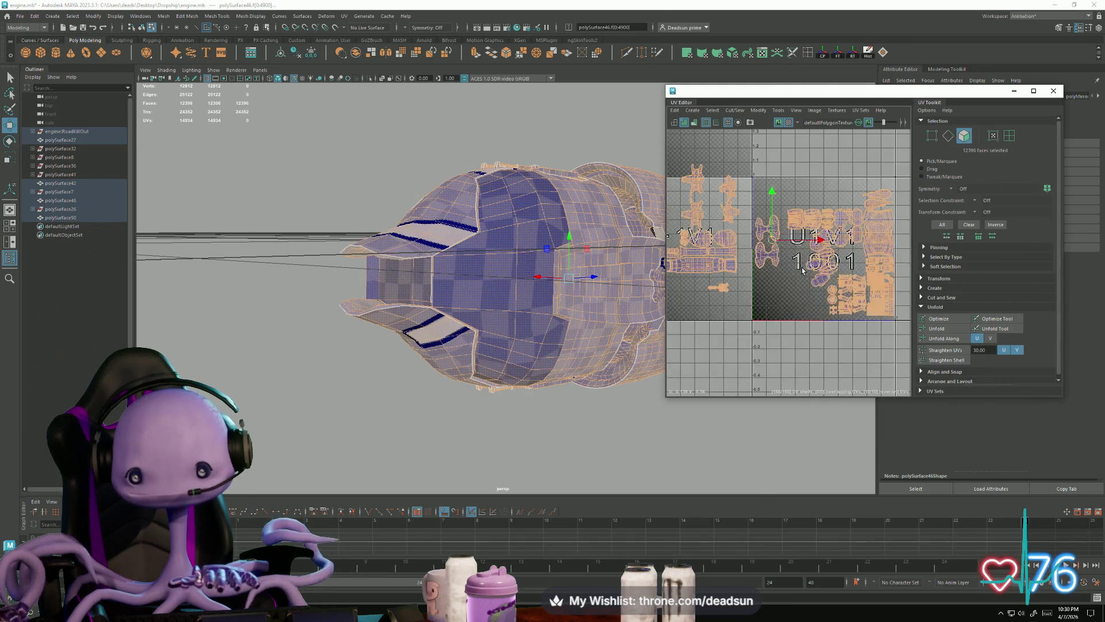
scroll(823, 285, "up", 3)
scroll(845, 277, "down", 3)
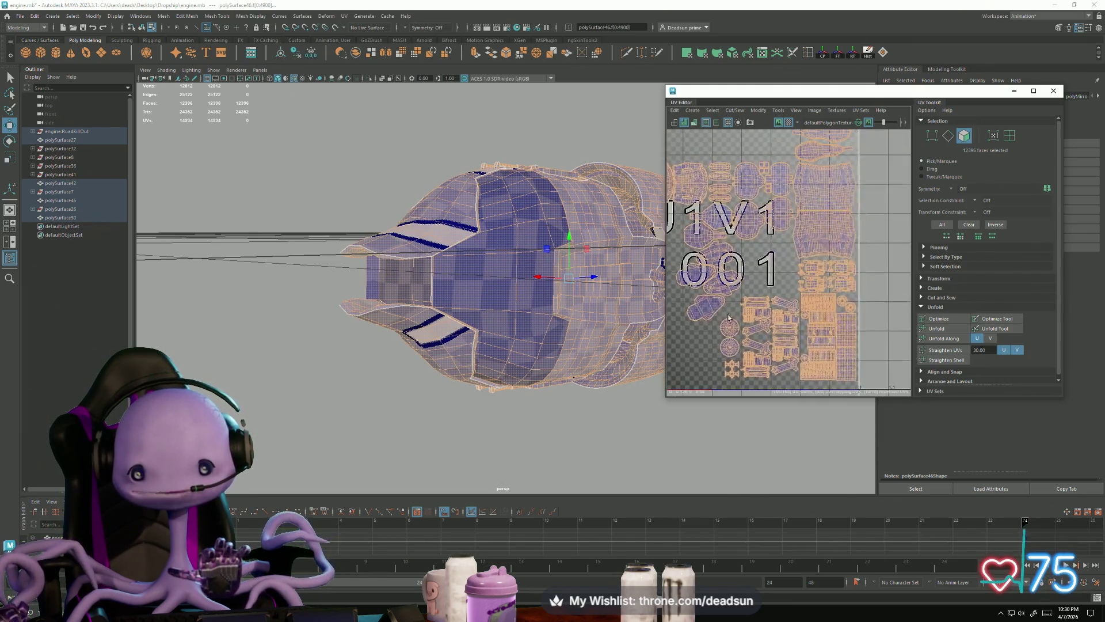
left_click_drag(712, 260, 711, 263)
scroll(723, 297, "up", 3)
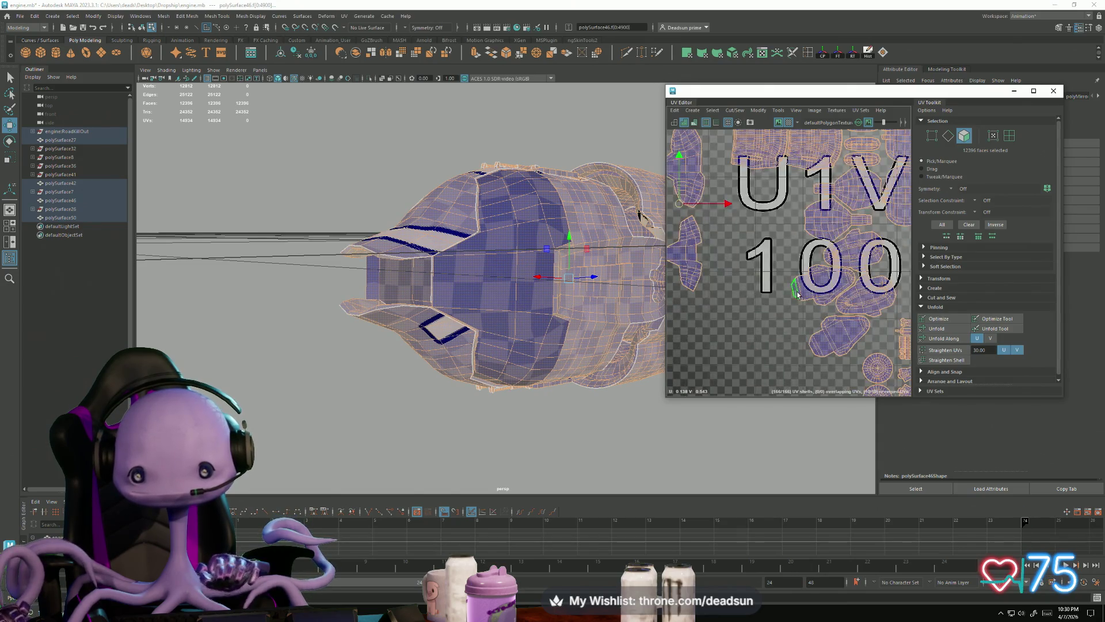
Select the two small bow-tie shells and zoom out over the whole 0–1 tile
left_click(774, 320)
scroll(779, 336, "down", 2)
left_click(779, 338, "shift")
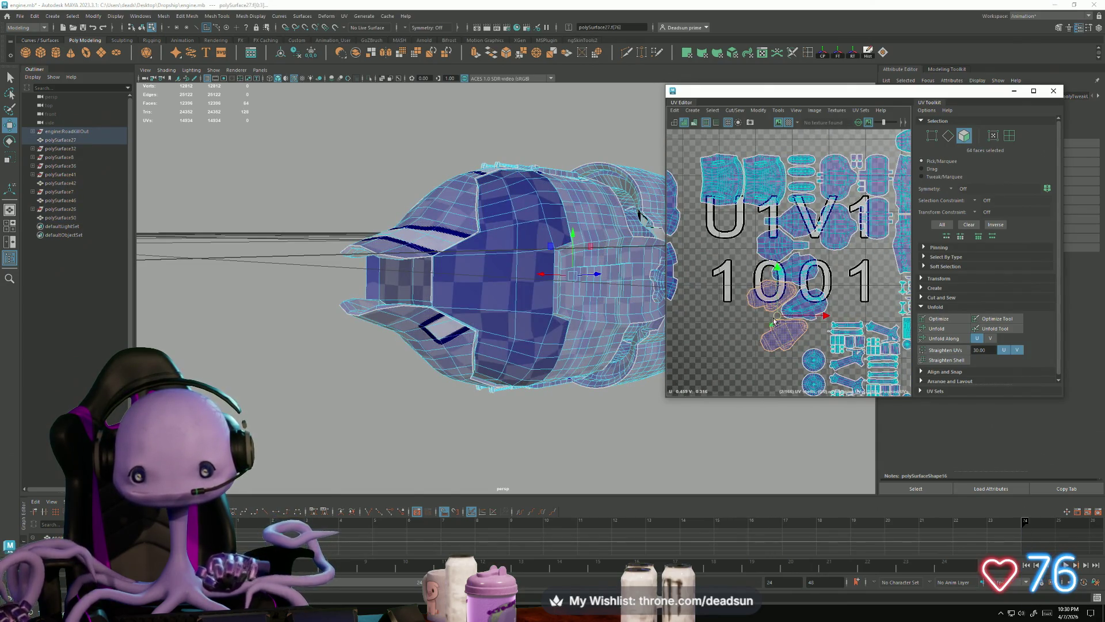
mouse_move(765, 314)
right_mouse_down("alt")
mouse_move(719, 259)
mouse_move(796, 273)
right_mouse_up("alt")
middle_click_drag(804, 237, 814, 273, "alt")
Move the long strip shell up into the tile and slide it slightly left along U
left_click(731, 297)
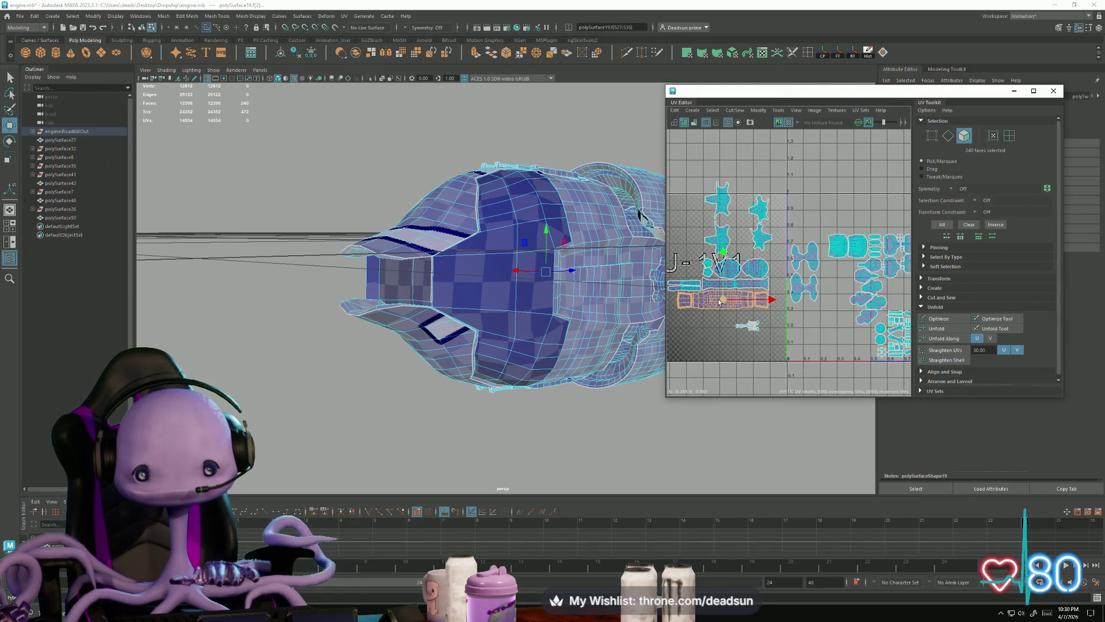
left_click_drag(726, 299, 864, 225)
middle_click_drag(864, 224, 767, 239, "alt")
right_click_drag(767, 239, 792, 246, "alt")
left_click_drag(745, 247, 743, 231)
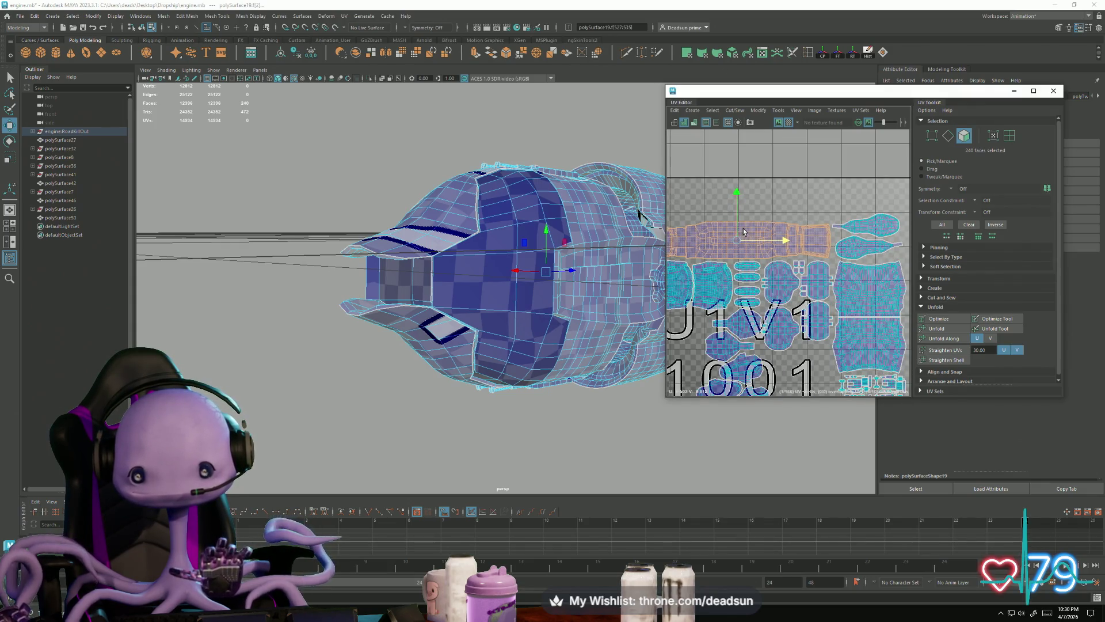
middle_click_drag(872, 248, 820, 250, "alt")
scroll(819, 250, "up", 3)
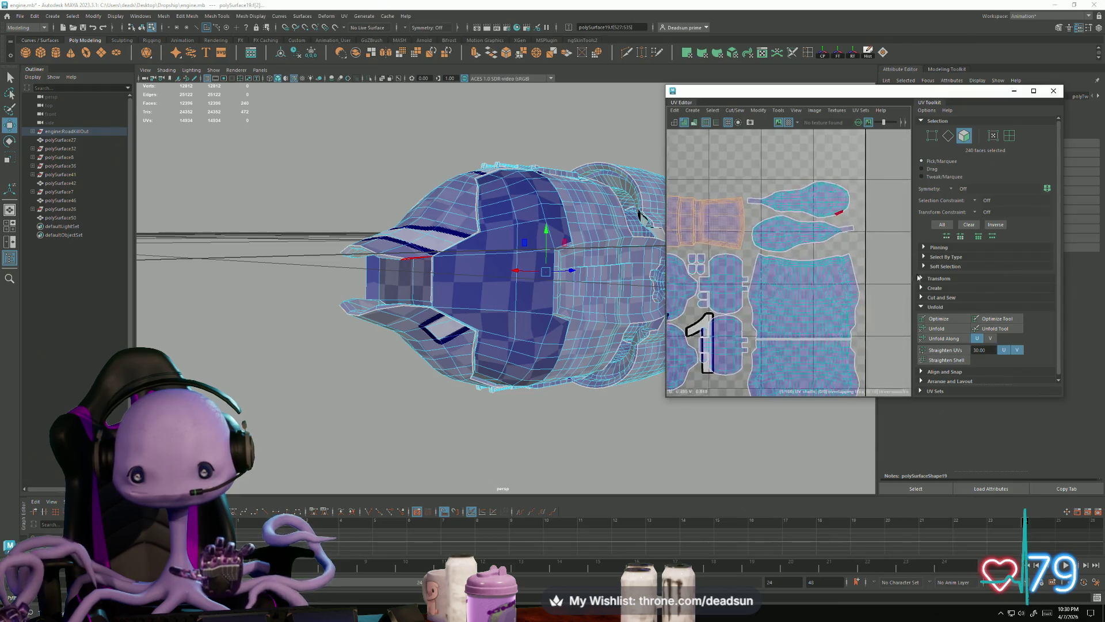
Rotate the small shell below the strip slightly, then select the upper shell
left_click(820, 250)
key("e")
left_click_drag(840, 260, 842, 262)
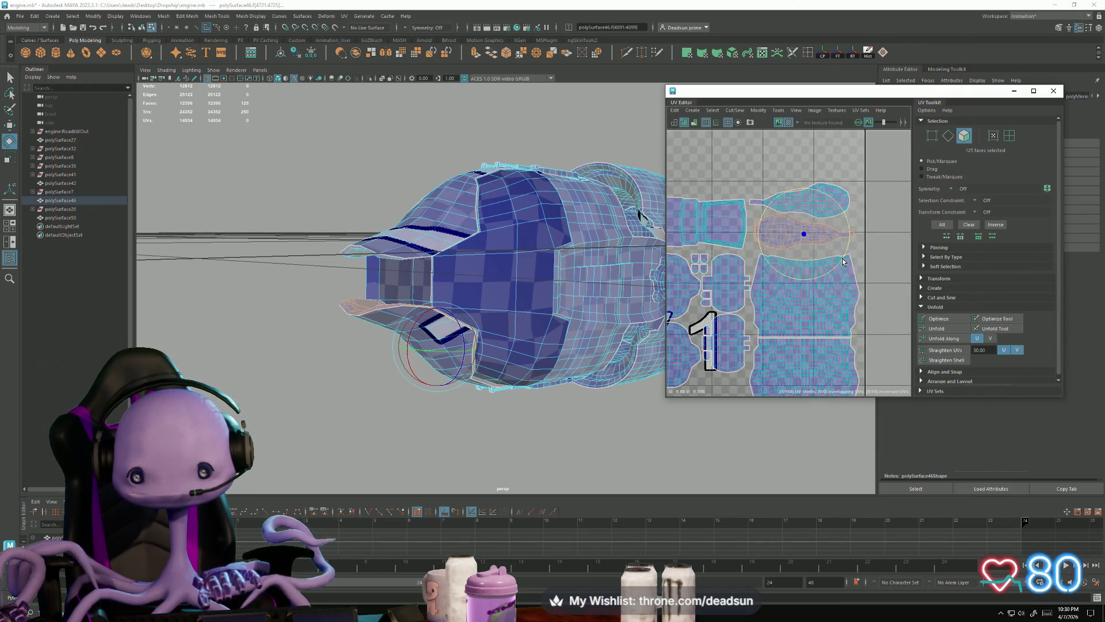
key("w")
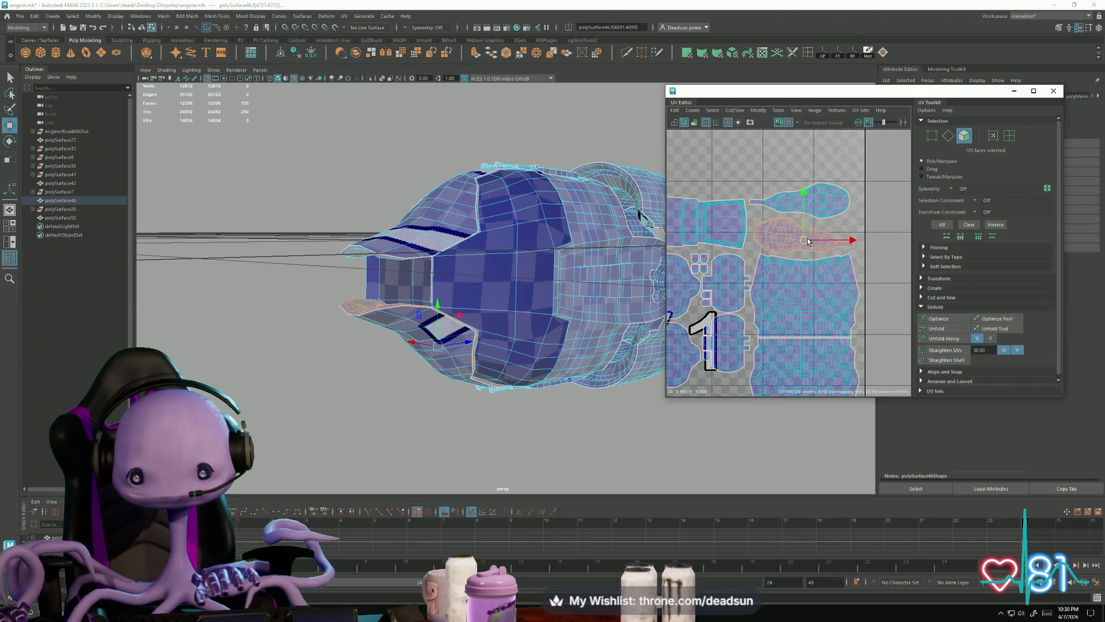
left_click(819, 205)
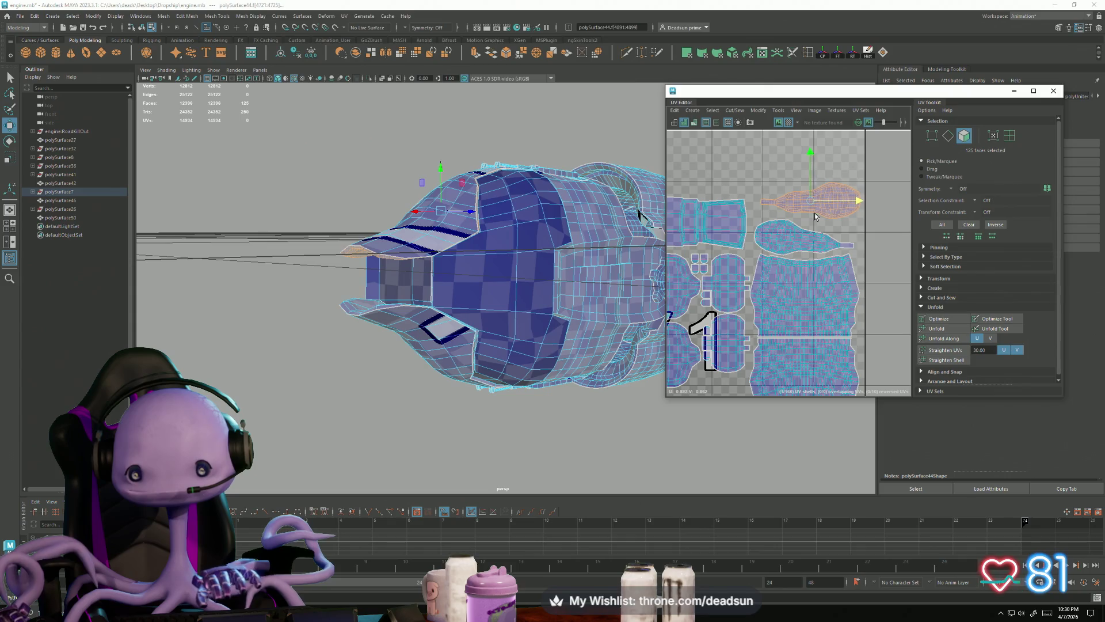
key("e")
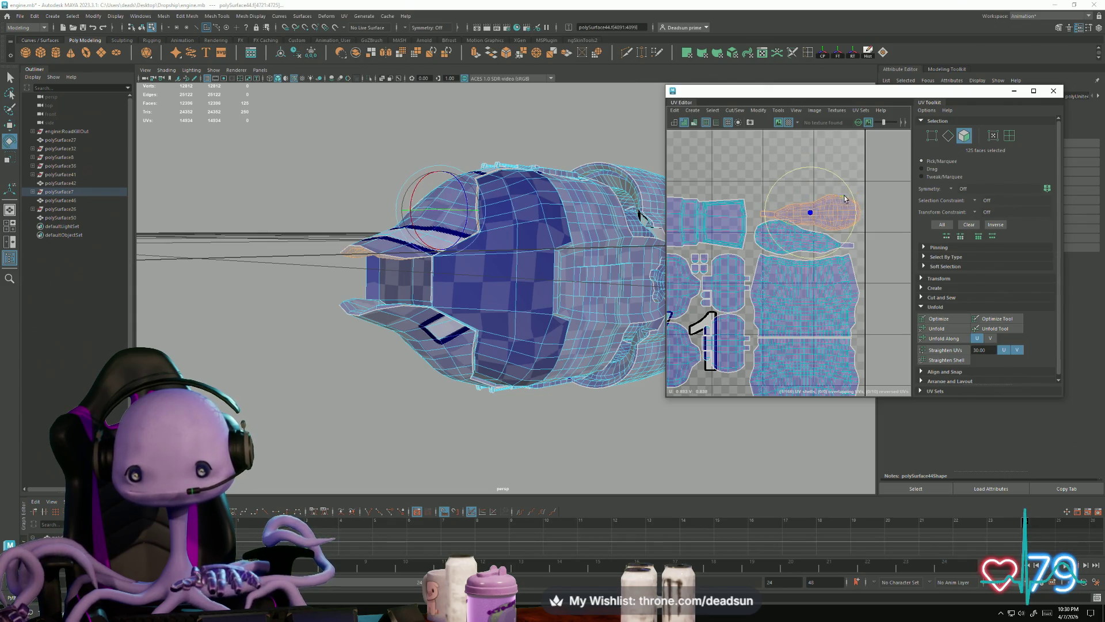
key("w")
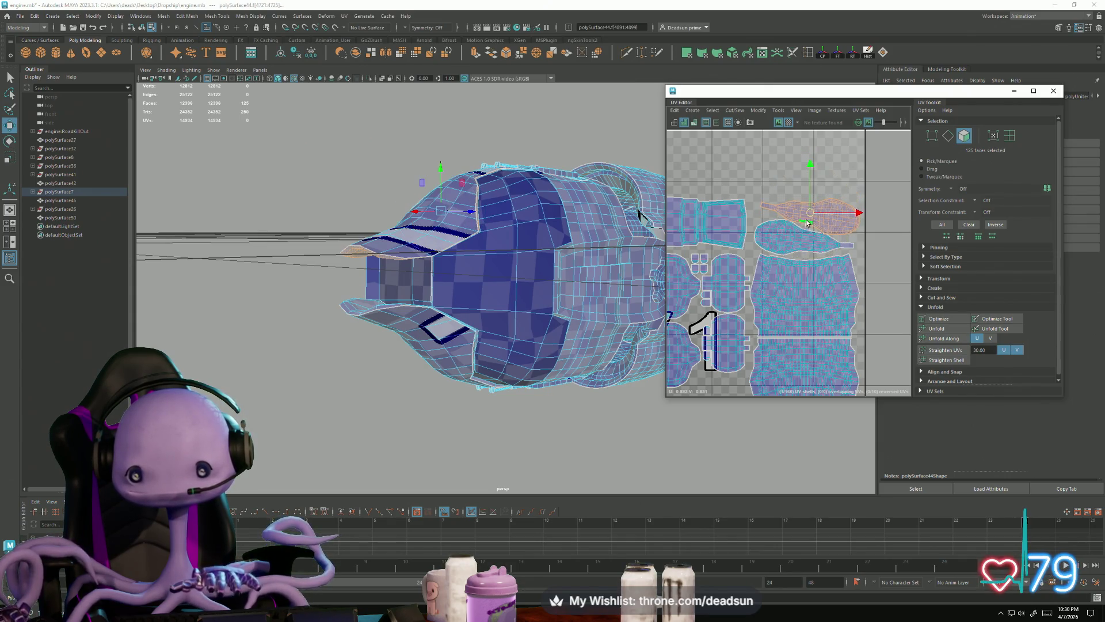
Nudge the next selected shells right and down, then rotate one shell about 45 degrees
scroll(822, 250, "down", 6)
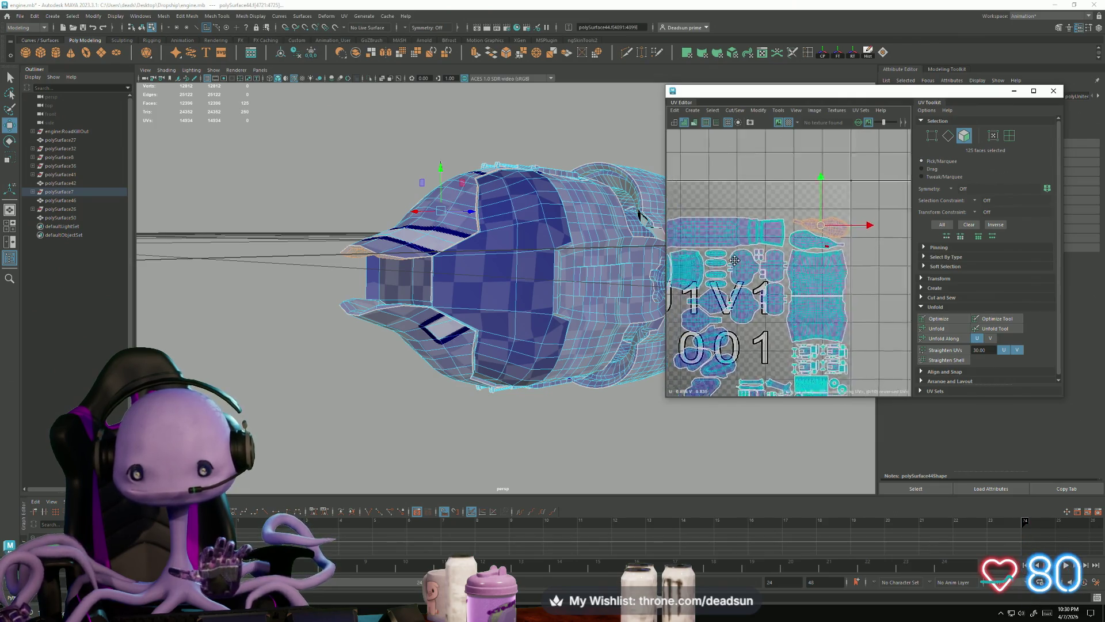
key("Down")
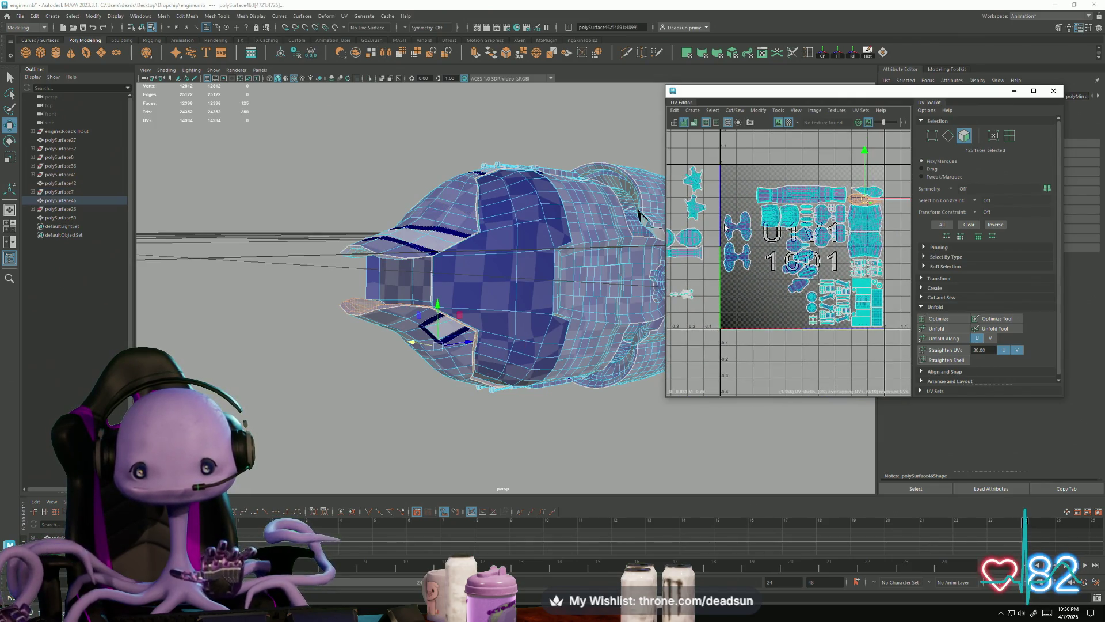
key("Down")
key("shift+Down")
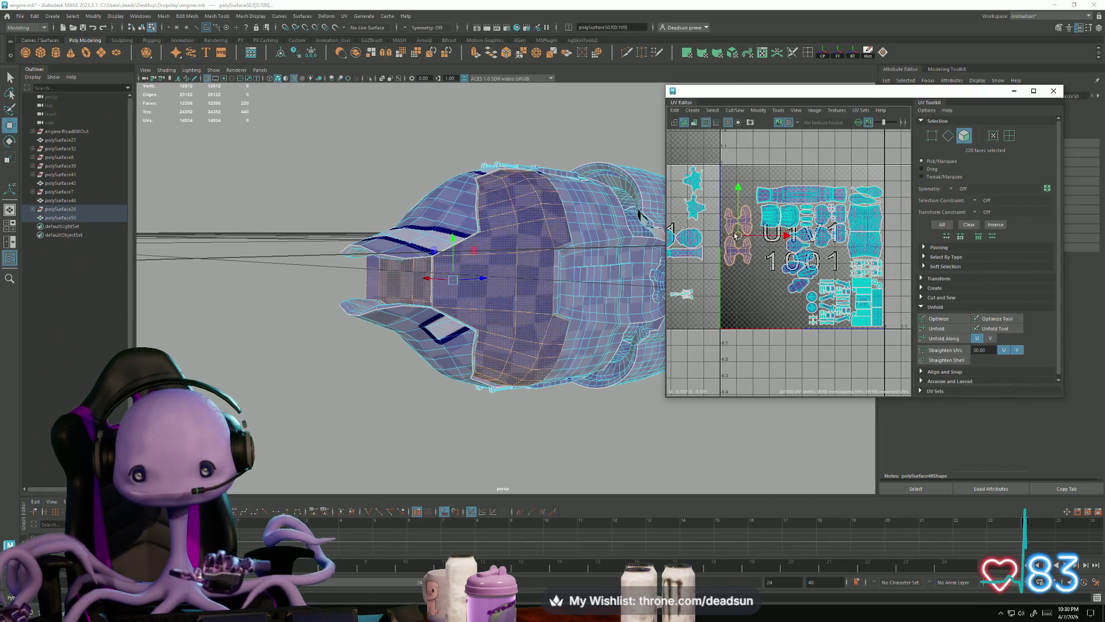
left_click_drag(739, 219, 740, 219)
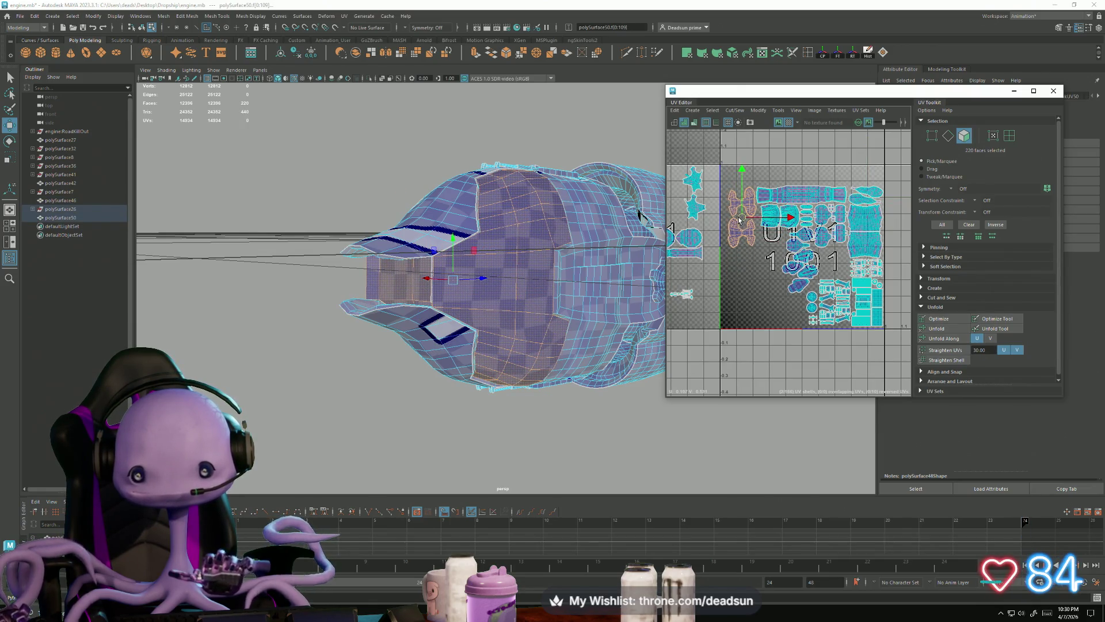
scroll(739, 207, "up", 5)
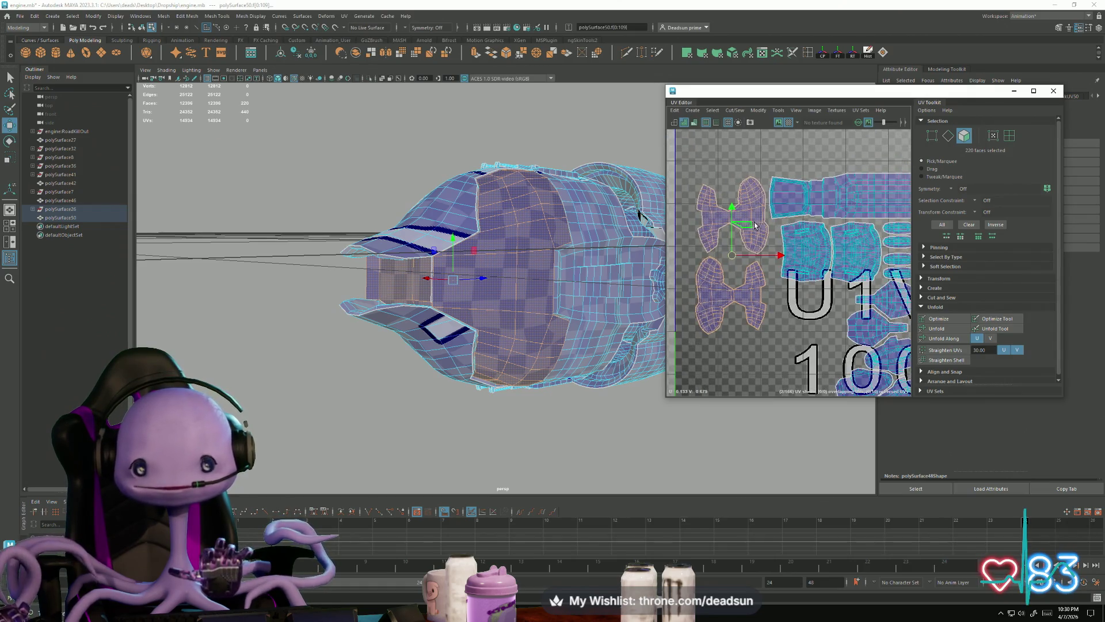
key("Up")
key("e")
mouse_move(720, 262)
left_mouse_down()
mouse_move(757, 216)
mouse_move(756, 226)
mouse_move(730, 216)
left_mouse_up()
key("w")
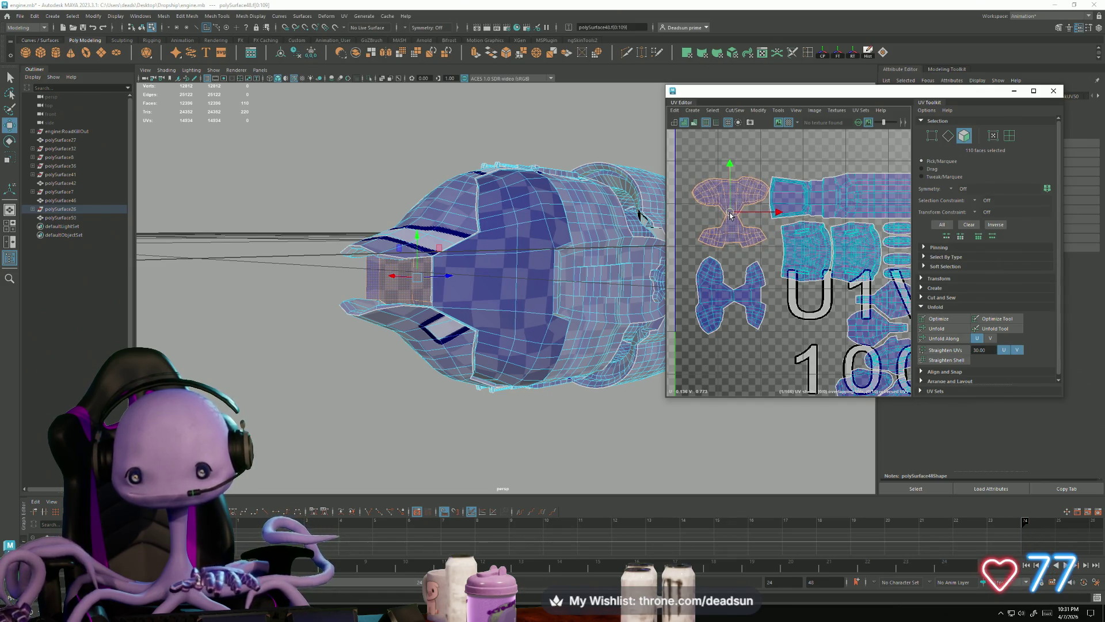
Rotate the lower bow-tie shell to fit beside the other shell
left_click(725, 291)
key("e")
mouse_move(750, 305)
left_mouse_down()
mouse_move(743, 326)
mouse_move(734, 287)
left_mouse_up()
key("w")
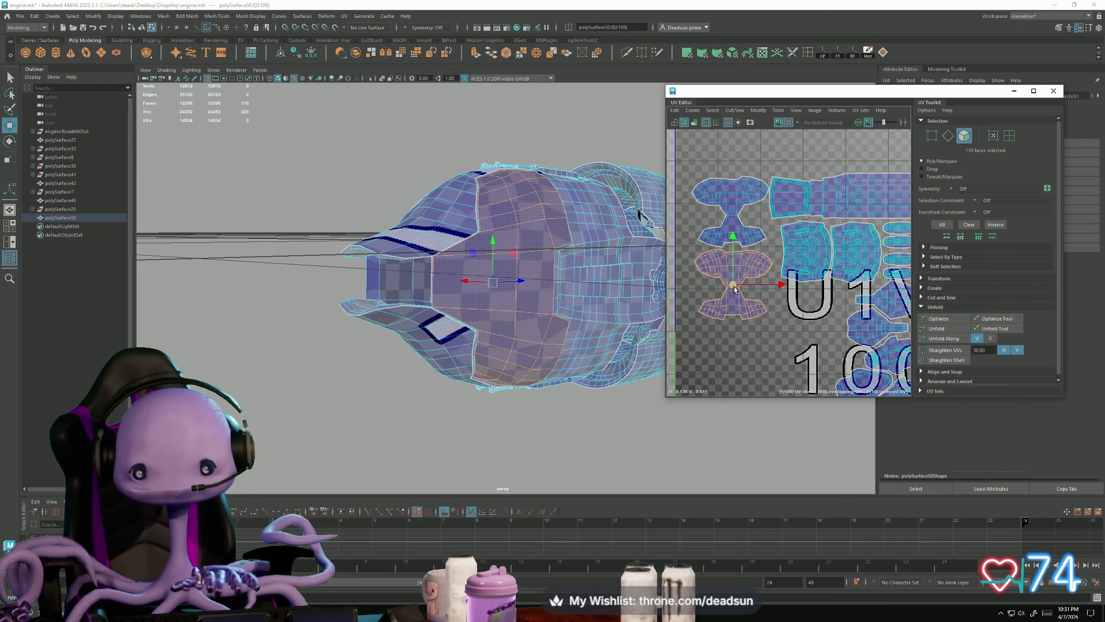
scroll(734, 287, "down", 5)
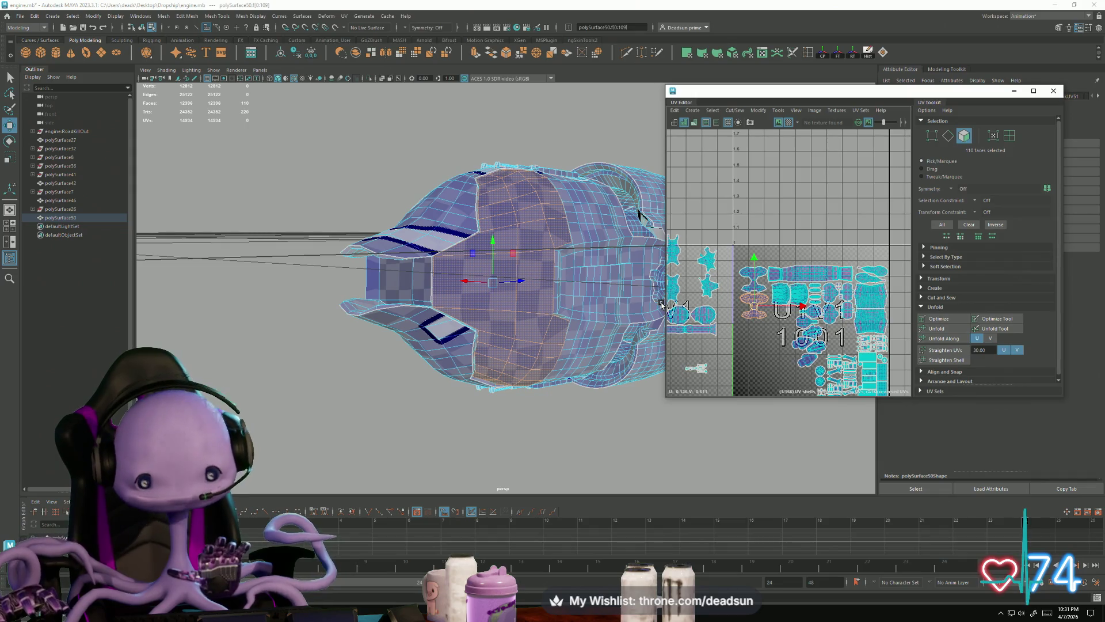
Move the small shell lying outside the tile up toward the 1001 tile, then down
middle_click_drag(763, 348, 762, 306, "alt")
left_click(763, 335)
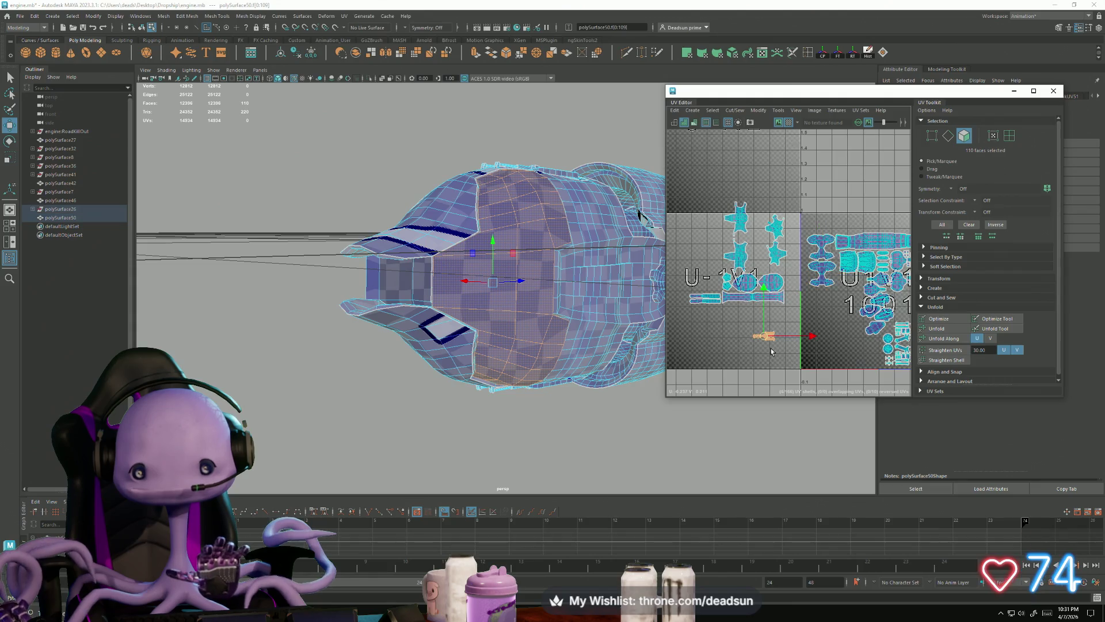
mouse_move(764, 335)
left_mouse_down()
mouse_move(823, 226)
mouse_move(971, 181)
left_mouse_up()
left_click_drag(576, 277, 485, 313, "alt")
right_click_drag(485, 314, 502, 406, "alt")
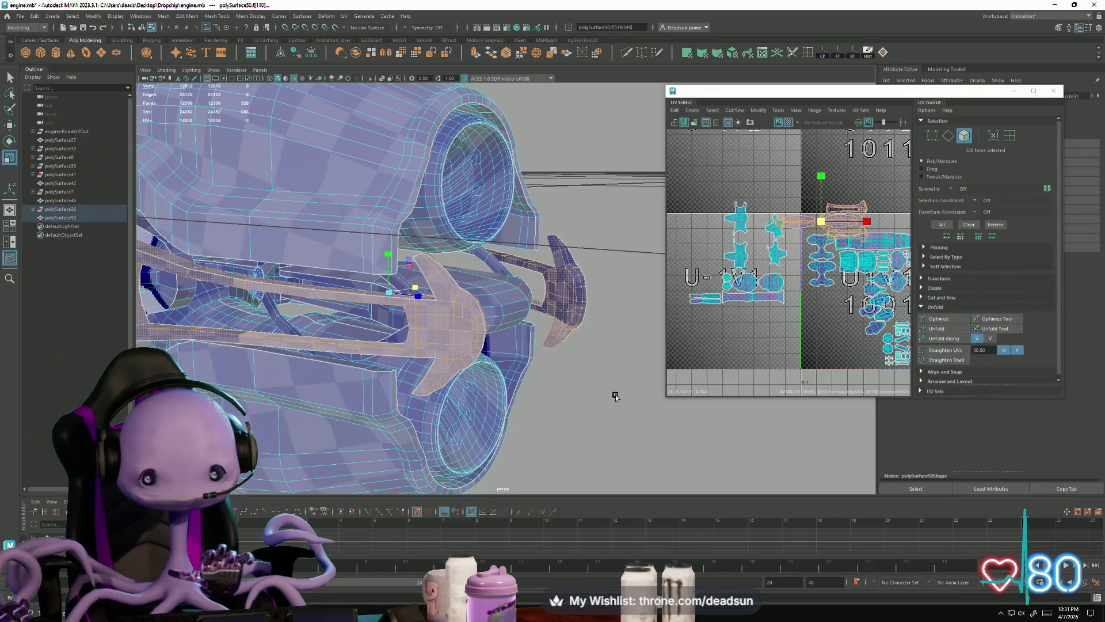
mouse_move(821, 221)
left_mouse_down()
mouse_move(824, 353)
mouse_move(806, 346)
left_mouse_up()
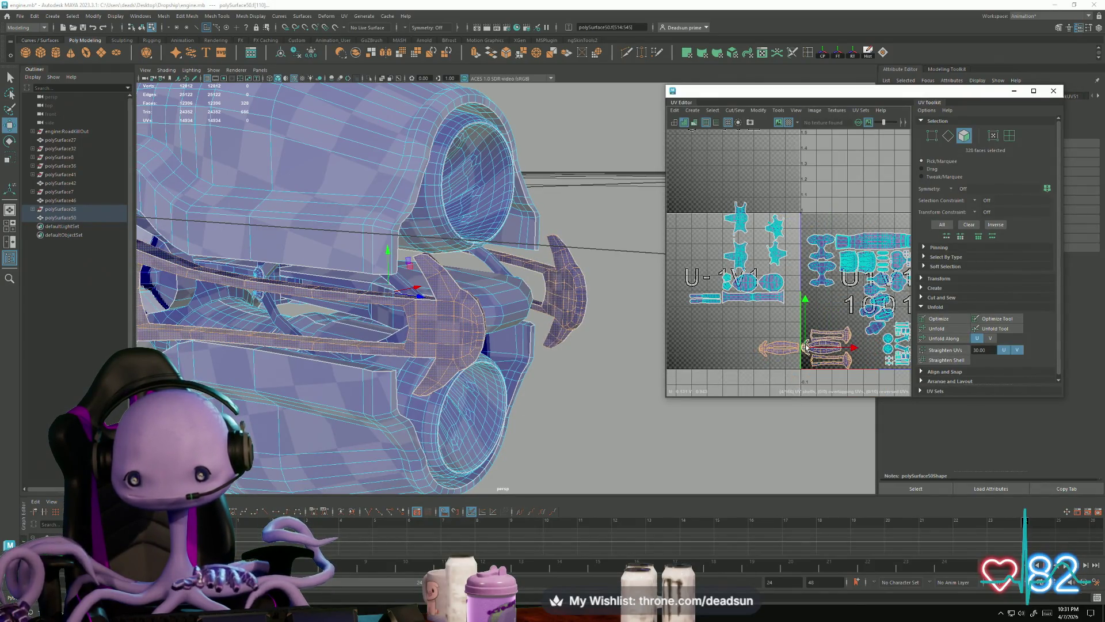
Move the orange shell into the 1001 tile, nudging it slightly down
middle_click_drag(806, 347, 718, 337, "alt")
left_click(726, 339)
scroll(727, 339, "up", 2)
key("e")
key("w")
left_click_drag(703, 337, 757, 307)
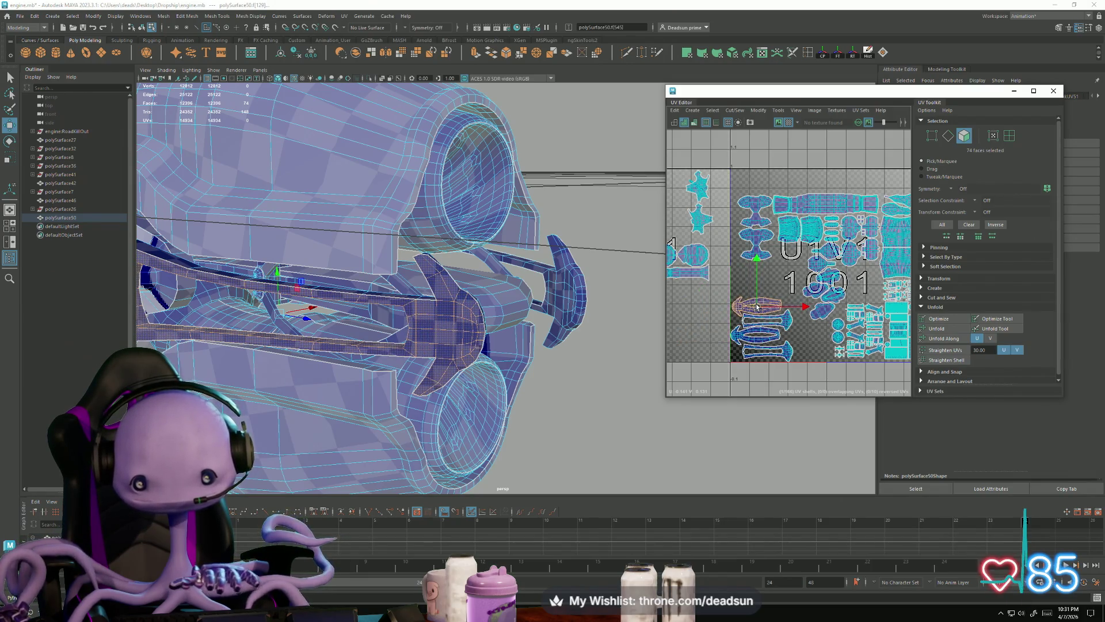
scroll(756, 307, "up", 3)
left_click_drag(753, 261, 757, 268)
Marquee-select the shells at the tile's lower left and shift them slightly right
mouse_move(786, 313)
middle_mouse_down("alt")
mouse_move(688, 316)
mouse_move(619, 303)
middle_mouse_up("alt")
scroll(688, 316, "down", 3)
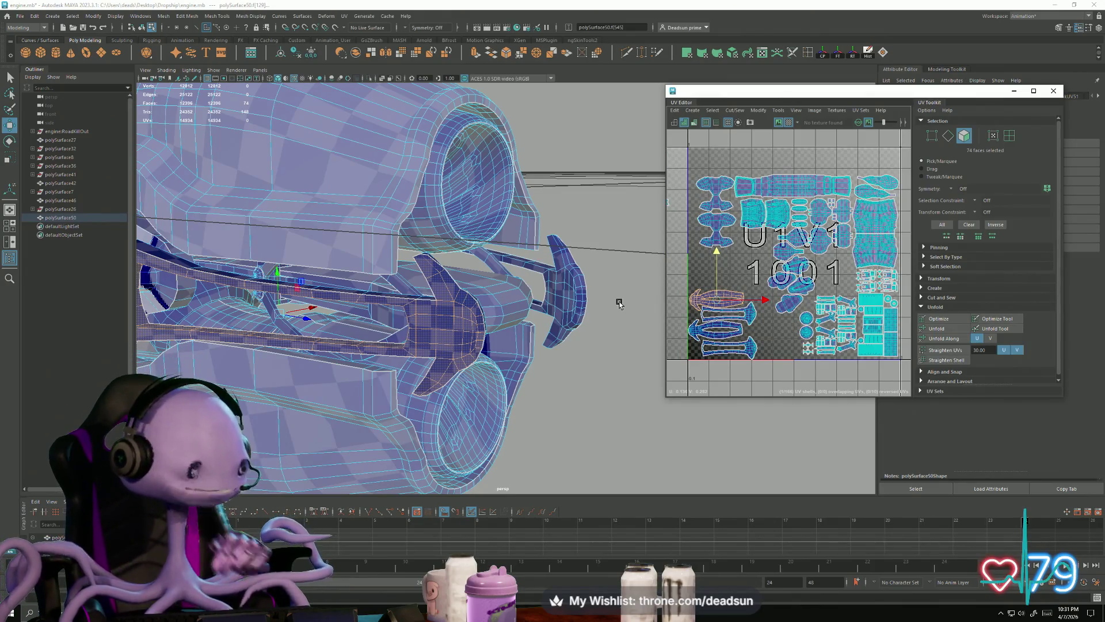
middle_click_drag(805, 319, 812, 311, "alt")
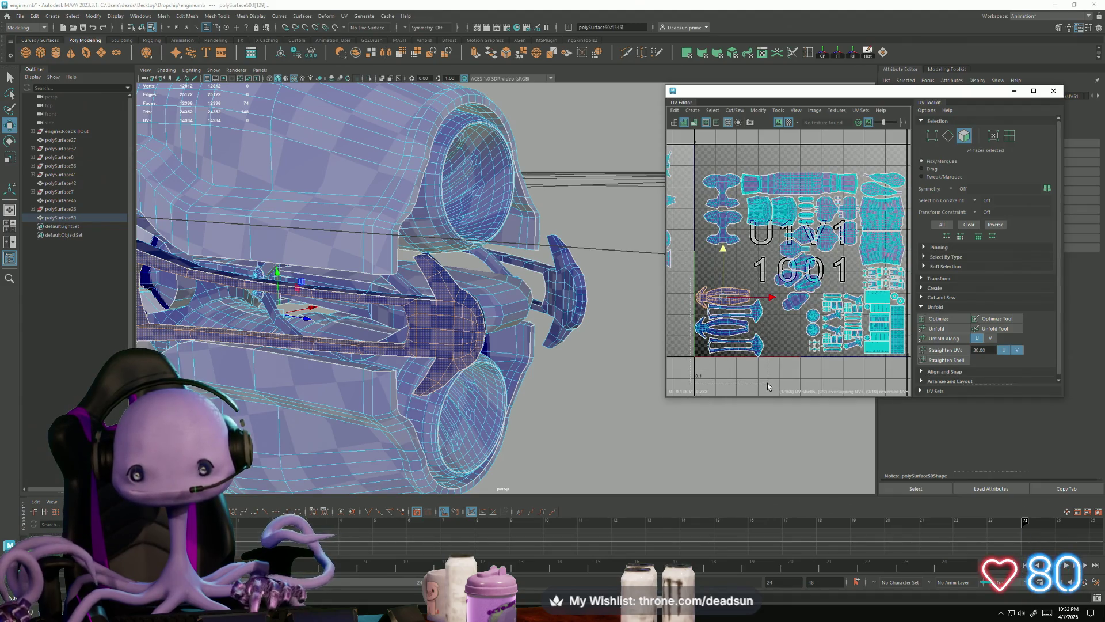
left_click_drag(768, 386, 698, 285)
left_click_drag(775, 326, 795, 322)
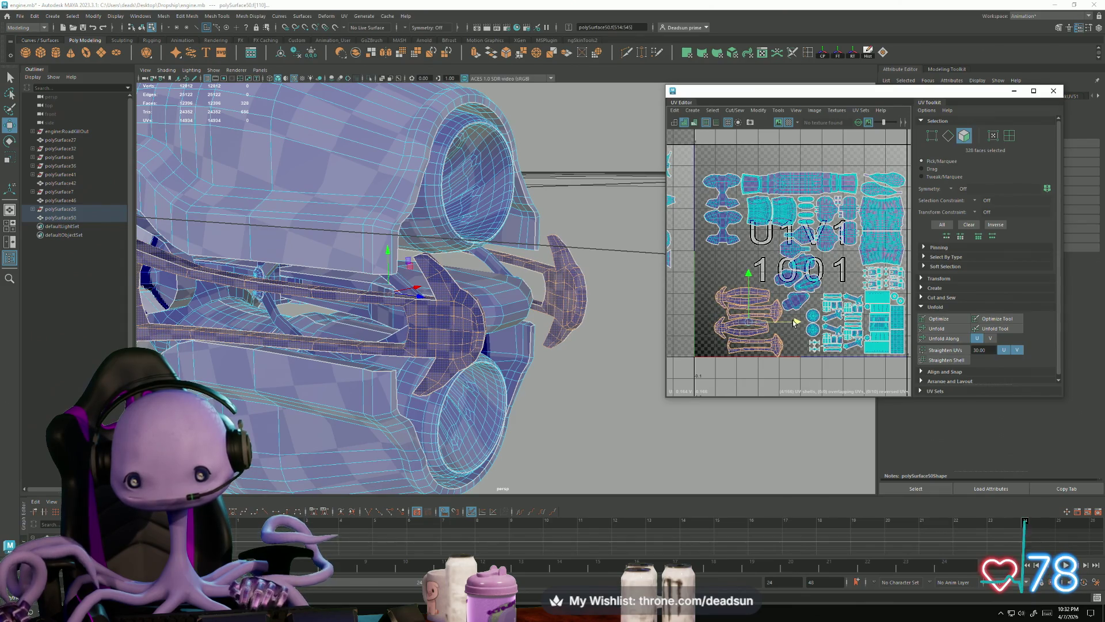
scroll(769, 317, "down", 2)
middle_click_drag(769, 317, 874, 327, "alt")
left_click(770, 286)
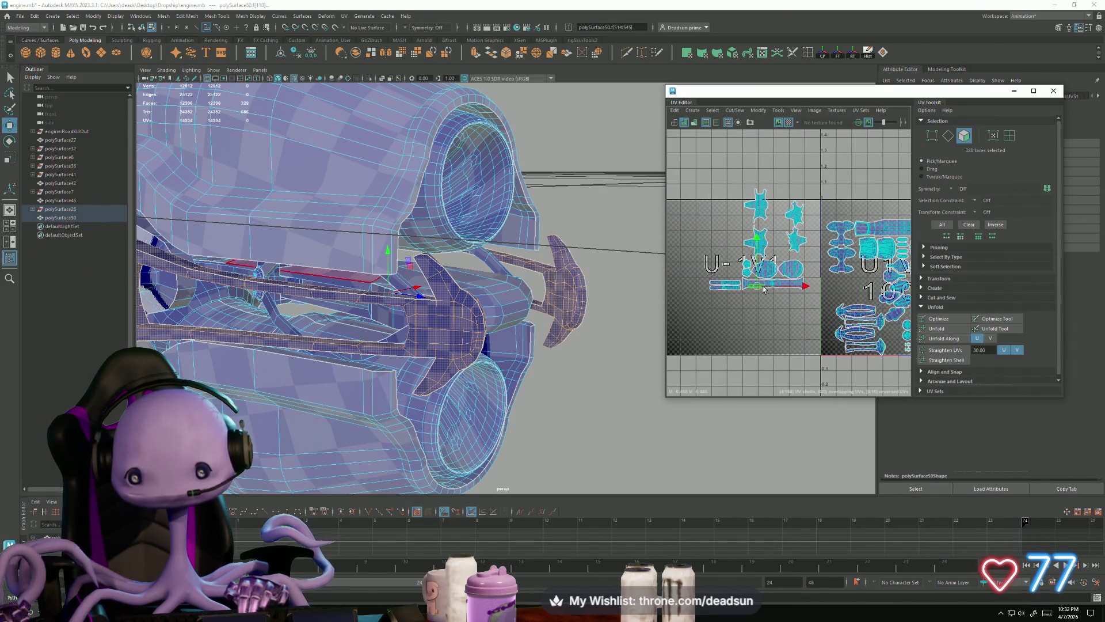
Move the pink tube shell into the 1001 tile, turn it upright, and nudge it into place
mouse_move(770, 286)
left_mouse_down()
mouse_move(843, 341)
mouse_move(822, 332)
left_mouse_up()
key("e")
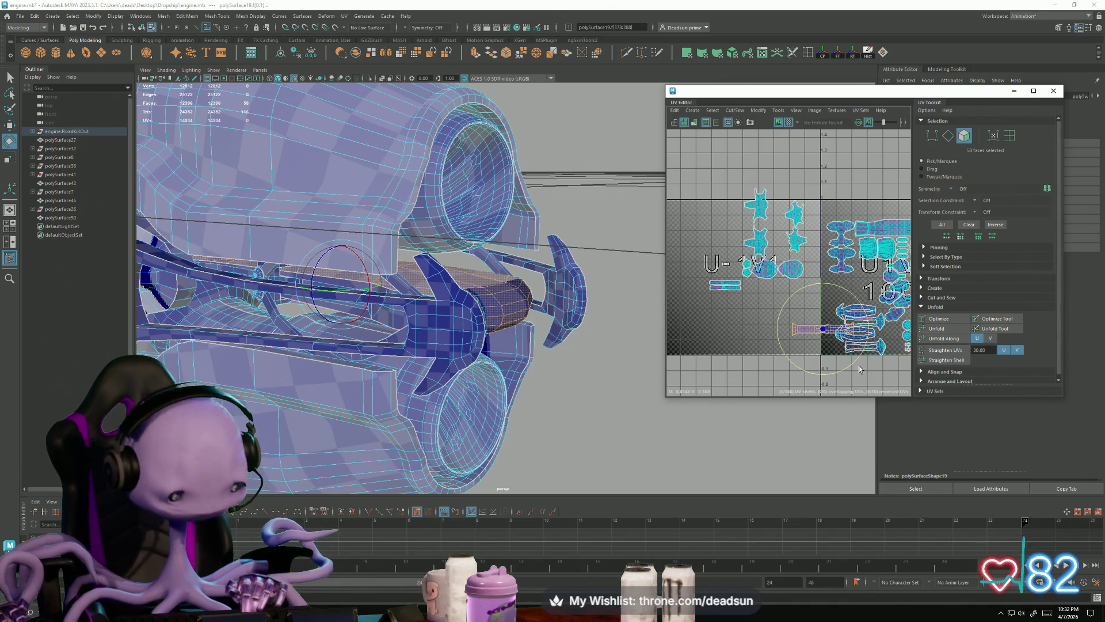
mouse_move(860, 368)
left_mouse_down()
mouse_move(823, 383)
mouse_move(757, 368)
left_mouse_up()
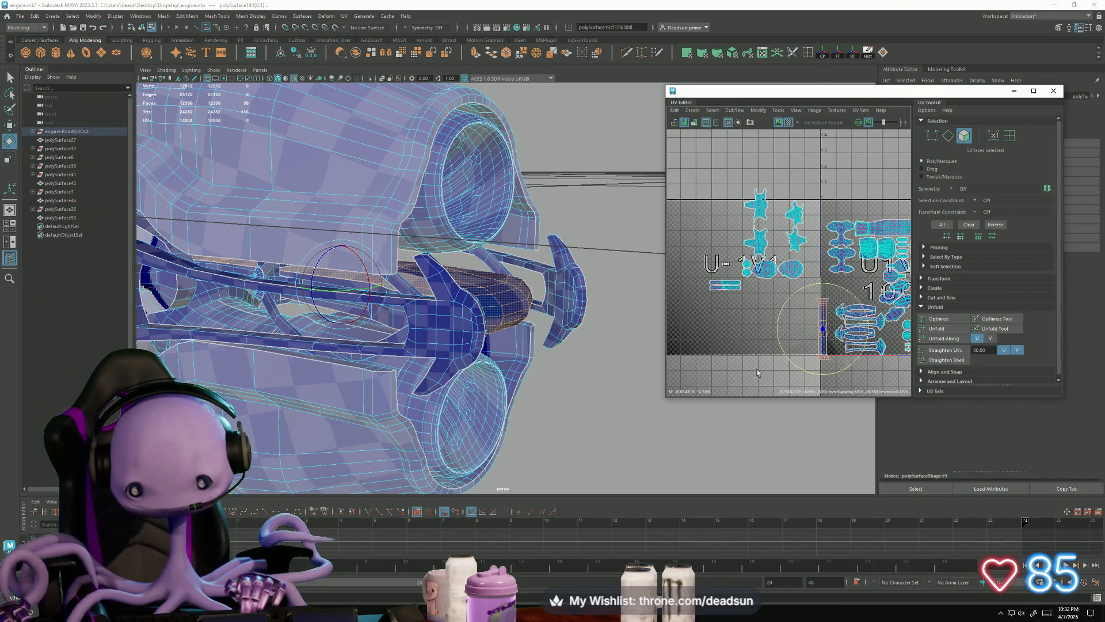
key("w")
mouse_move(823, 332)
left_mouse_down()
mouse_move(792, 326)
mouse_move(826, 312)
left_mouse_up()
key("r")
key("w")
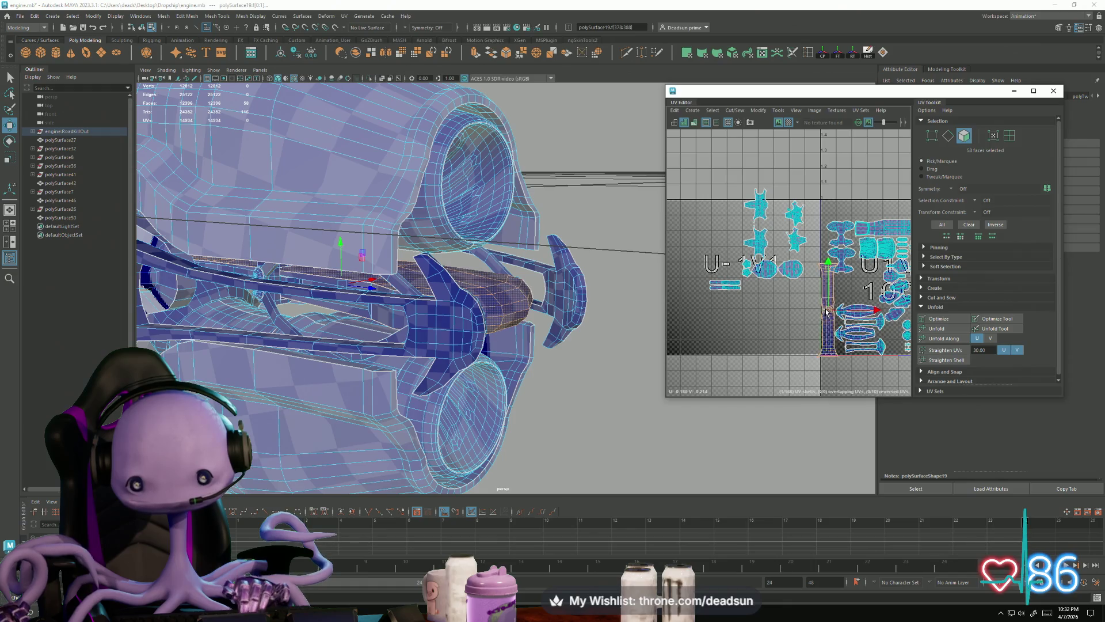
scroll(827, 312, "up", 3)
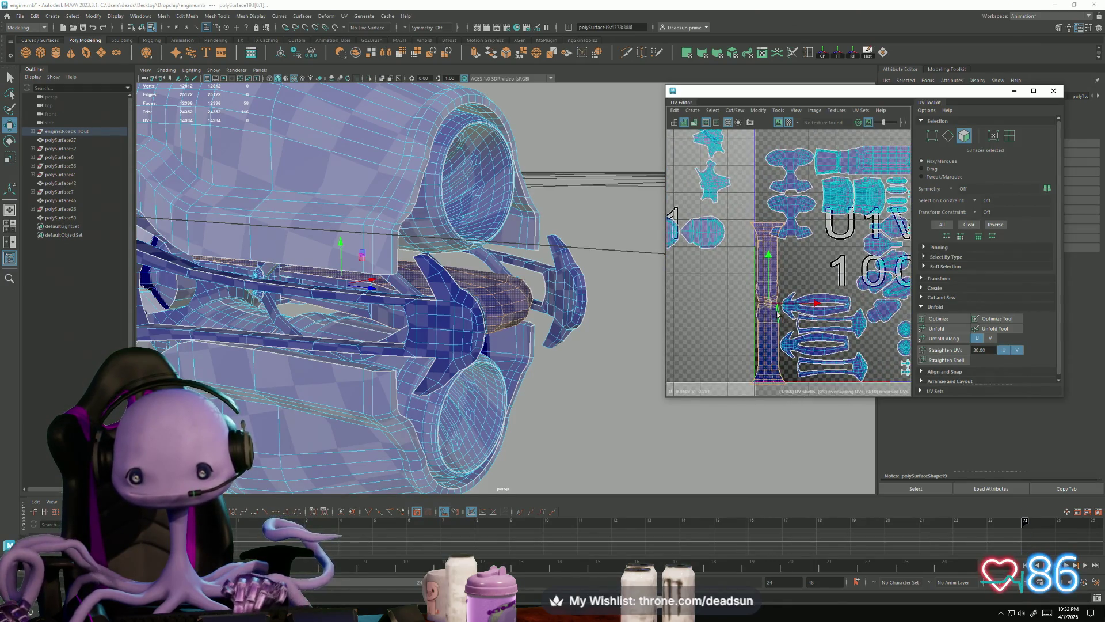
left_click_drag(771, 303, 774, 300)
Move the small polySurface27 shell up onto the 1001 label and rotate it slightly
middle_click_drag(774, 300, 708, 277, "alt")
left_click(822, 299)
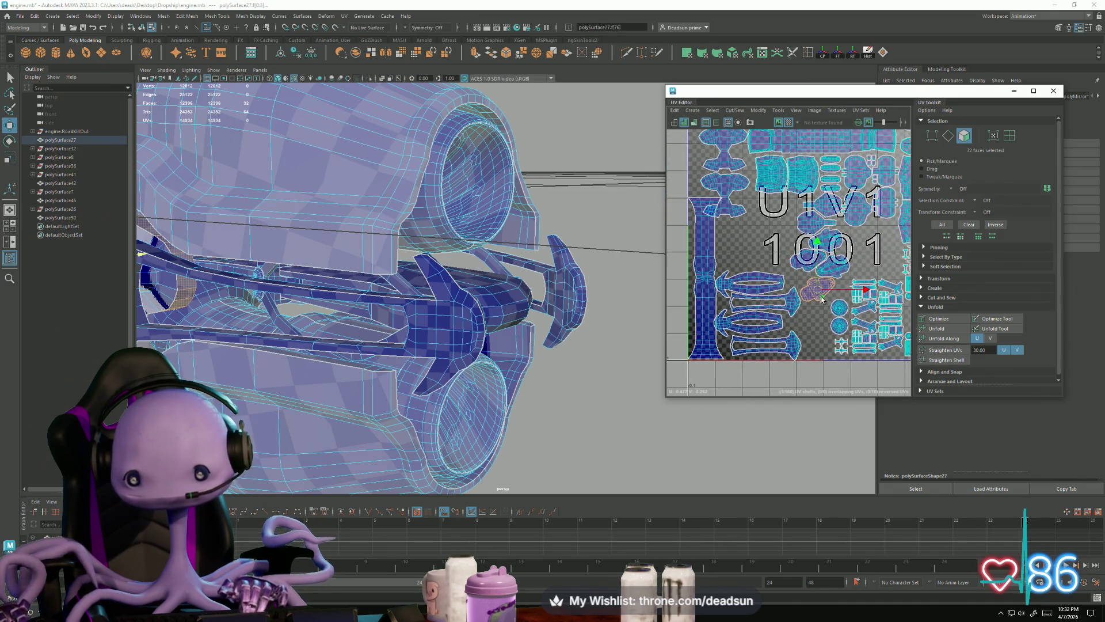
scroll(823, 292, "up", 2)
left_click_drag(812, 287, 769, 222)
key("e")
left_click_drag(781, 261, 771, 263)
key("w")
left_click_drag(771, 217, 774, 218)
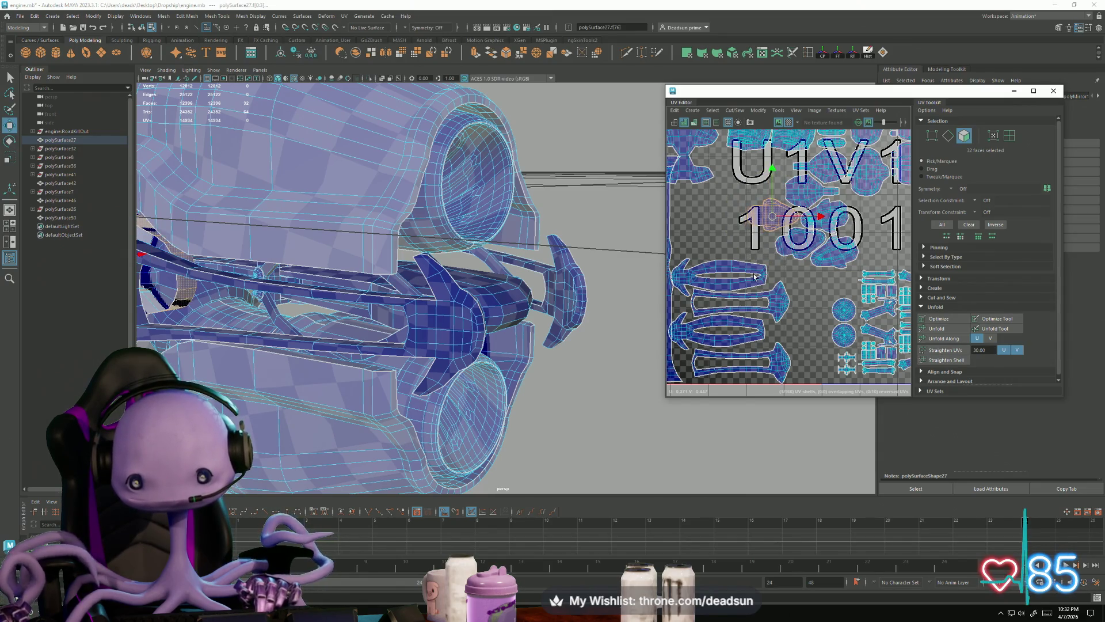
Select the three lower-left arrow shells and move them right
left_click(742, 299)
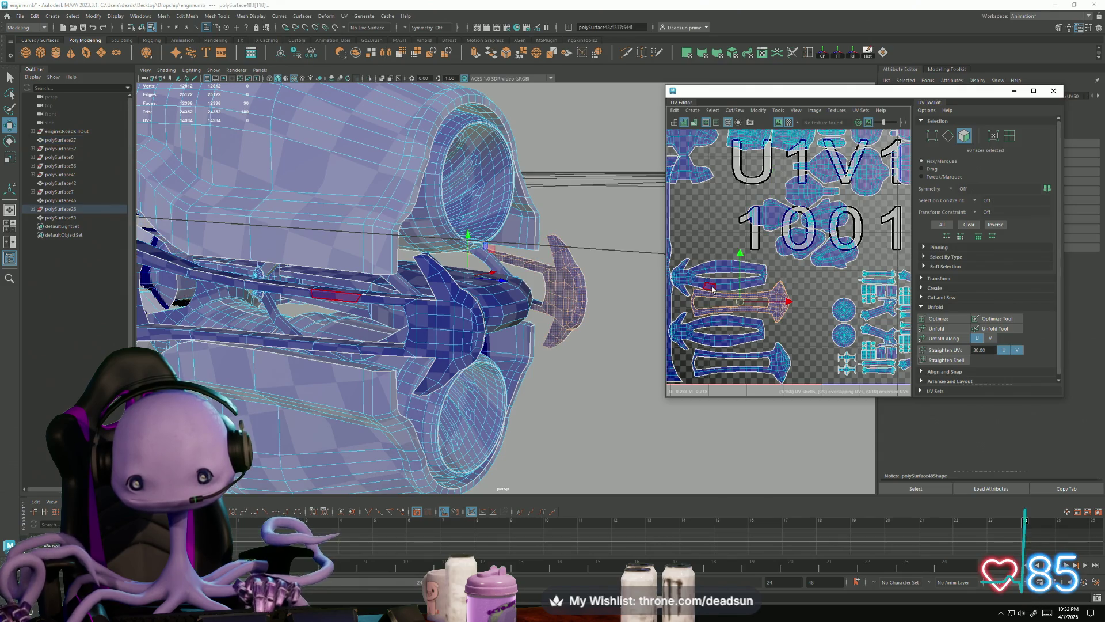
left_click(725, 322, "shift")
left_click(737, 358, "shift")
left_click_drag(729, 320, 769, 320)
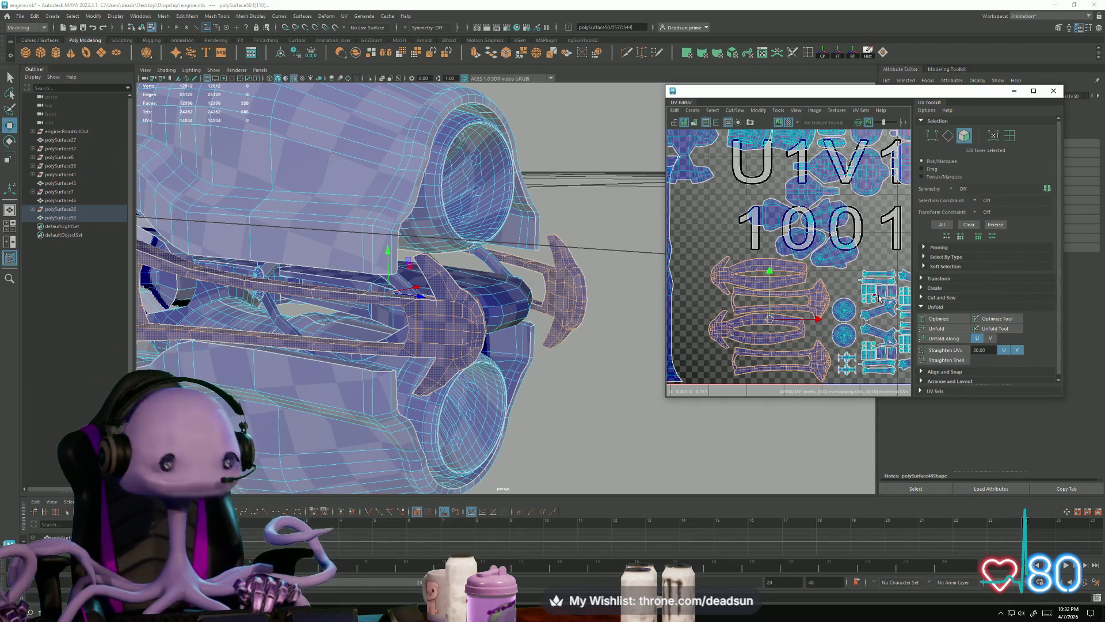
Enlarge both cross-shaped shells, rotate them vertical, and move them left
scroll(879, 298, "up", 5)
middle_click_drag(749, 290, 769, 237, "alt")
left_click(767, 320)
left_click(766, 340, "shift")
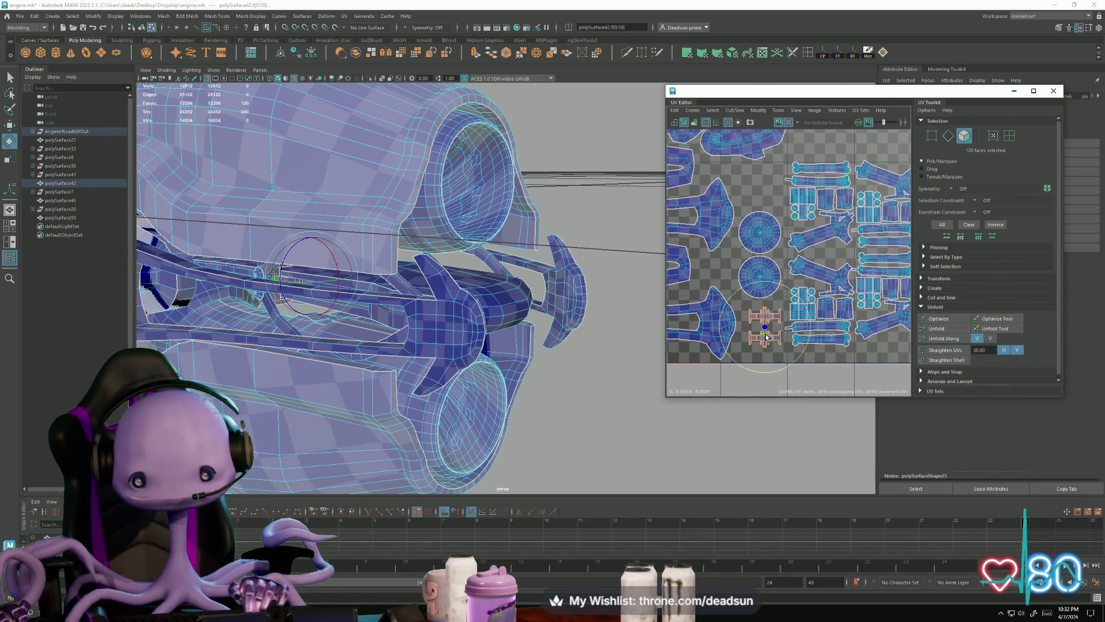
key("r")
left_click_drag(764, 327, 797, 329)
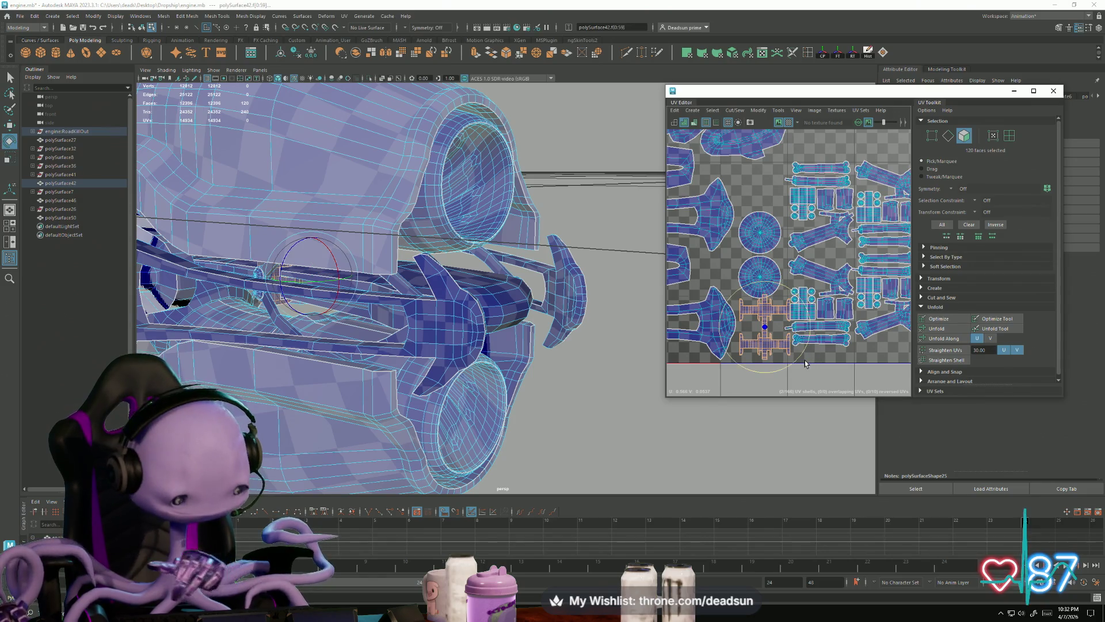
mouse_move(804, 364)
left_mouse_down()
mouse_move(771, 377)
mouse_move(728, 363)
left_mouse_up()
key("w")
mouse_move(767, 328)
left_mouse_down()
mouse_move(750, 325)
mouse_move(773, 377)
left_mouse_up()
Move both circle shells up beside the 1 digit
left_click(741, 324)
scroll(787, 377, "down", 3)
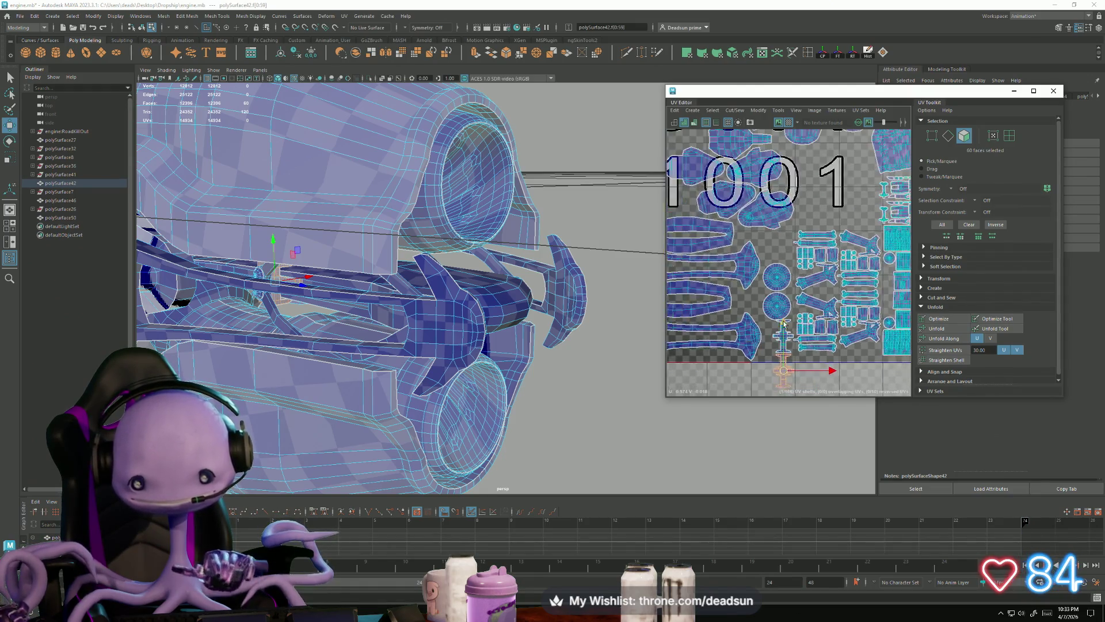
left_click(757, 301)
left_click(746, 324, "shift")
left_click_drag(748, 315, 835, 227)
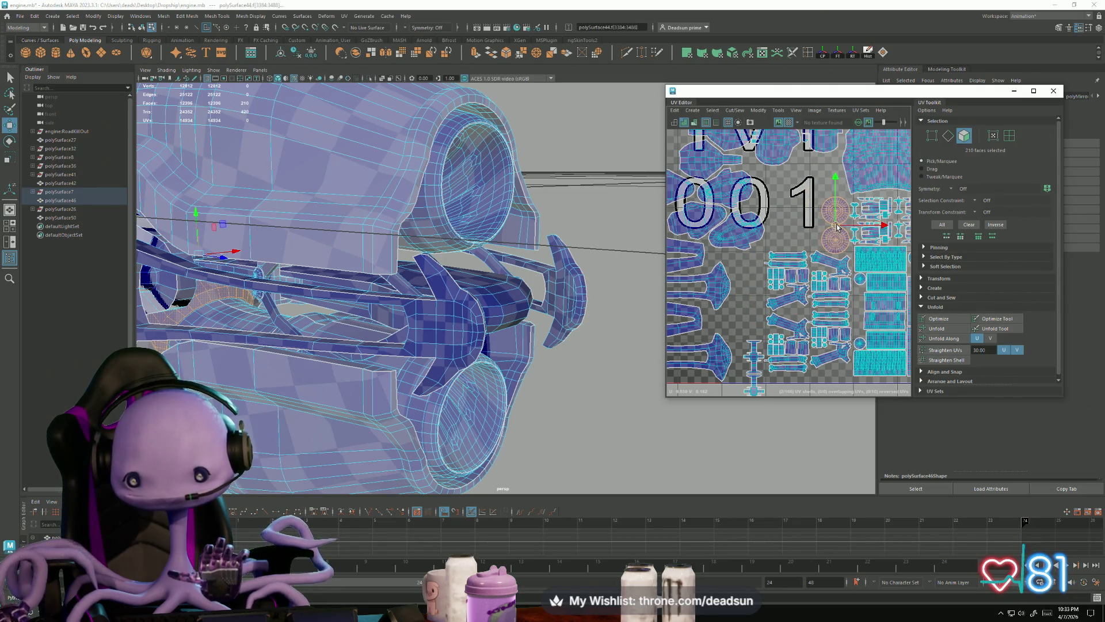
Move the bottom cross shell upward and stretch it taller
left_click(753, 346)
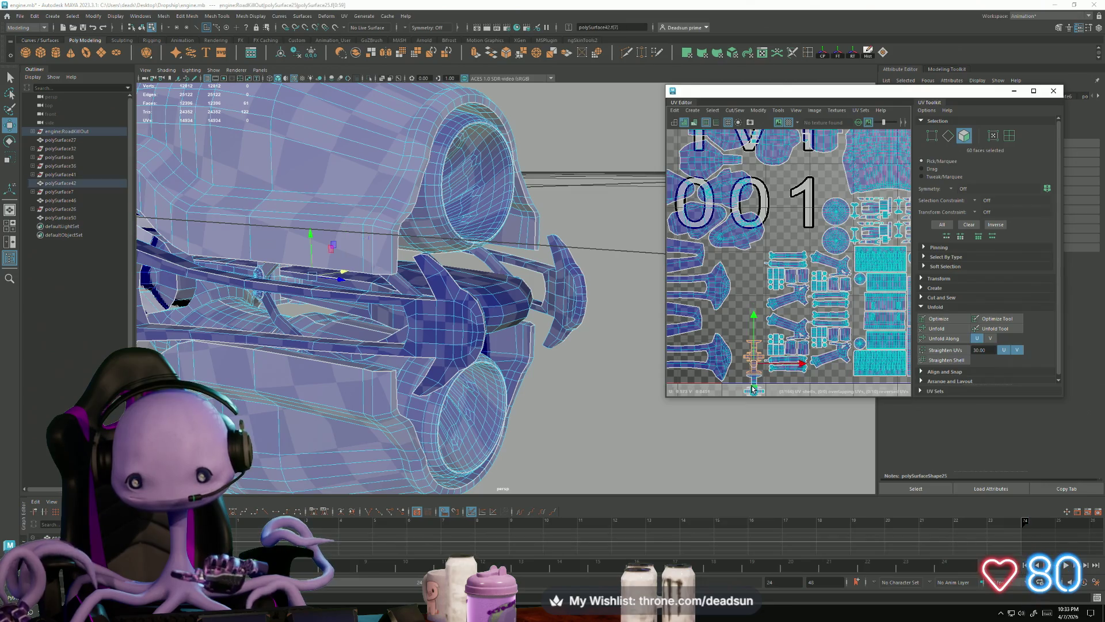
mouse_move(752, 323)
left_mouse_down()
mouse_move(751, 280)
mouse_move(749, 291)
left_mouse_up()
key("r")
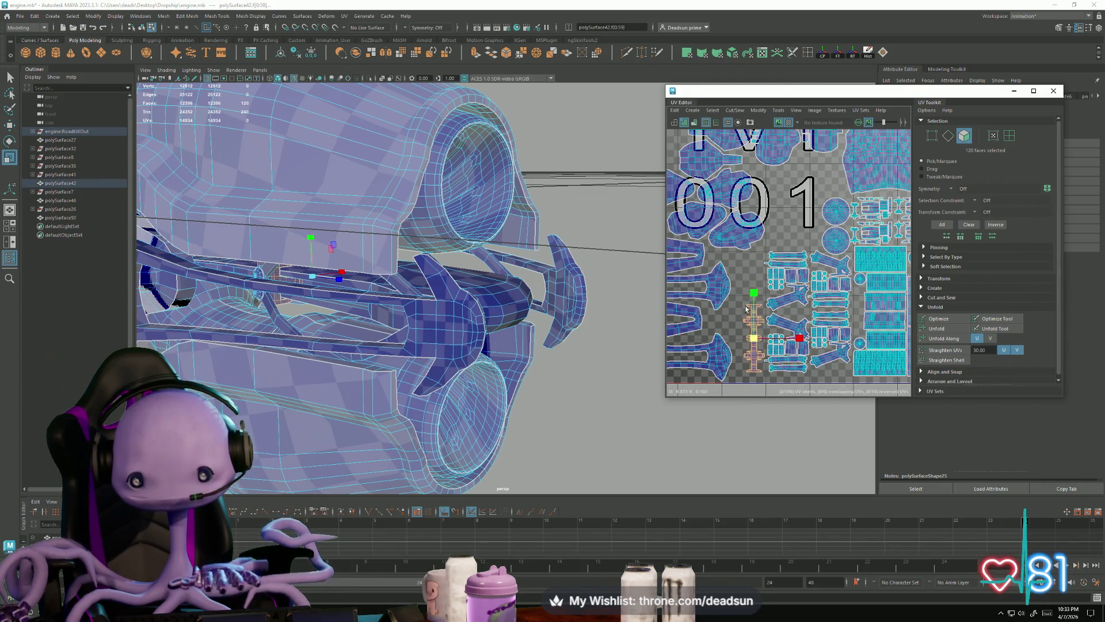
left_click_drag(755, 338, 749, 328)
key("w")
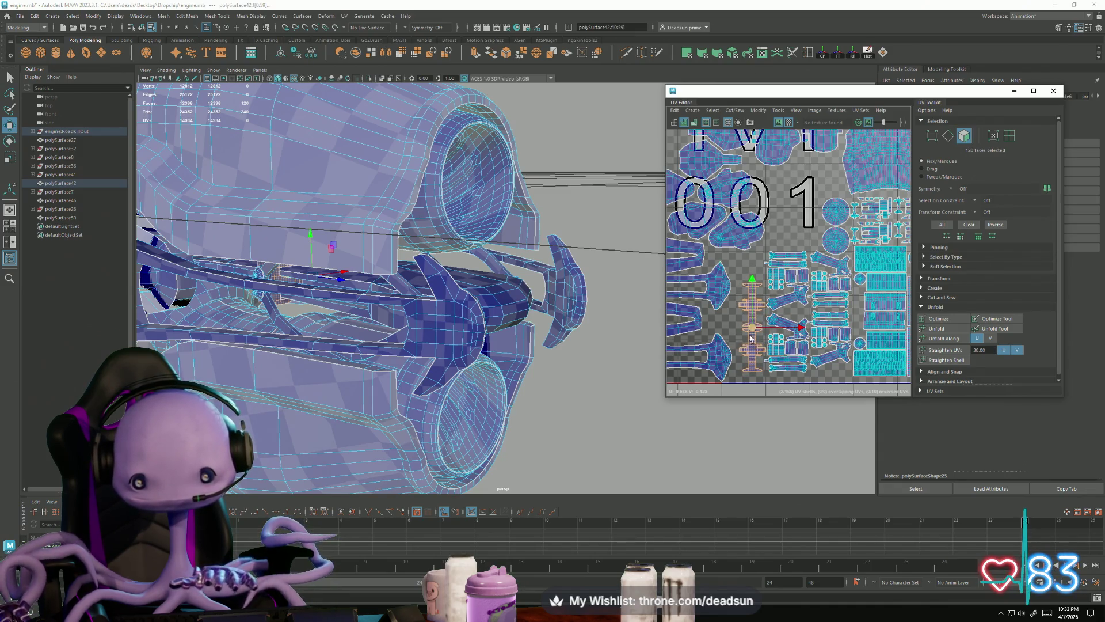
Move the orange polySurface16 shell up beside the 1 digit
scroll(751, 338, "down", 3)
middle_click_drag(780, 270, 828, 280, "alt")
left_click(828, 281)
left_click_drag(813, 278, 868, 241)
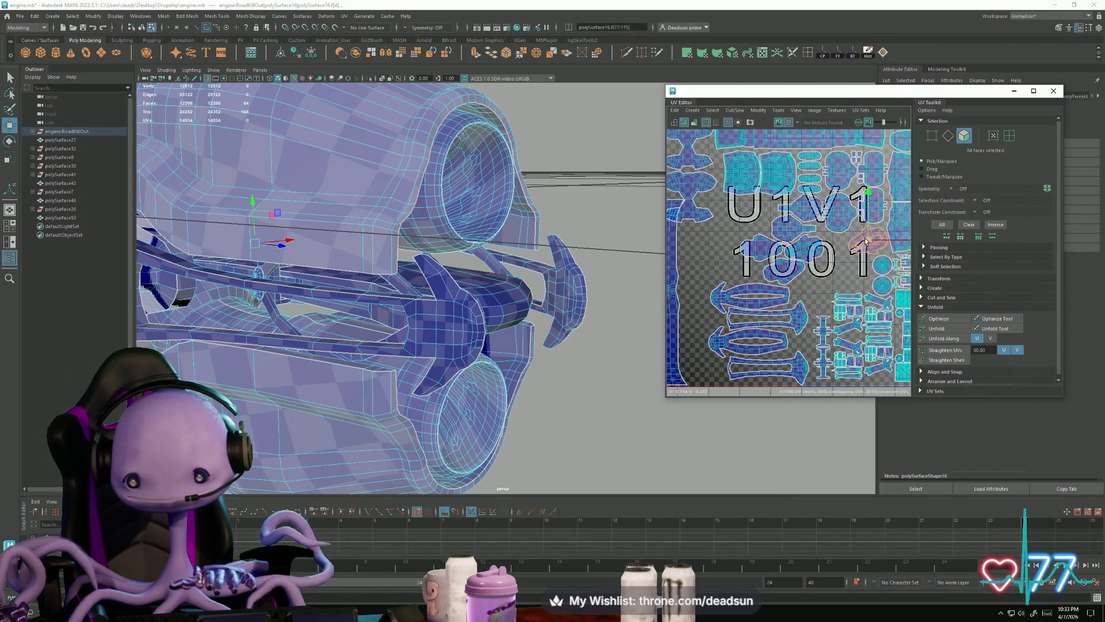
Slide the small 32-face shell beside the last 1 and move it upward
left_click(785, 275)
mouse_move(788, 274)
left_mouse_down()
mouse_move(851, 273)
mouse_move(842, 313)
mouse_move(806, 314)
left_mouse_up()
key("e")
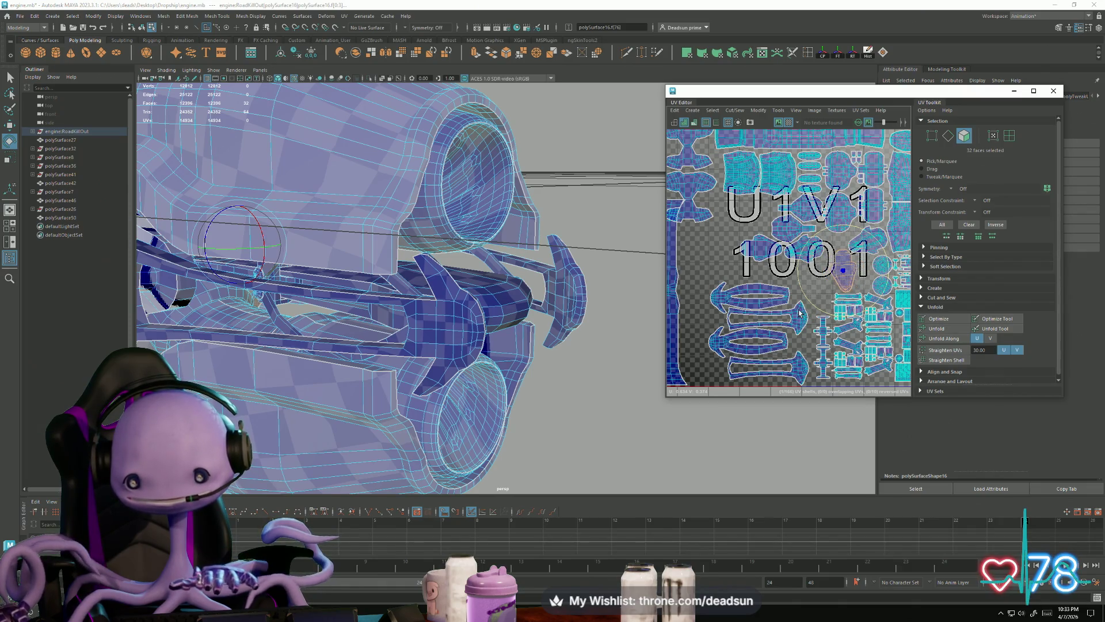
key("w")
left_click_drag(837, 274, 836, 257)
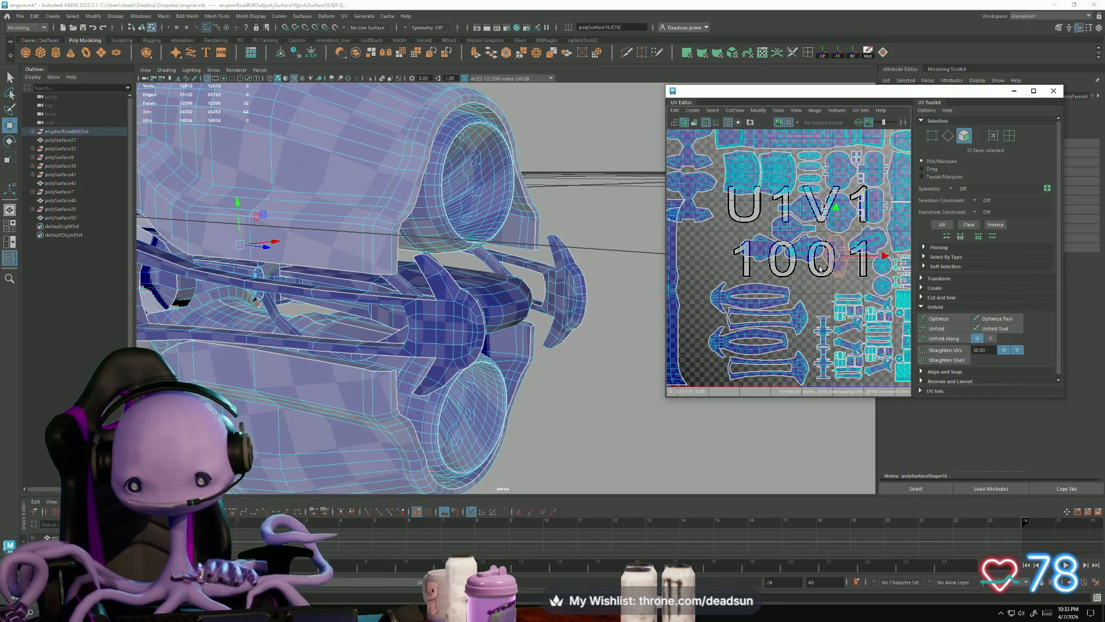
scroll(820, 267, "up", 4)
scroll(785, 266, "down", 2)
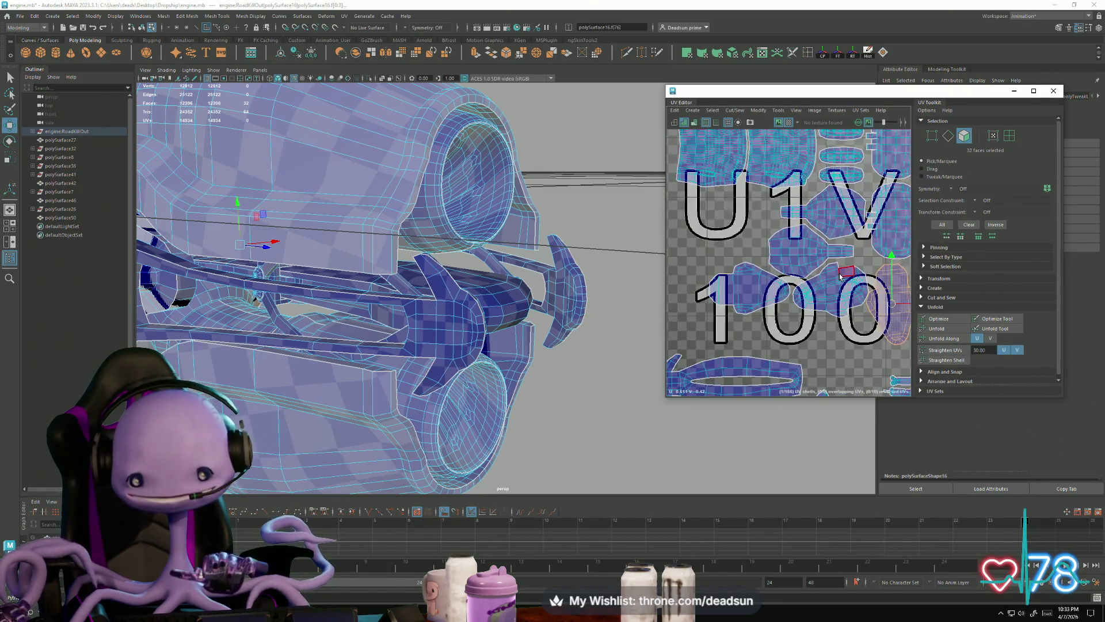
Rotate the smaller shell near the 1 label to a new angle
left_click(827, 298)
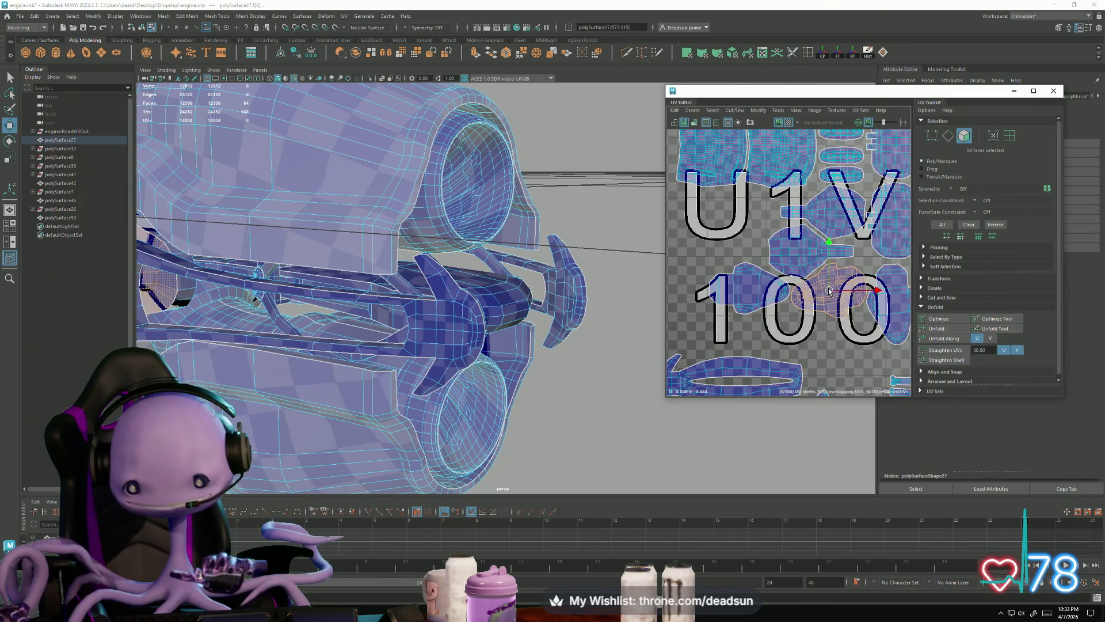
left_click(748, 287)
key("e")
mouse_move(742, 334)
left_mouse_down()
mouse_move(753, 291)
mouse_move(742, 214)
left_mouse_up()
key("w")
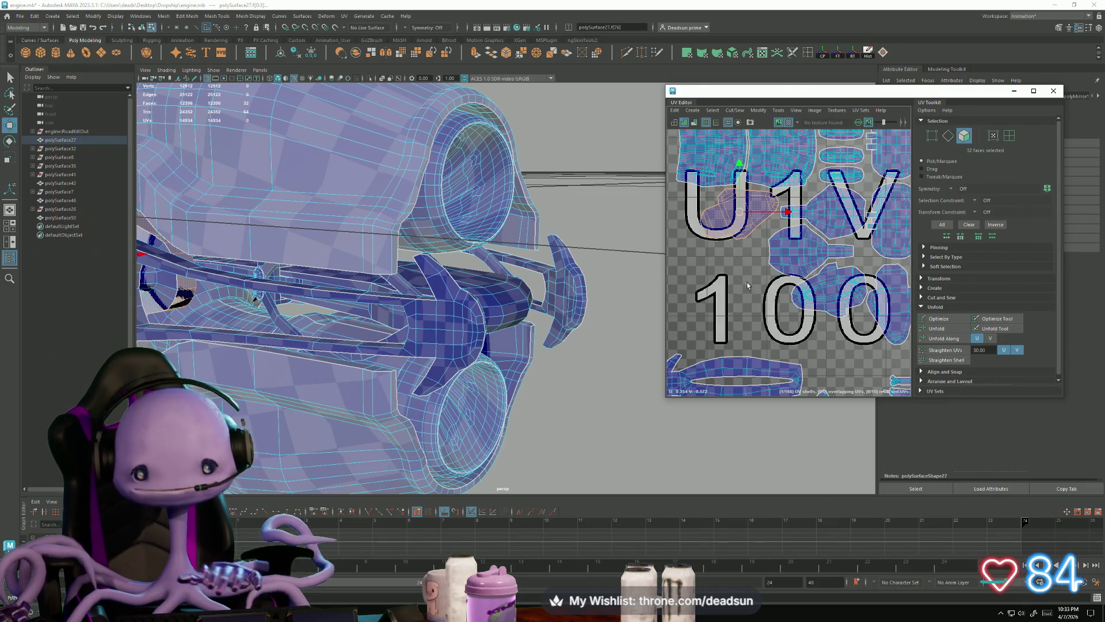
scroll(747, 286, "down", 6)
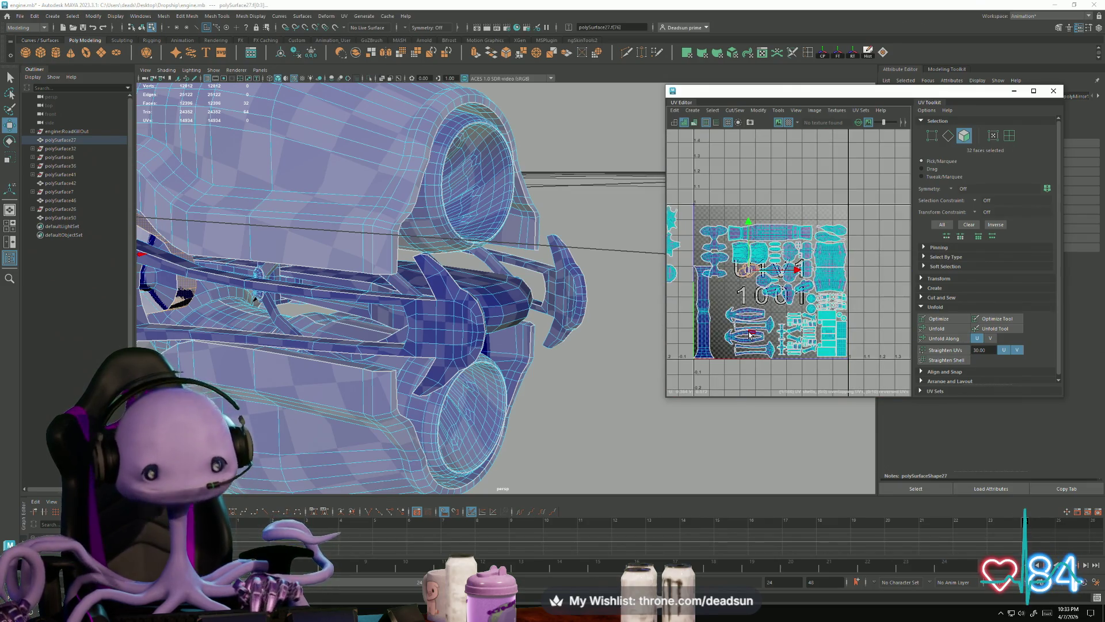
scroll(749, 332, "up", 6)
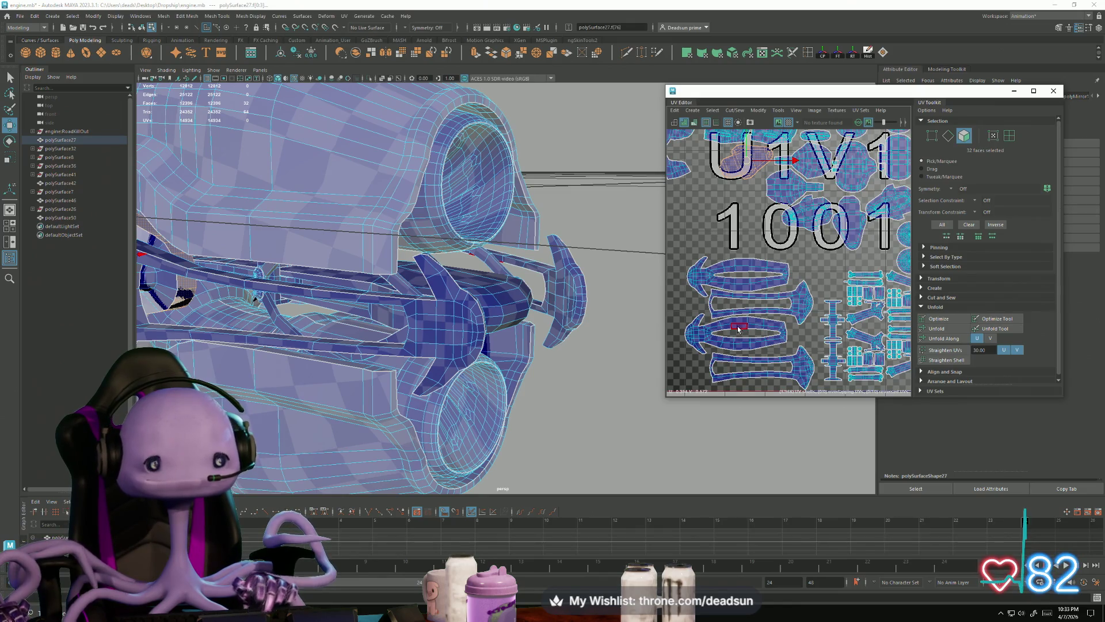
scroll(740, 328, "up", 3)
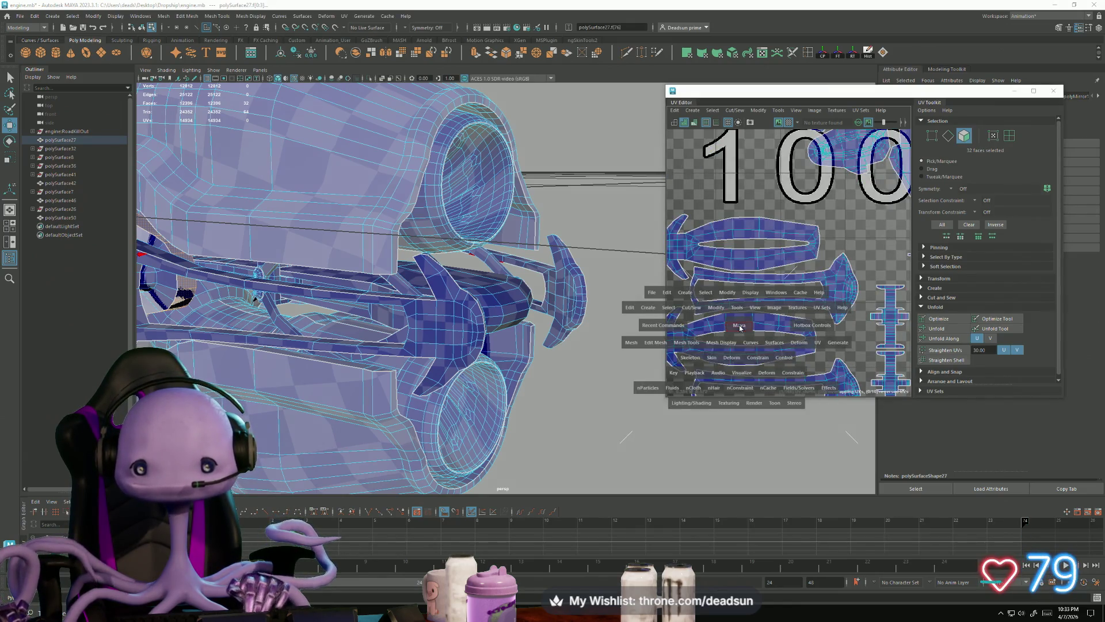
Squash the selected faces of the middle arrow shell vertically
middle_click_drag(741, 315, 751, 295, "alt")
mouse_move(751, 295)
right_mouse_down()
mouse_move(749, 305)
mouse_move(746, 296)
right_mouse_up()
left_click(746, 282)
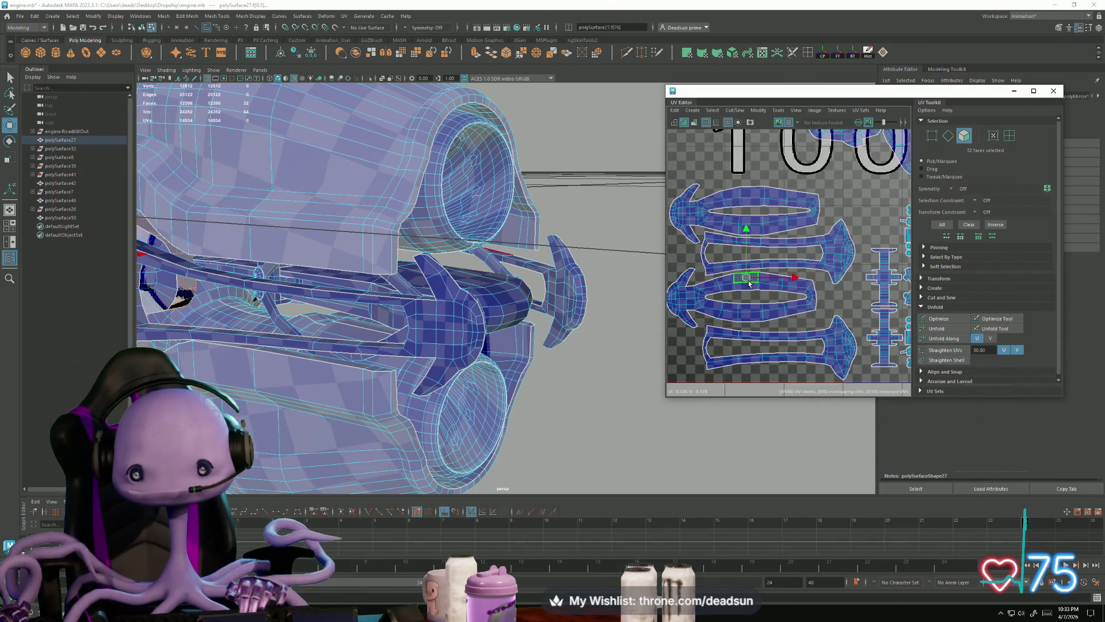
left_click(749, 309, "shift")
key("r")
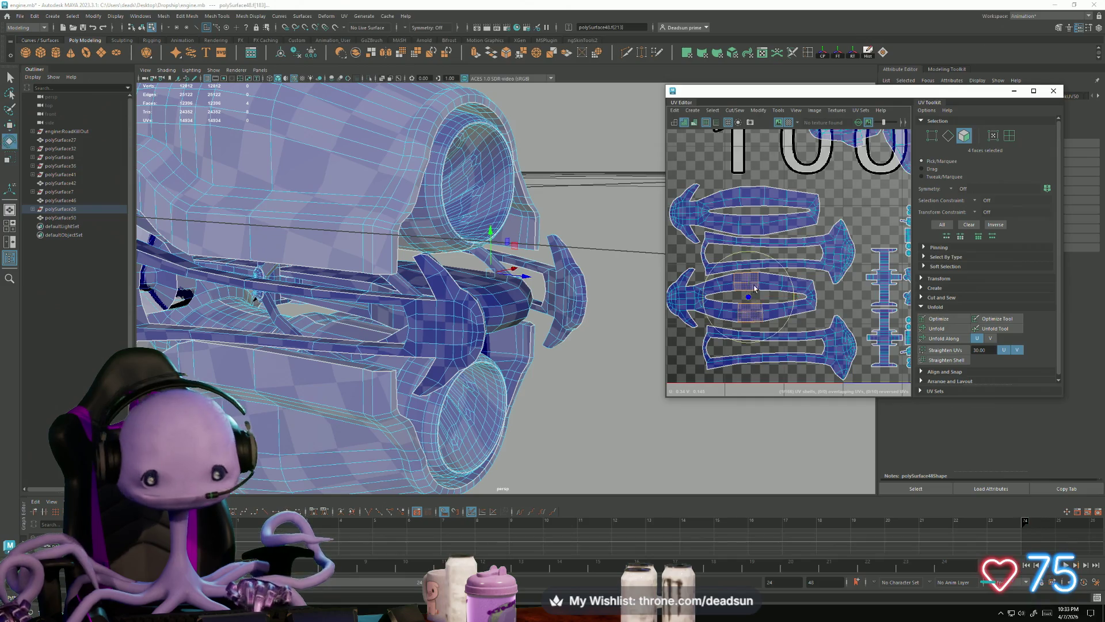
left_click_drag(751, 256, 750, 260)
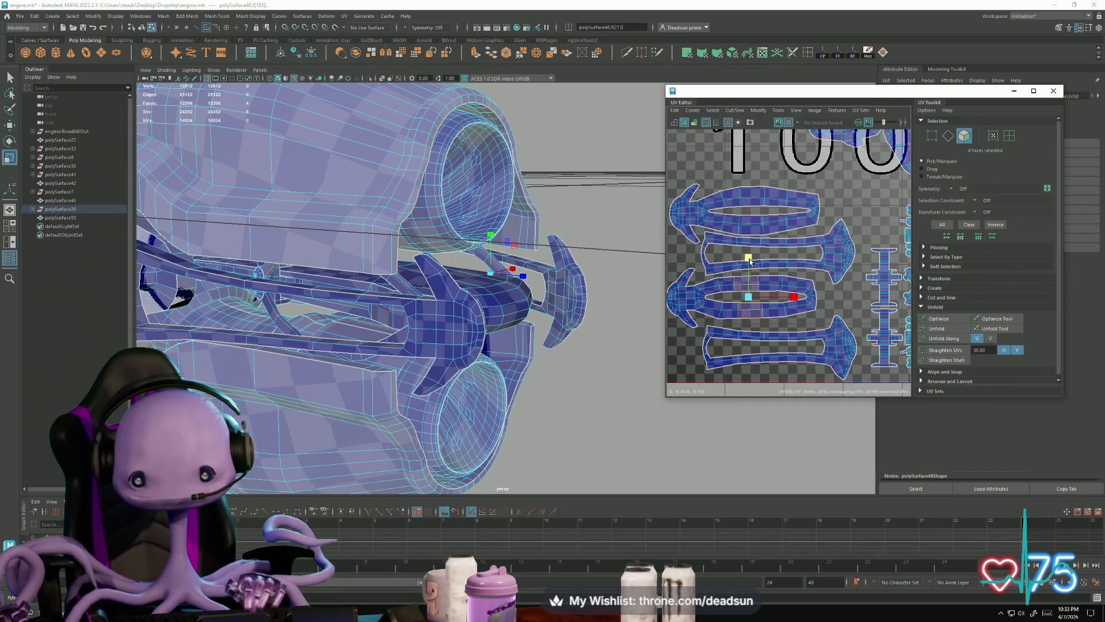
Select five faces on the upper arrow shell and squash them vertically
left_click(749, 228)
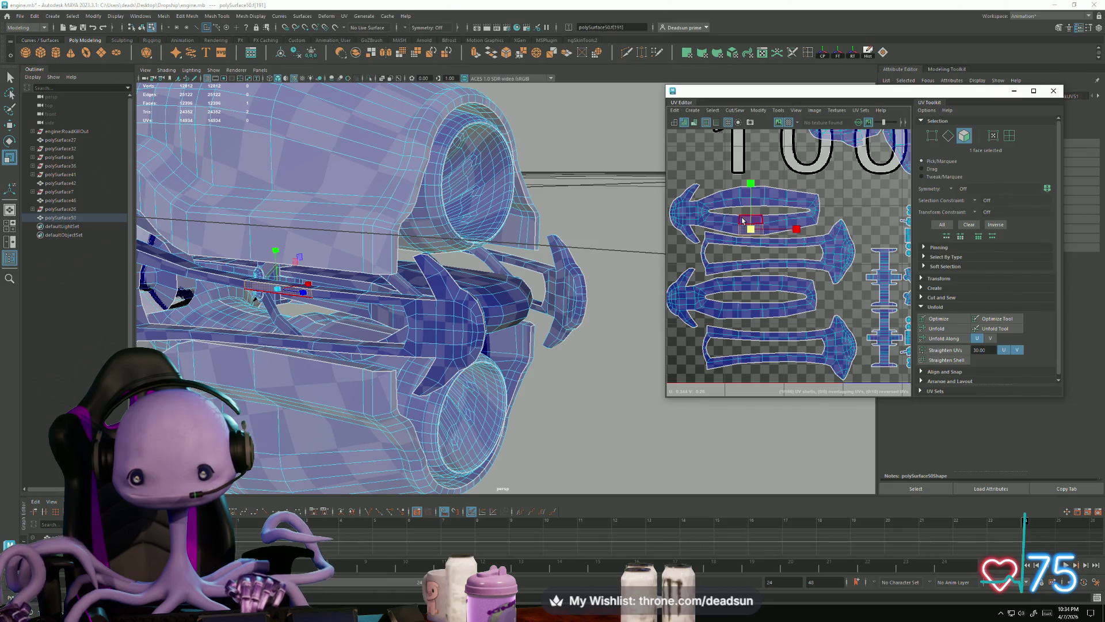
left_click(747, 196, "shift")
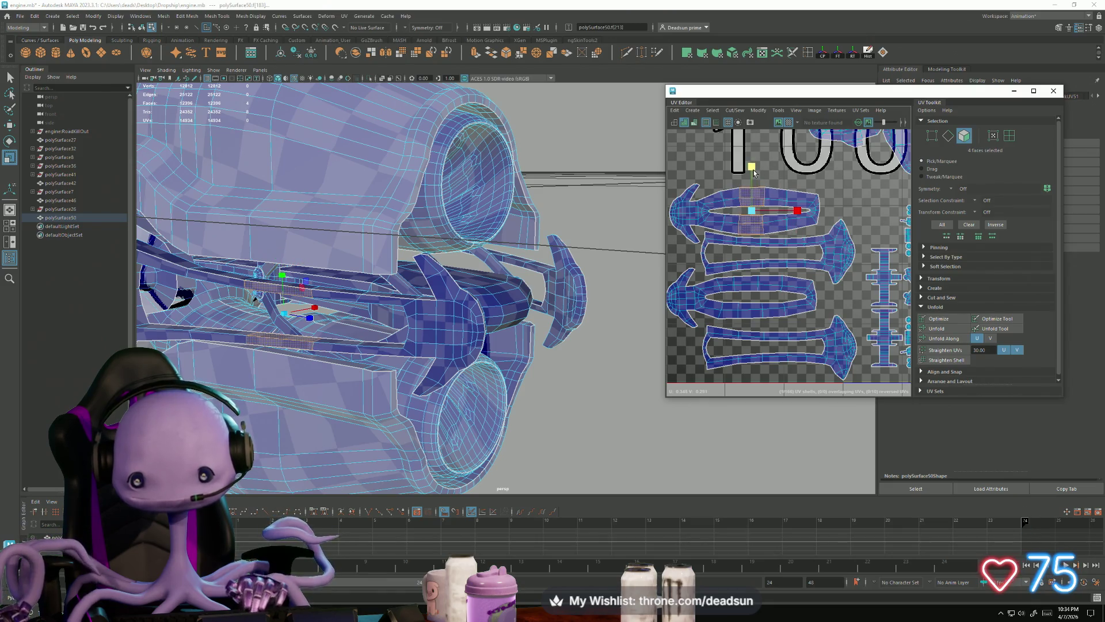
left_click(730, 195, "shift")
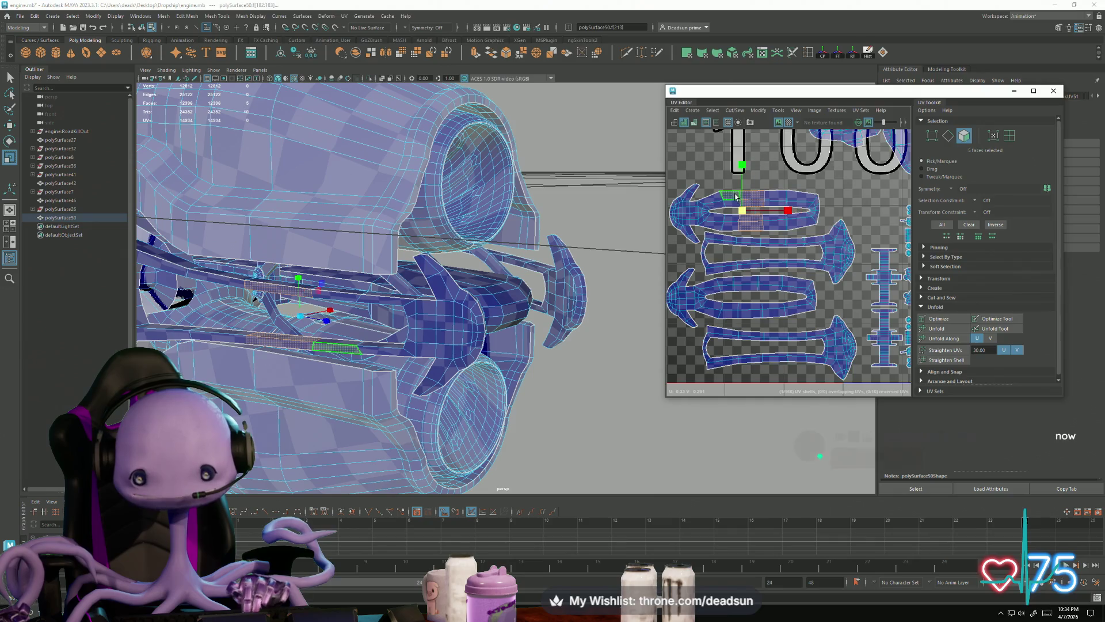
left_click(776, 198, "shift")
left_click(773, 229, "shift")
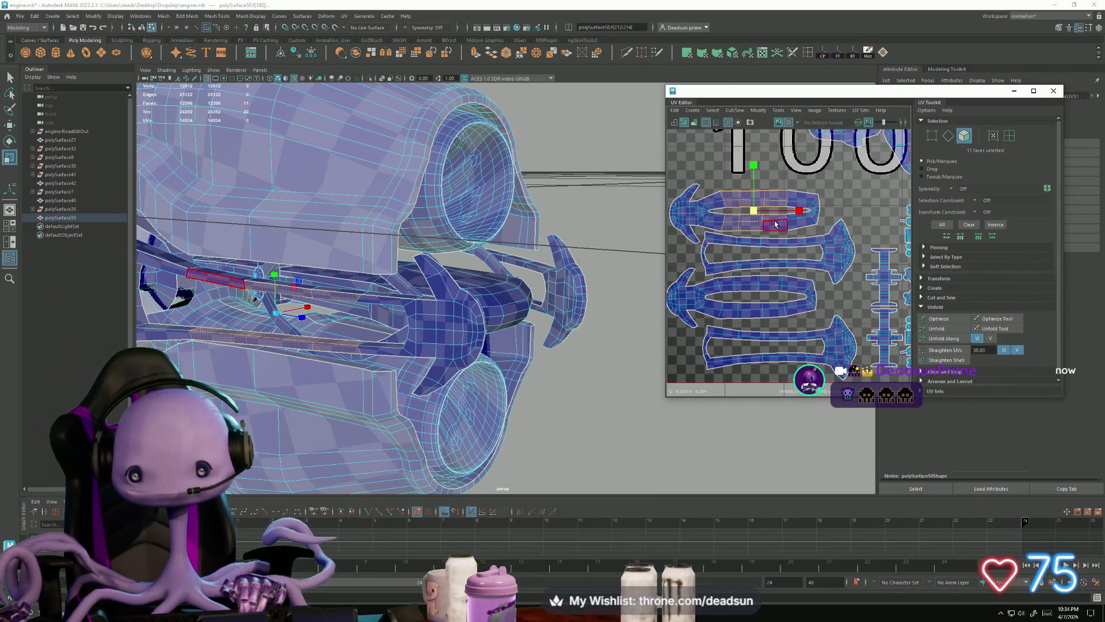
left_click_drag(755, 167, 758, 174)
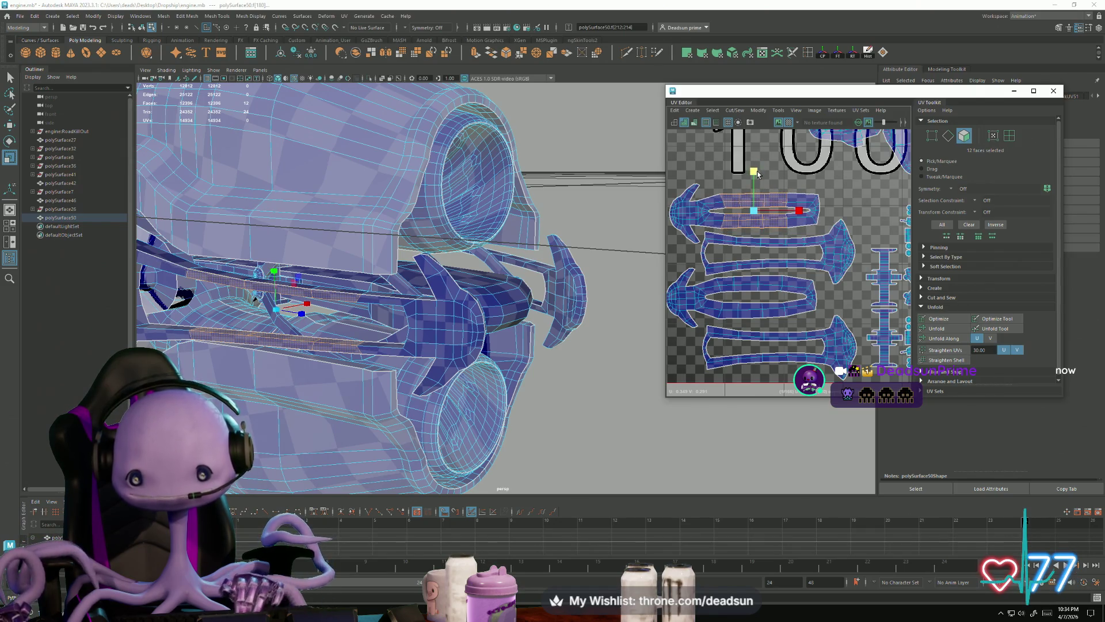
Select faces along the whole lower arrow shell and convert them to UVs
left_click(728, 282)
left_click(729, 299, "shift")
left_click(729, 311, "shift")
left_click(727, 317, "shift")
left_click(748, 287, "shift")
left_click(749, 279, "shift")
left_click(751, 314, "shift")
left_click(771, 288, "shift")
left_click(773, 306, "shift")
left_click(793, 286, "shift")
left_click(793, 303, "shift")
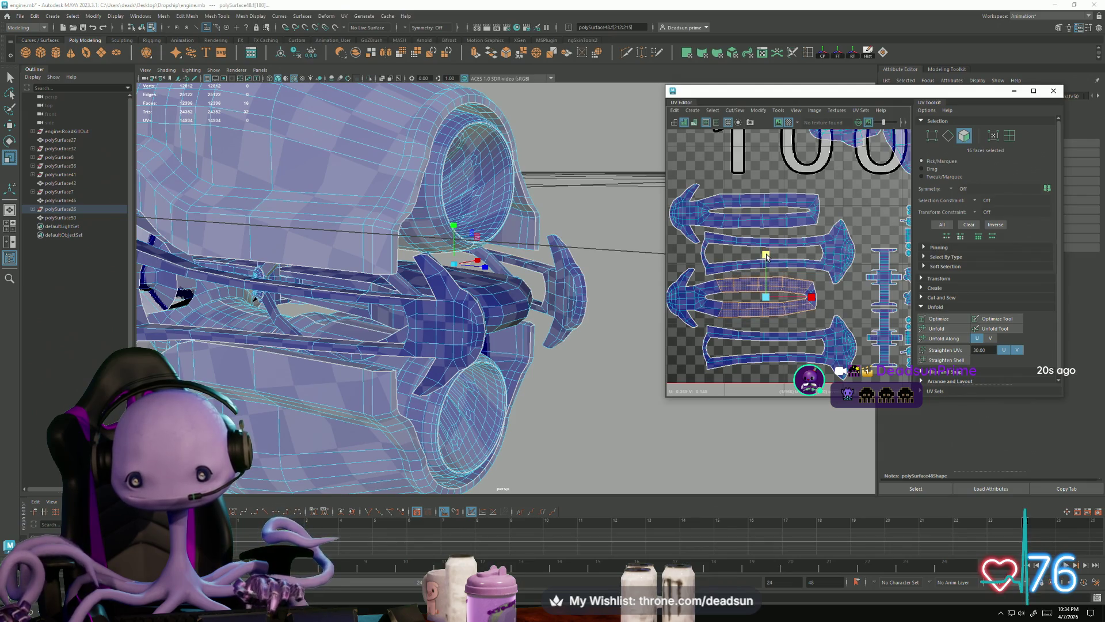
right_click_drag(727, 284, 726, 293, "ctrl")
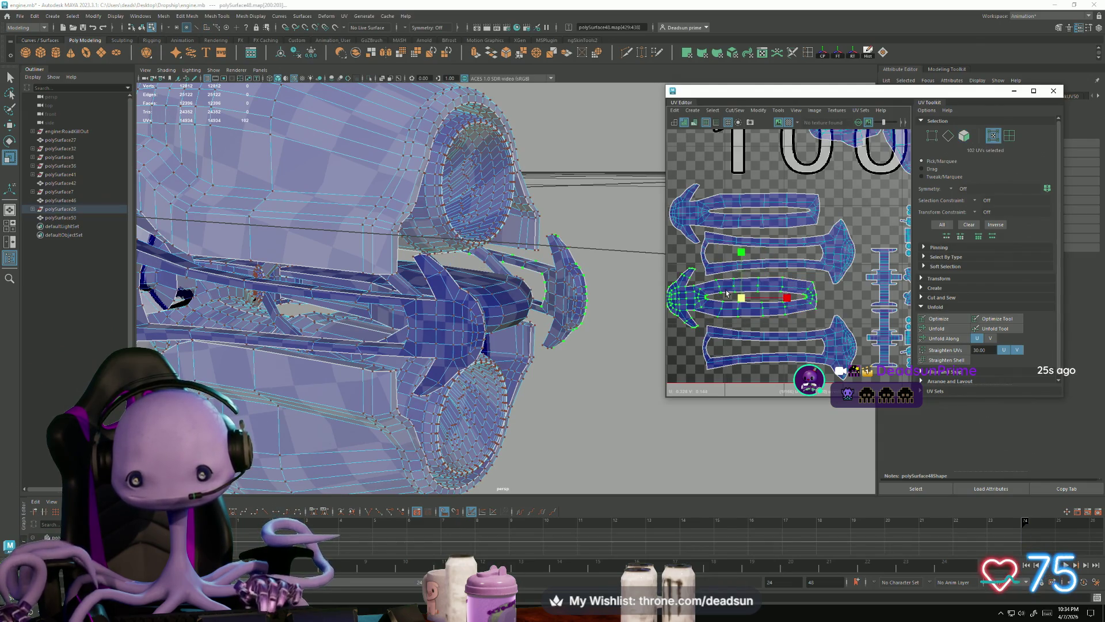
Nudge the lower shell down slightly and move the upper shell down a little
key("w")
left_click_drag(746, 299, 747, 308)
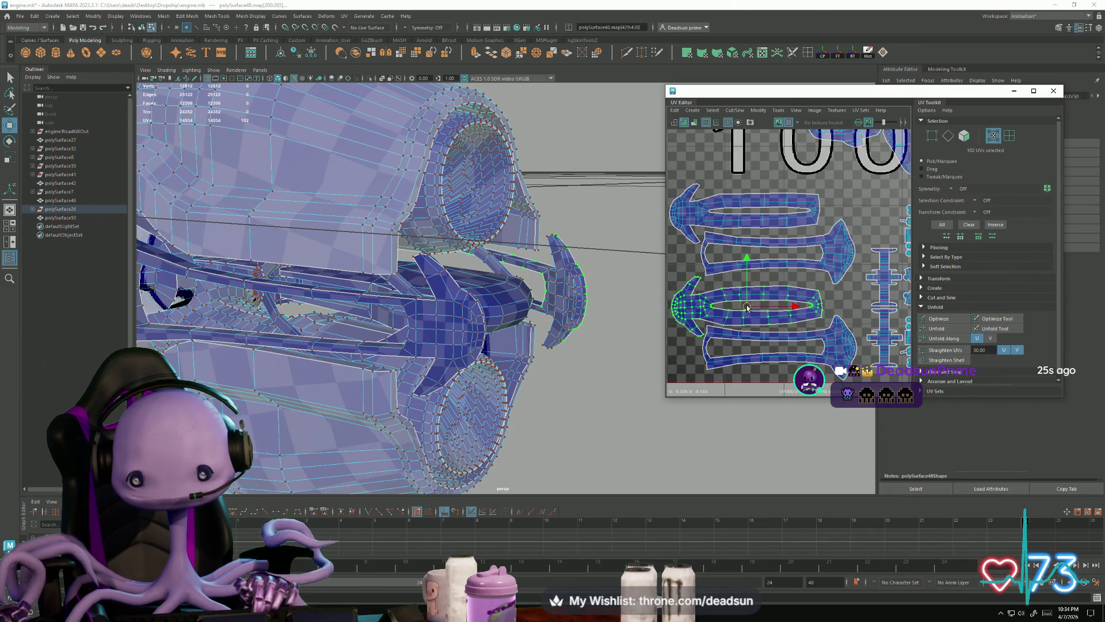
double_click(753, 268)
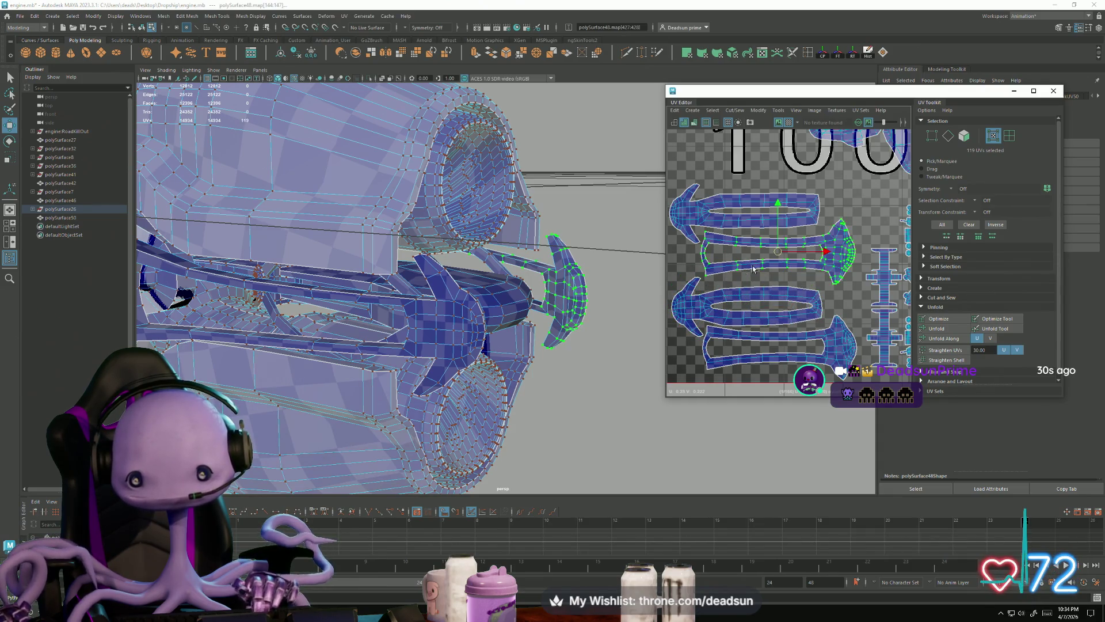
left_click_drag(780, 257, 806, 303)
key("e")
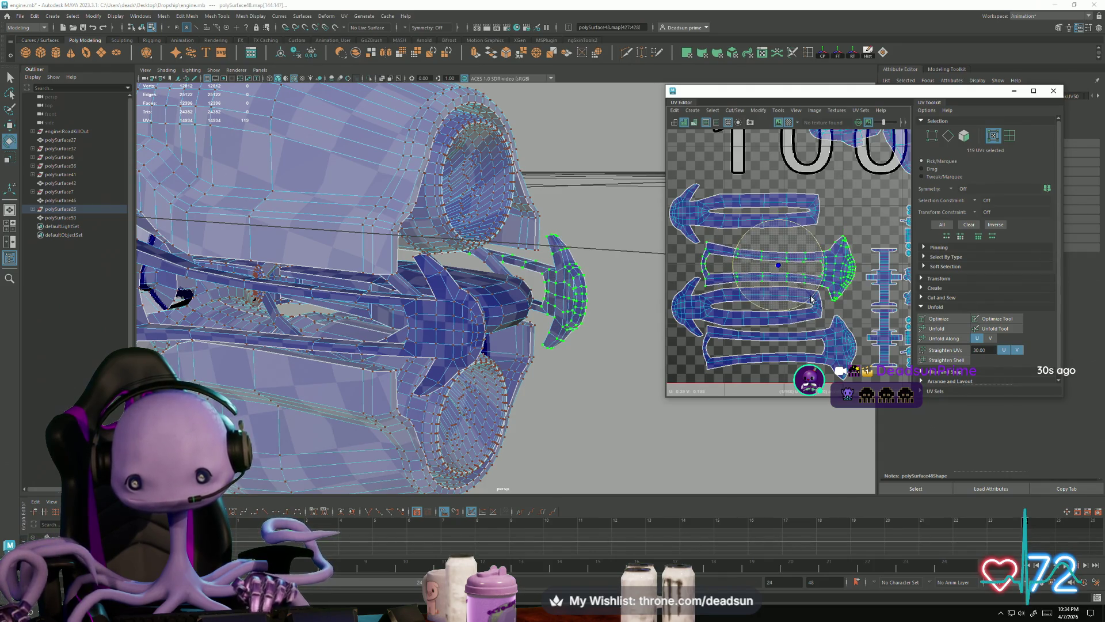
key("w")
Rotate the upper-left arrow shell slightly clockwise to level it and shift it down
double_click(741, 231)
key("e")
left_click_drag(787, 237, 782, 248)
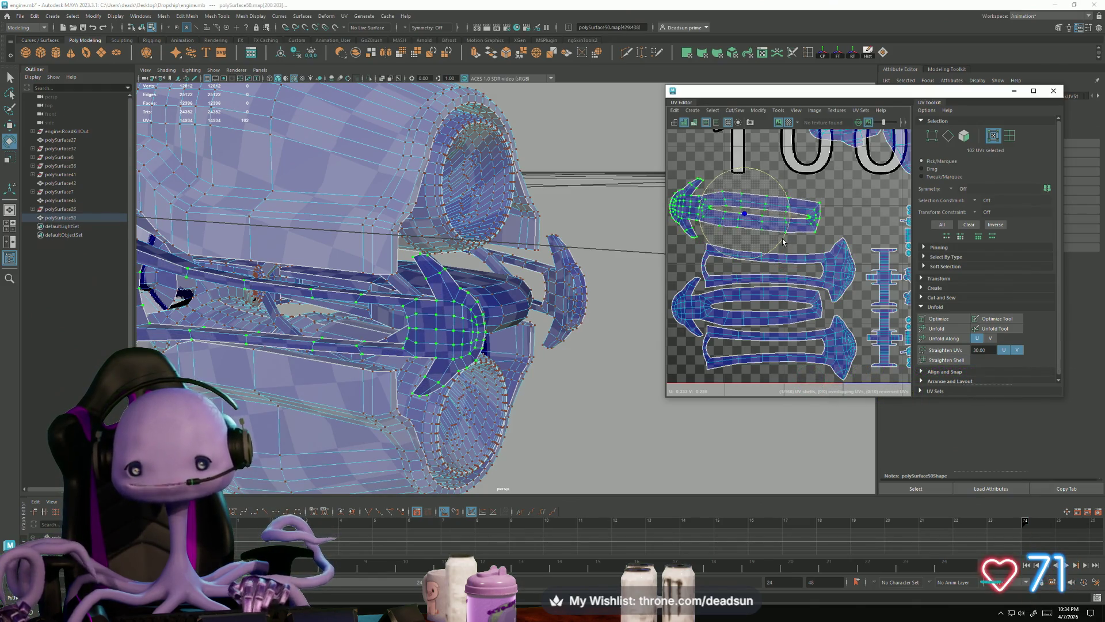
key("w")
left_click_drag(748, 214, 756, 229)
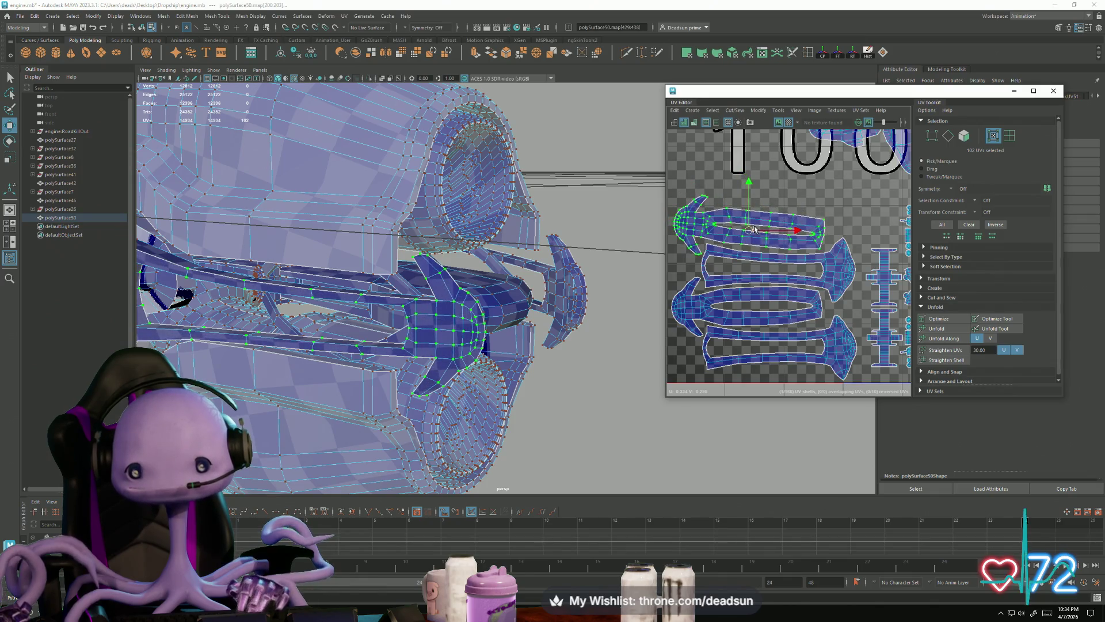
scroll(756, 233, "down", 6)
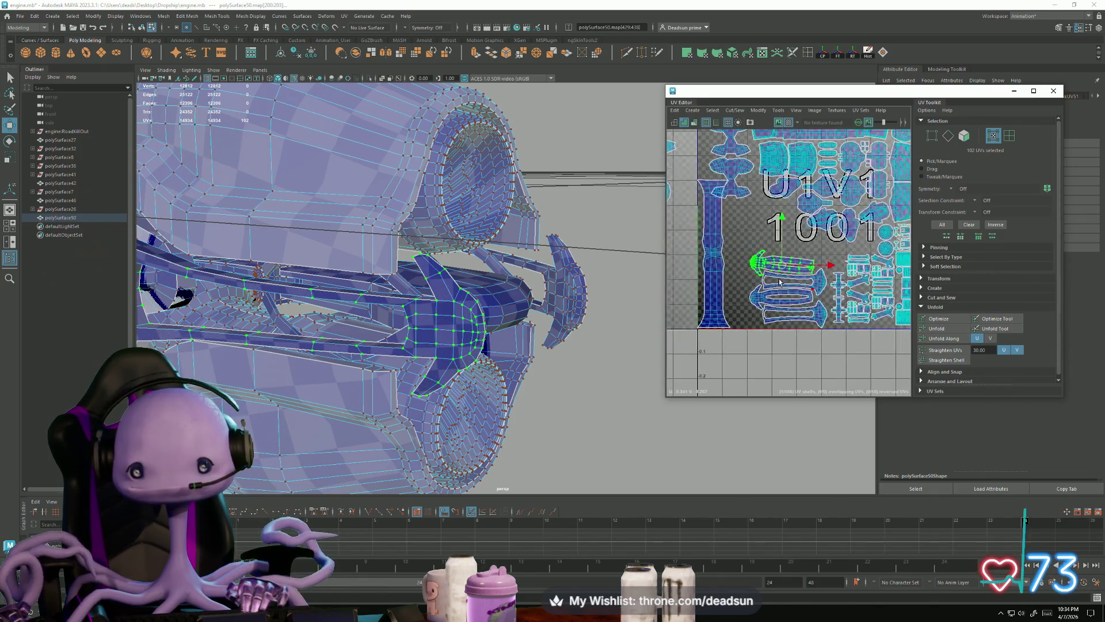
scroll(761, 233, "up", 2)
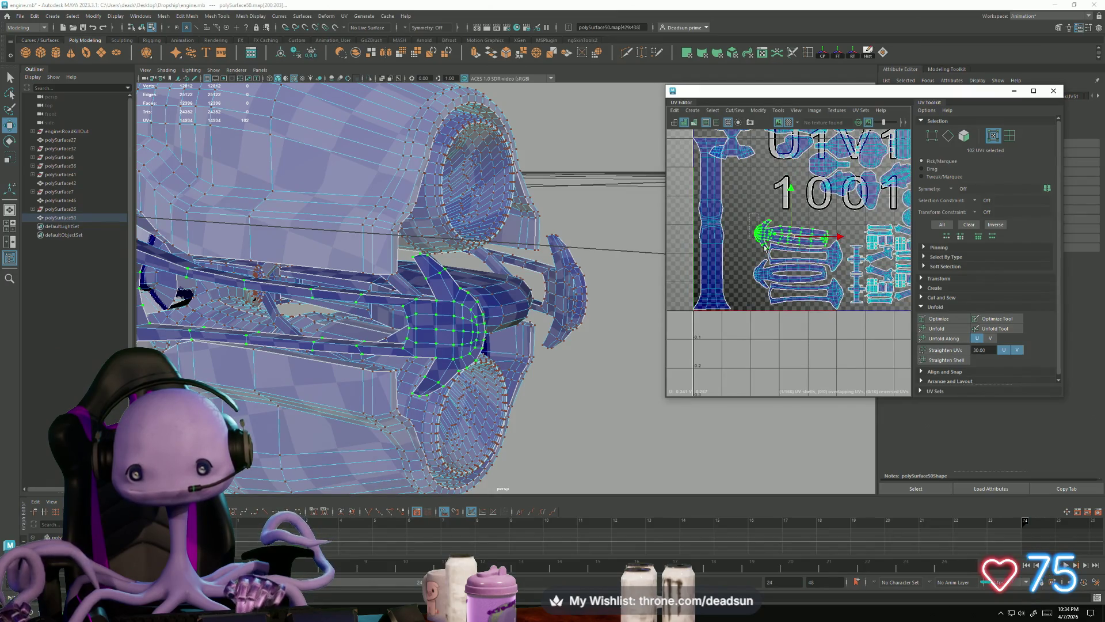
Select the two cross-shaped shells
left_click_drag(844, 330, 844, 327)
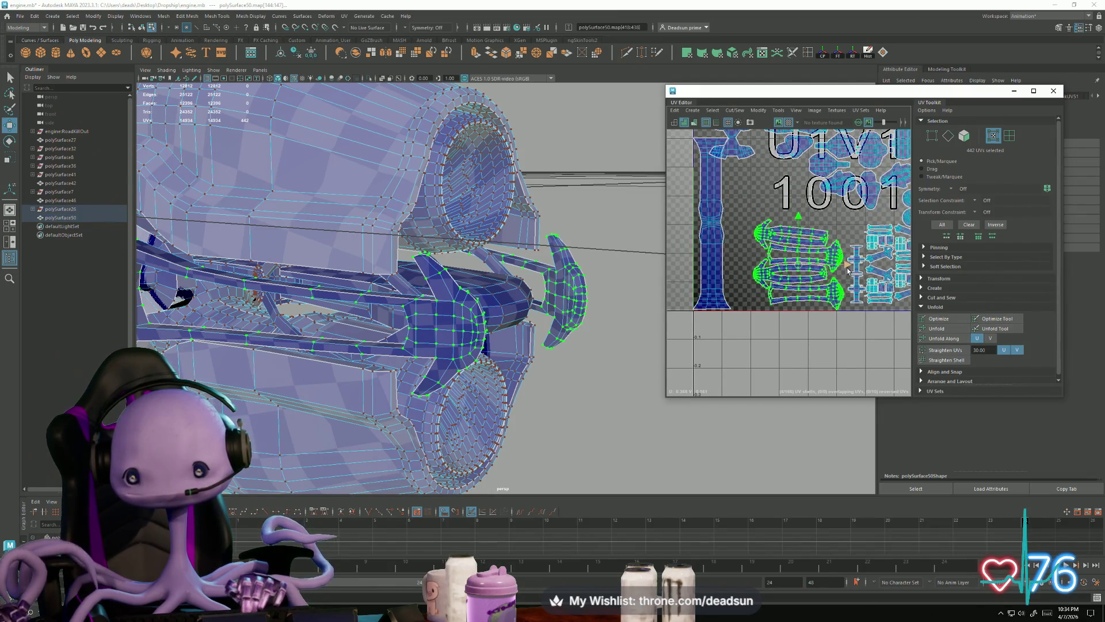
scroll(848, 267, "up", 5)
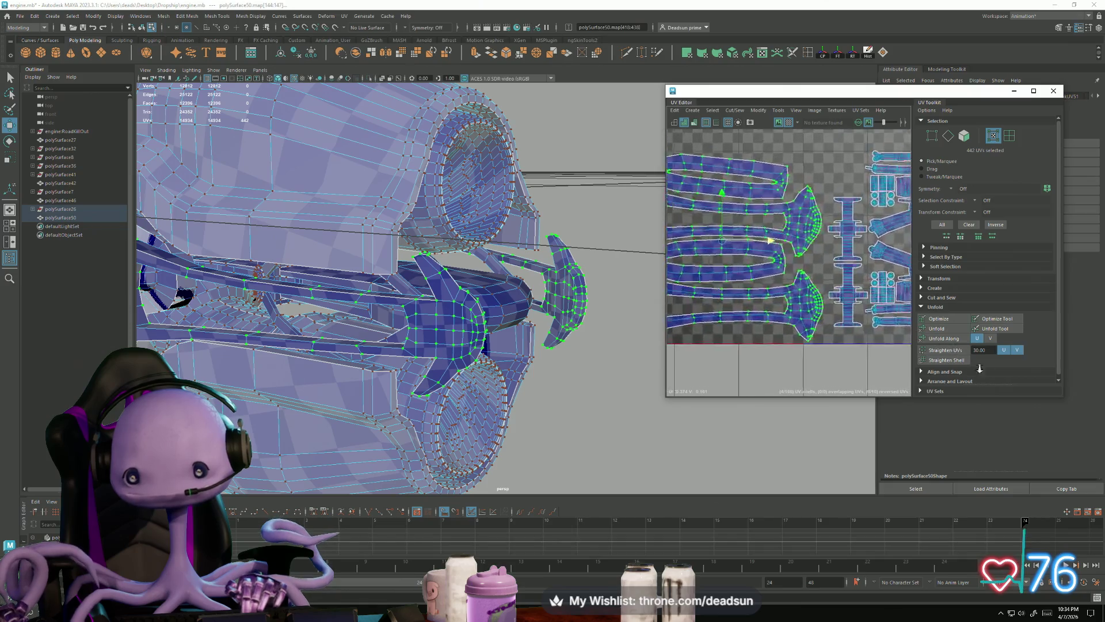
left_click(842, 272)
left_click(848, 225, "shift")
Move both cross shells up and left, and nudge the top arrow shell slightly
mouse_move(843, 256)
left_mouse_down()
mouse_move(825, 214)
mouse_move(842, 260)
left_mouse_up()
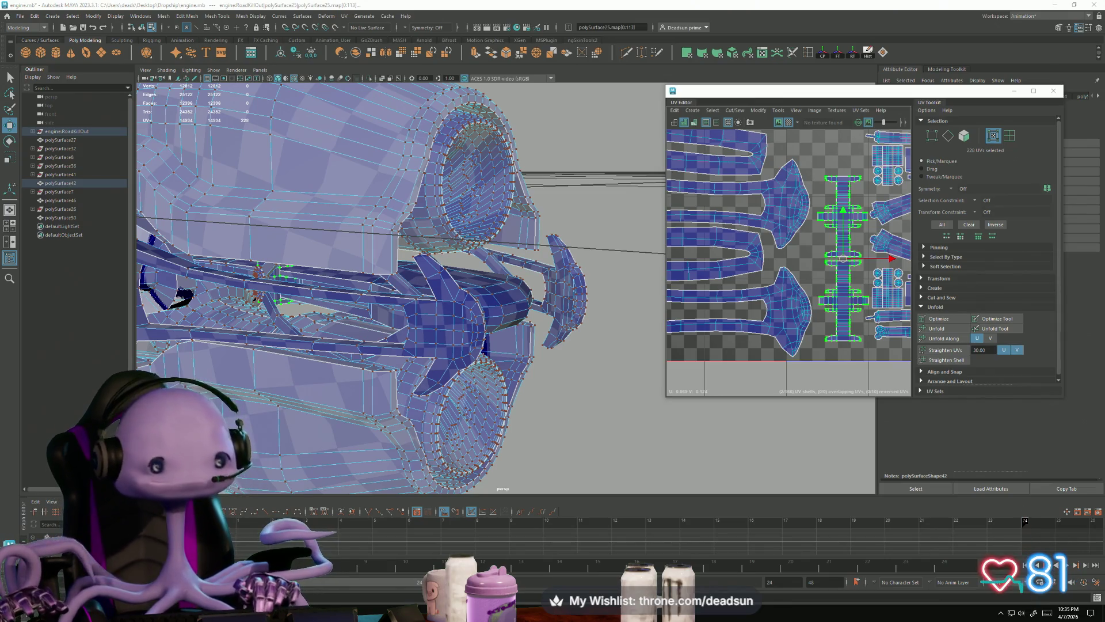
scroll(692, 230, "down", 2)
middle_click_drag(692, 229, 836, 313, "alt")
double_click(772, 253)
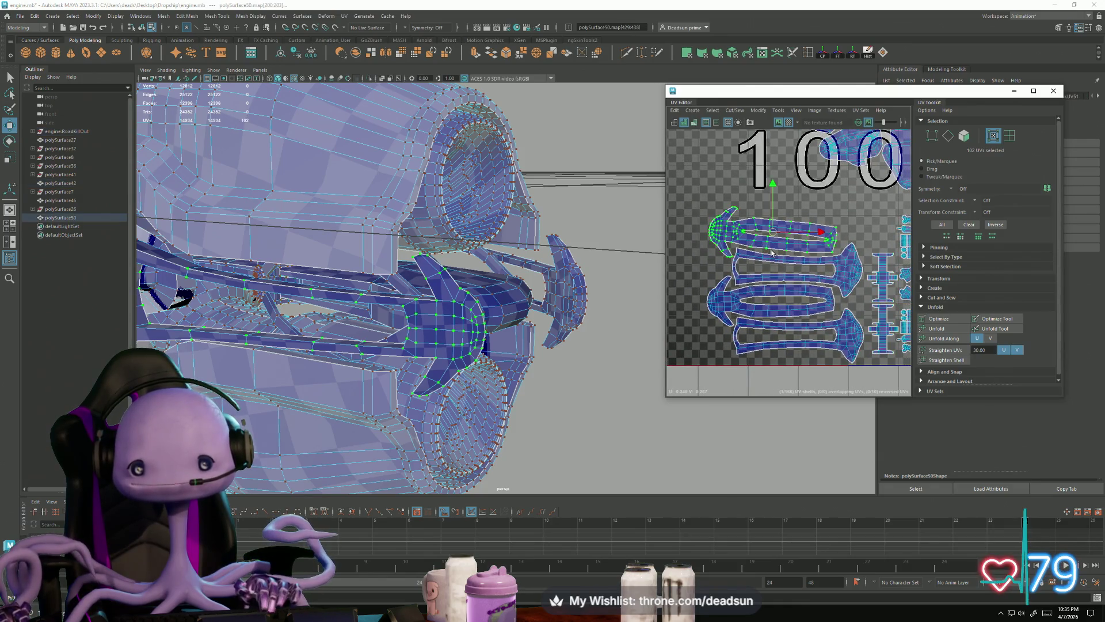
left_click_drag(771, 239, 771, 237)
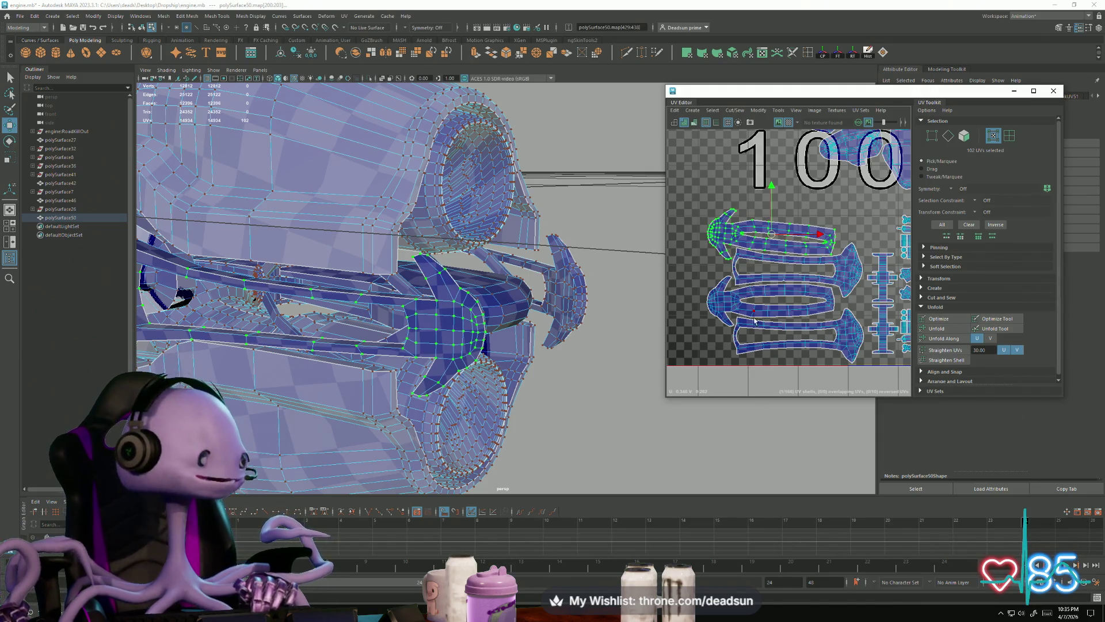
scroll(754, 321, "down", 5)
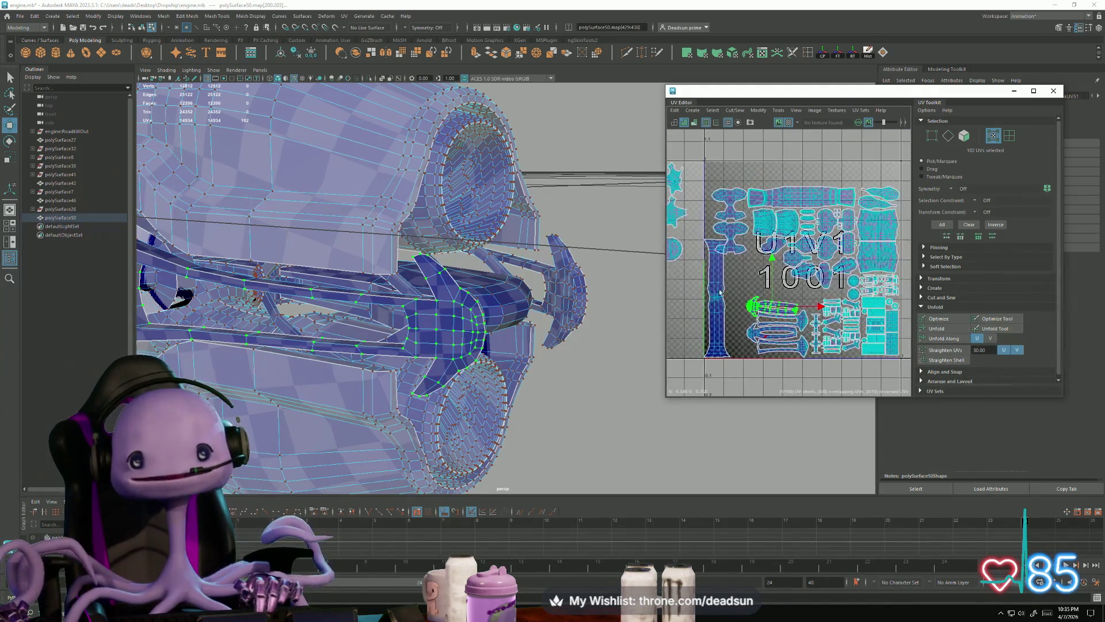
Select the left-side shell and its neighbours and move them up into tile 1011
left_click(731, 204)
middle_click_drag(729, 242, 808, 265, "alt")
scroll(749, 276, "down", 3)
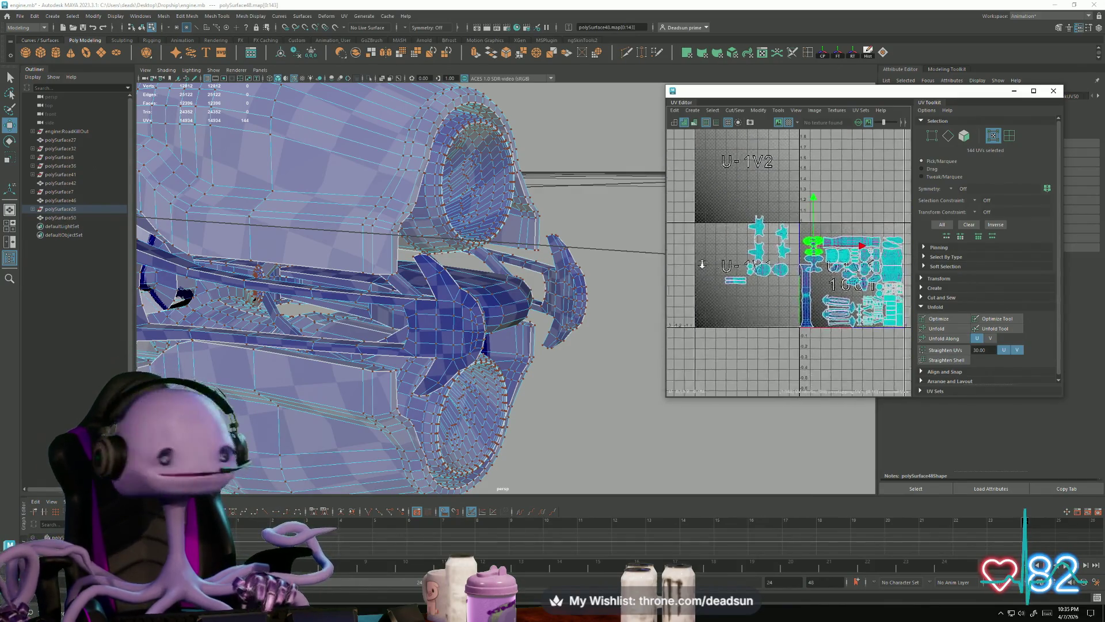
scroll(749, 275, "up", 2)
mouse_move(813, 286)
middle_mouse_down("alt")
mouse_move(783, 262)
mouse_move(751, 278)
middle_mouse_up("alt")
scroll(751, 278, "down", 2)
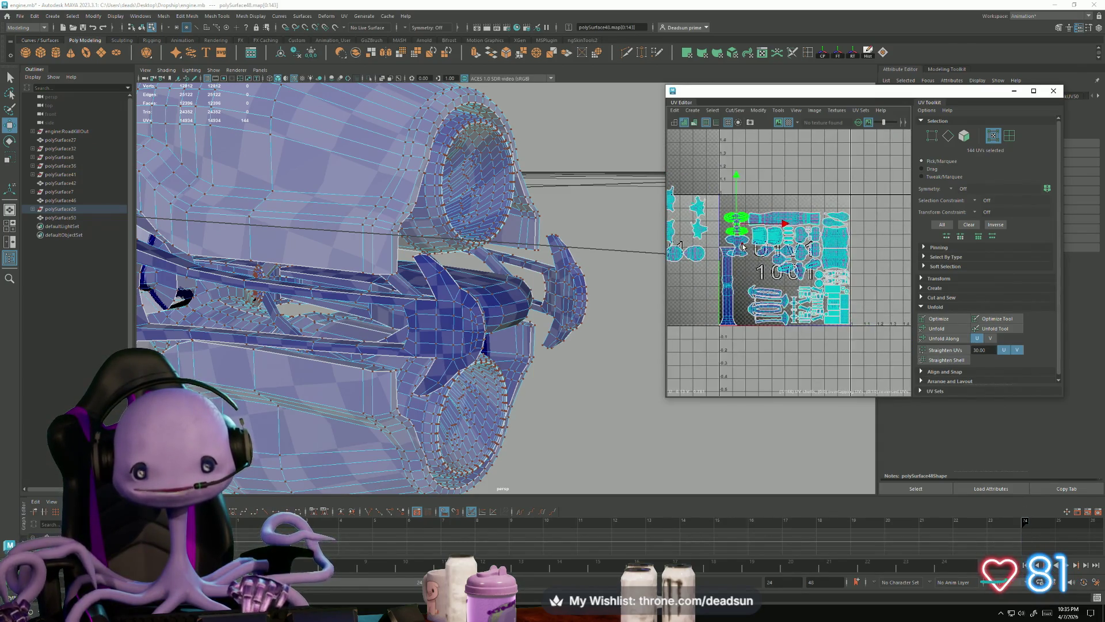
left_click(740, 251, "shift")
left_click_drag(737, 242, 719, 176)
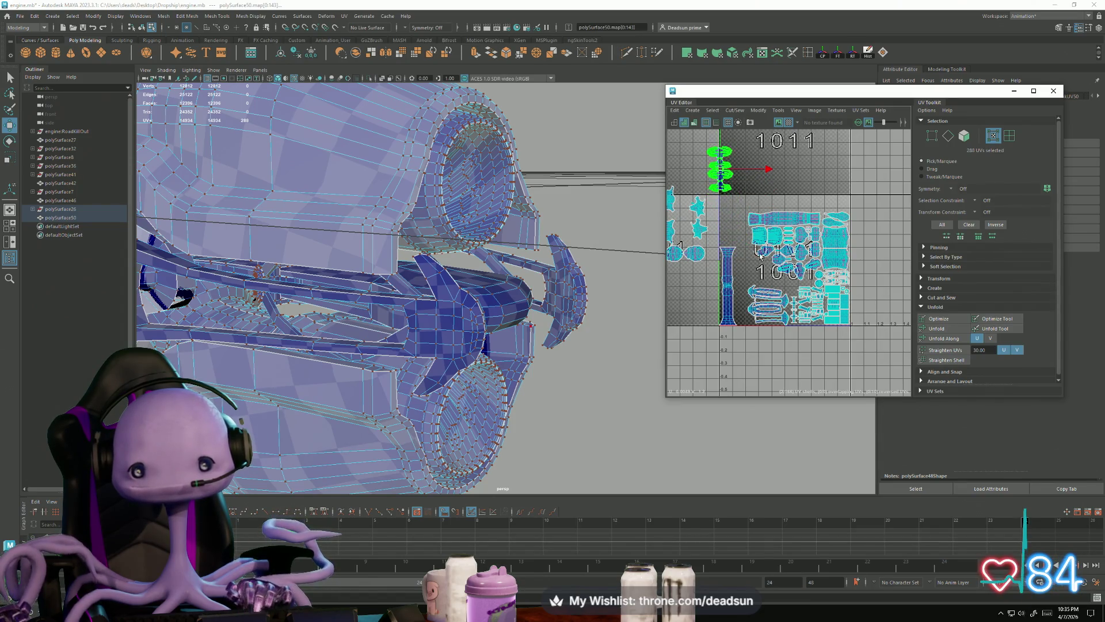
Invert the selection to all shells in the 1001 tile
scroll(751, 259, "down", 2)
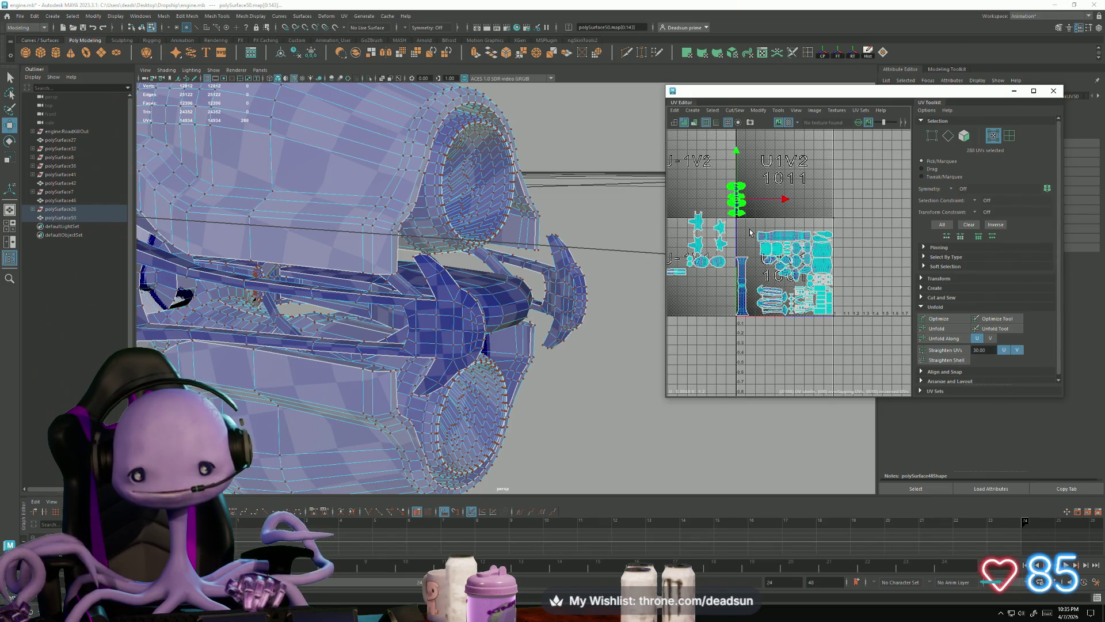
scroll(719, 276, "up", 6)
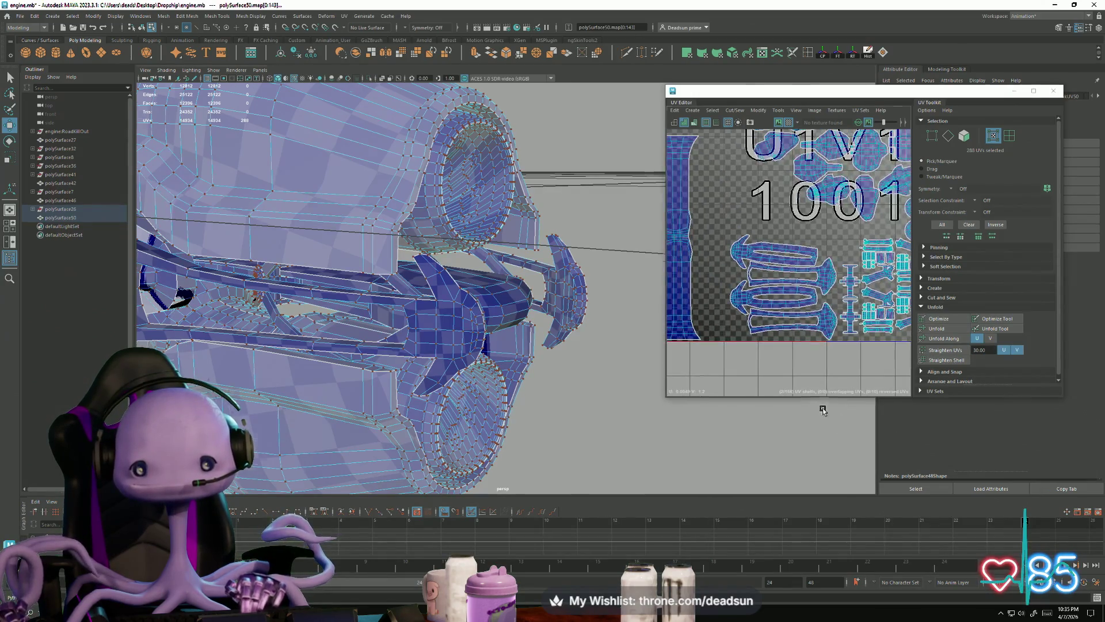
left_click_drag(460, 288, 644, 286, "alt")
scroll(720, 212, "down", 1)
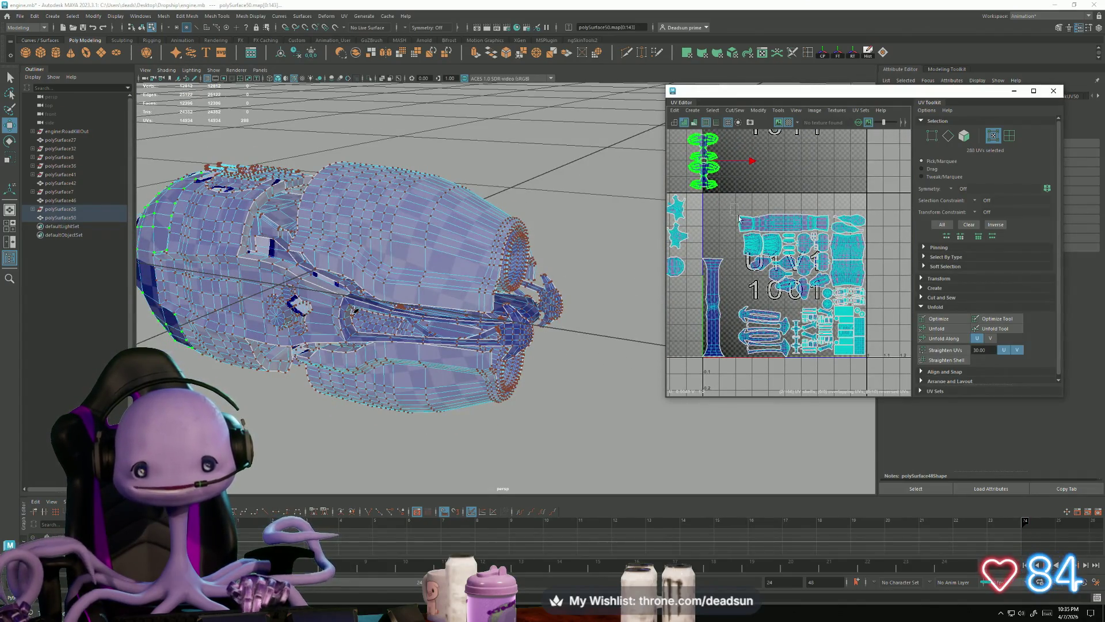
key("ctrl+shift+i")
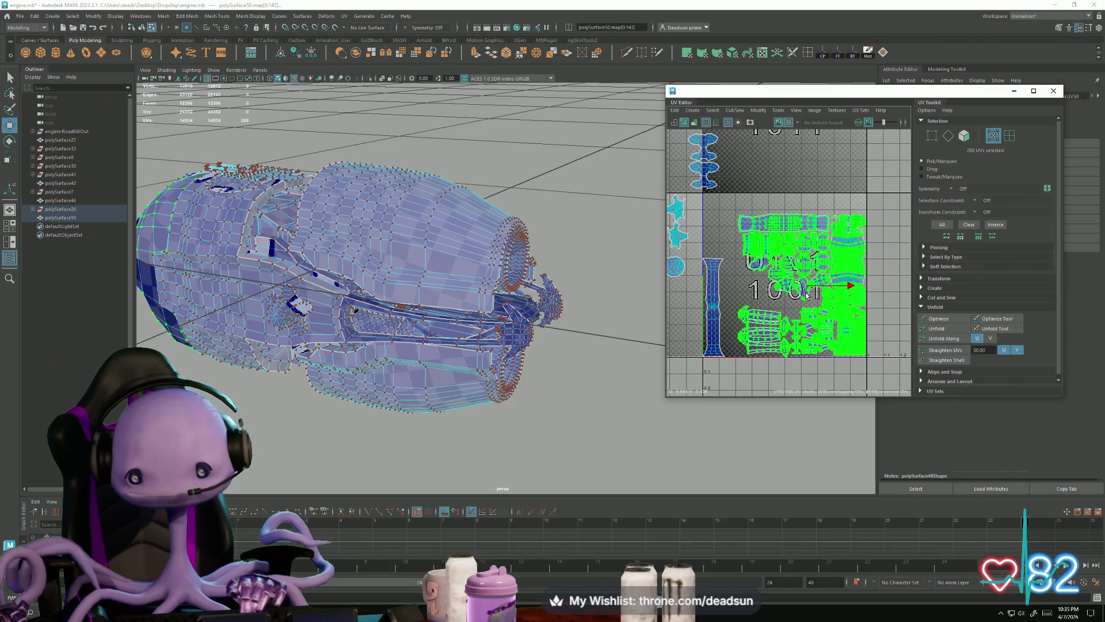
Shrink the 1001 layout slightly and move a round U-1 shell beside the tall strip
key("r")
left_click_drag(804, 285, 809, 295)
key("w")
middle_click_drag(771, 305, 854, 308, "alt")
scroll(746, 279, "up", 1)
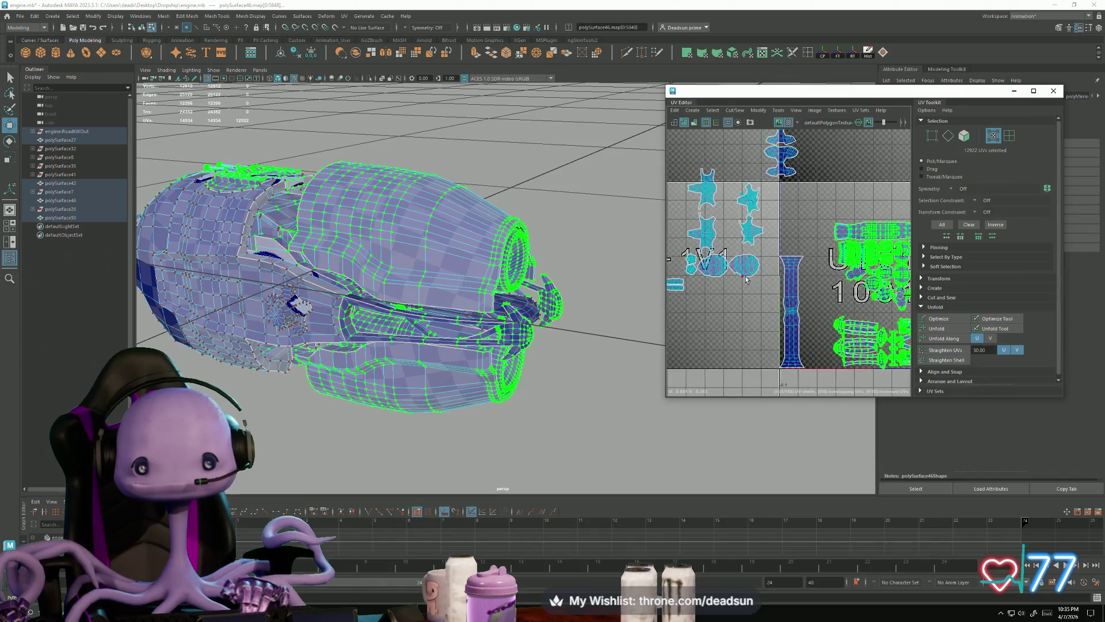
left_click(748, 272)
mouse_move(748, 272)
left_mouse_down()
mouse_move(788, 274)
mouse_move(818, 347)
mouse_move(846, 377)
mouse_move(860, 340)
left_mouse_up()
Rotate the other round shell about 90° and place it beside the tall strip
key("e")
left_click(719, 277)
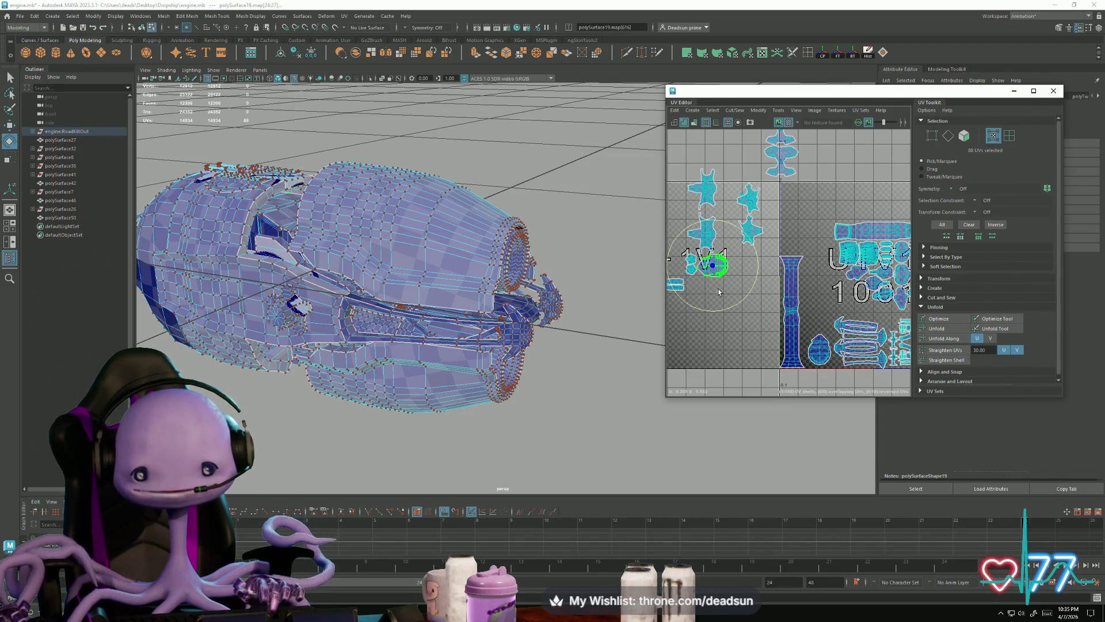
left_click_drag(740, 302, 671, 302)
key("w")
mouse_move(719, 272)
left_mouse_down()
mouse_move(782, 288)
mouse_move(820, 317)
left_mouse_up()
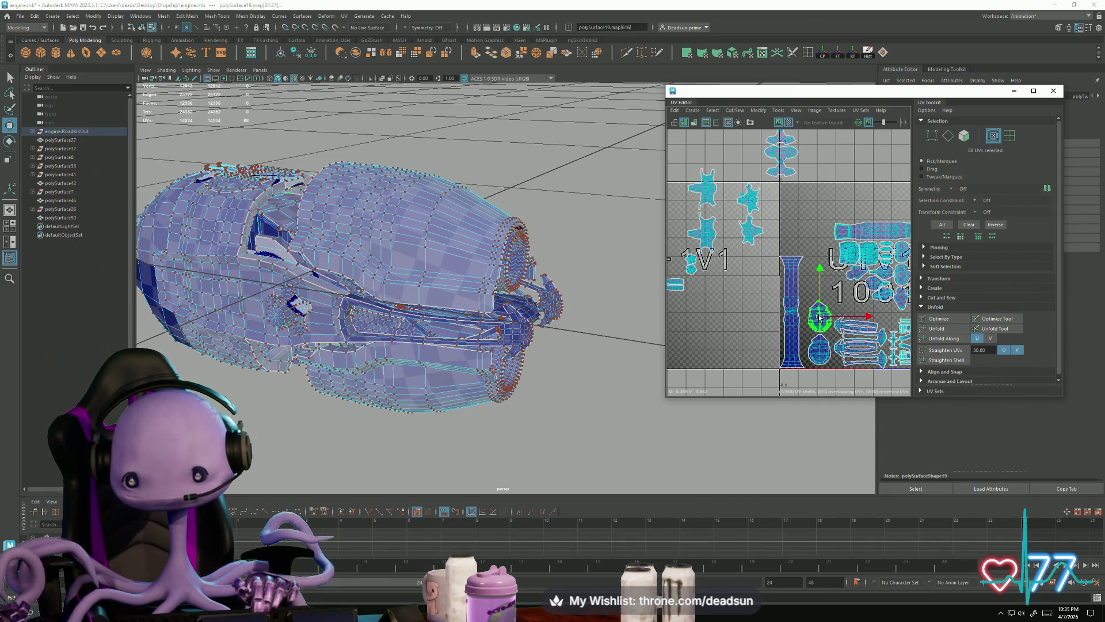
key("f")
left_click_drag(801, 270, 801, 273)
Select both round shells and nudge them together into position
scroll(818, 337, "down", 2)
key("e")
left_click(795, 371, "shift")
key("w")
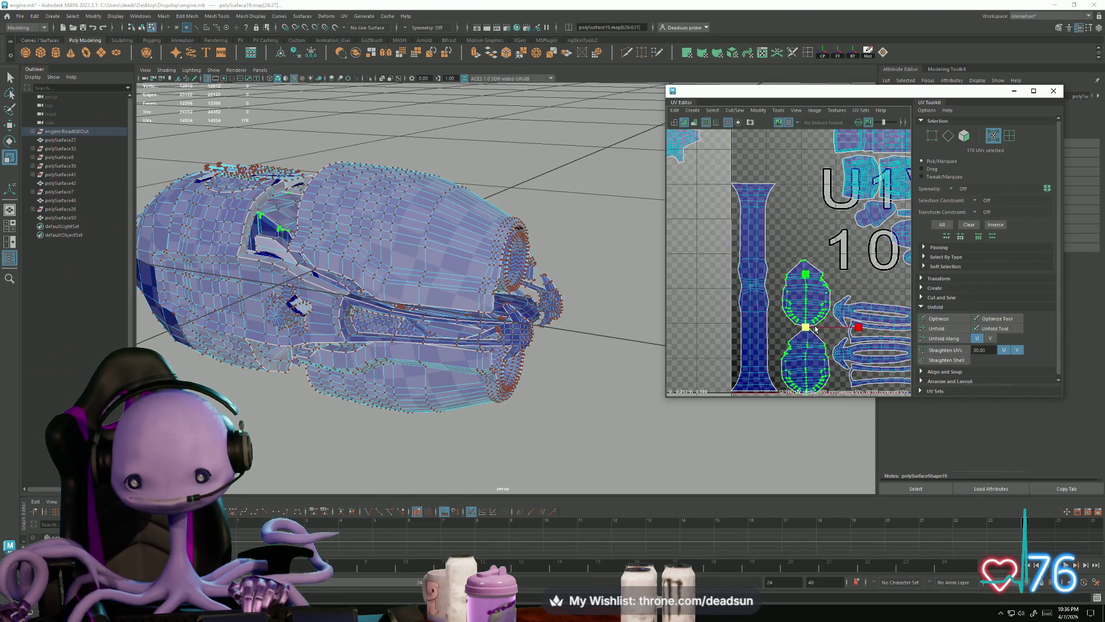
left_click_drag(808, 330, 799, 325)
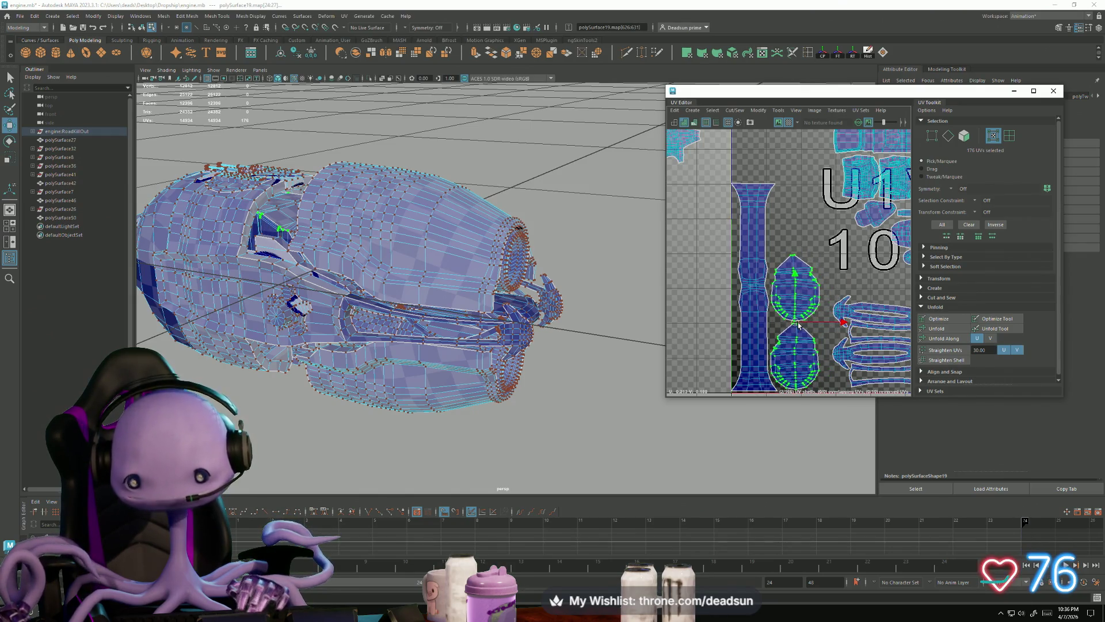
scroll(814, 343, "down", 1)
middle_click_drag(814, 343, 785, 298, "alt")
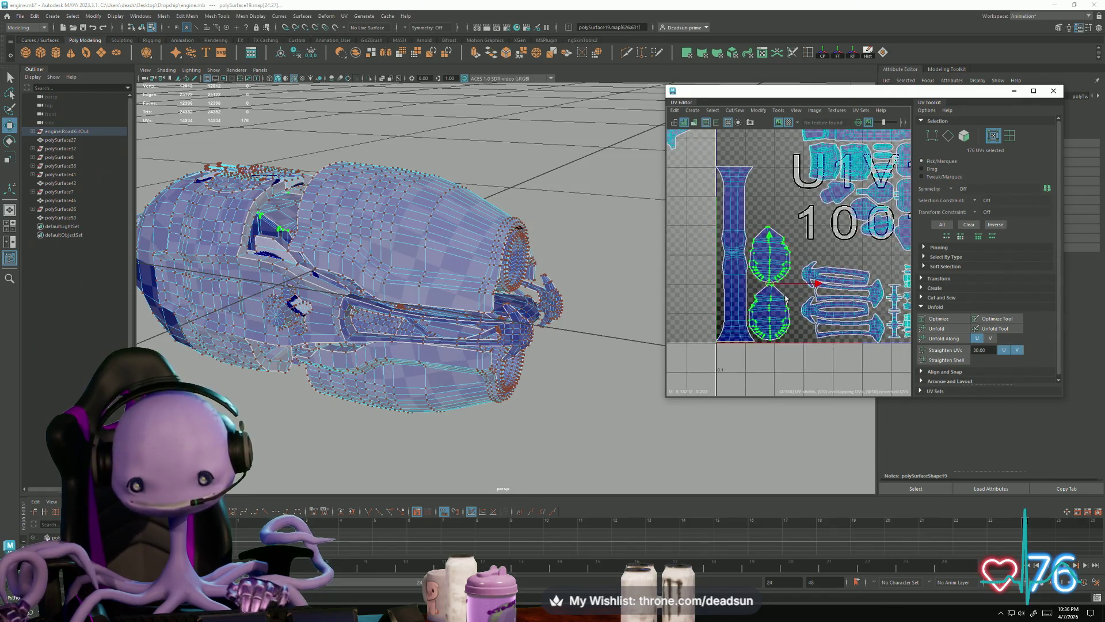
left_click_drag(769, 285, 771, 286)
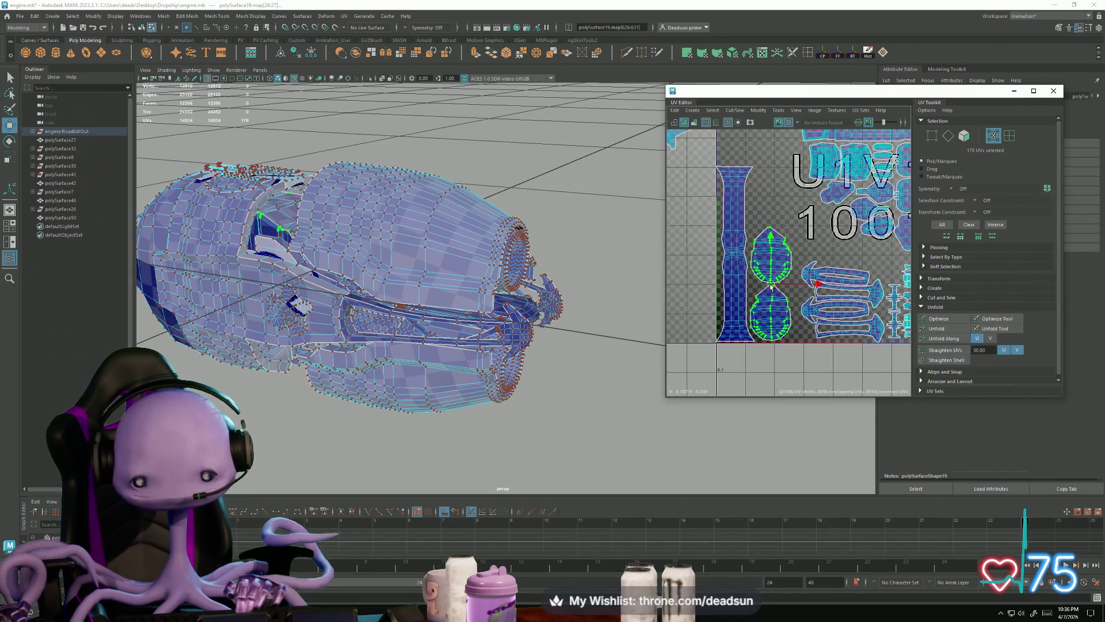
scroll(793, 307, "down", 2)
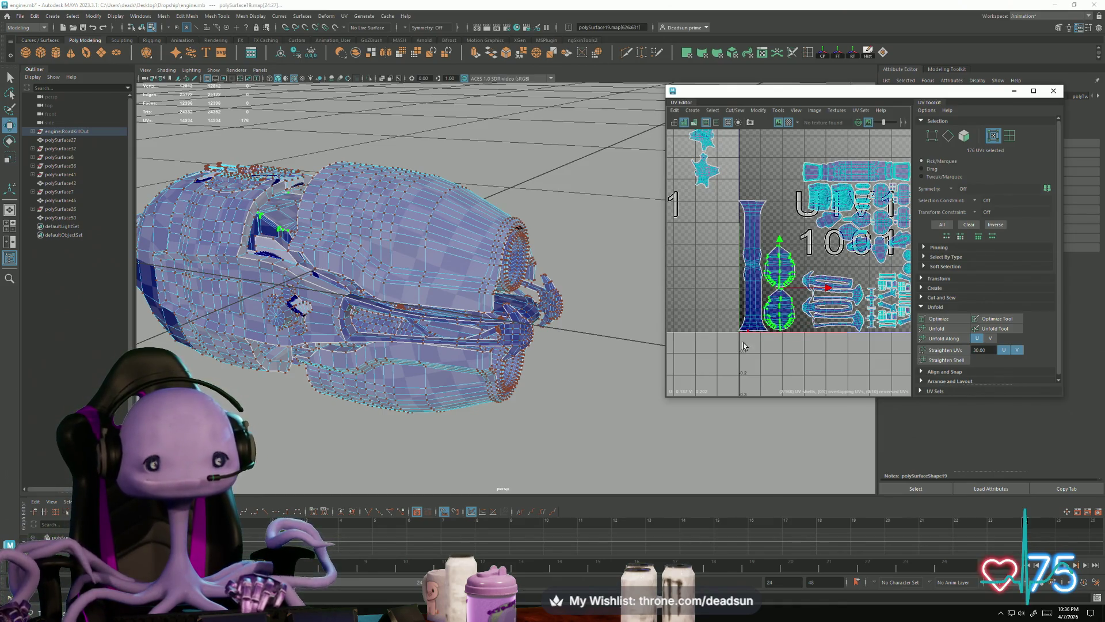
scroll(708, 296, "down", 5)
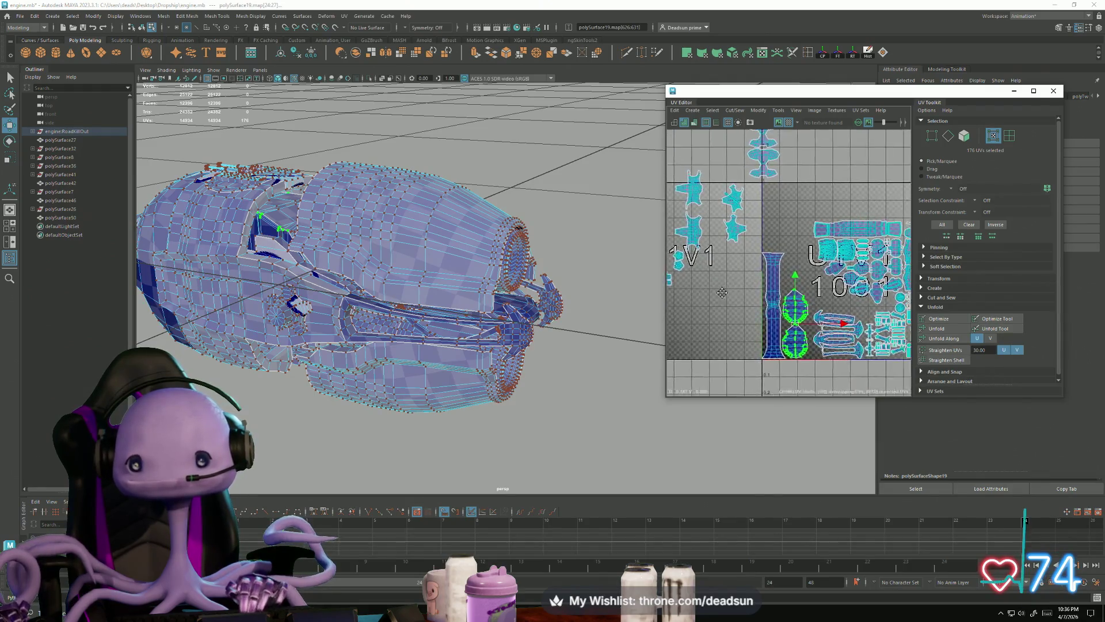
left_click(759, 196)
left_click_drag(759, 196, 872, 243)
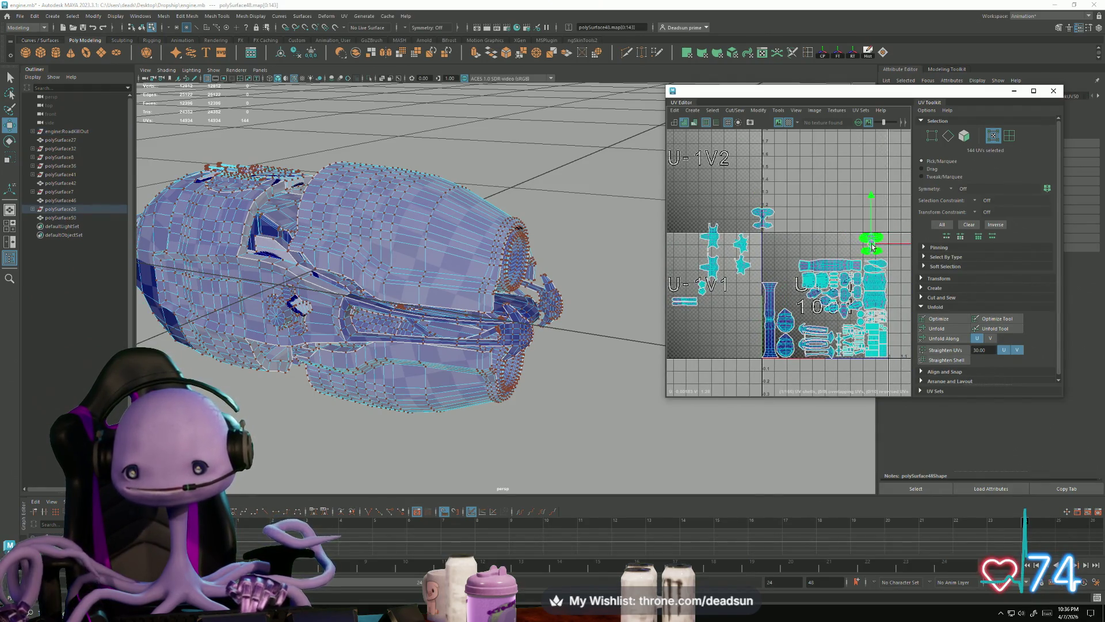
left_click(760, 219)
left_click_drag(760, 218, 851, 245)
right_click_drag(746, 243, 731, 265, "alt")
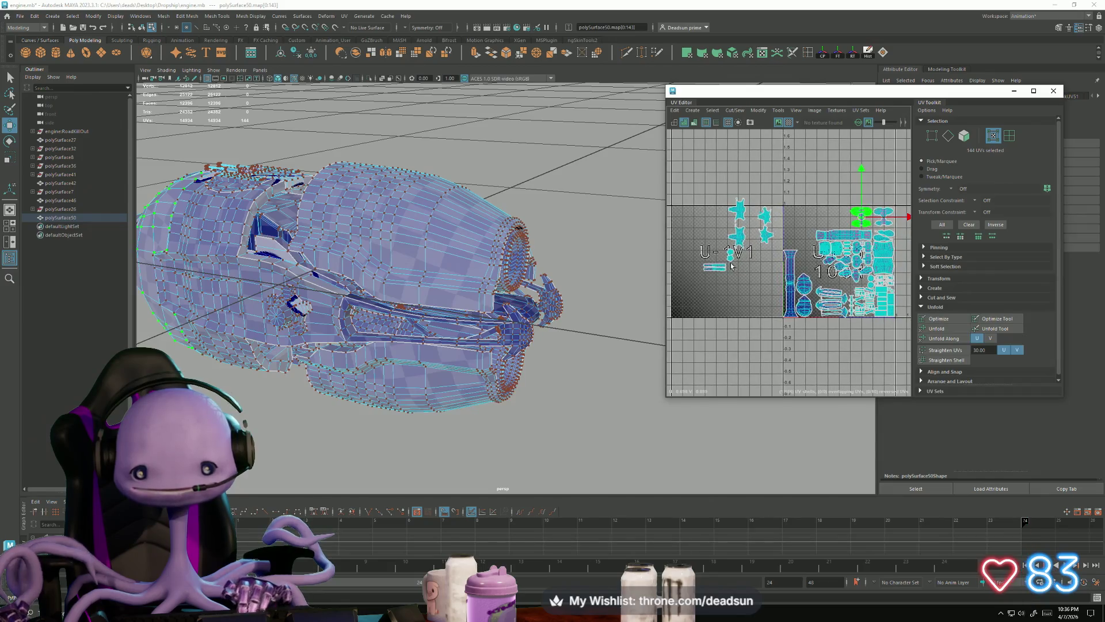
mouse_move(694, 260)
left_mouse_down()
mouse_move(727, 284)
mouse_move(867, 256)
left_mouse_up()
scroll(730, 273, "up", 3)
right_click_drag(866, 256, 749, 283, "alt")
mouse_move(722, 273)
left_mouse_down()
mouse_move(829, 311)
mouse_move(817, 320)
mouse_move(789, 302)
left_mouse_up()
key("r")
key("e")
key("w")
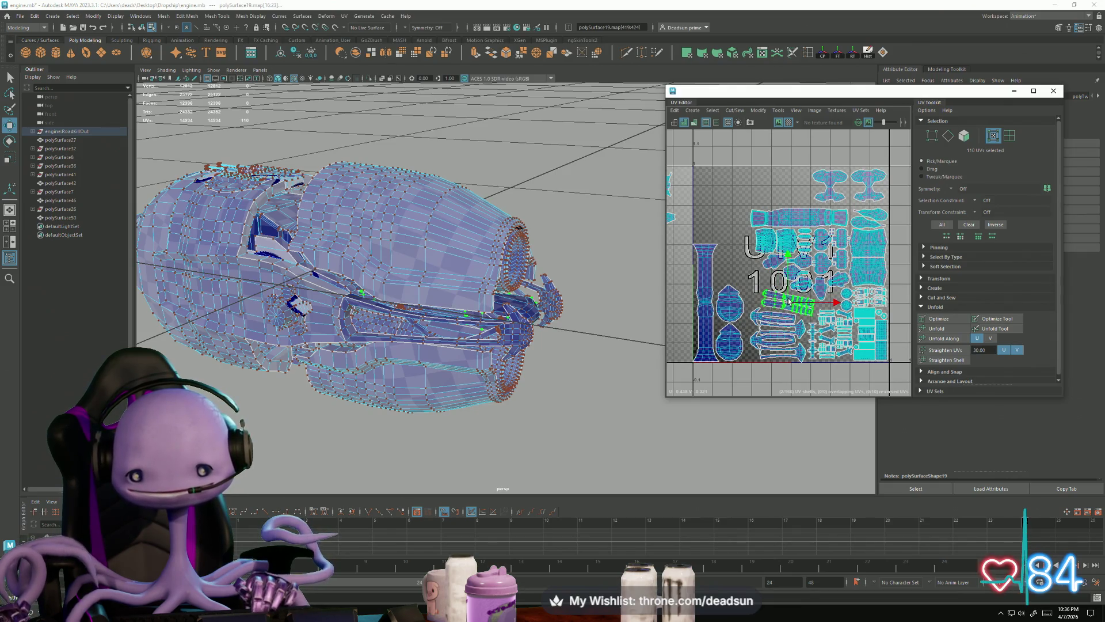
scroll(794, 230, "down", 3)
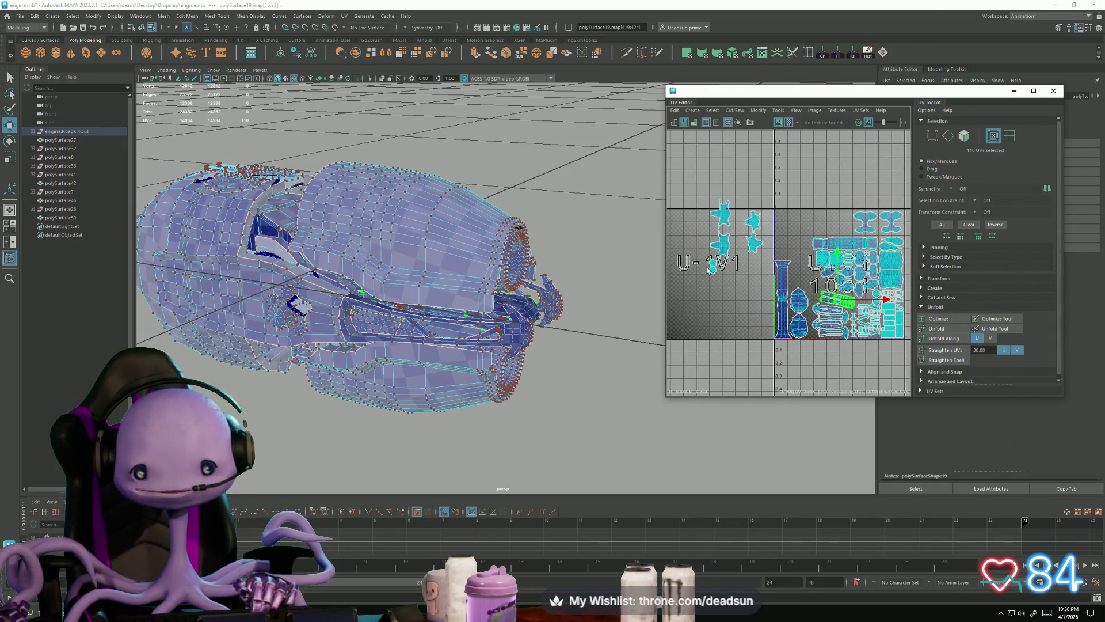
left_click(713, 266)
scroll(708, 280, "up", 3)
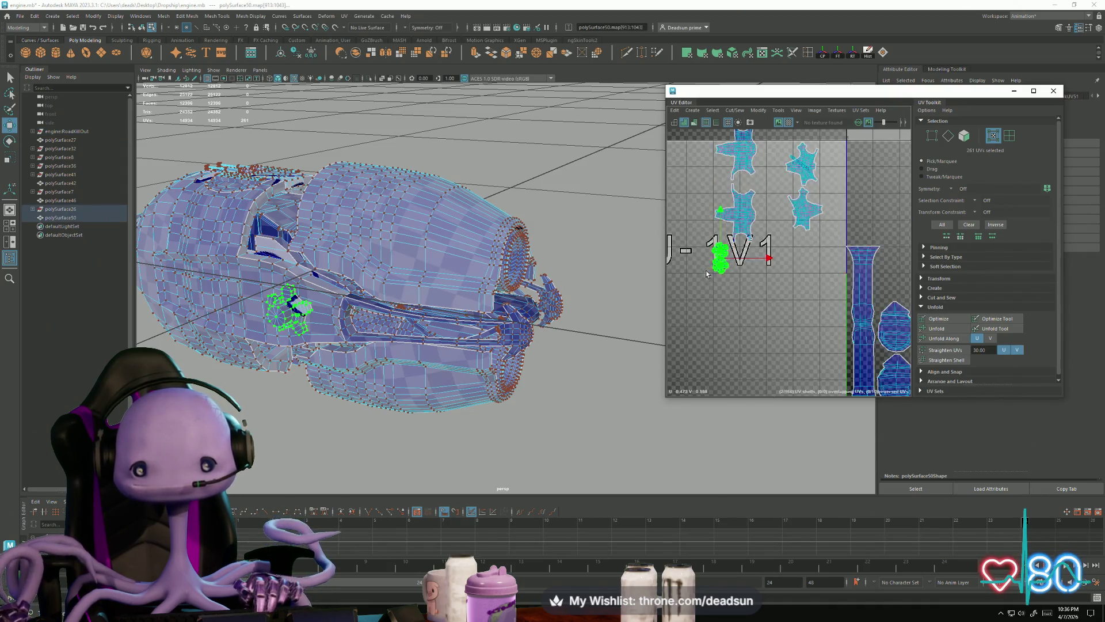
left_click_drag(721, 258, 877, 300)
scroll(877, 300, "up", 1)
middle_click_drag(877, 300, 821, 295, "alt")
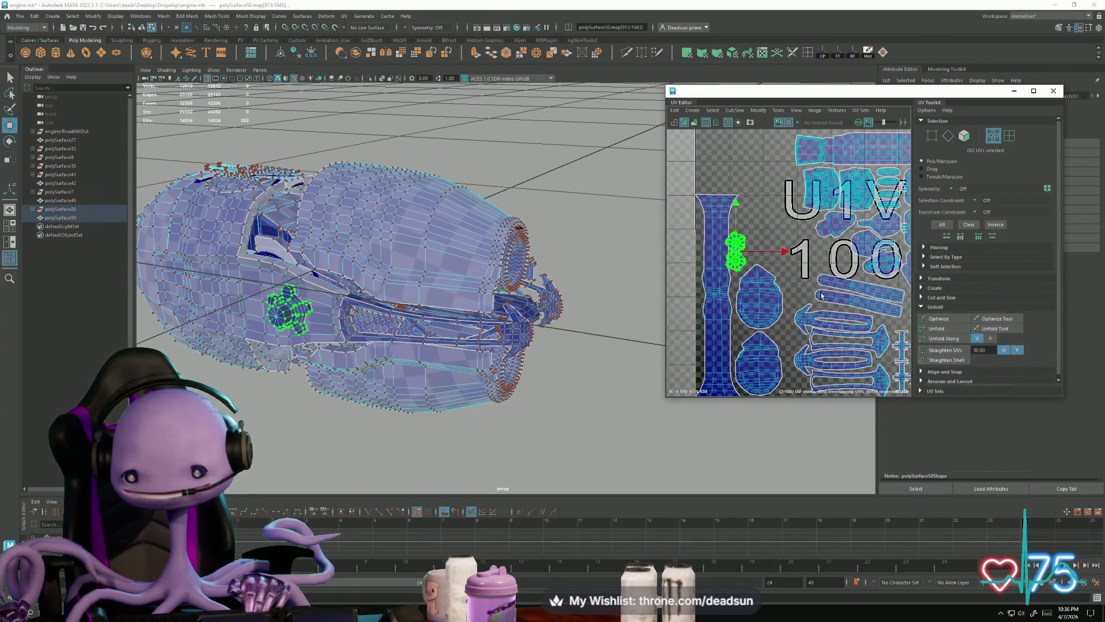
scroll(821, 295, "down", 3)
mouse_move(723, 268)
left_mouse_down()
mouse_move(883, 306)
mouse_move(800, 271)
left_mouse_up()
left_click(869, 310)
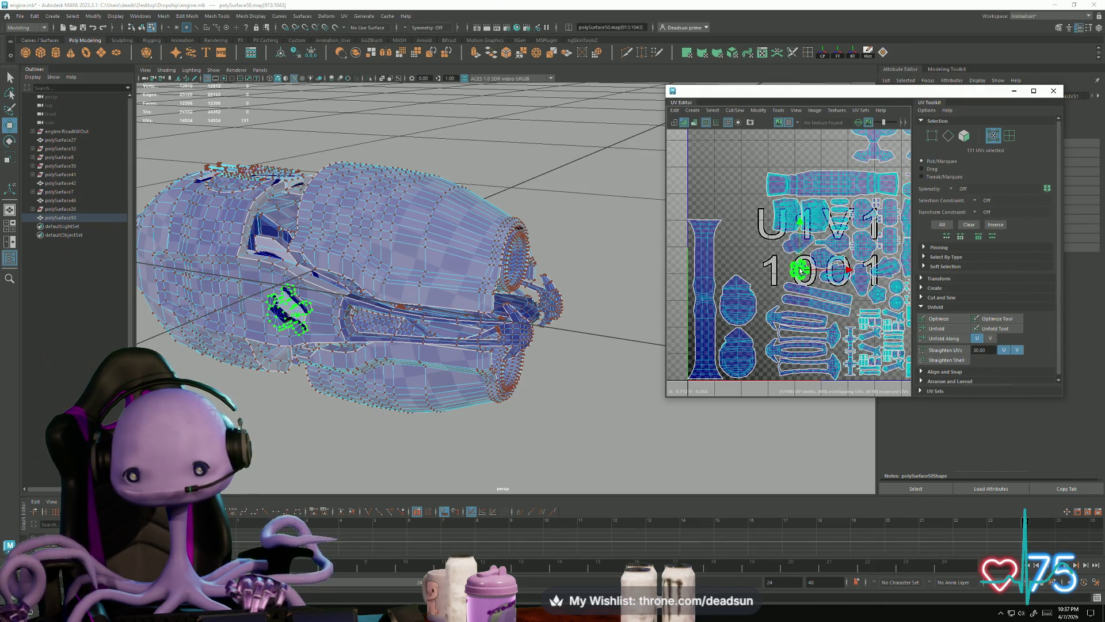
key("r")
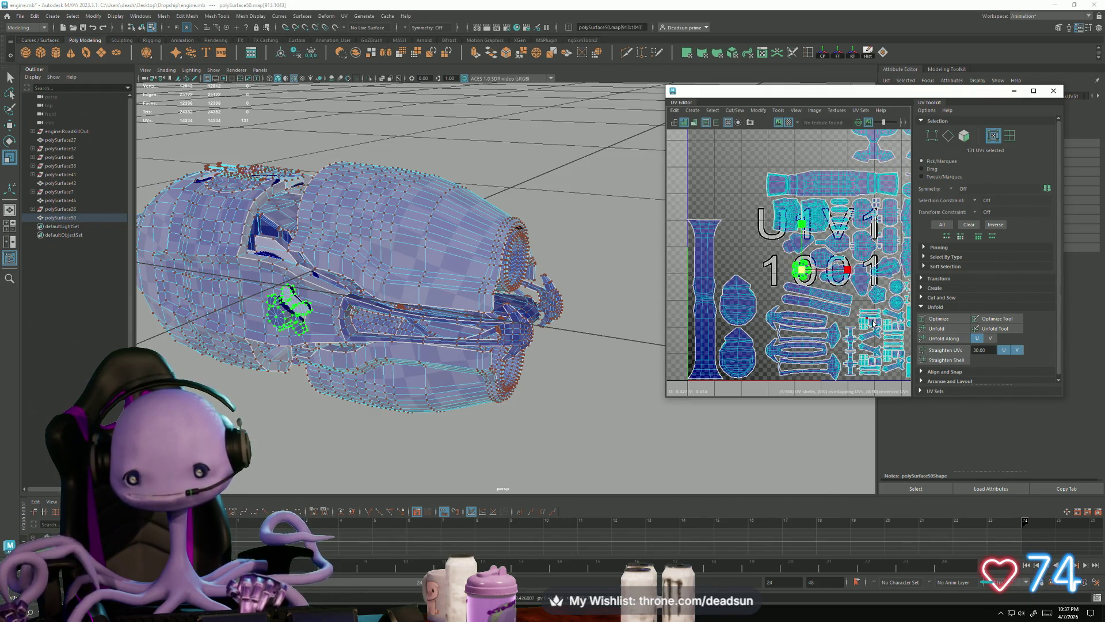
scroll(810, 342, "up", 5)
scroll(809, 342, "up", 3)
key("w")
left_click_drag(759, 269, 776, 282)
key("e")
left_click_drag(772, 330, 781, 331)
key("w")
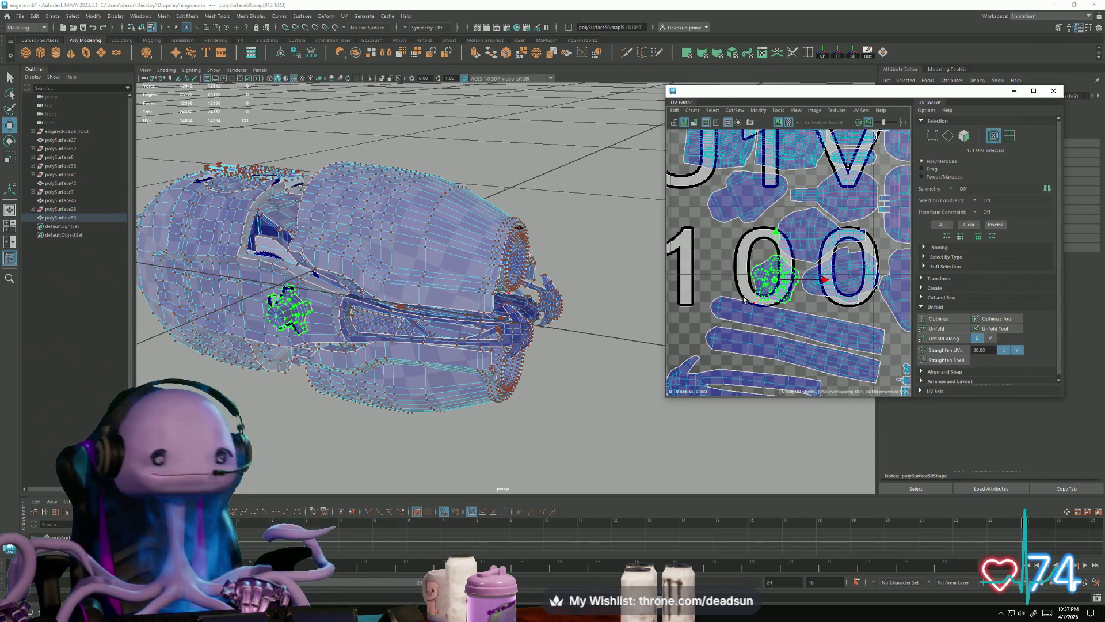
scroll(770, 277, "down", 3)
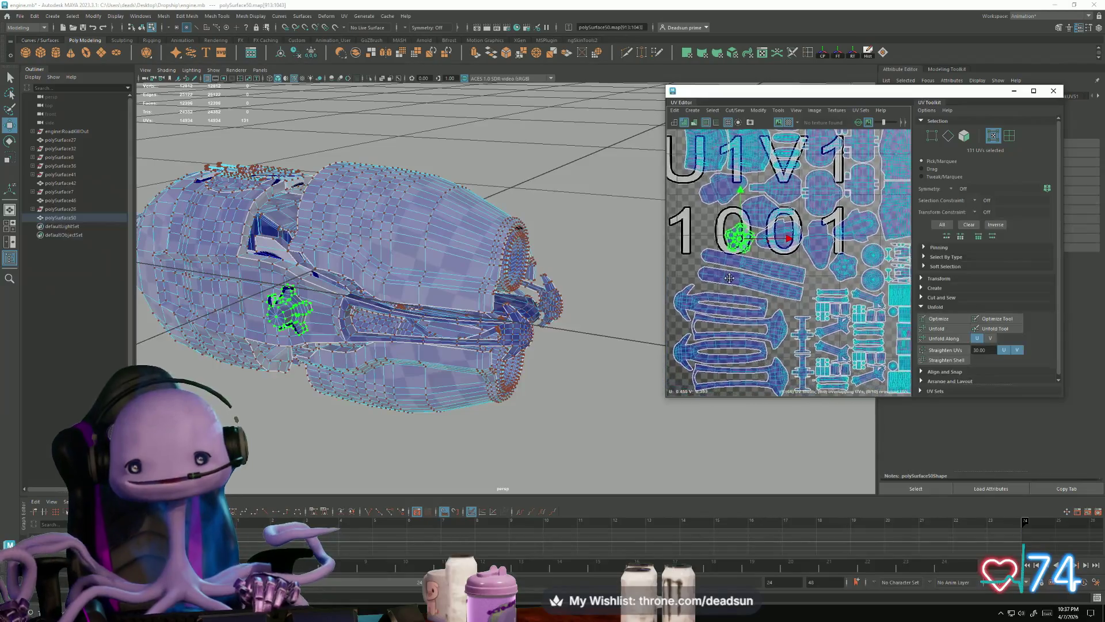
left_click(768, 283)
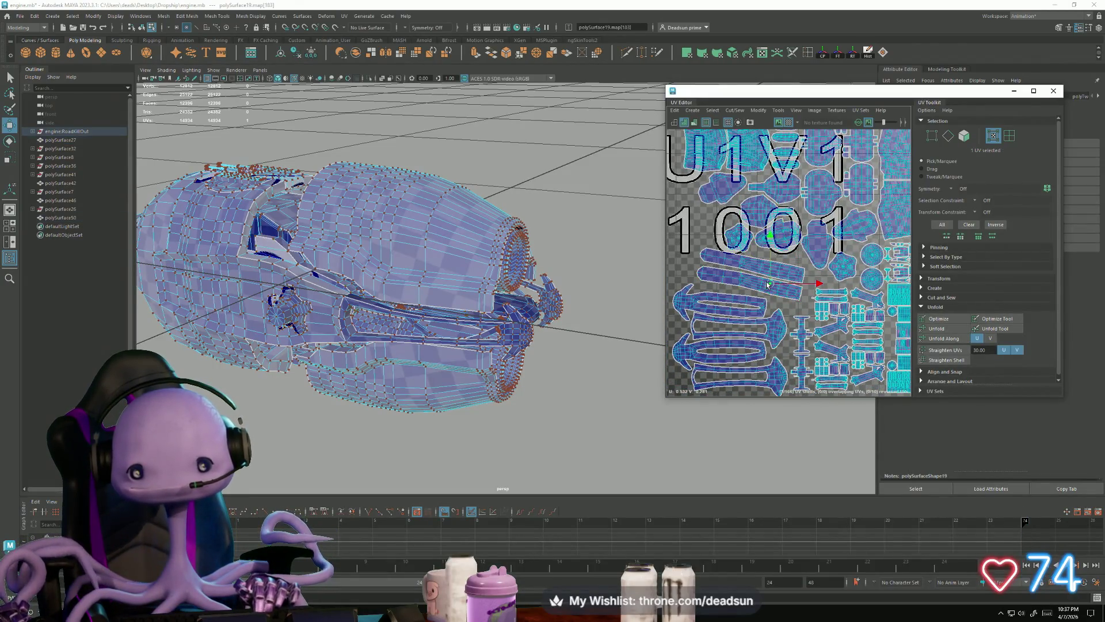
double_click(749, 268)
double_click(758, 283, "shift")
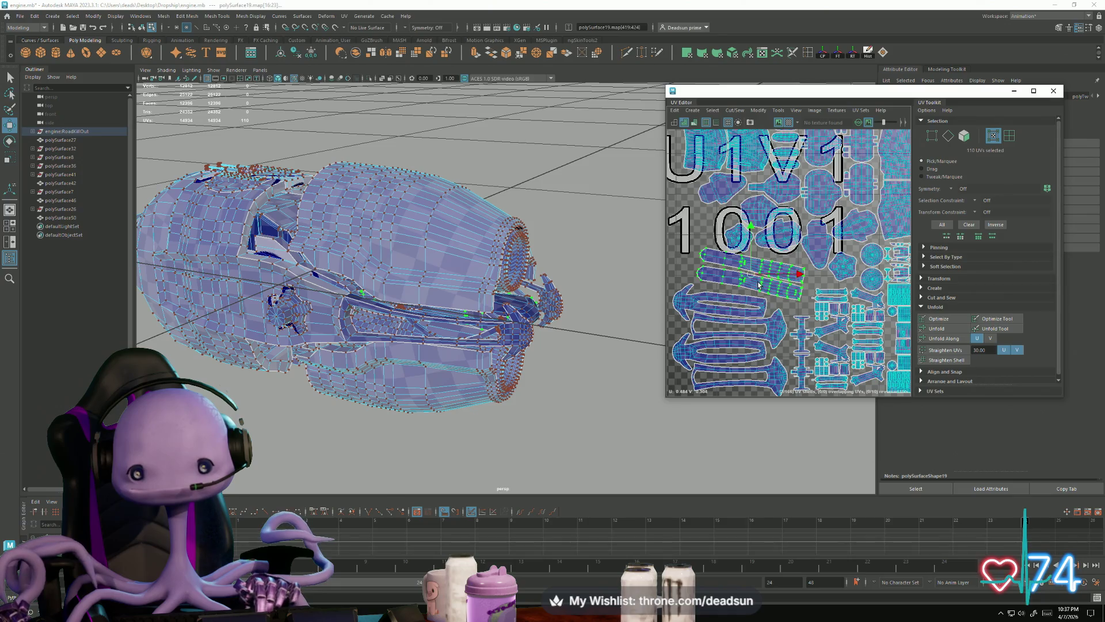
left_click_drag(753, 276, 761, 281)
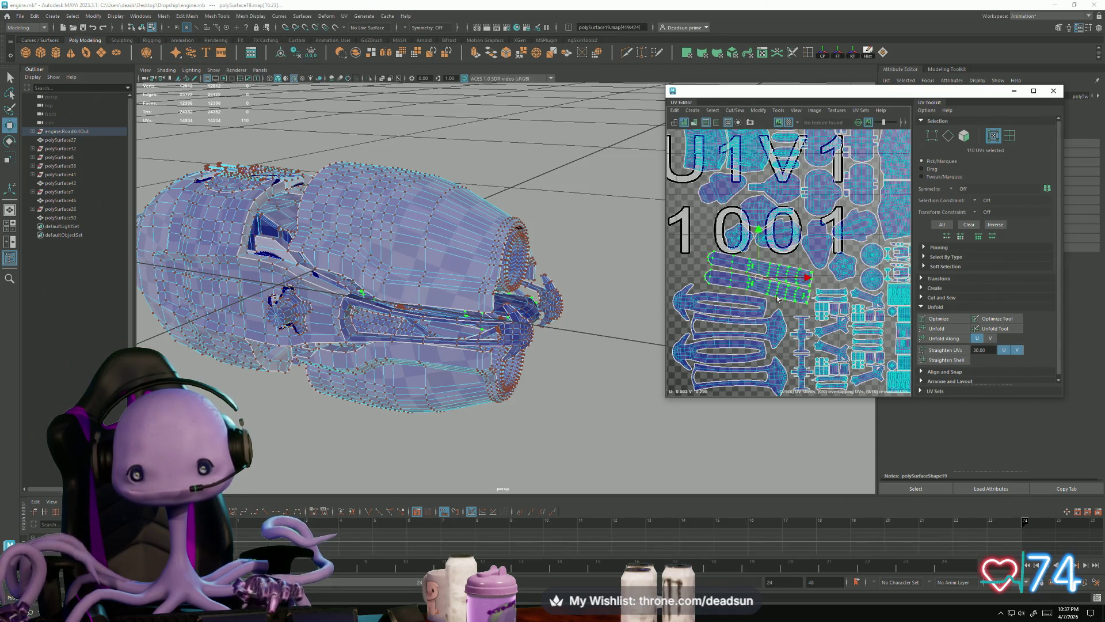
scroll(777, 299, "down", 5)
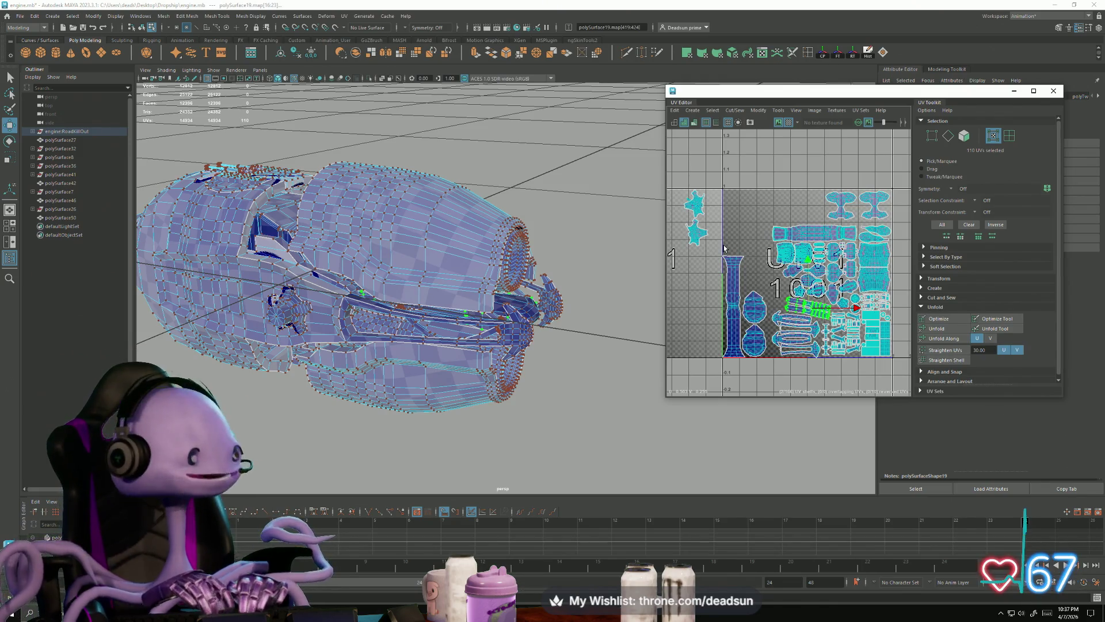
middle_click_drag(748, 259, 812, 246, "alt")
middle_click_drag(778, 324, 785, 332, "alt")
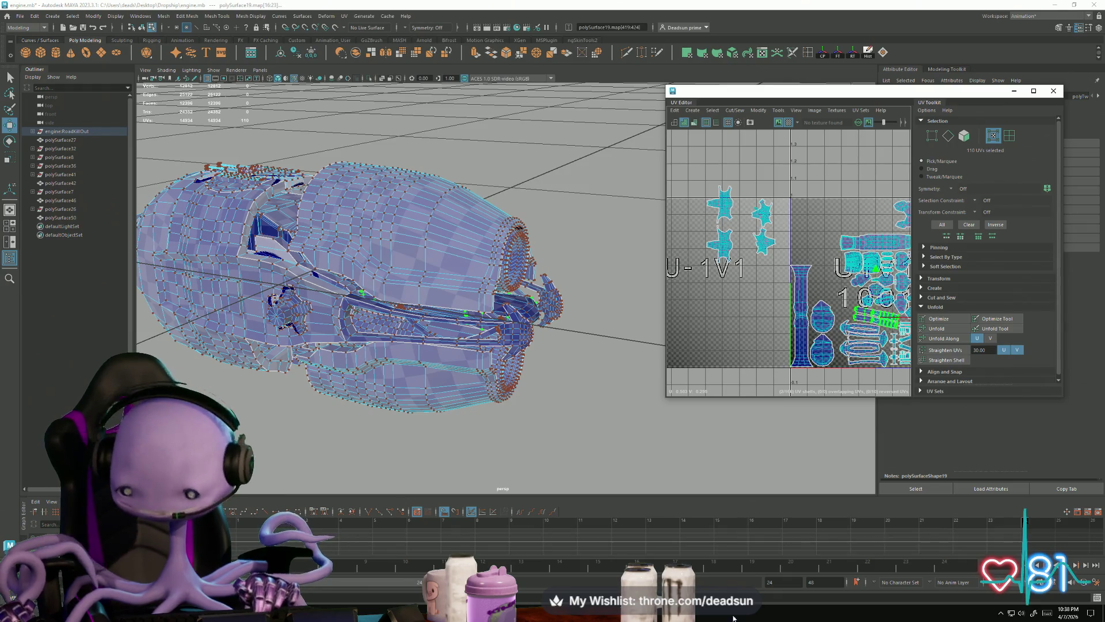
key("alt+Tab")
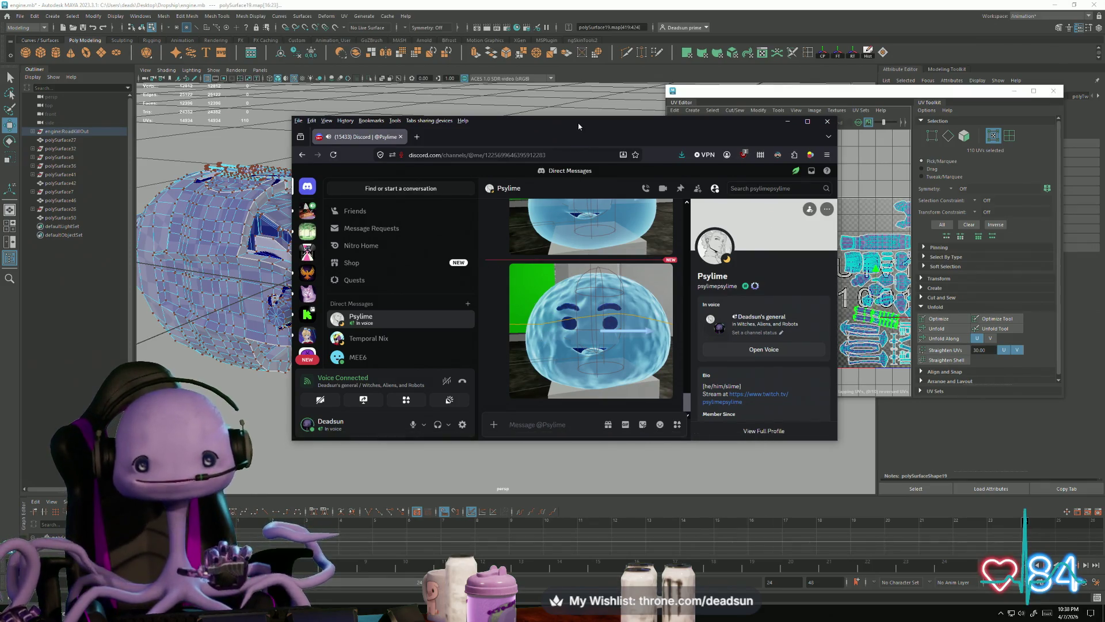
key("alt+Tab")
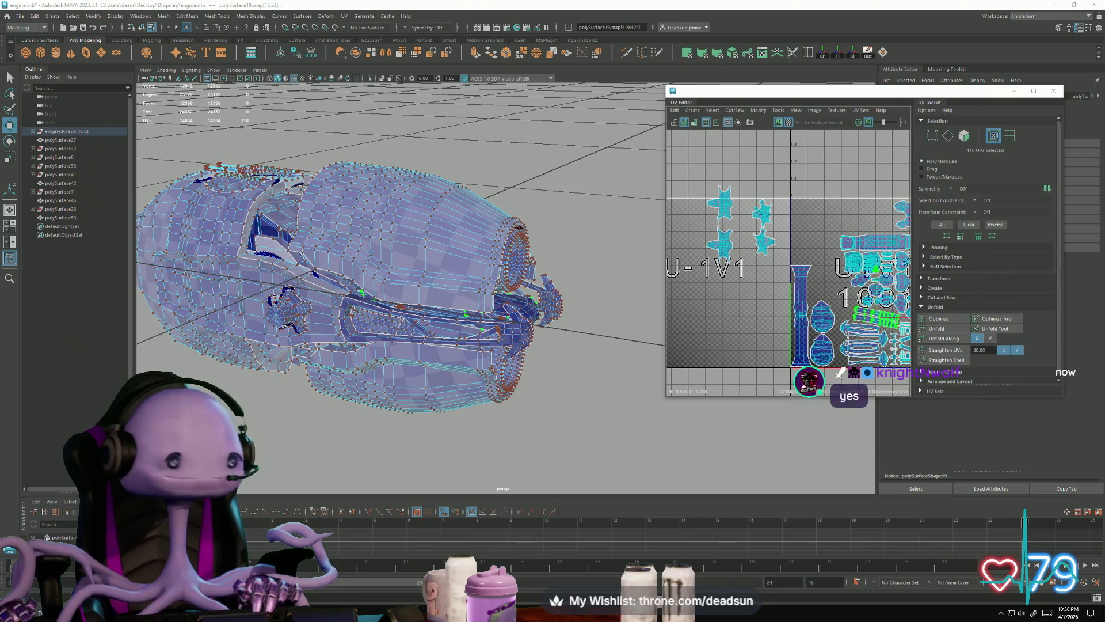
Rotate both left cross-shaped shells 90° from vertical to horizontal
scroll(742, 268, "up", 3)
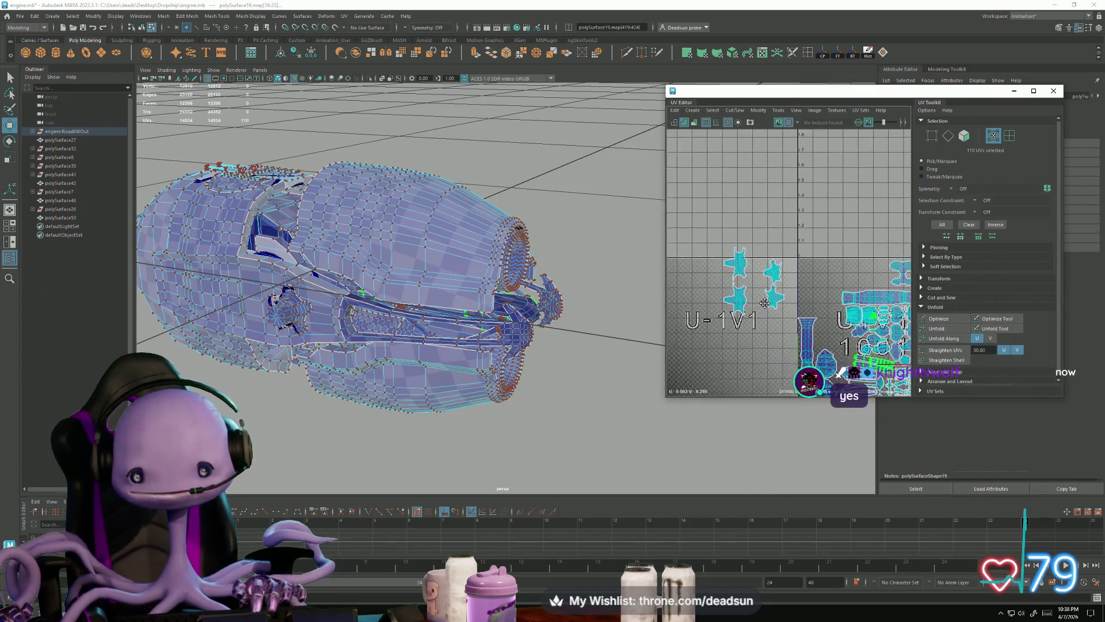
left_click(707, 283)
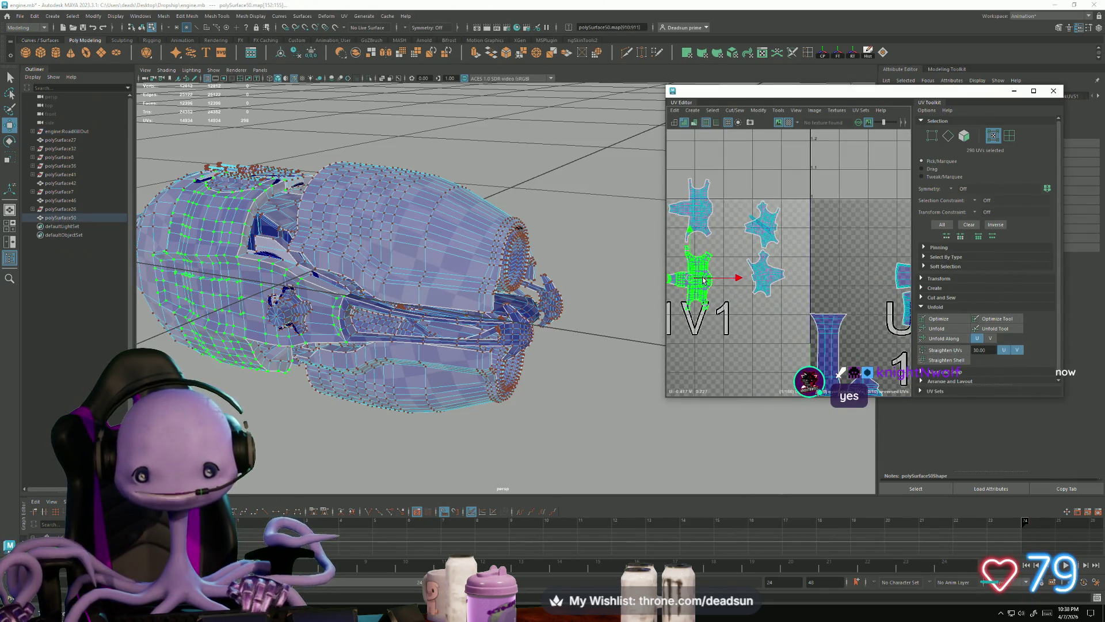
left_click(698, 227, "shift")
key("e")
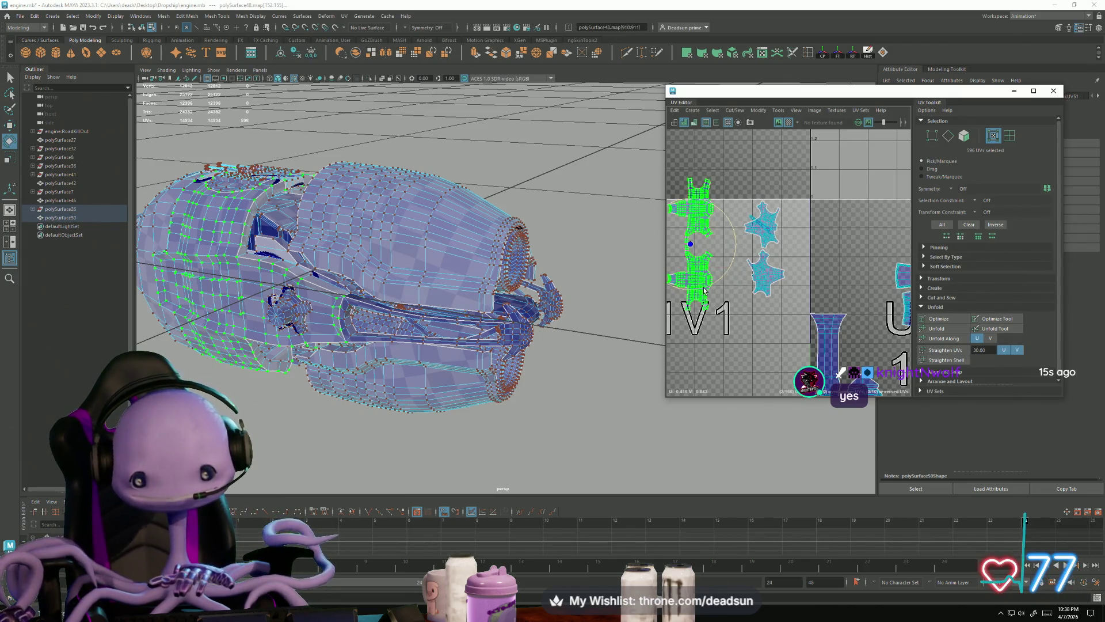
left_click_drag(701, 286, 713, 292)
key("w")
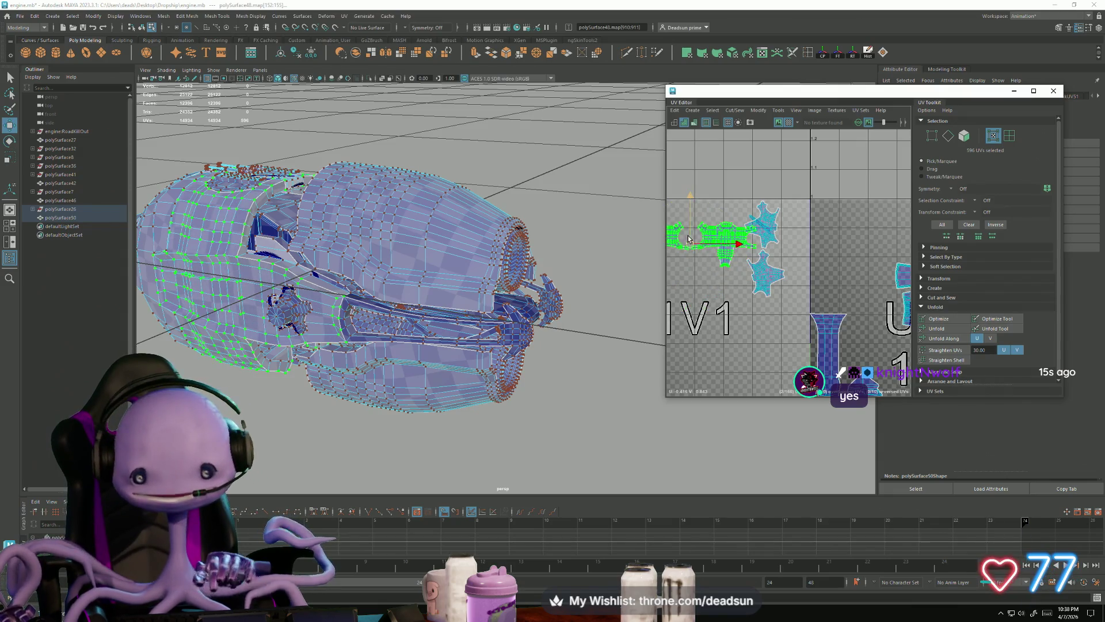
key("ctrl+z")
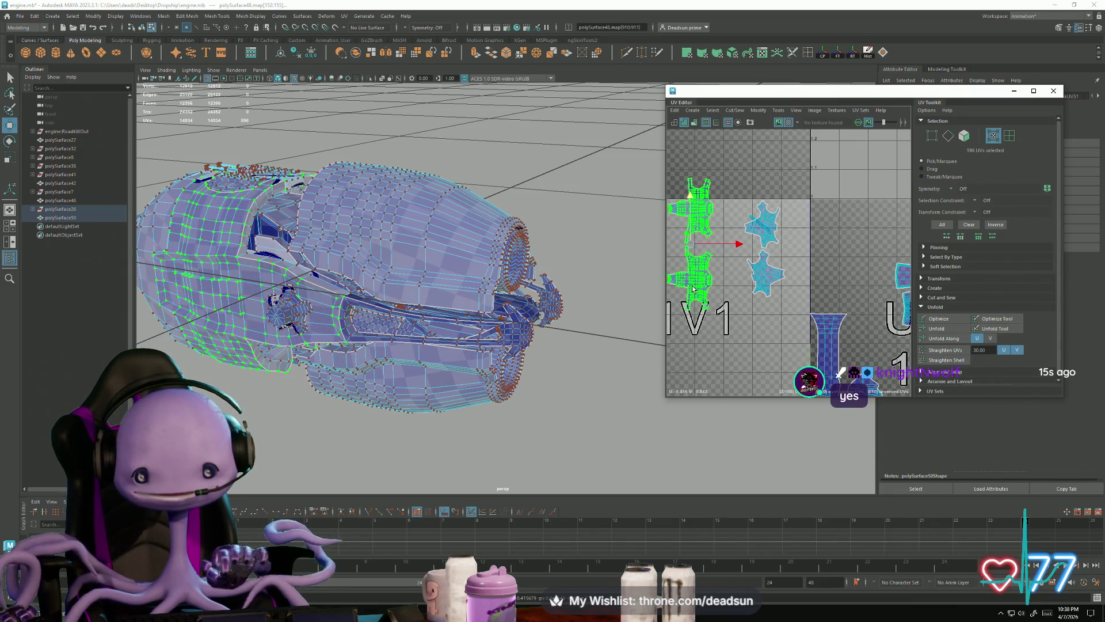
key("e")
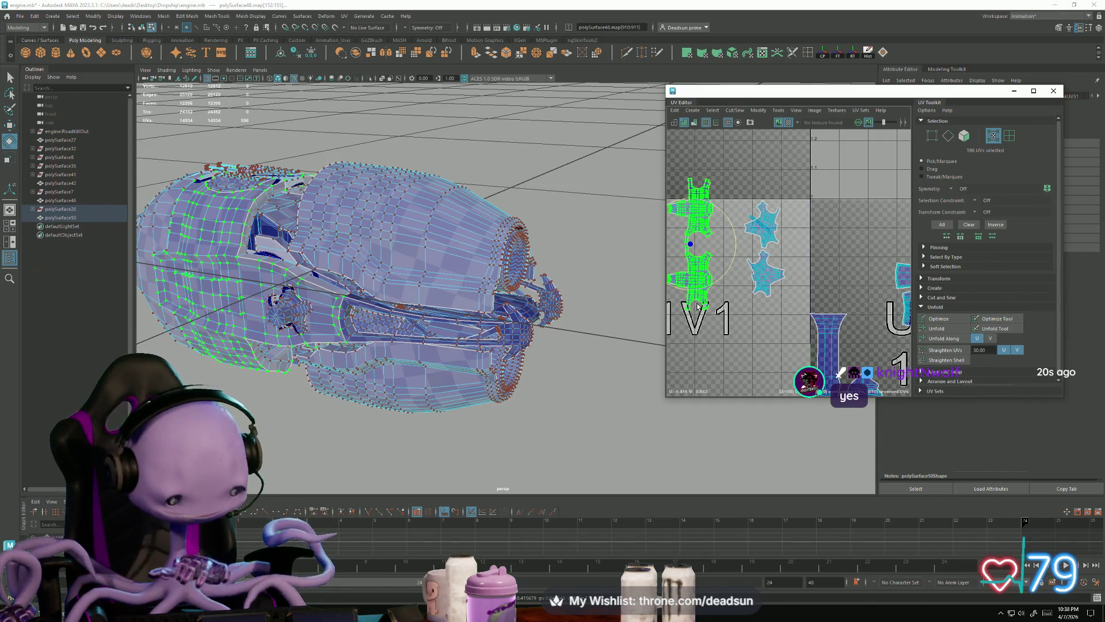
mouse_move(697, 295)
left_mouse_down()
mouse_move(730, 250)
mouse_move(705, 279)
mouse_move(879, 242)
left_mouse_up()
Enlarge the two rotated shells
key("w")
scroll(879, 242, "down", 2)
middle_click_drag(878, 242, 811, 251, "alt")
key("r")
mouse_move(811, 251)
left_mouse_down()
mouse_move(822, 248)
mouse_move(822, 262)
left_mouse_up()
key("w")
Straighten the two shells with a slight rotation and fine-tune their size
key("e")
scroll(810, 318, "up", 2)
middle_click_drag(779, 181, 772, 325, "alt")
left_click_drag(753, 312, 754, 314)
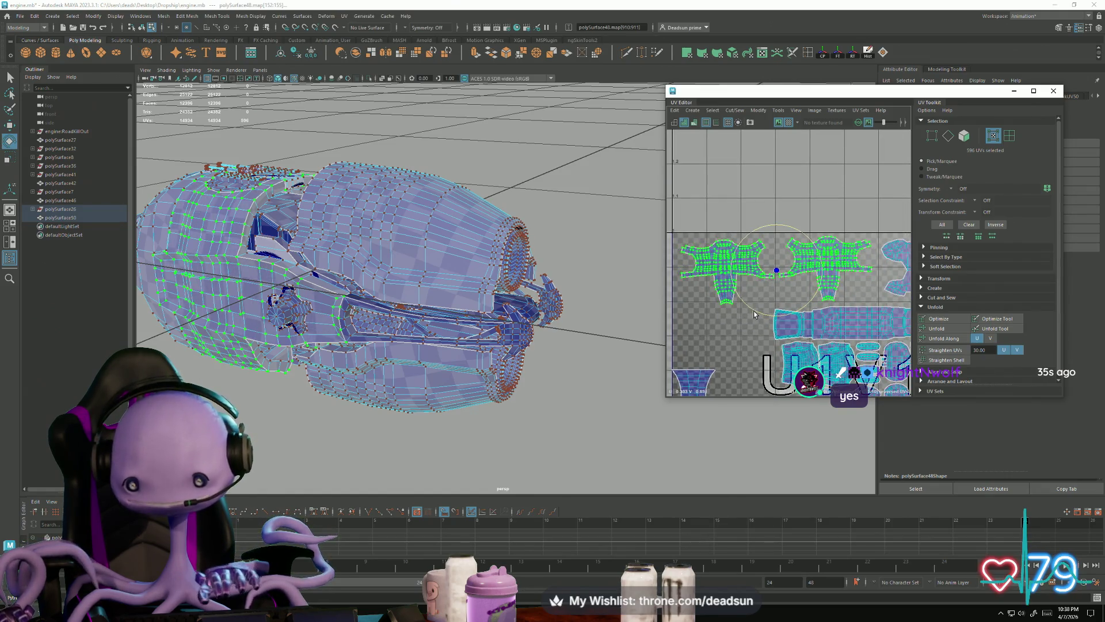
key("r")
left_click_drag(777, 271, 781, 272)
key("w")
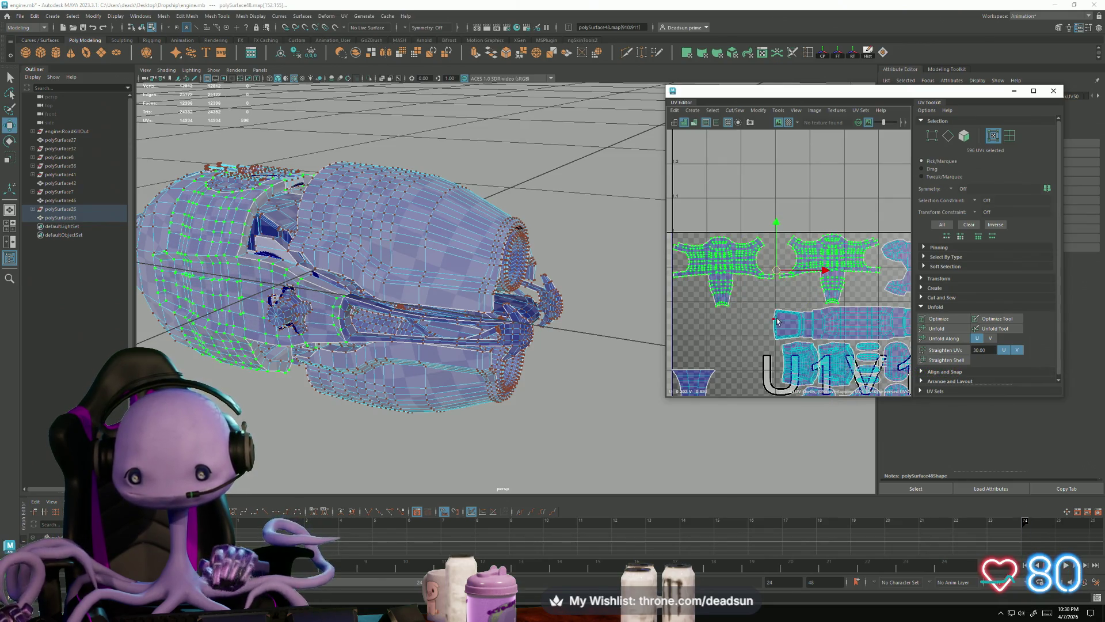
Select only the left shell and nudge it slightly to the right
middle_click_drag(748, 276, 777, 312, "alt")
scroll(751, 296, "up", 1)
left_click(751, 295)
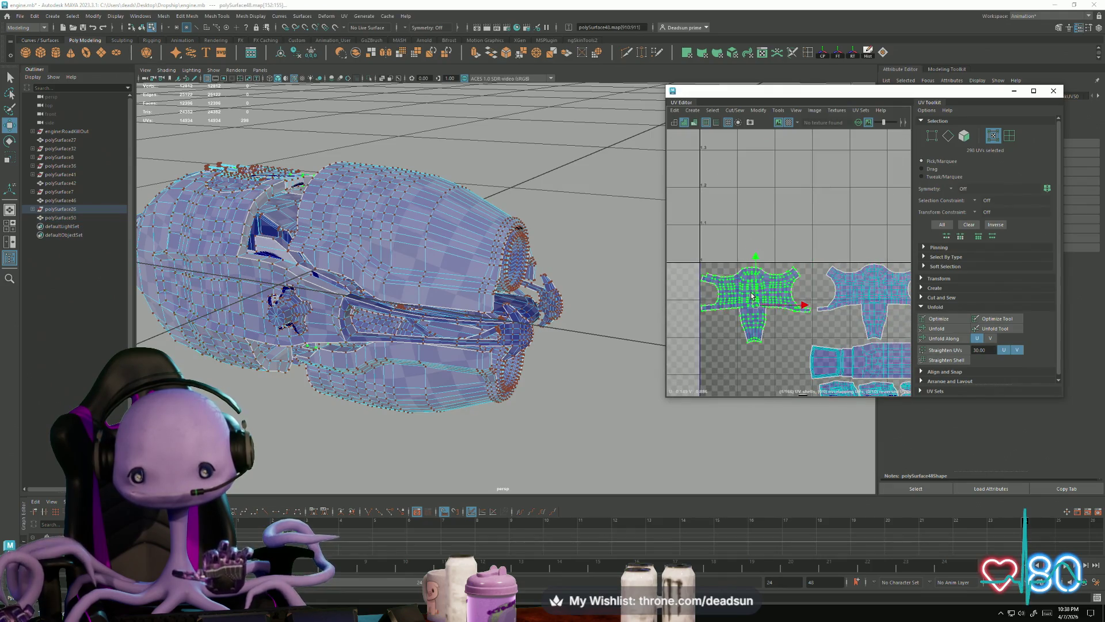
key("q")
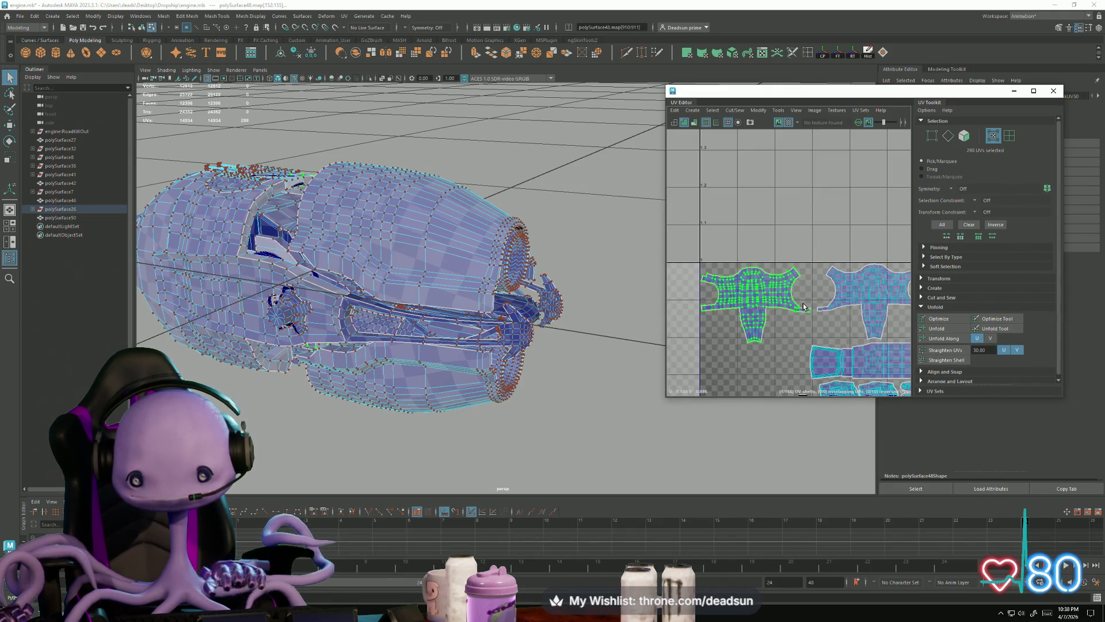
key("w")
middle_click_drag(802, 307, 805, 305)
scroll(804, 334, "down", 2)
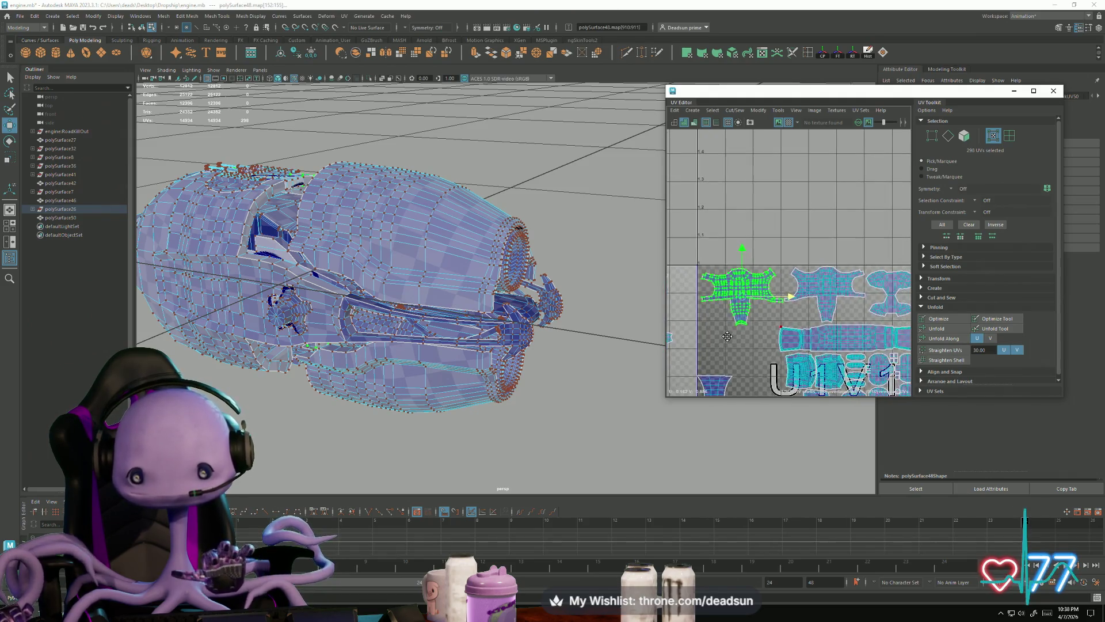
scroll(839, 369, "up", 3)
scroll(839, 369, "down", 4)
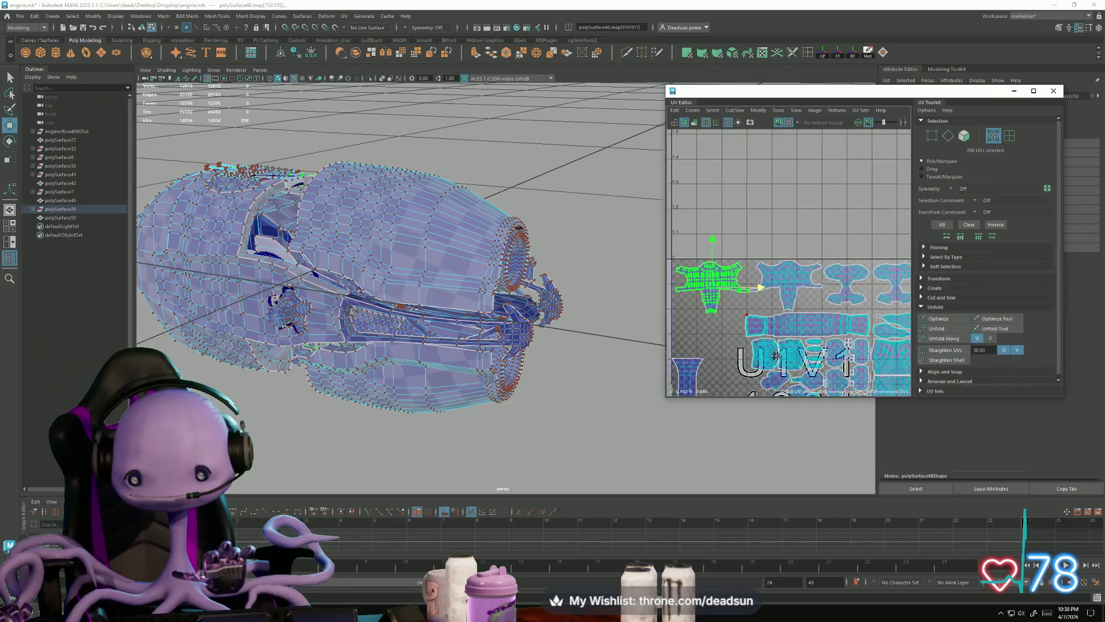
Move the egg-shaped shells at the tile's left out of the tile
middle_click_drag(689, 322, 703, 244, "alt")
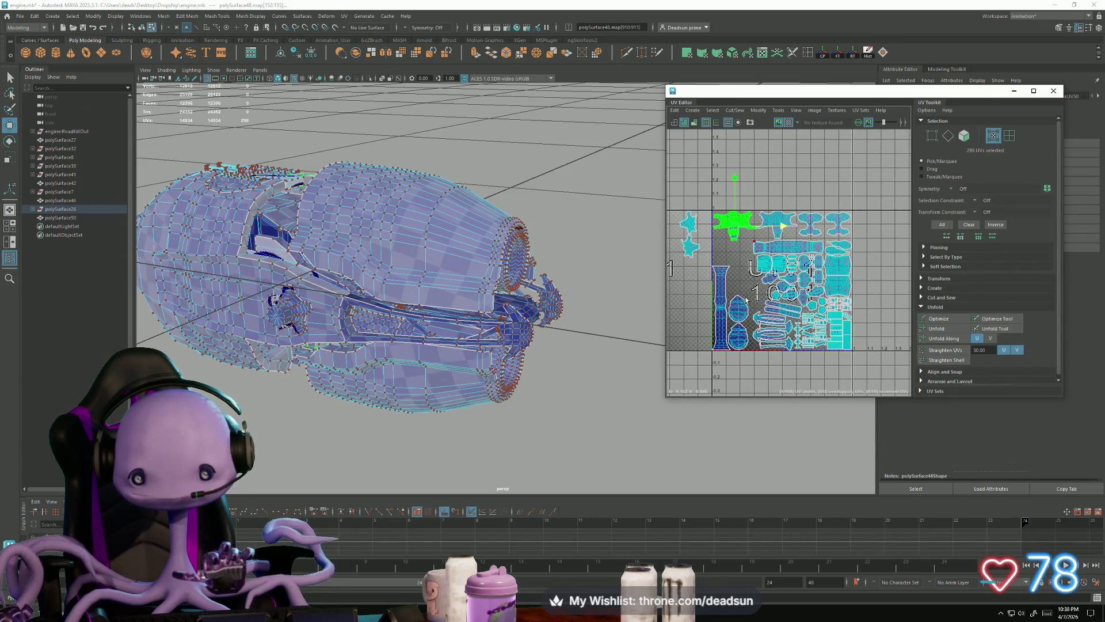
left_click(743, 308)
left_click_drag(743, 341, 688, 334)
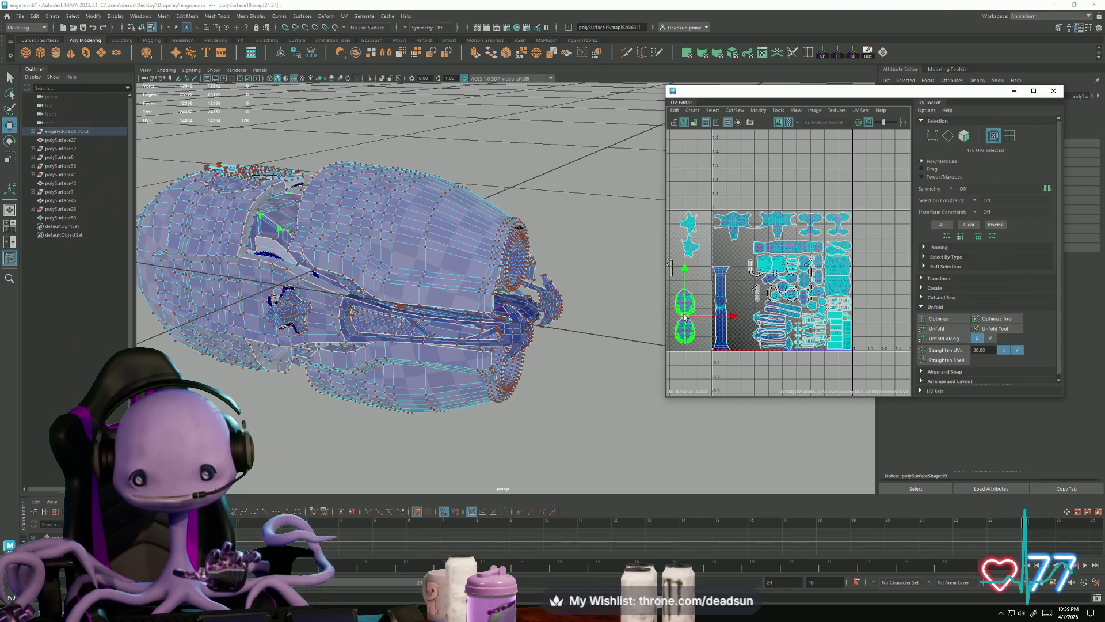
Rotate the horizontal strip shell near the top 90° so it stands upright
left_click(775, 254)
key("e")
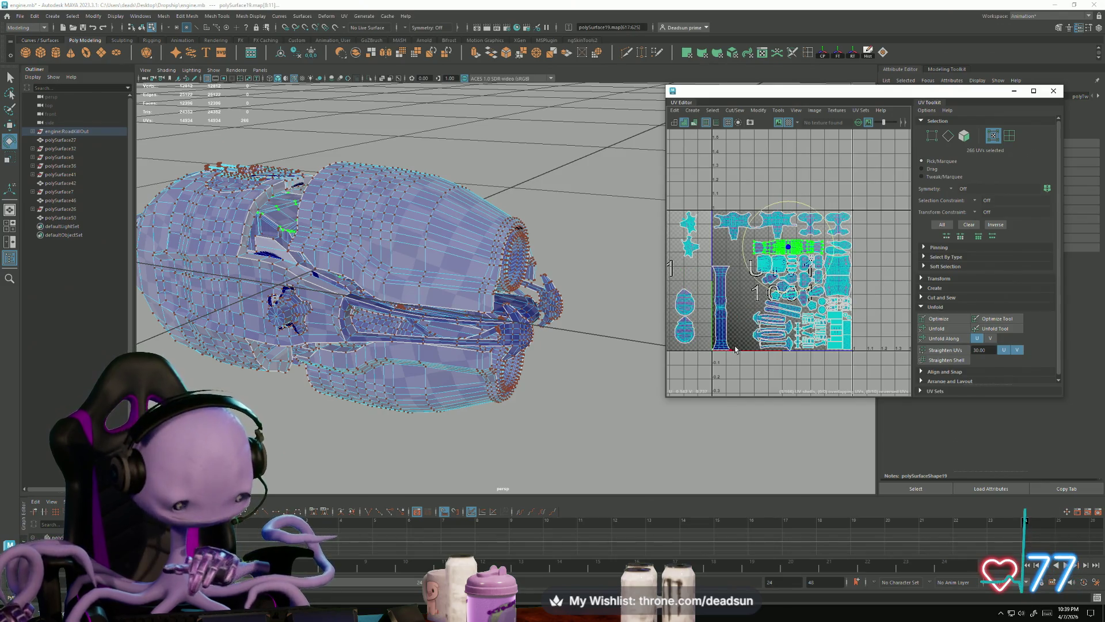
mouse_move(823, 218)
left_mouse_down()
mouse_move(832, 244)
mouse_move(816, 281)
left_mouse_up()
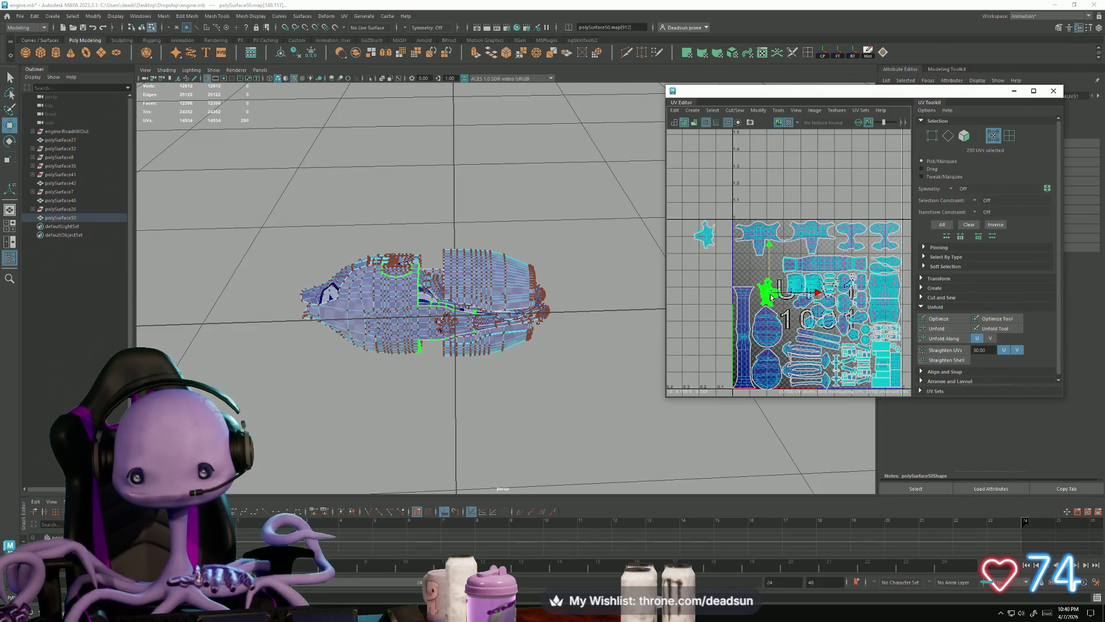
Move the small shell from left of the tile into 1001 and rotate it to fit
left_click(708, 234)
key("e")
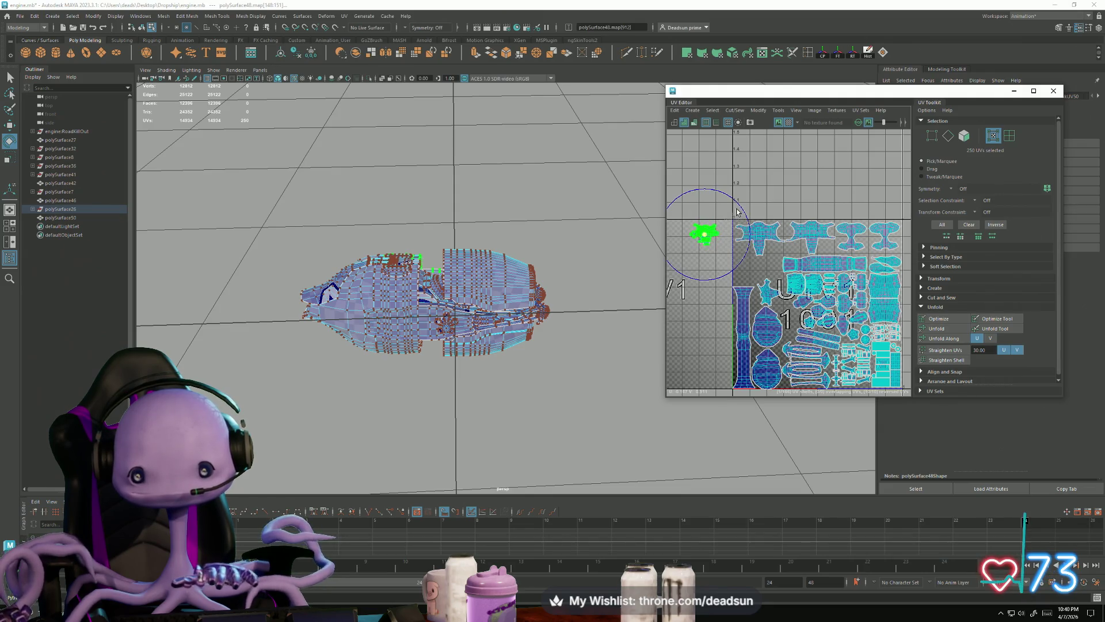
key("w")
mouse_move(708, 242)
left_mouse_down()
mouse_move(745, 255)
mouse_move(753, 280)
left_mouse_up()
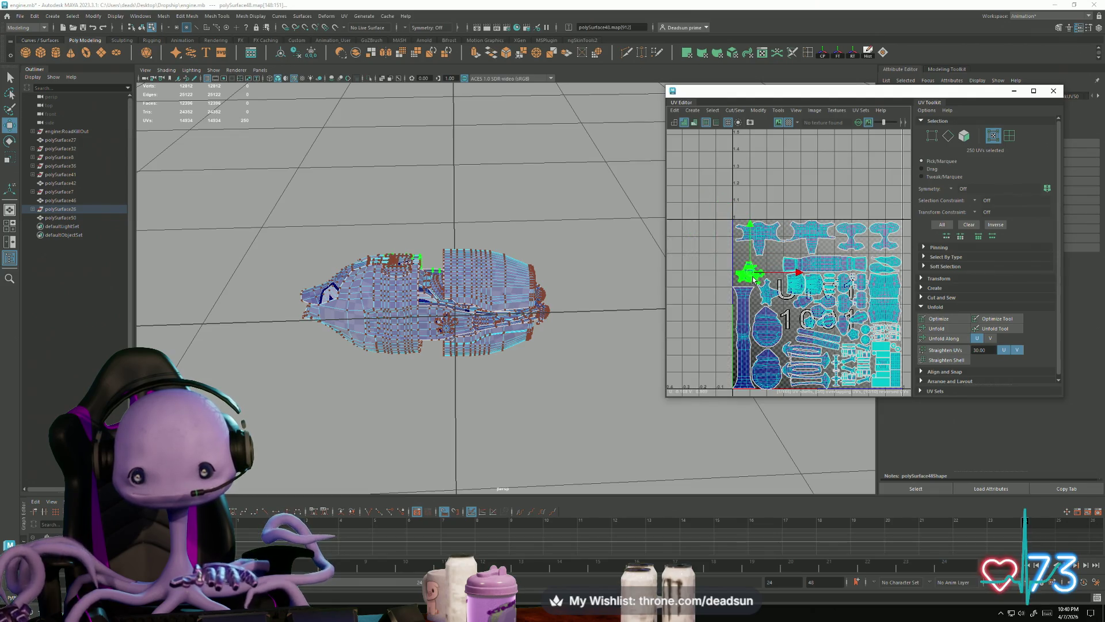
scroll(754, 279, "up", 4)
key("e")
left_click_drag(728, 305, 728, 285)
key("w")
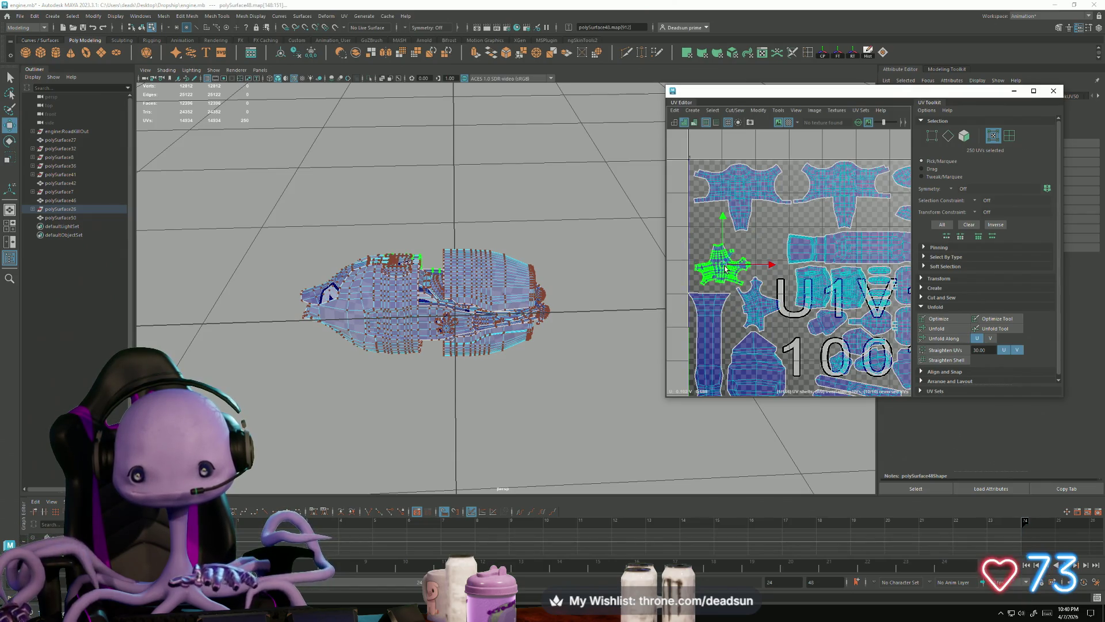
Select the long tube shell and scale it wider
scroll(682, 283, "down", 5)
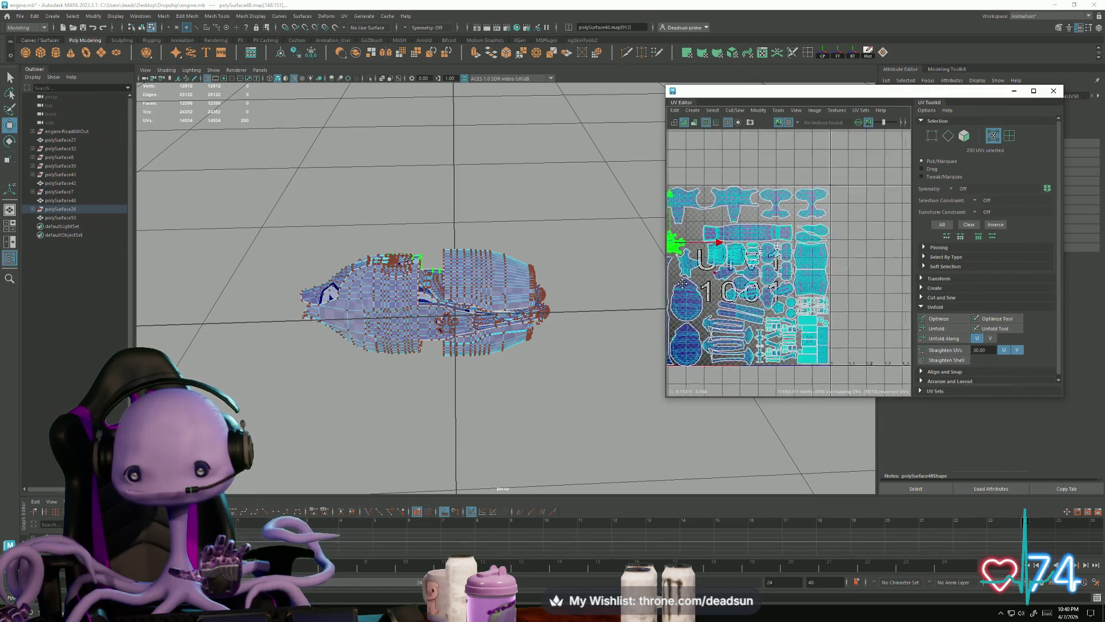
middle_click_drag(682, 283, 737, 277, "alt")
scroll(748, 288, "up", 5)
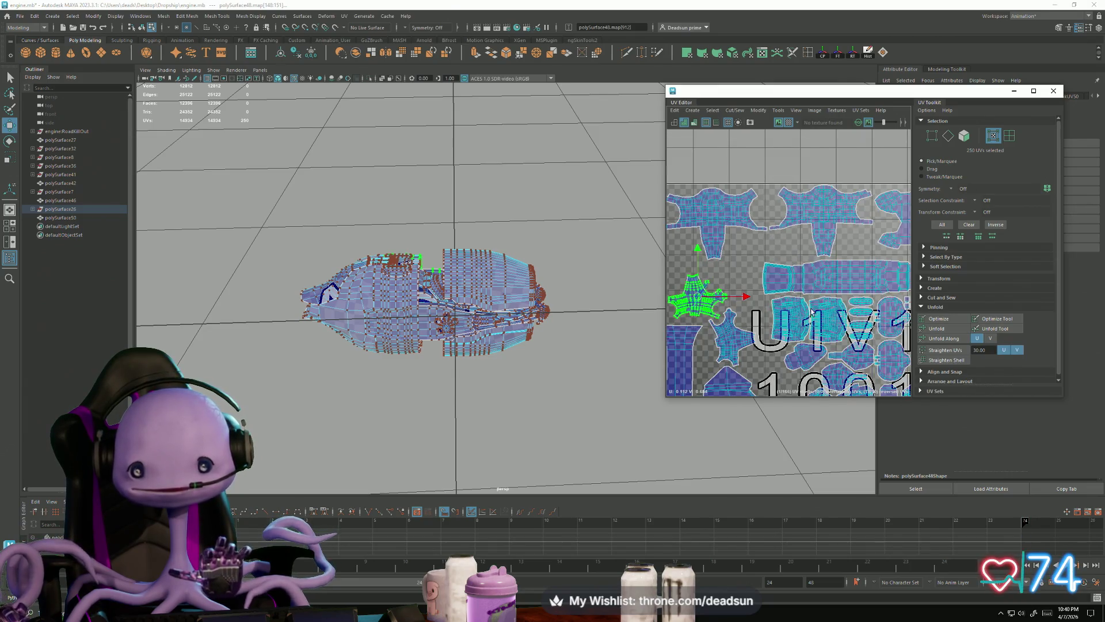
scroll(811, 313, "down", 3)
left_click(786, 259)
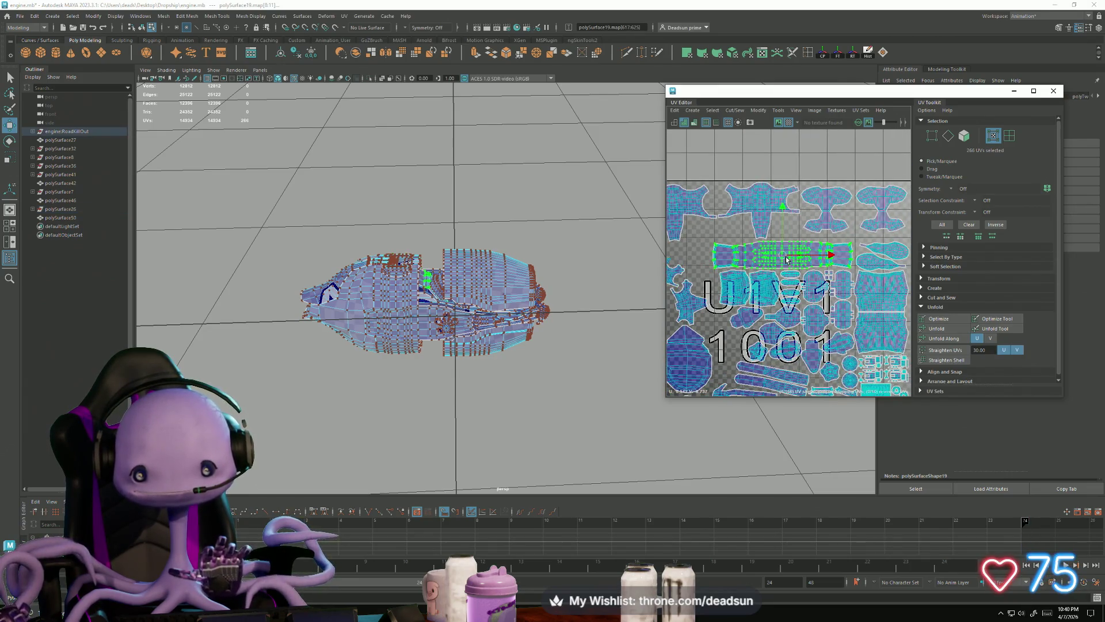
mouse_move(411, 310)
left_mouse_down("alt")
mouse_move(572, 383)
mouse_move(501, 353)
mouse_move(485, 311)
mouse_move(512, 239)
left_mouse_up("alt")
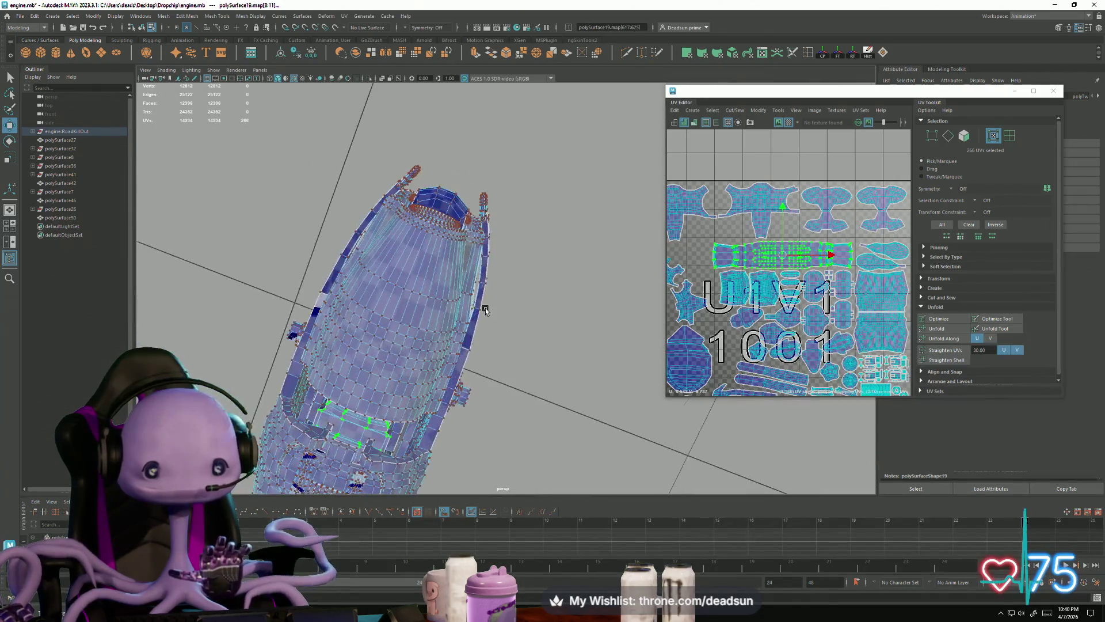
key("r")
left_click_drag(825, 256, 818, 259)
key("w")
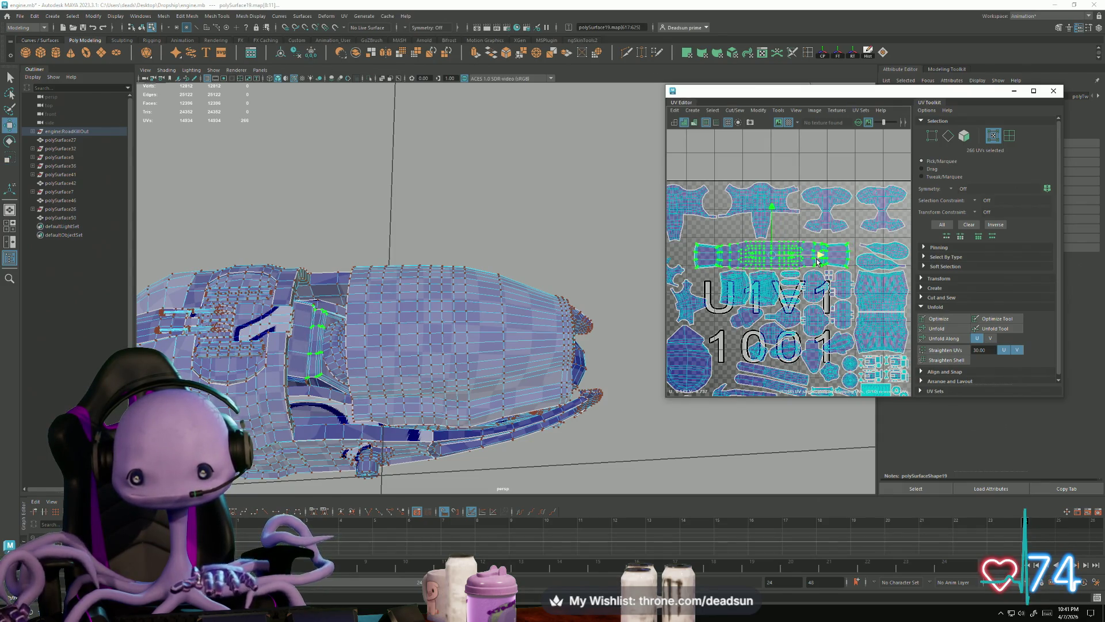
Select a row of faces on the tube shell and orbit the engine to a three-quarter view
scroll(765, 262, "up", 3)
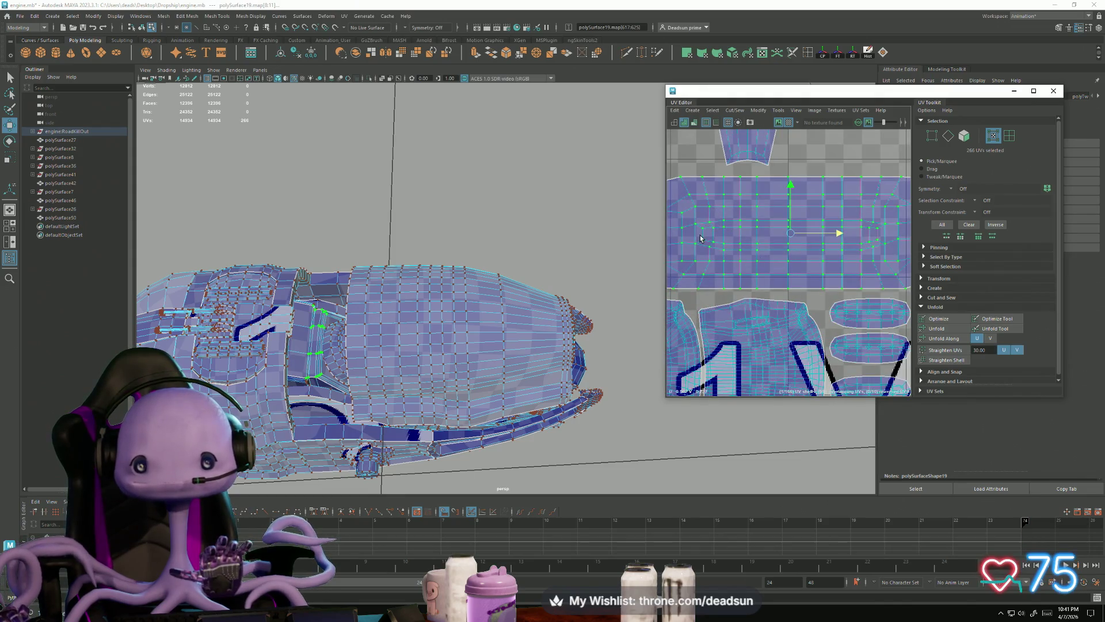
right_click_drag(711, 237, 708, 235)
left_click_drag(708, 233, 874, 235)
scroll(864, 242, "down", 2)
mouse_move(472, 288)
left_mouse_down("alt")
mouse_move(335, 375)
mouse_move(370, 328)
left_mouse_up("alt")
mouse_move(422, 365)
right_mouse_down("alt")
mouse_move(534, 387)
mouse_move(434, 348)
right_mouse_up("alt")
left_click_drag(434, 348, 632, 335, "alt")
scroll(748, 299, "down", 5)
scroll(736, 321, "up", 10)
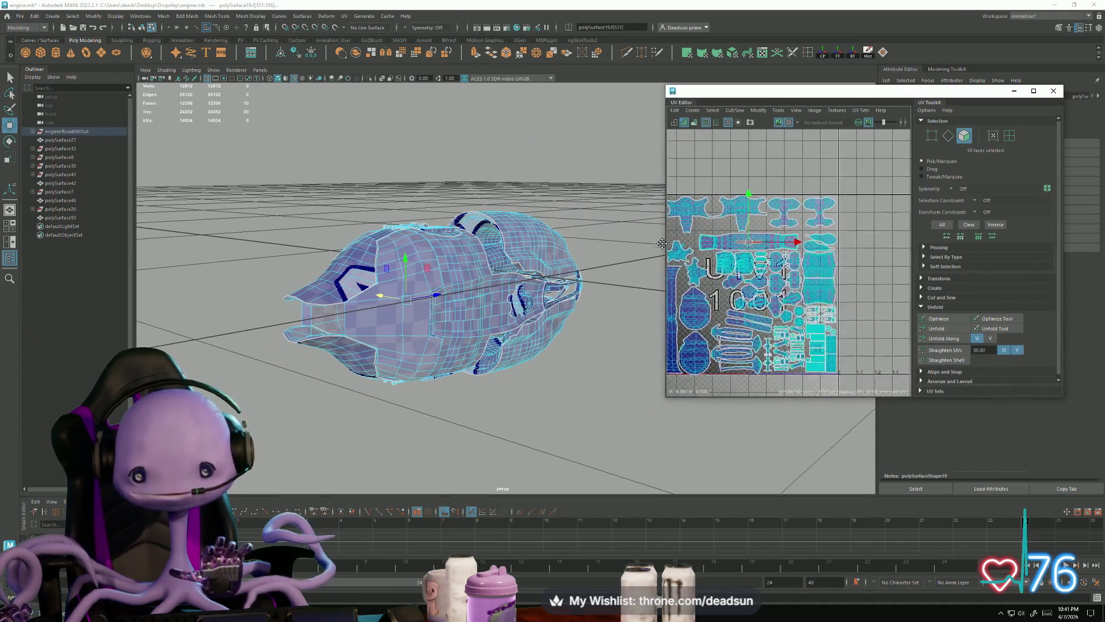
Recentre the UV tile, view the engine front-on, and select the shell to adjust
middle_click_drag(736, 321, 697, 297, "alt")
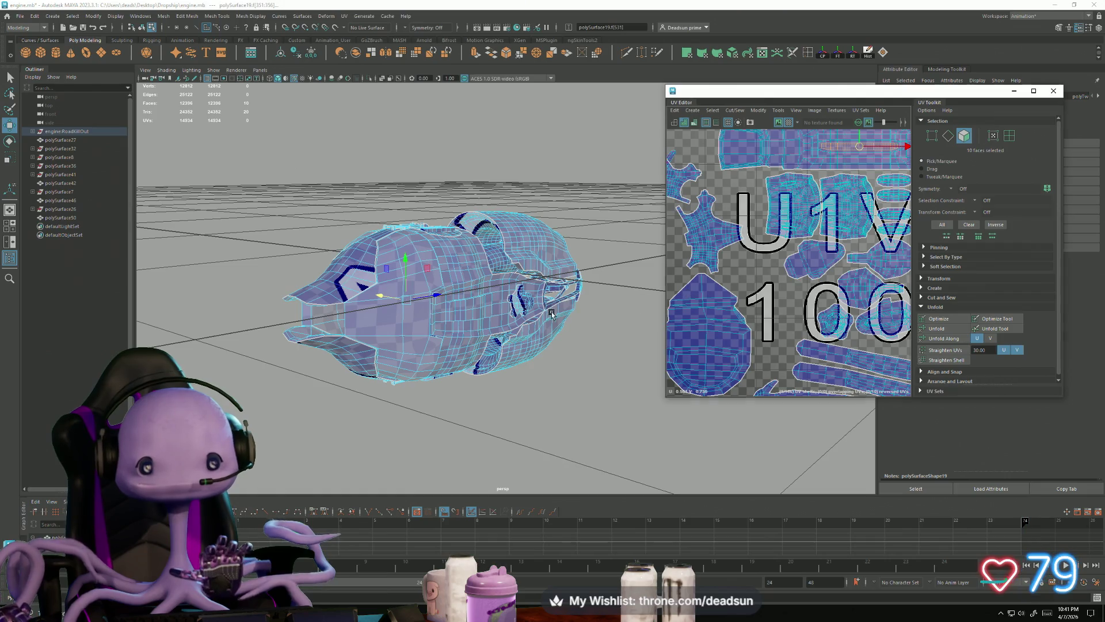
right_click_drag(551, 314, 460, 311, "alt")
mouse_move(460, 311)
left_mouse_down("alt")
mouse_move(379, 306)
mouse_move(401, 320)
mouse_move(401, 308)
left_mouse_up("alt")
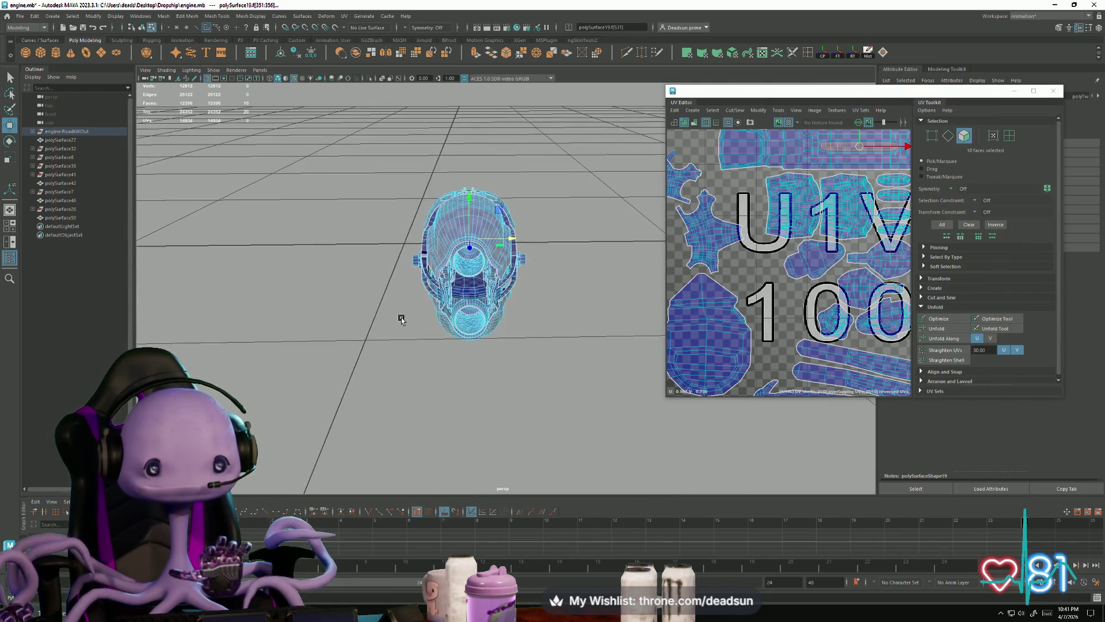
scroll(722, 321, "down", 5)
scroll(711, 293, "up", 3)
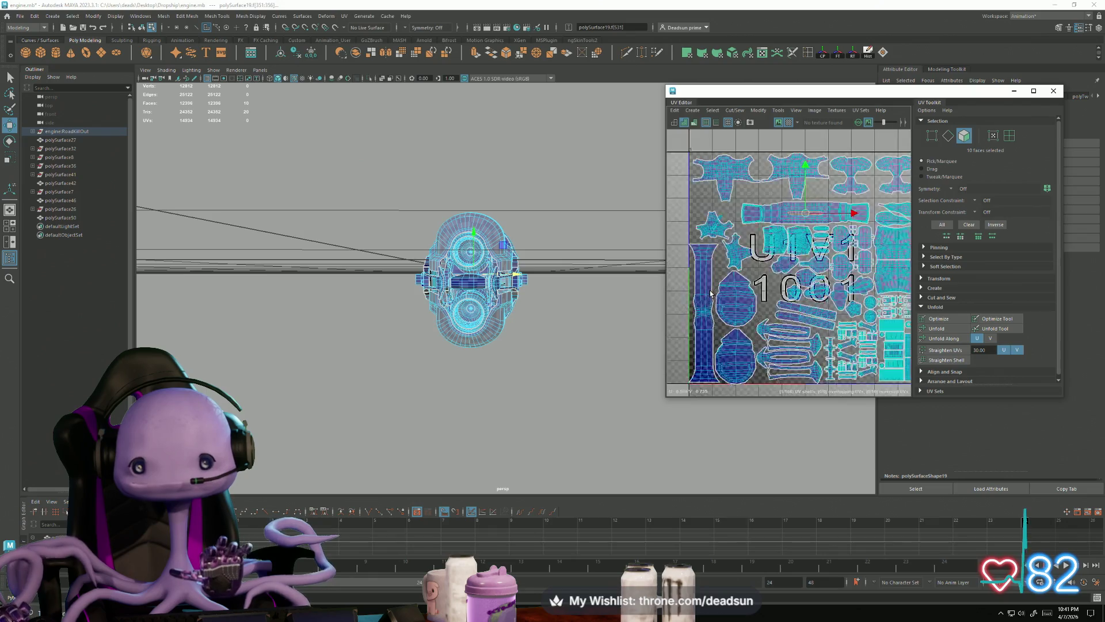
middle_click_drag(744, 317, 710, 304, "alt")
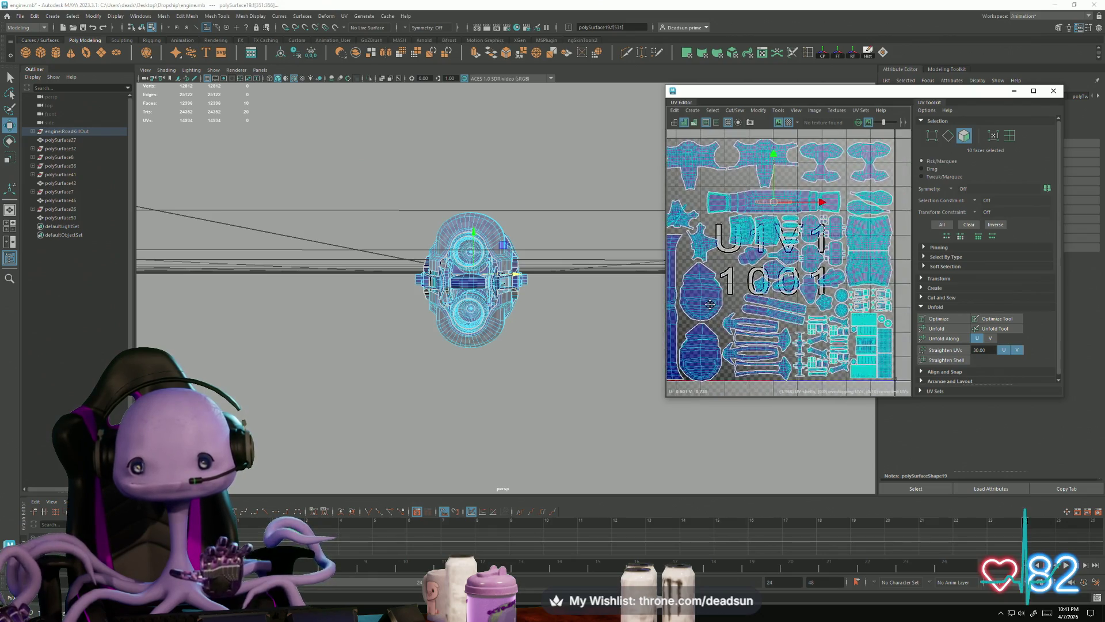
left_click(704, 251)
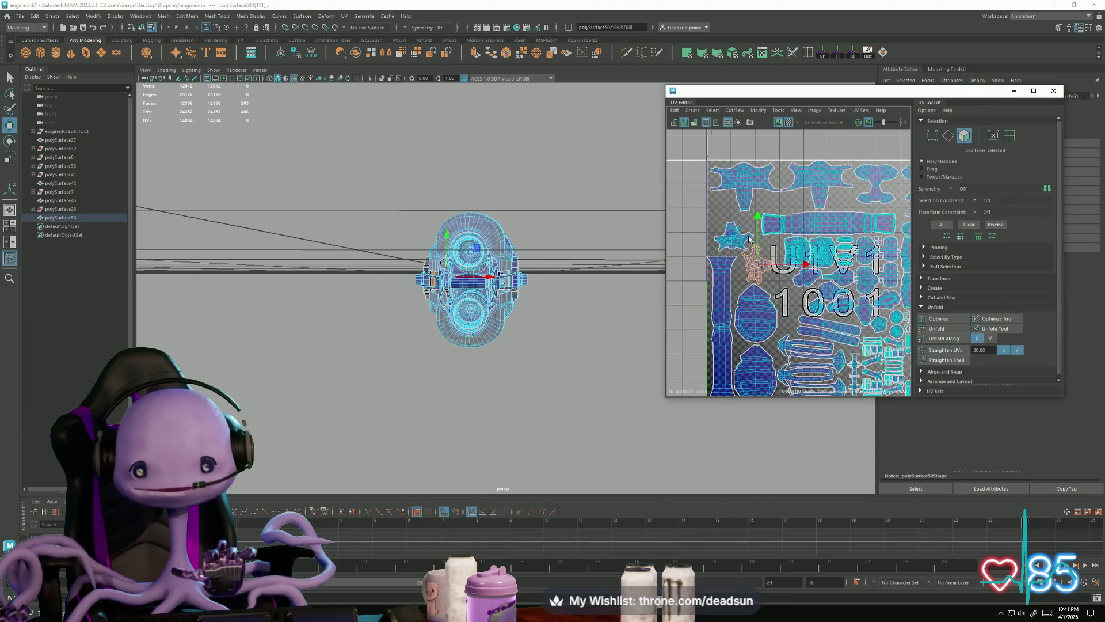
scroll(707, 248, "up", 5)
Nudge the shell's four lower-left corner UVs slightly left
left_click(756, 259)
key("F12")
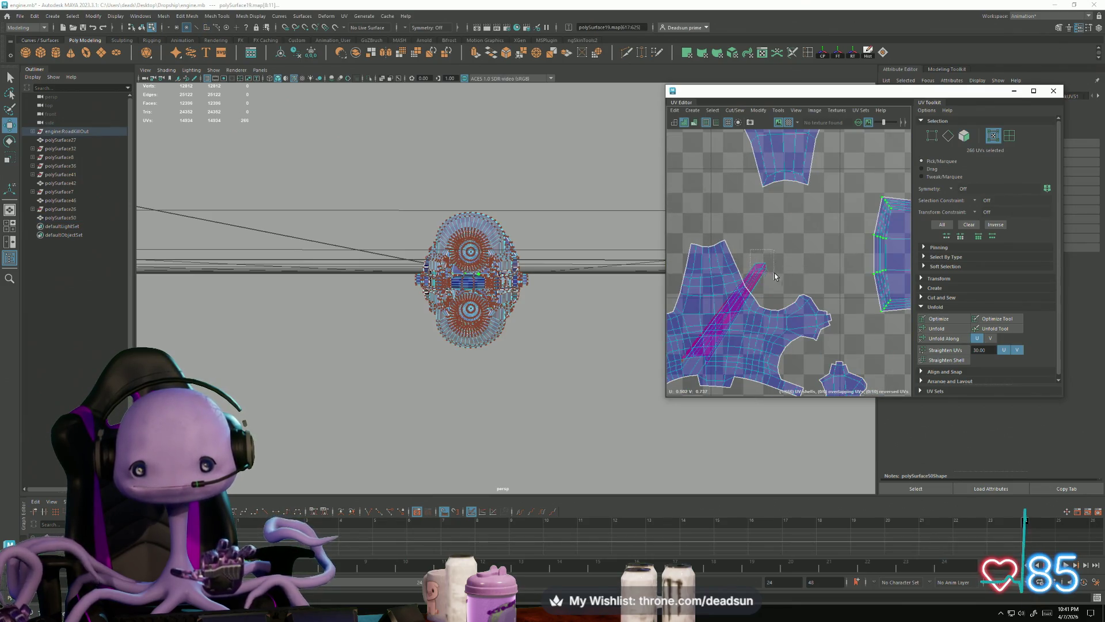
left_click(756, 262)
left_click(699, 366)
left_click_drag(700, 367, 692, 367)
Select the large and small star shells and scale both up
scroll(721, 373, "down", 6)
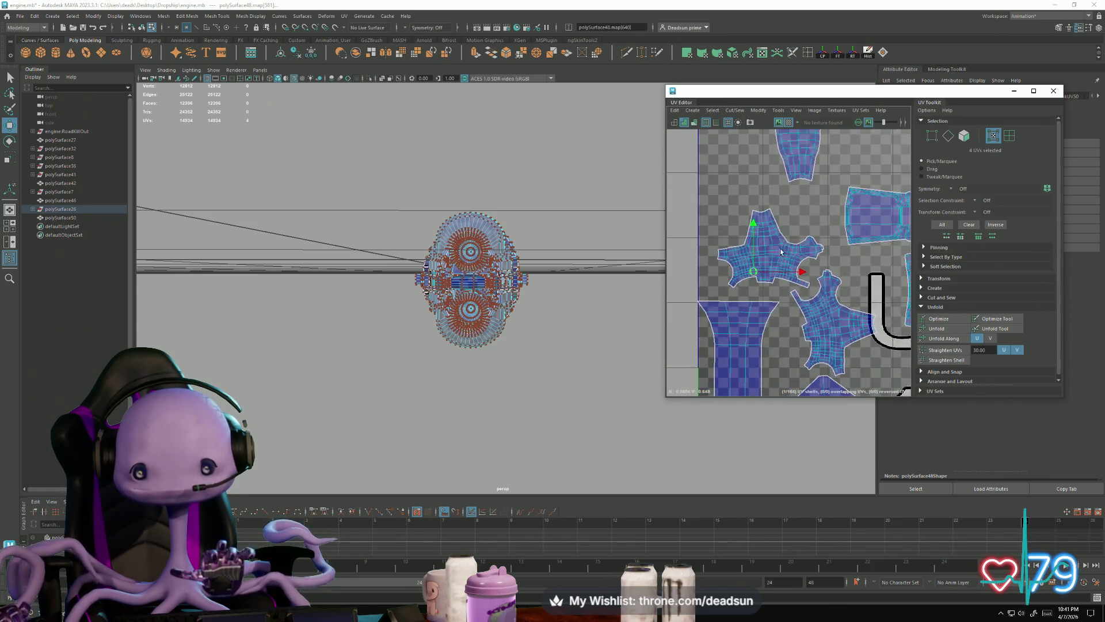
double_click(813, 317)
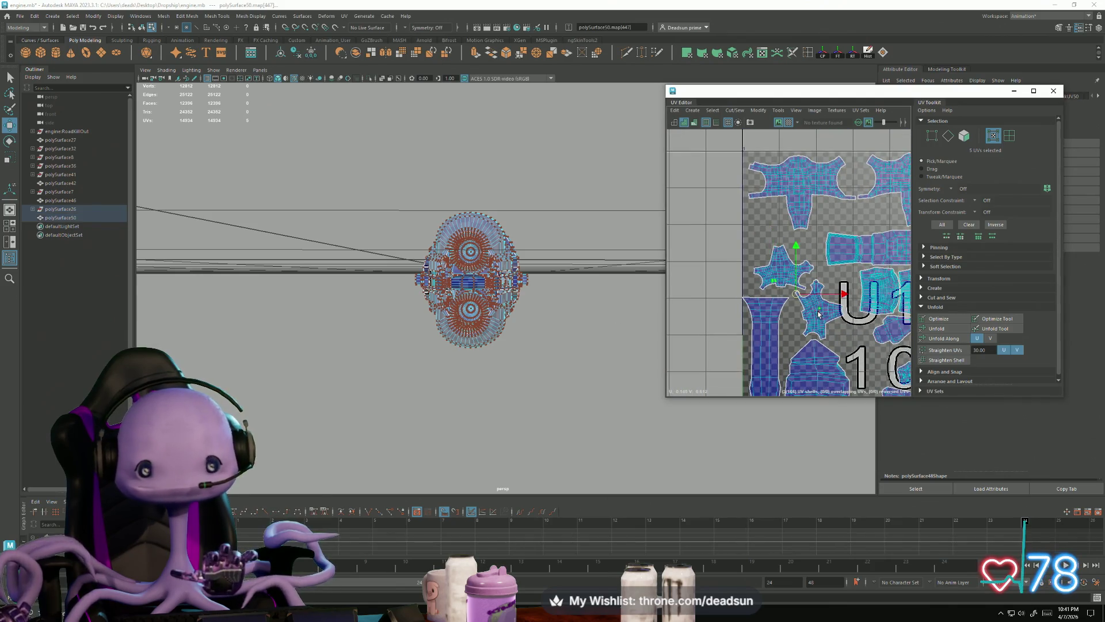
double_click(778, 272, "shift")
key("r")
mouse_move(800, 292)
left_mouse_down()
mouse_move(807, 274)
mouse_move(825, 305)
left_mouse_up()
key("w")
key("r")
key("w")
Keep only the lower star shell selected and reposition the star shells in view
left_click(816, 304)
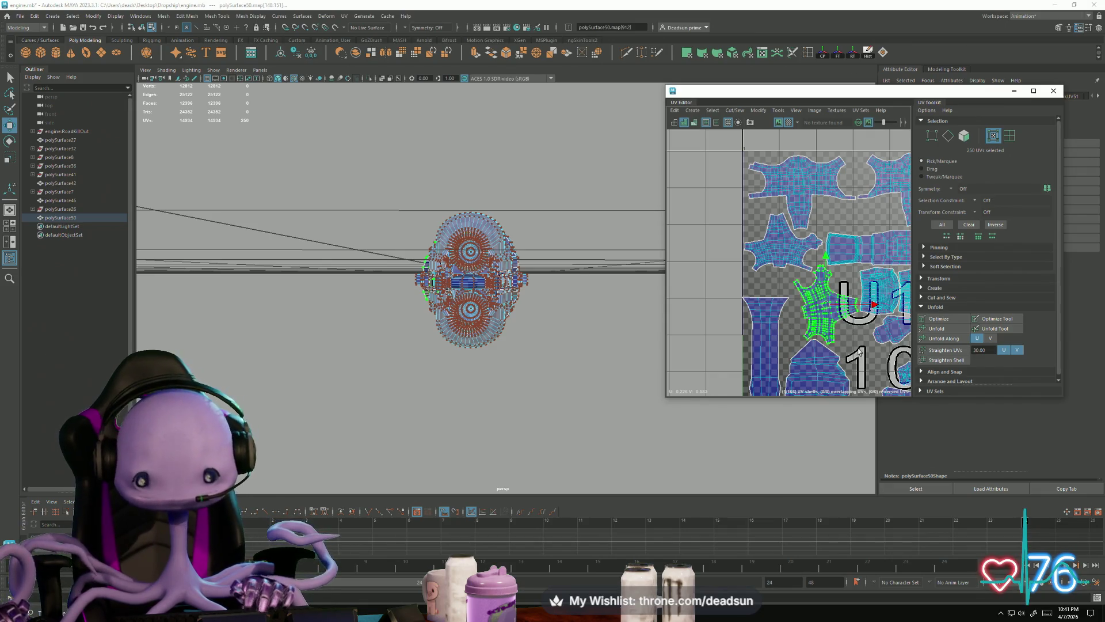
scroll(856, 323, "down", 3)
scroll(770, 288, "up", 6)
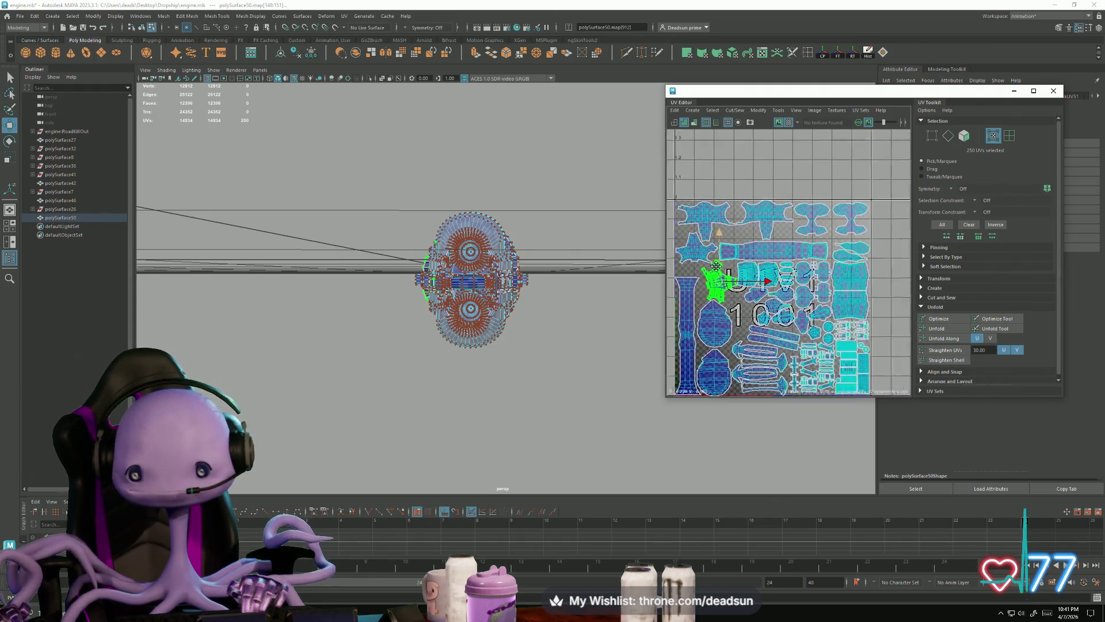
middle_click_drag(770, 288, 811, 339, "alt")
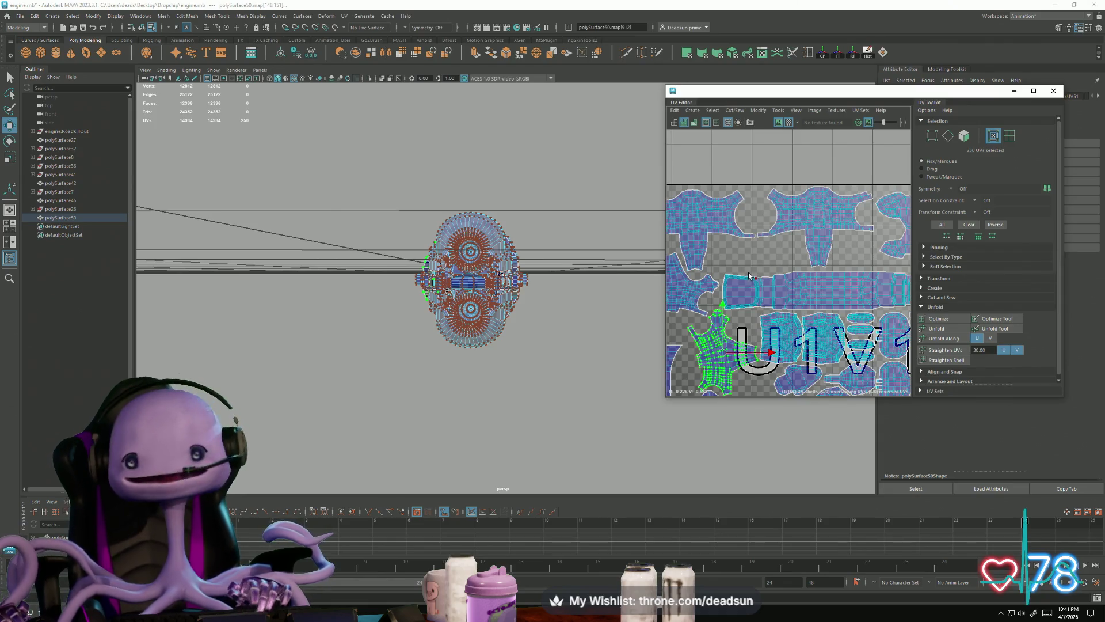
scroll(738, 292, "down", 5)
left_click_drag(459, 286, 527, 308, "alt")
right_click_drag(372, 278, 535, 161)
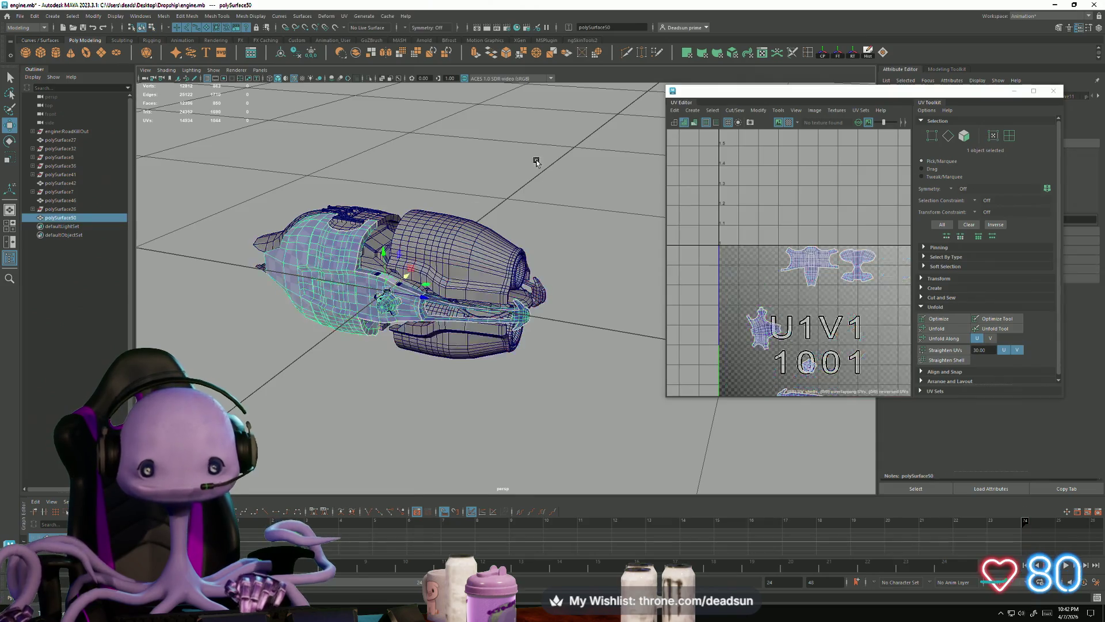
Select all engine pieces and remove unneeded entries from the hierarchy
mouse_move(262, 173)
left_mouse_down()
mouse_move(513, 350)
mouse_move(564, 413)
left_mouse_up()
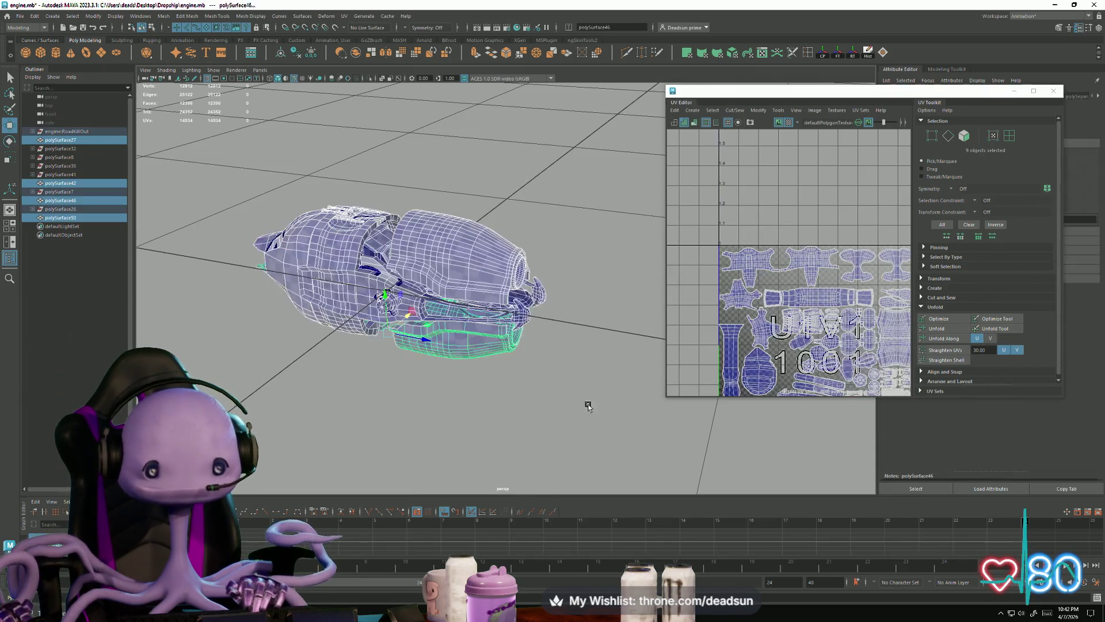
scroll(686, 262, "down", 5)
scroll(687, 261, "up", 5)
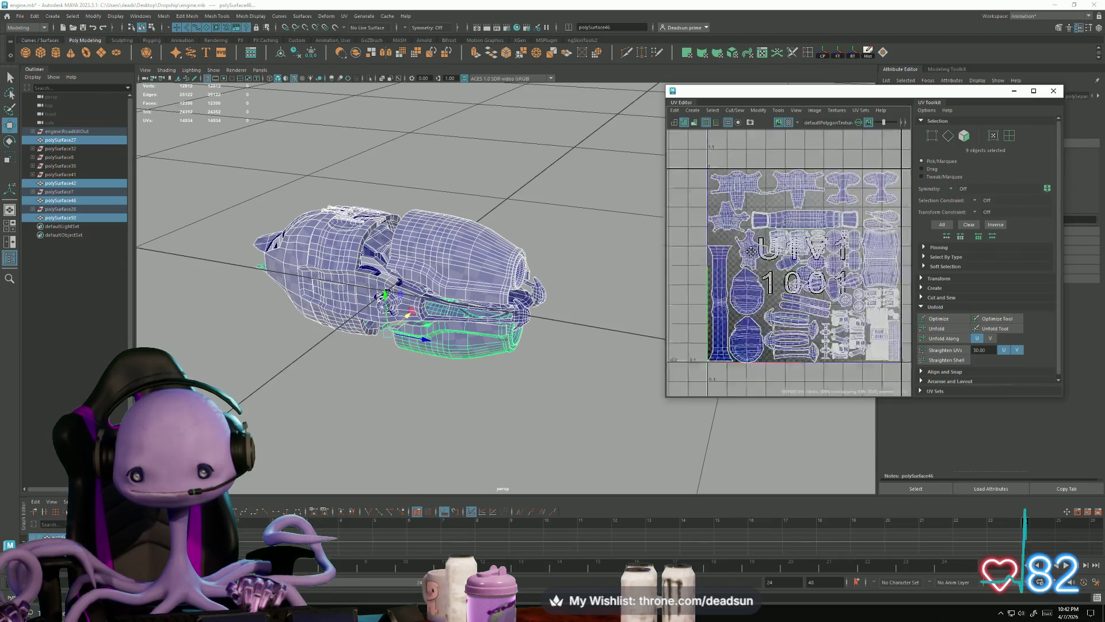
scroll(719, 268, "down", 3)
scroll(722, 269, "up", 2)
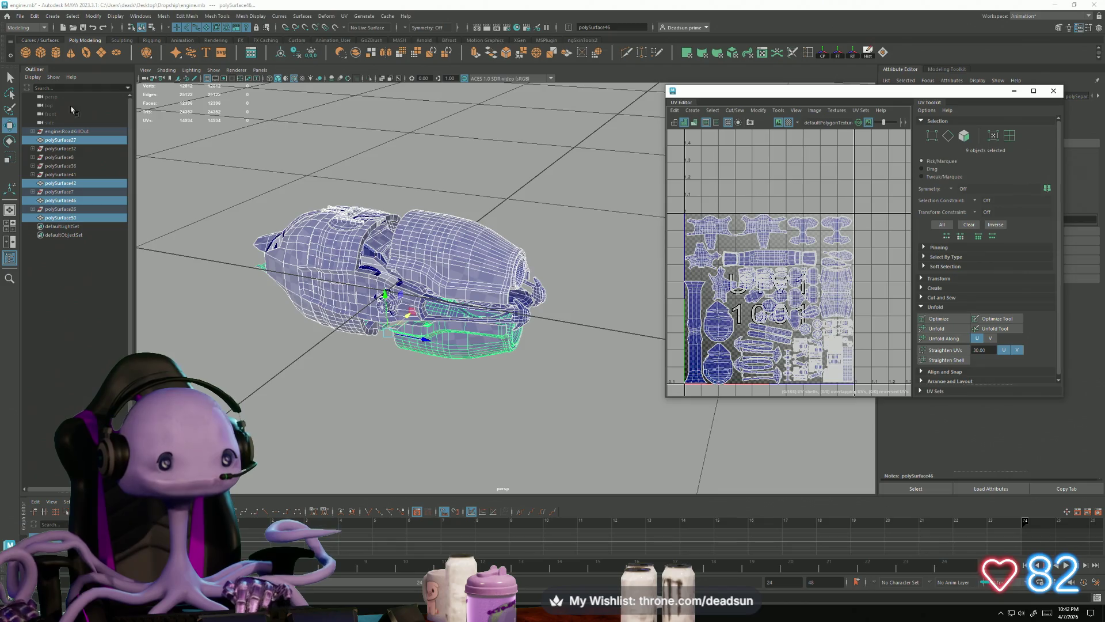
left_click(33, 15)
mouse_move(115, 120)
left_click(181, 129)
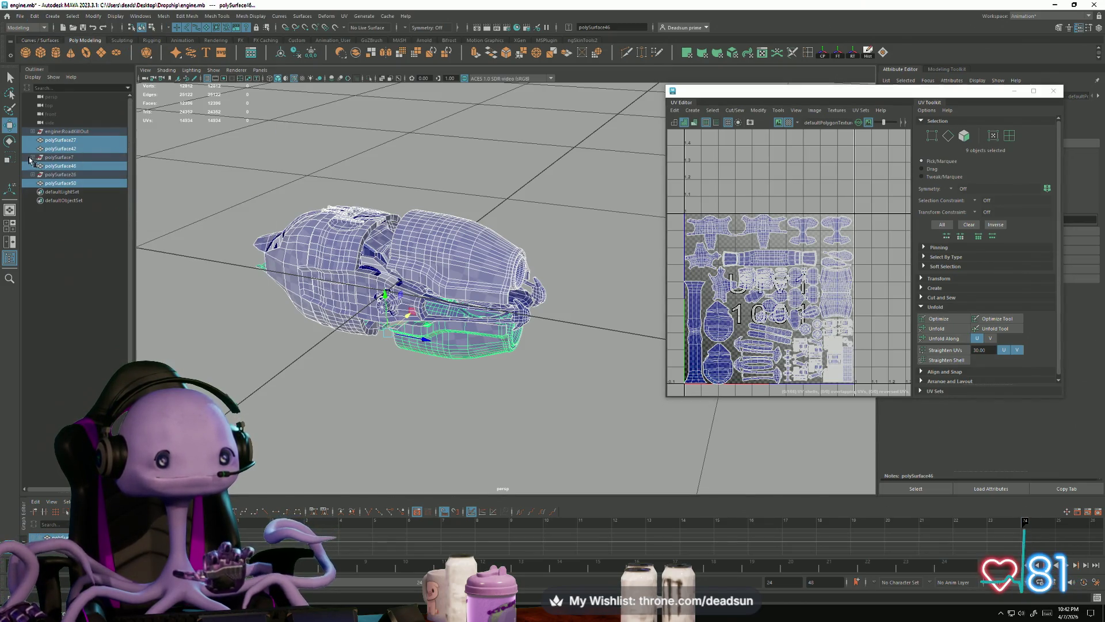
Move polySurface44 to the top level and polySurface19 out of engine:RoadKillOut
left_click(31, 158)
left_click(61, 166)
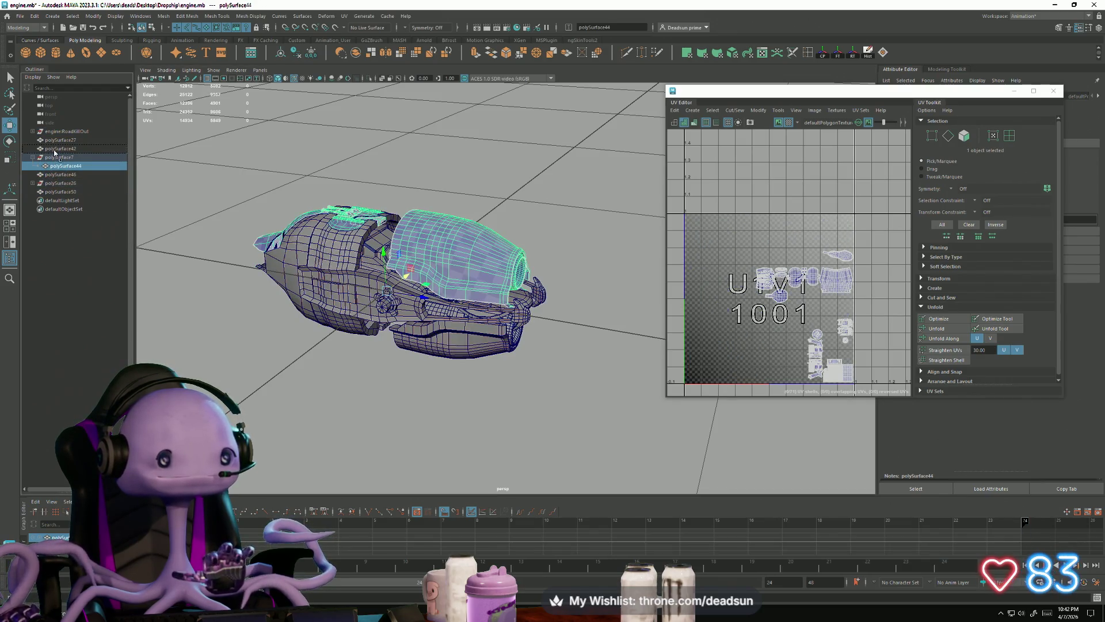
middle_click_drag(56, 155, 53, 156)
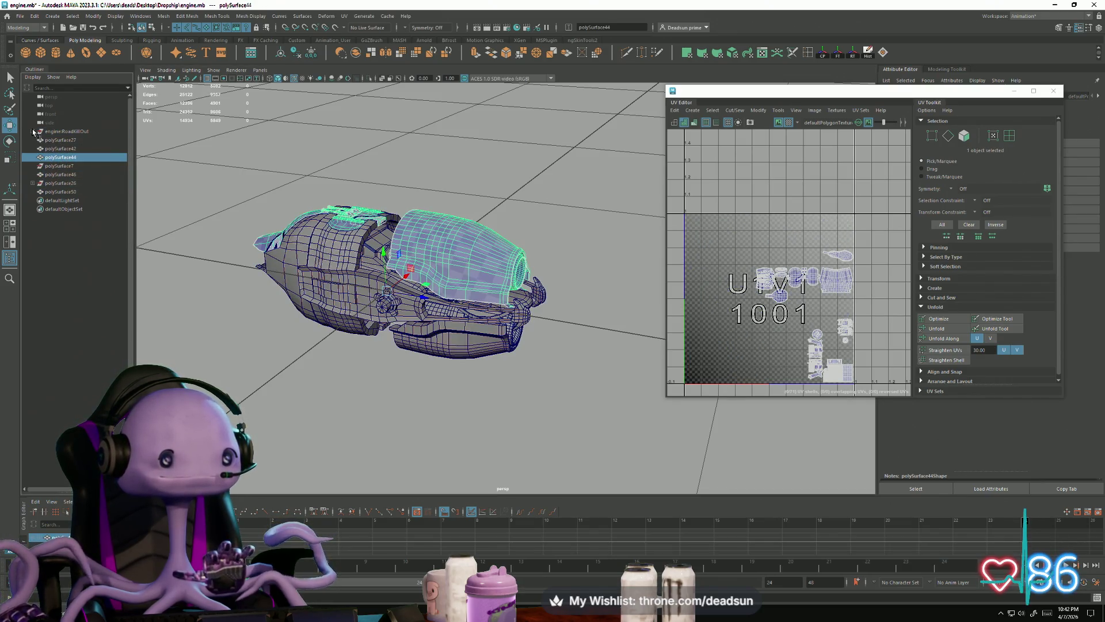
left_click(33, 131)
left_click(65, 148)
middle_click_drag(65, 148, 53, 152)
Reparent the nested polySurface16 and parent polySurface48 under polySurface19
left_click(37, 148)
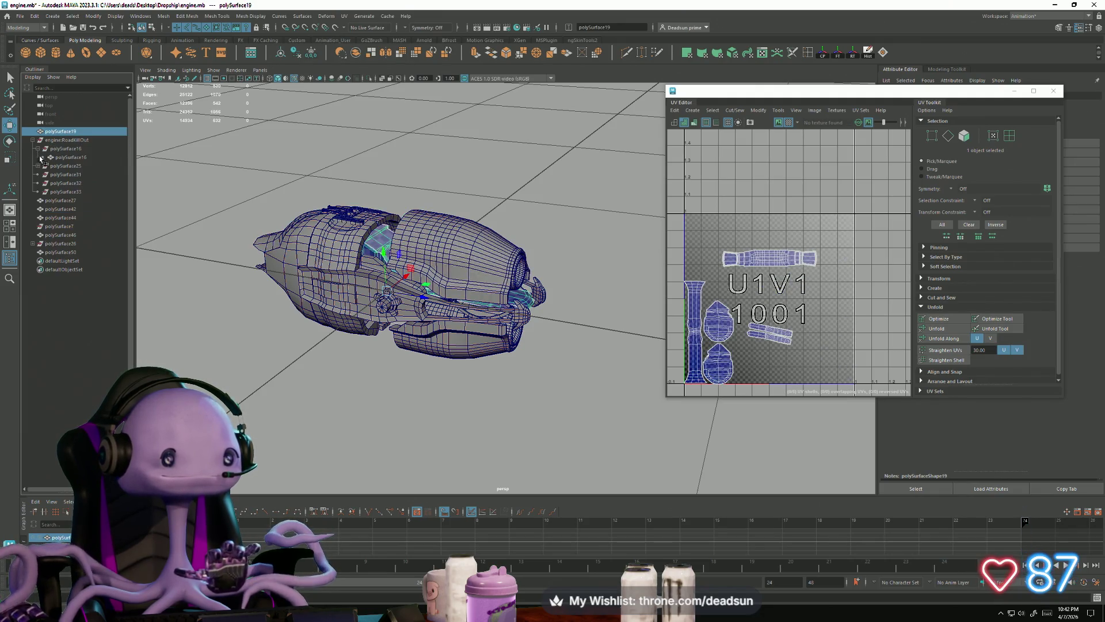
left_click(37, 166)
left_click(70, 157)
middle_click_drag(71, 157, 67, 135)
left_click(59, 166)
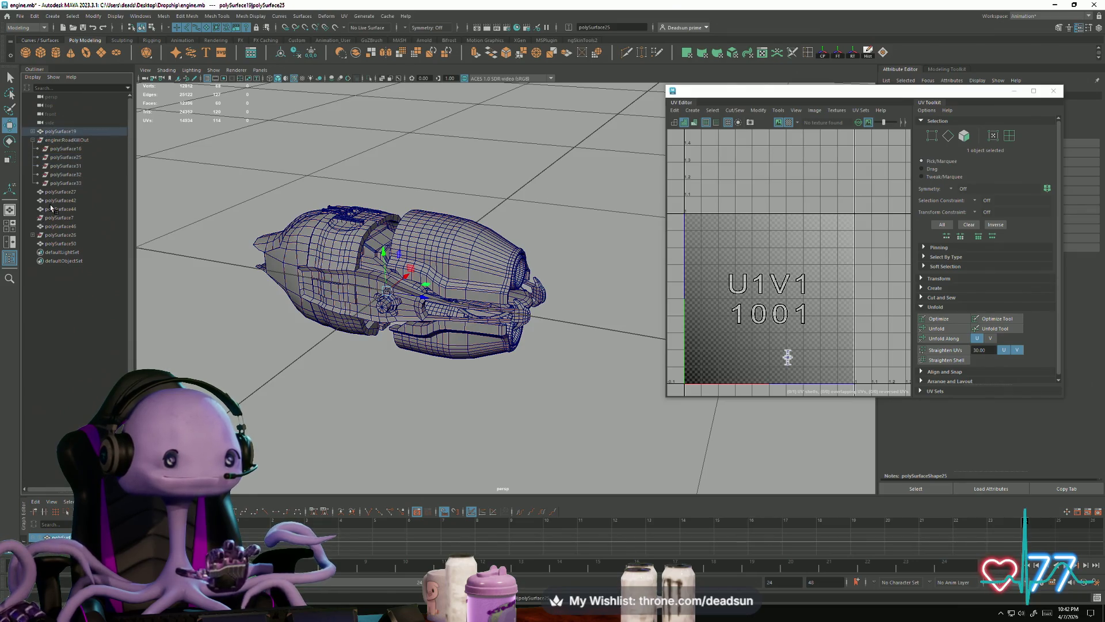
left_click(33, 236)
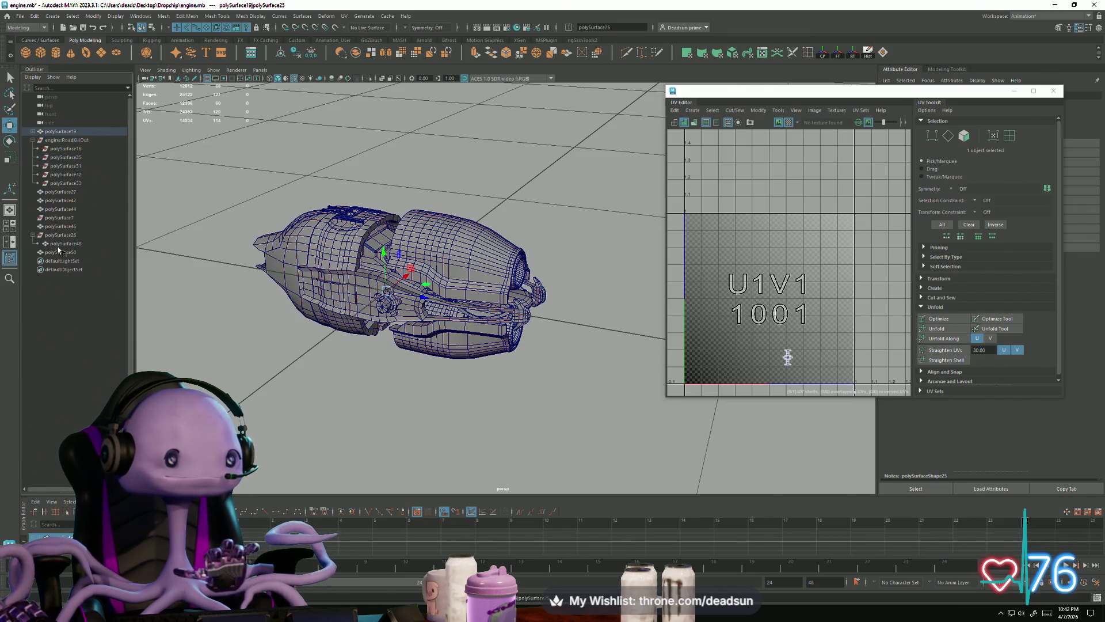
left_click(60, 246)
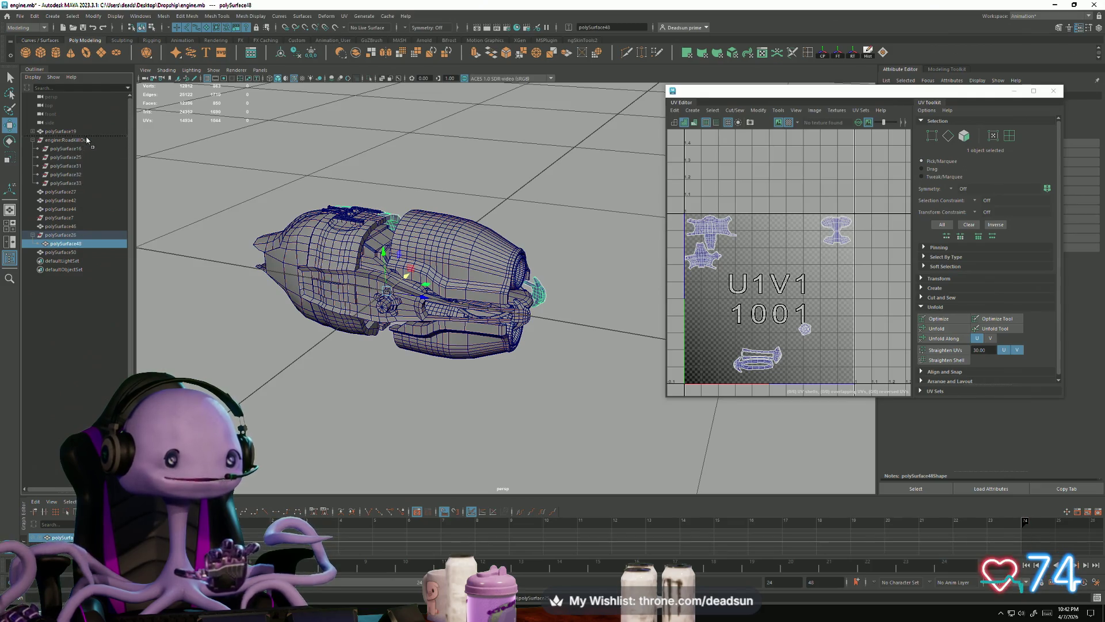
middle_click_drag(87, 140, 67, 132)
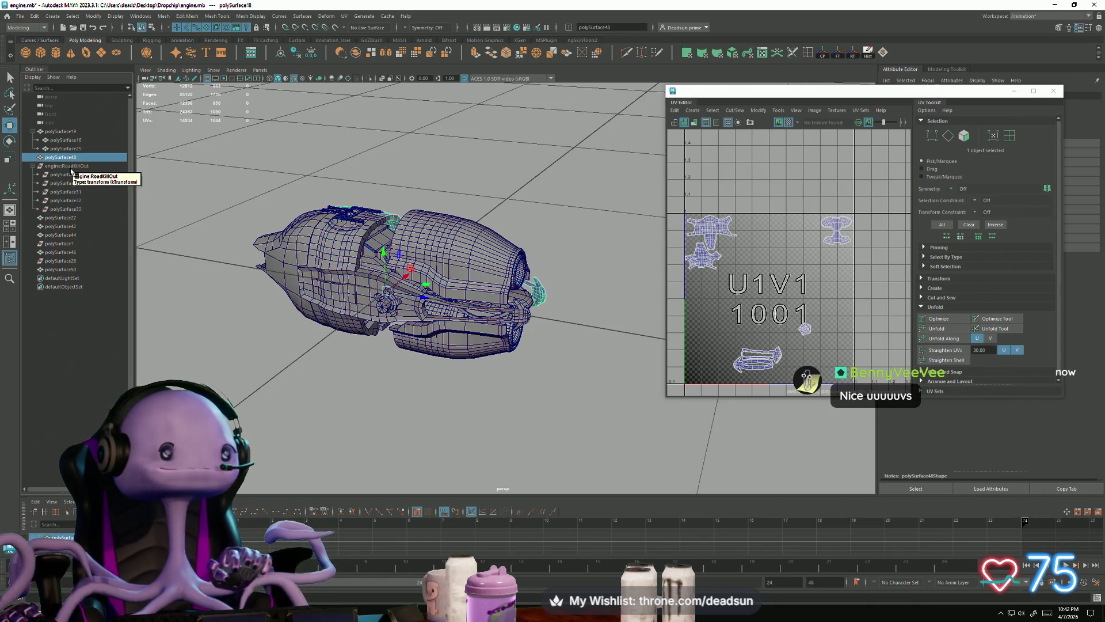
Select polySurface7 and apply a command from the File menu
left_click(52, 245)
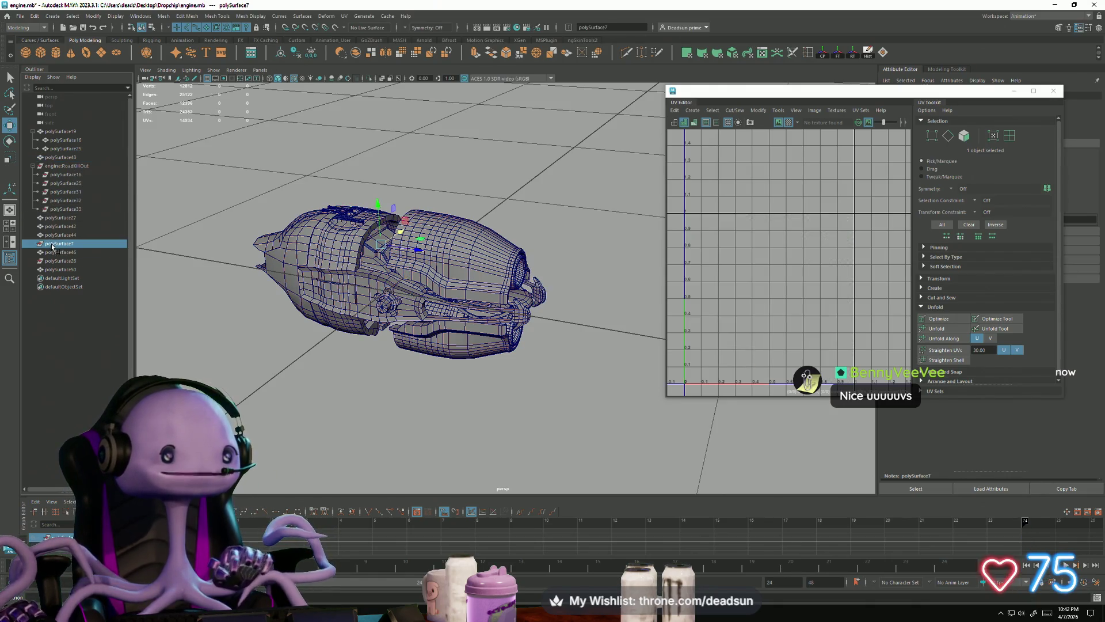
left_click(20, 16)
mouse_move(92, 122)
left_click(165, 128)
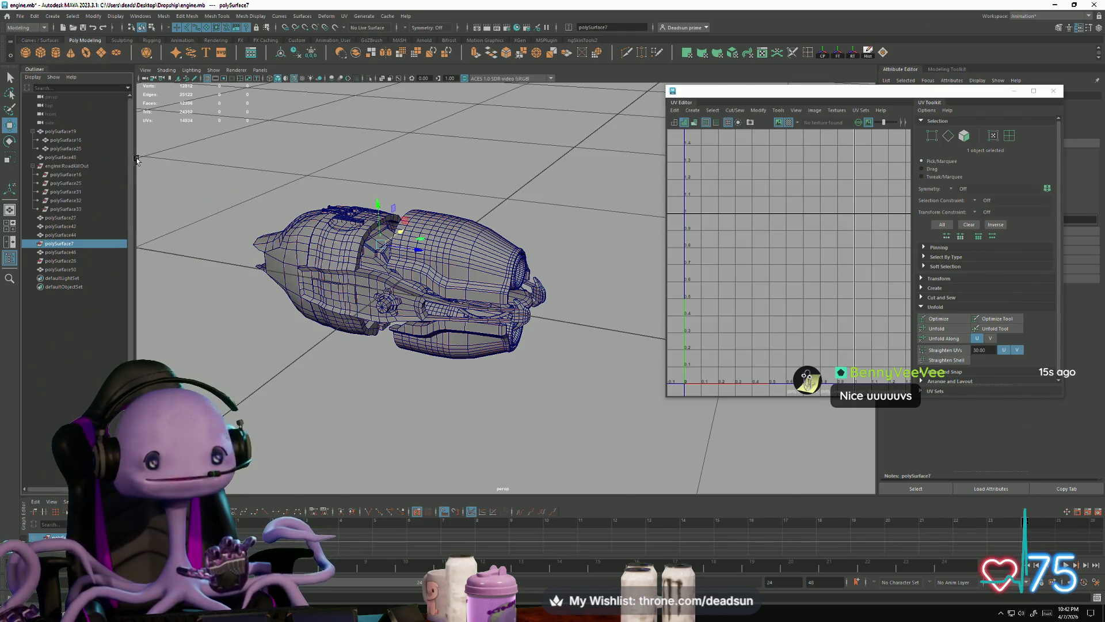
Select the nine ship parts and switch to UV mode to show their UVs together
left_click(63, 168)
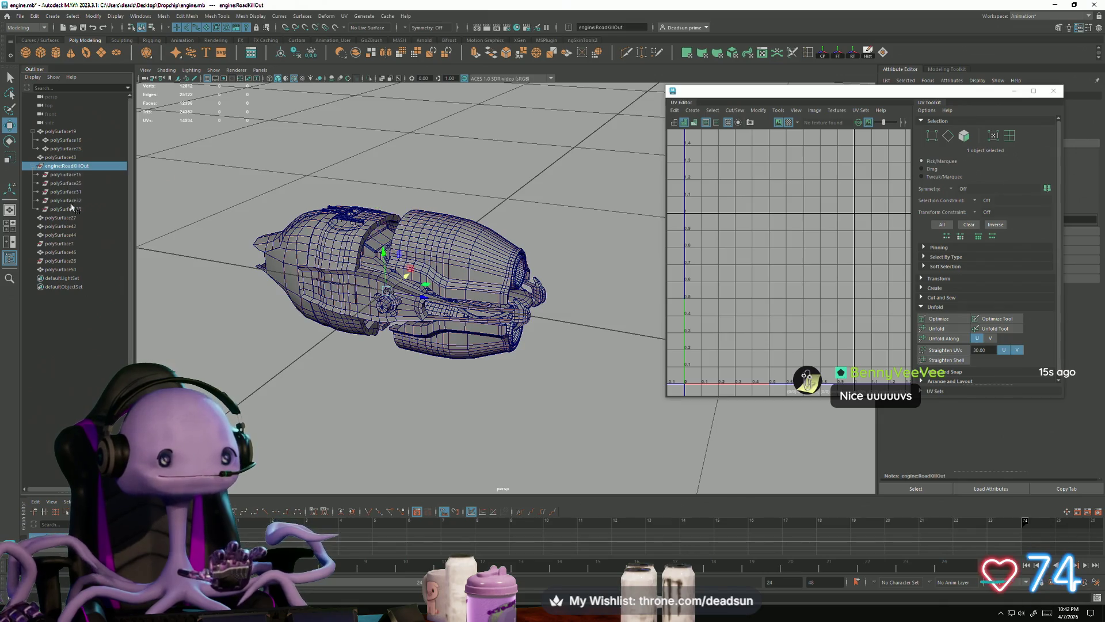
left_click(74, 210, "shift")
mouse_move(298, 257)
left_mouse_down("alt")
mouse_move(247, 234)
mouse_move(288, 214)
mouse_move(259, 227)
mouse_move(515, 253)
left_mouse_up("alt")
left_click_drag(311, 188, 566, 358)
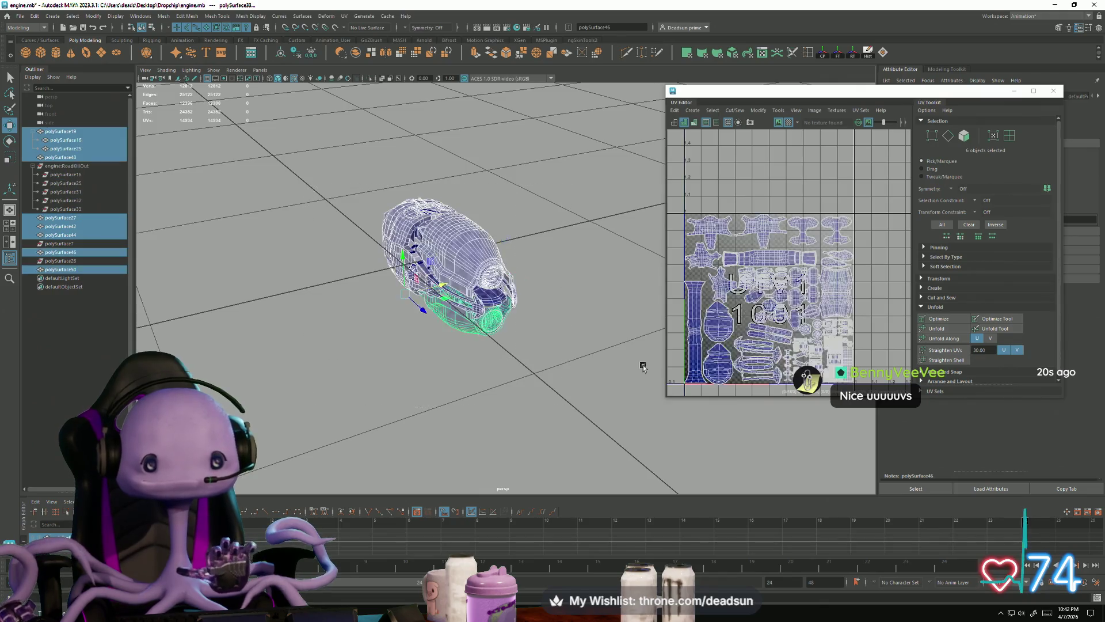
scroll(760, 259, "up", 2)
scroll(760, 259, "up", 3)
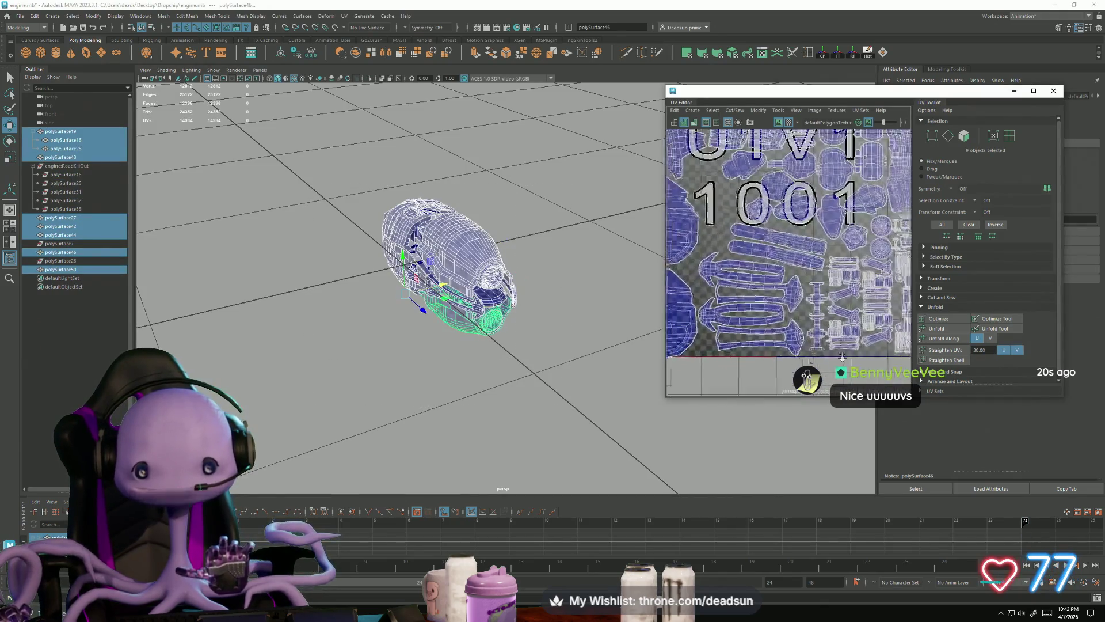
right_click_drag(787, 245, 821, 246)
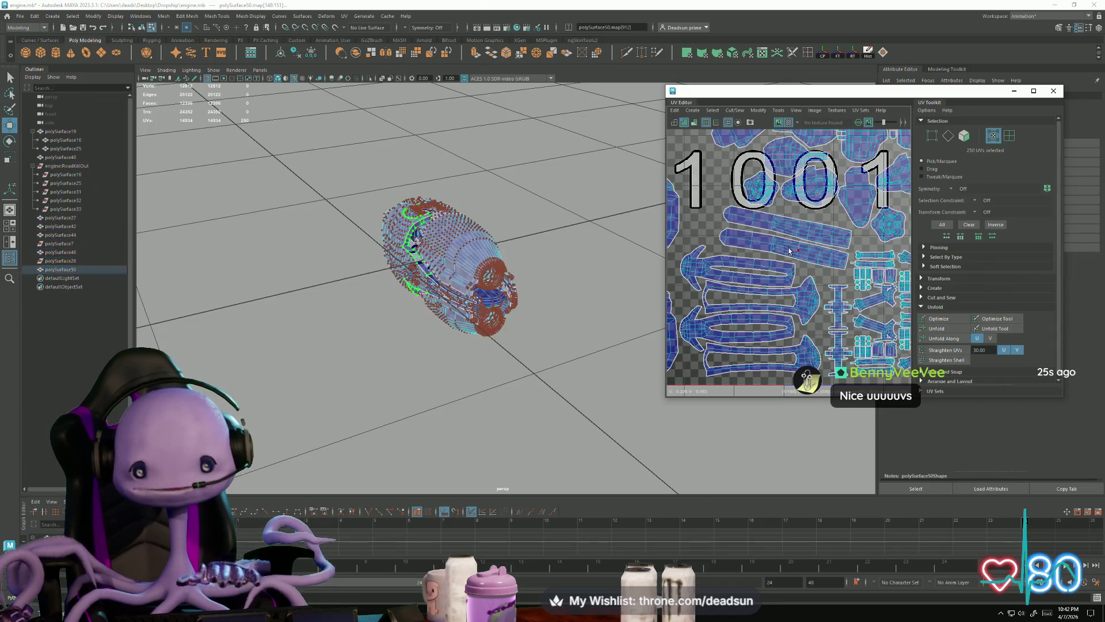
Widen the two UV strips on polySurface19 and move them left and up
double_click(805, 238)
double_click(793, 241, "shift")
key("r")
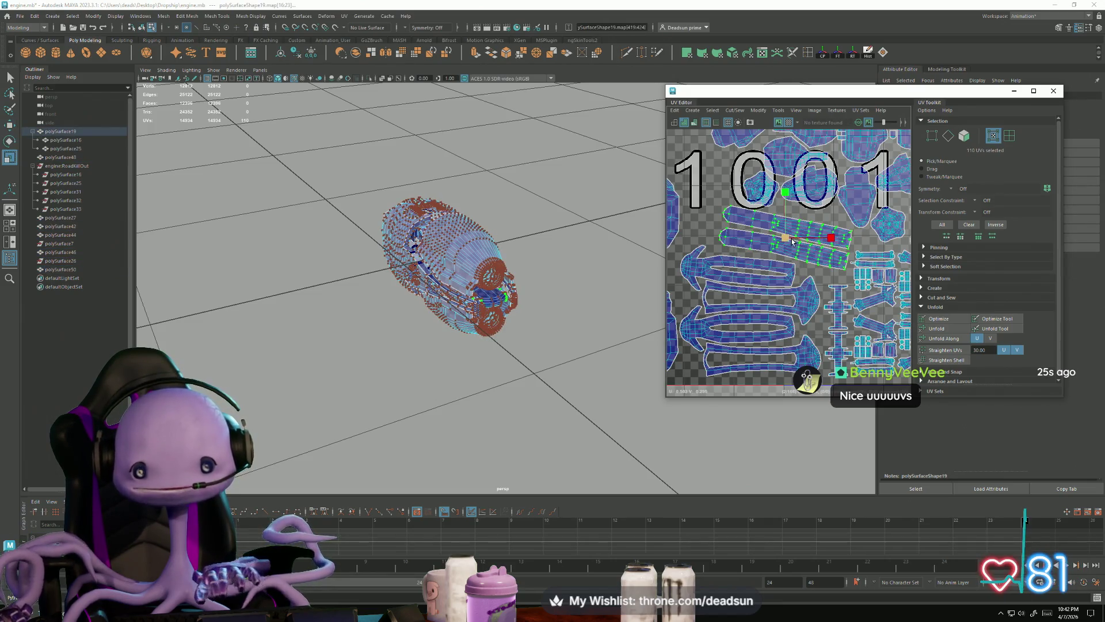
left_click_drag(831, 237, 863, 238)
key("w")
left_click_drag(792, 242, 767, 234)
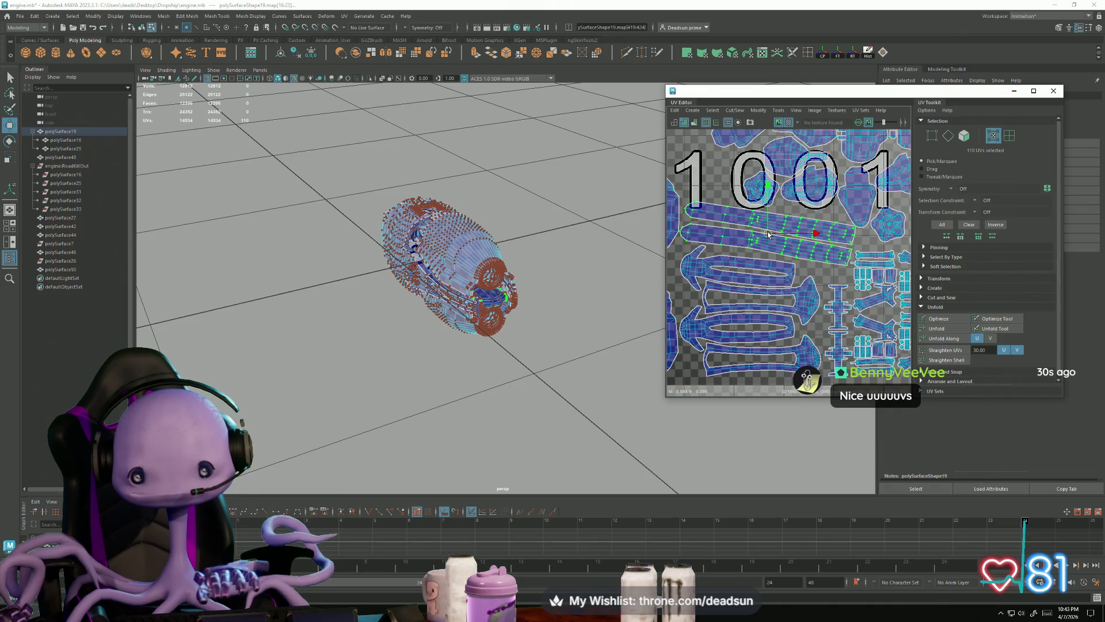
key("e")
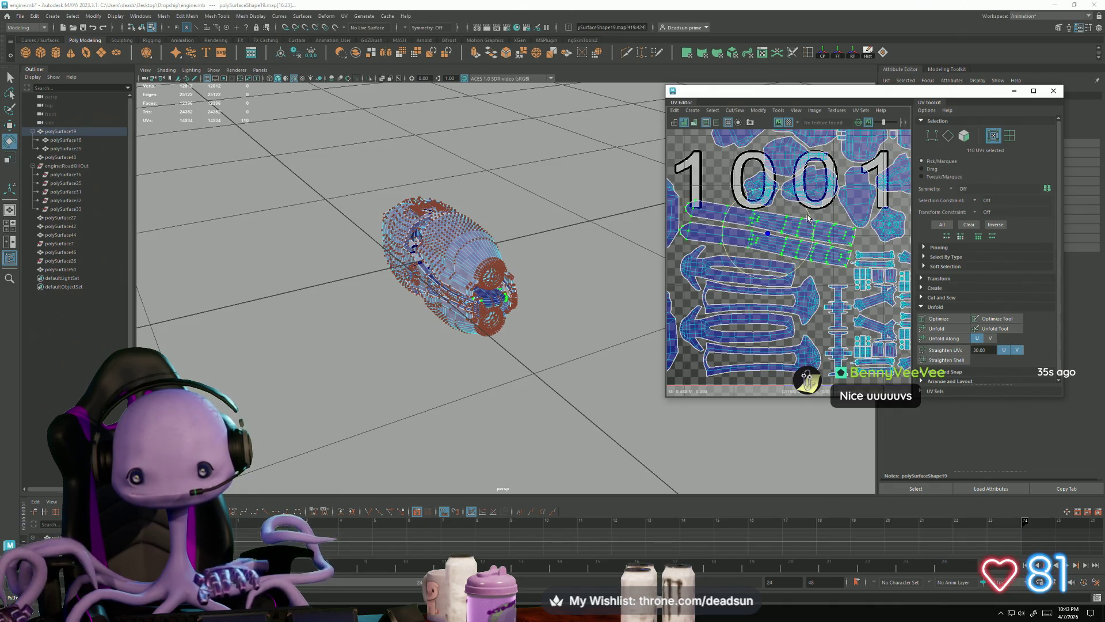
scroll(810, 247, "up", 3)
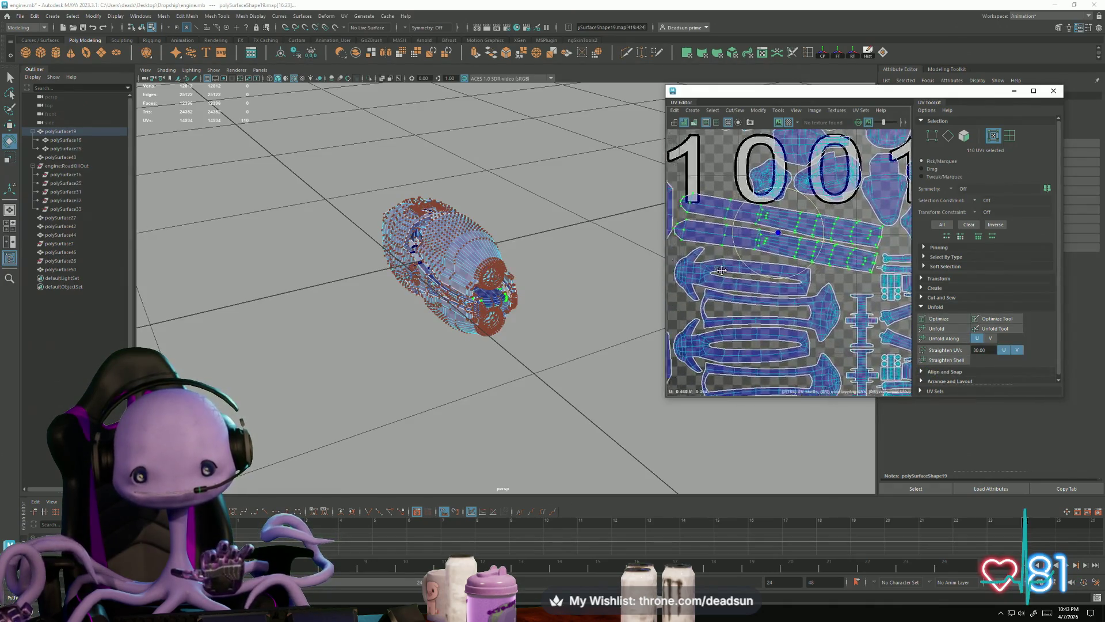
scroll(741, 304, "up", 4)
key("w")
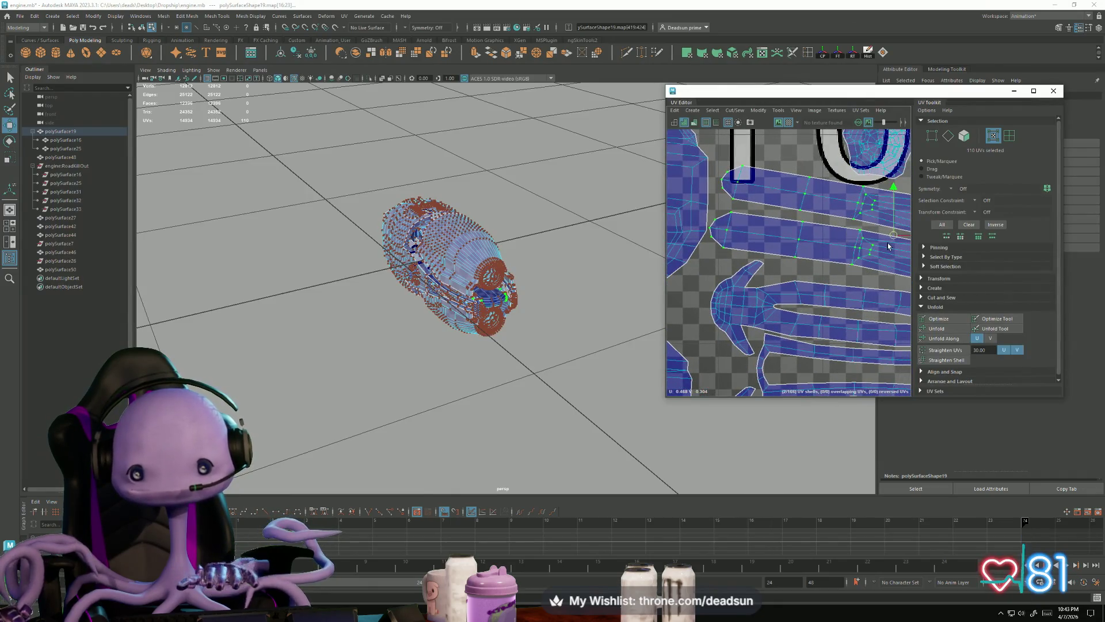
Select the two polySurface46 shells and rotate them about 60 degrees
scroll(678, 265, "down", 3)
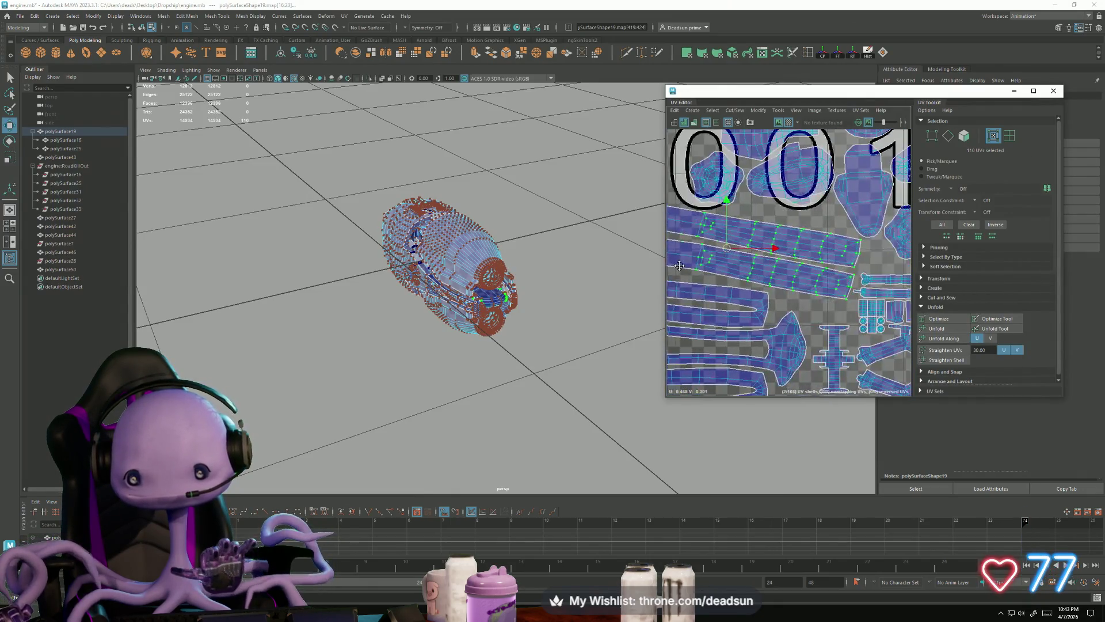
scroll(679, 265, "down", 2)
scroll(842, 306, "up", 5)
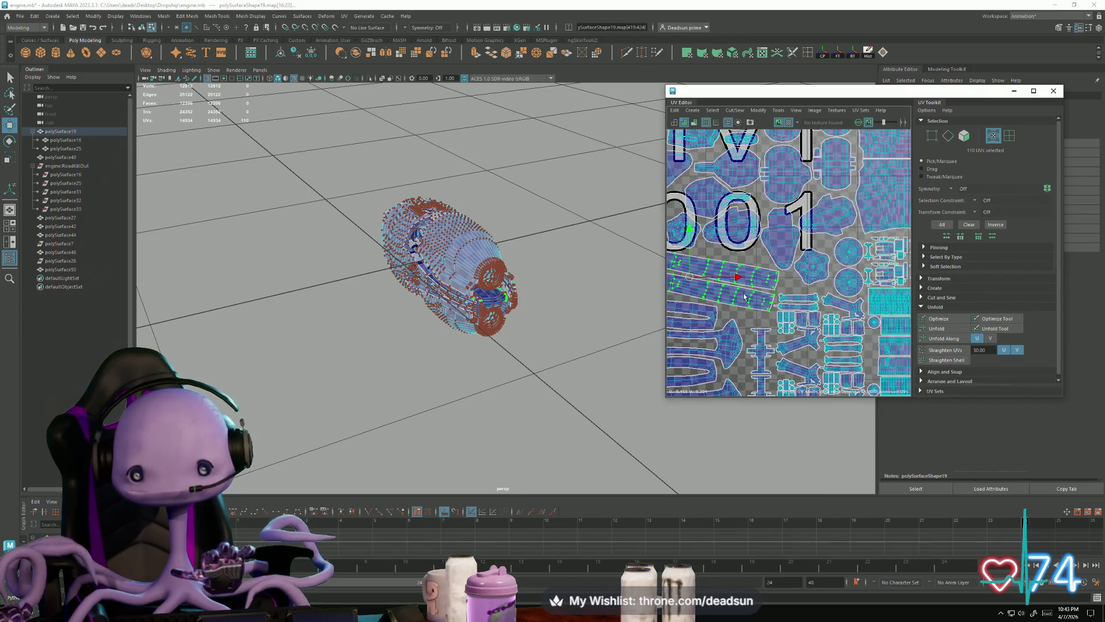
middle_click_drag(842, 306, 770, 310, "alt")
left_click(820, 270)
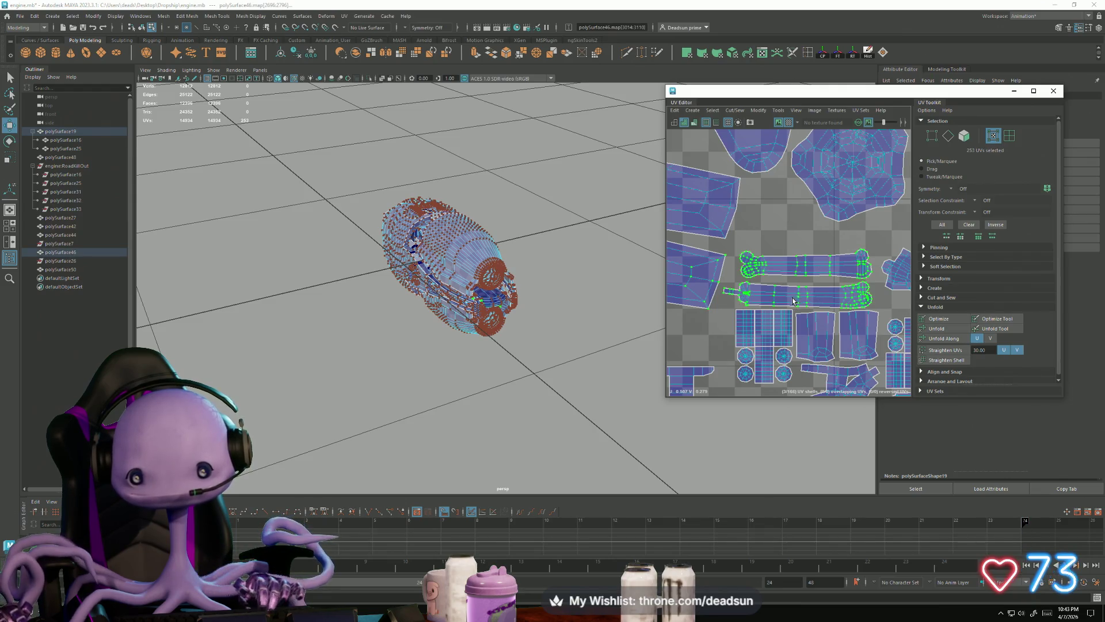
left_click(715, 289, "ctrl")
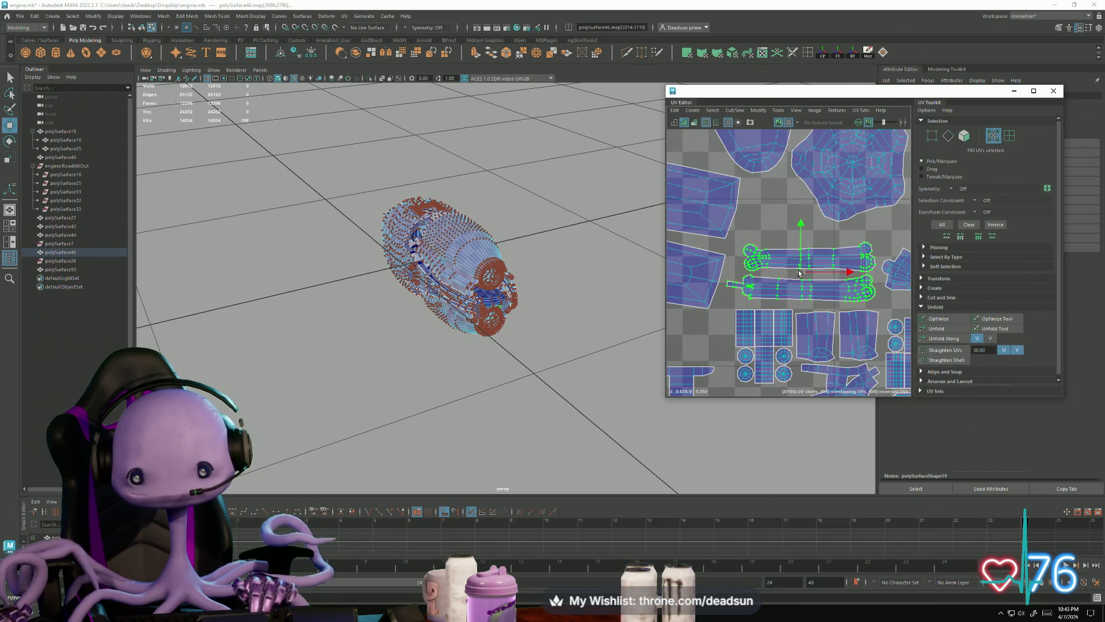
key("e")
left_click_drag(797, 271, 802, 278)
key("r")
key("w")
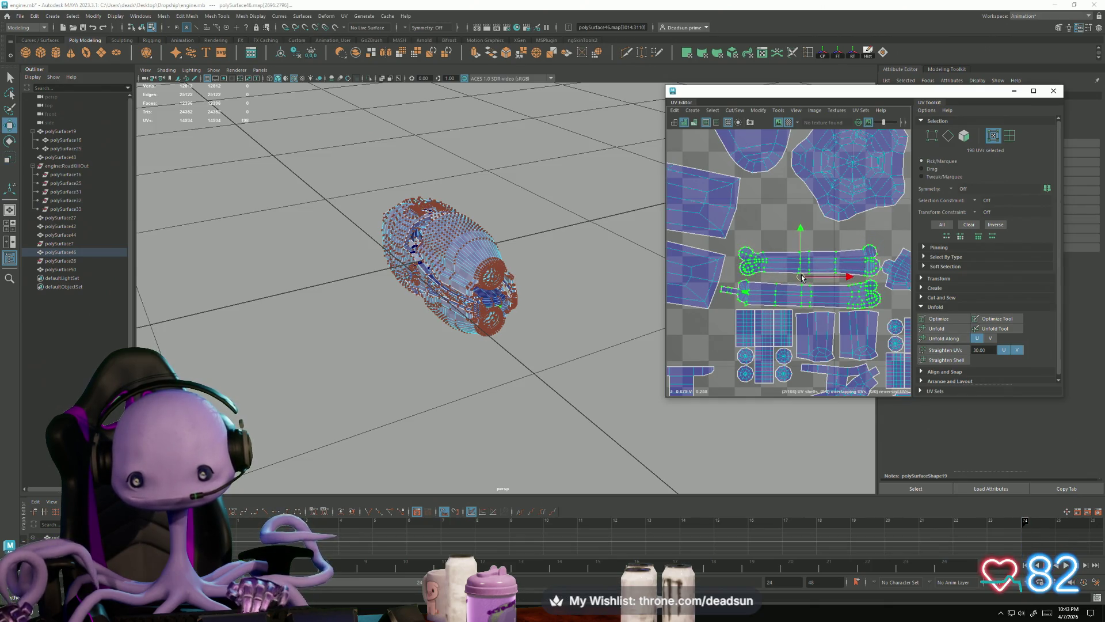
Place the polySurface44 shells beside the square-and-circle group, then select every UV
scroll(802, 277, "down", 3)
left_click(768, 296)
left_click_drag(779, 296, 787, 295)
middle_click_drag(811, 344, 794, 220, "alt")
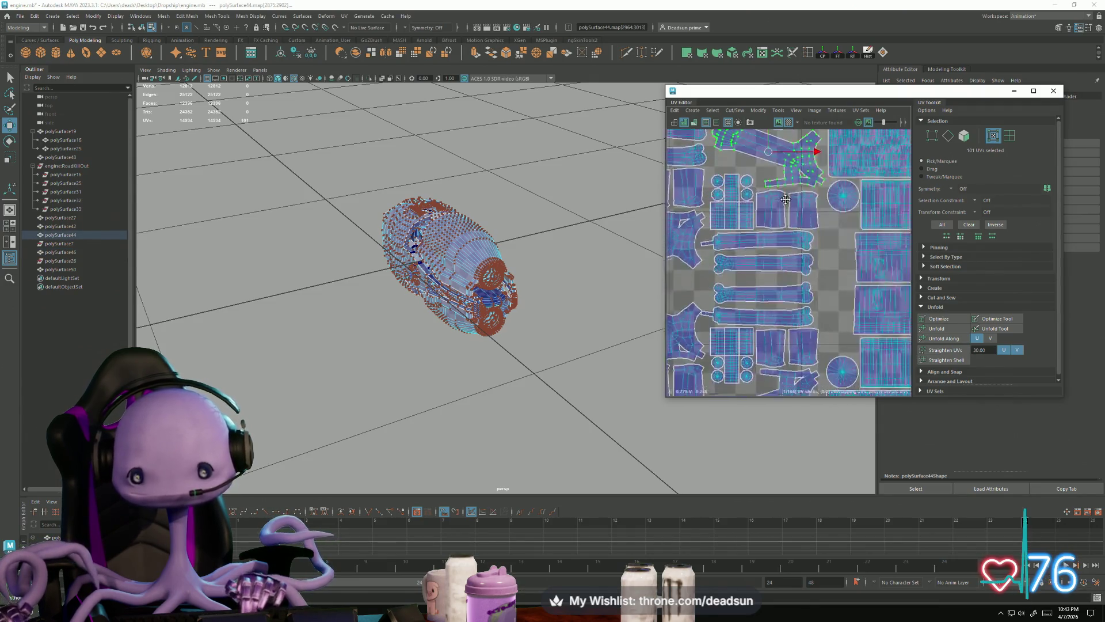
middle_click_drag(791, 173, 787, 273)
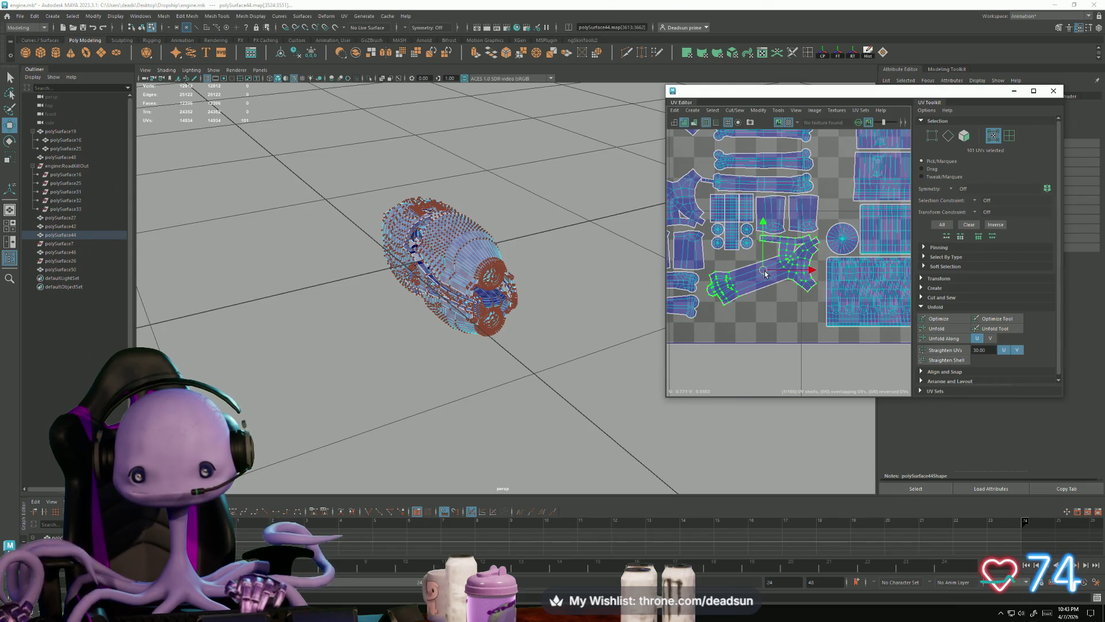
scroll(781, 324, "down", 5)
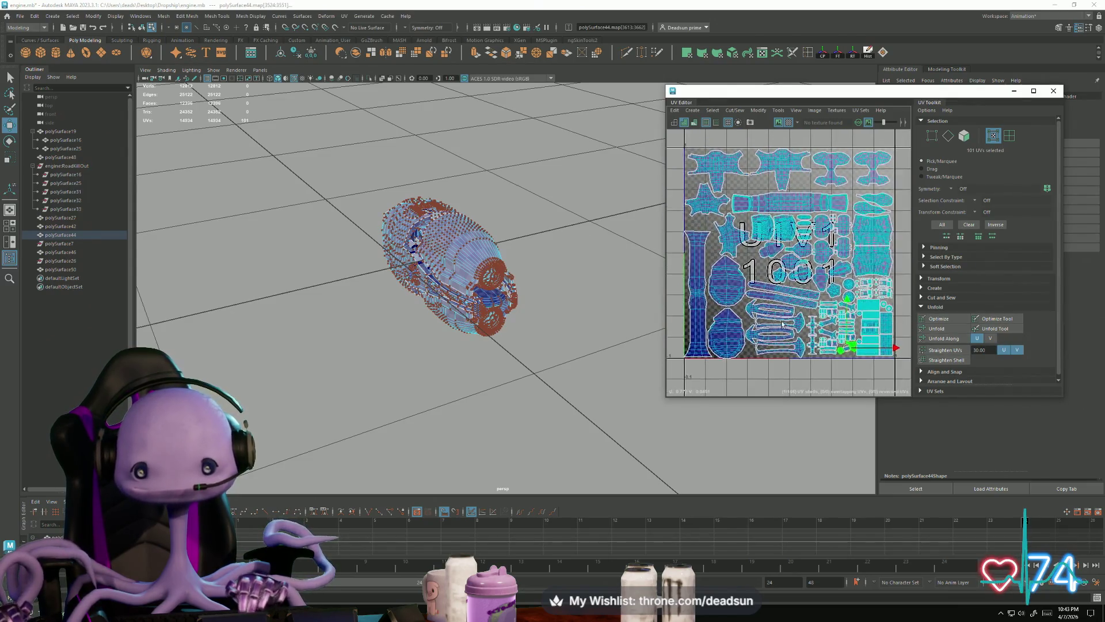
scroll(782, 324, "down", 2)
left_click_drag(877, 377, 702, 196)
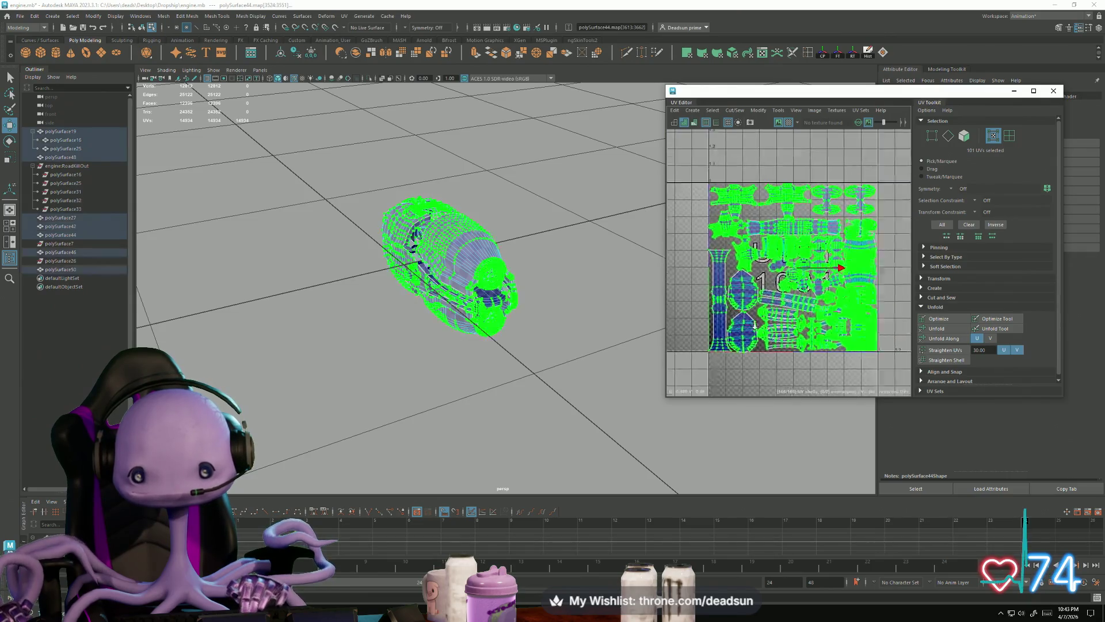
Adjust the whole UV layout, inspect the lower-left tile corner, and select the polySurface50 shell
scroll(738, 309, "up", 2)
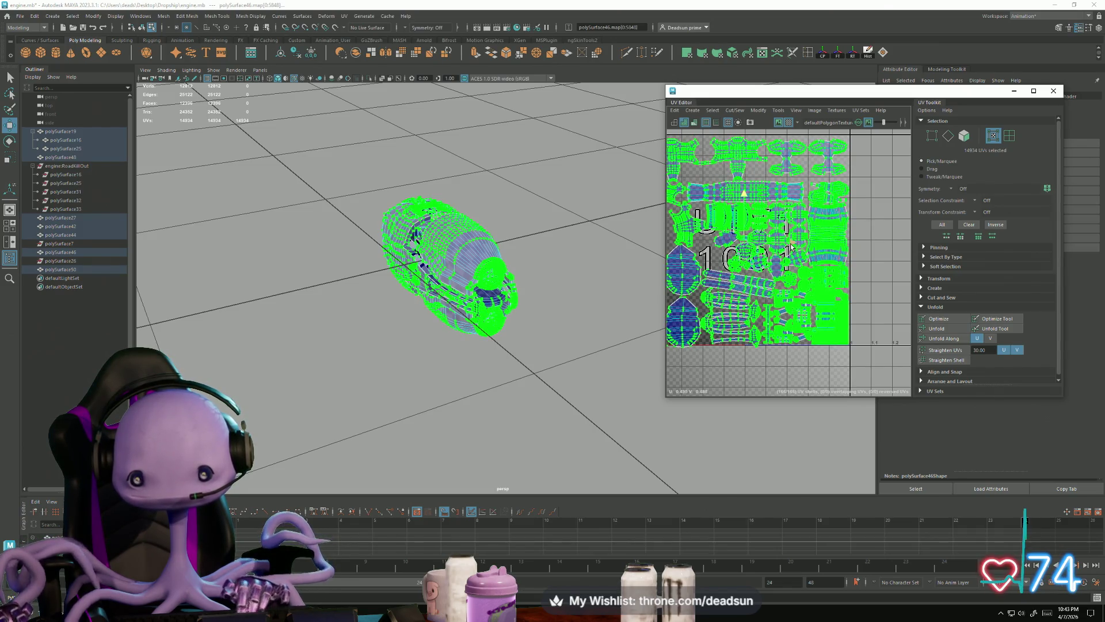
key("r")
key("w")
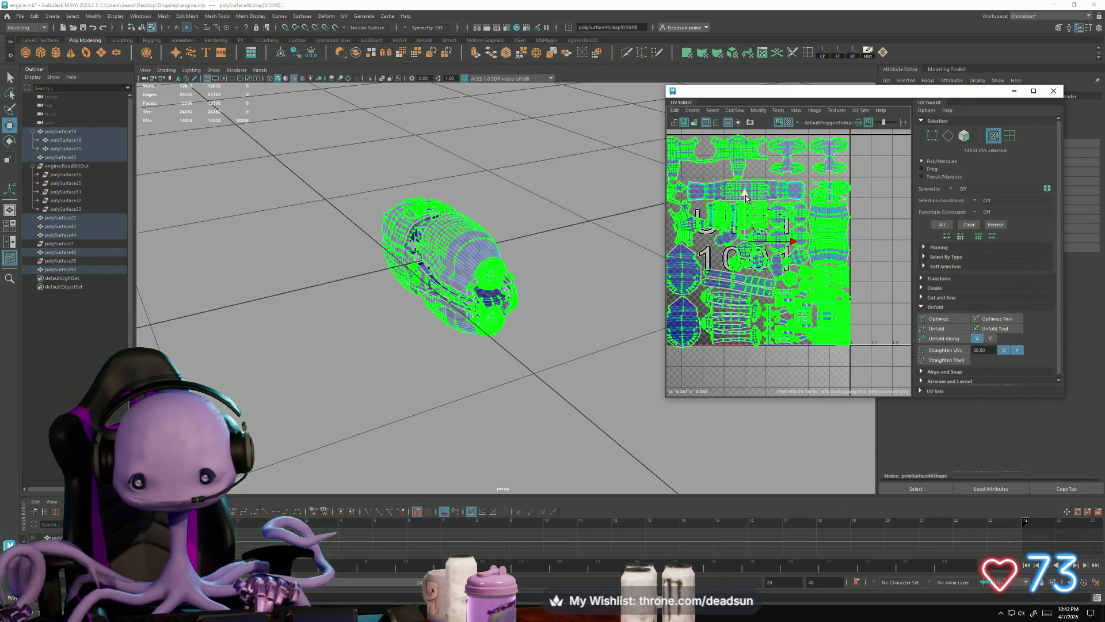
scroll(774, 304, "up", 5)
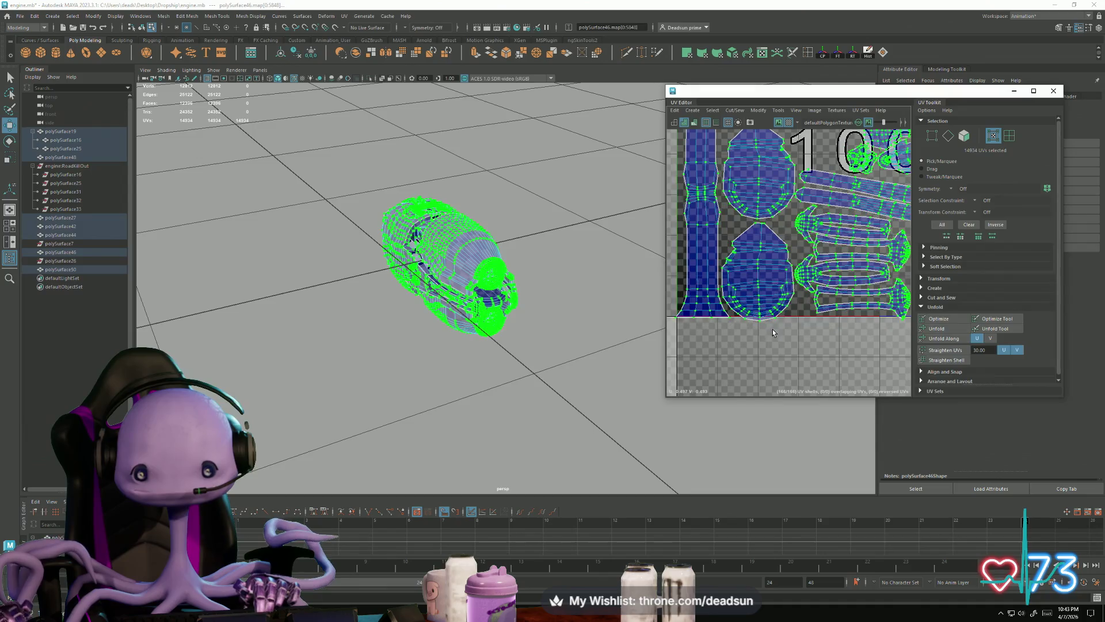
scroll(784, 341, "down", 4)
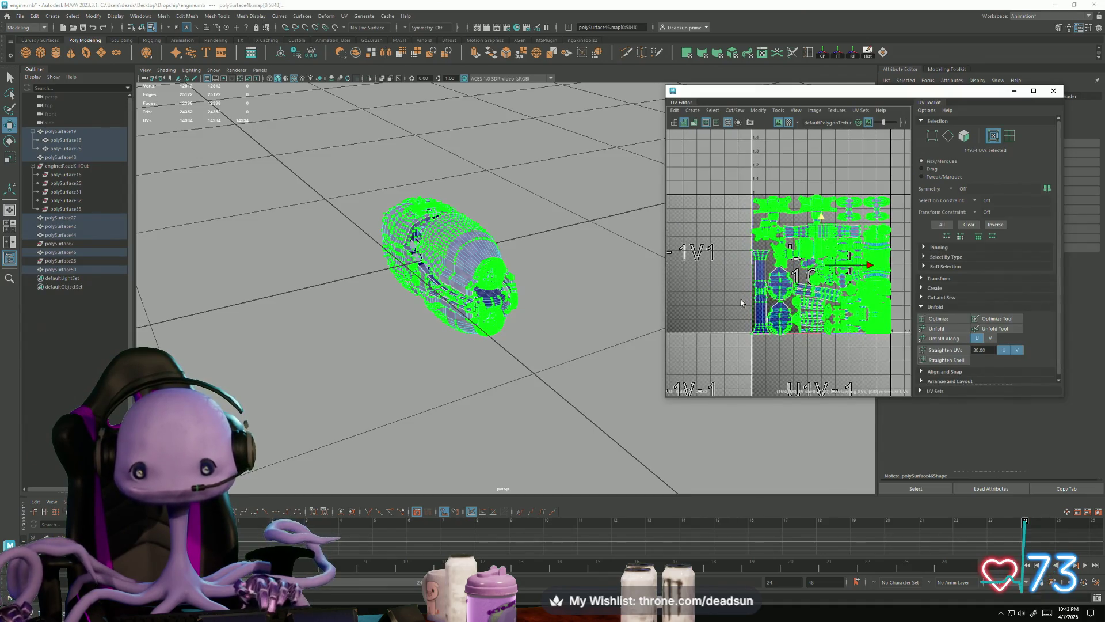
scroll(730, 302, "up", 5)
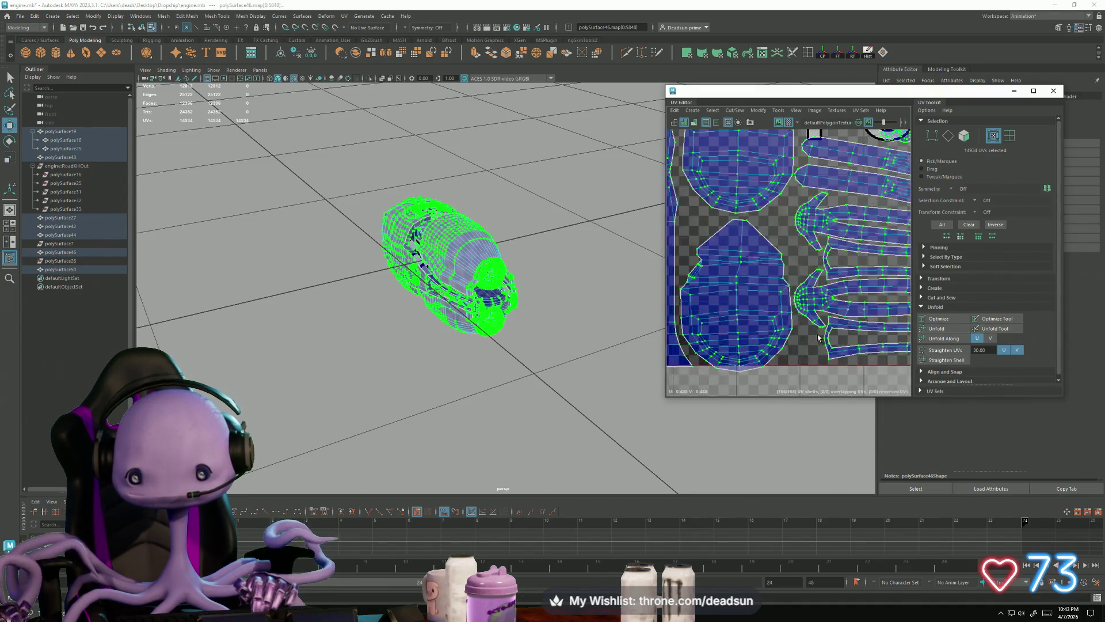
scroll(728, 293, "up", 2)
left_click(790, 259)
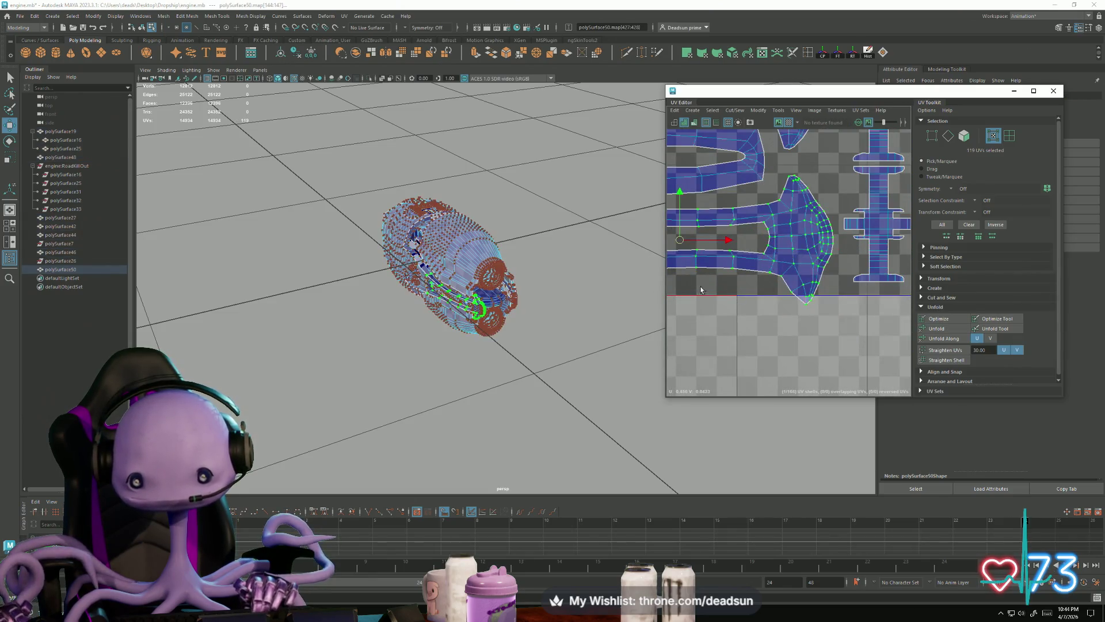
Rotate the polySurface50 shell slightly counter-clockwise and shift it up and right
key("e")
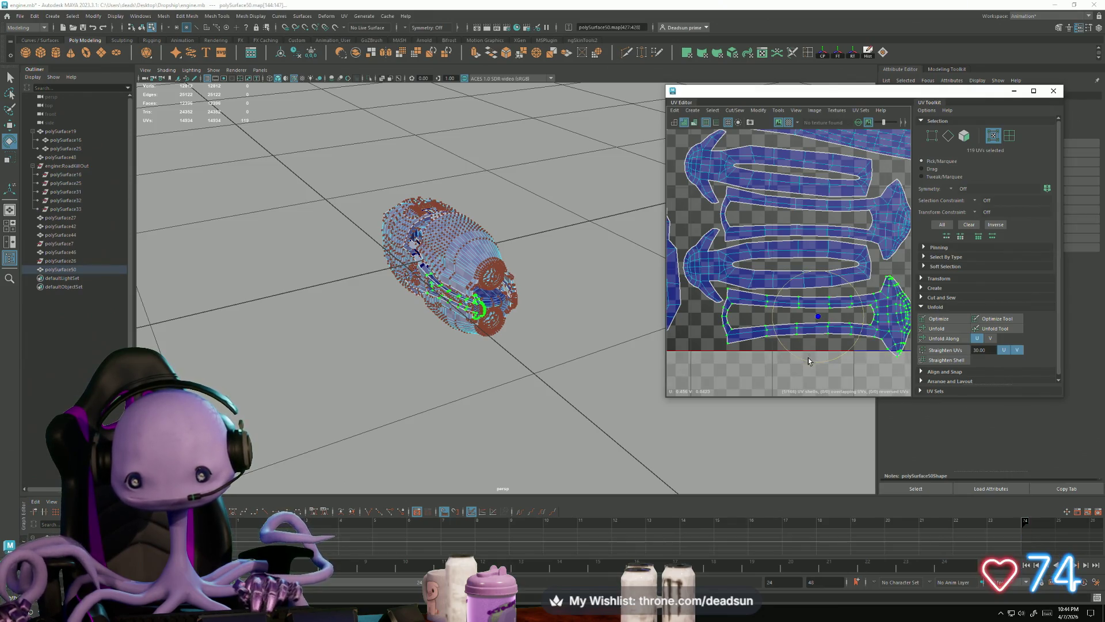
left_click_drag(806, 361, 813, 357)
key("w")
left_click_drag(822, 320, 823, 314)
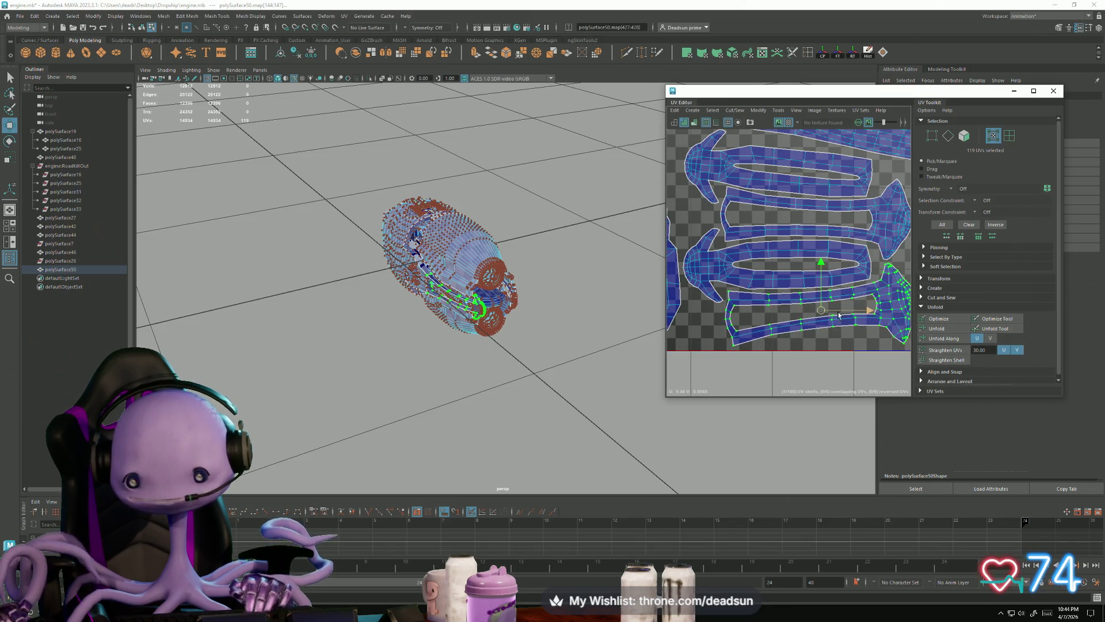
Frame the whole 1001 tile and select all nine engine objects in object mode
scroll(826, 305, "down", 2)
middle_click_drag(828, 301, 790, 298, "alt")
scroll(790, 298, "down", 5)
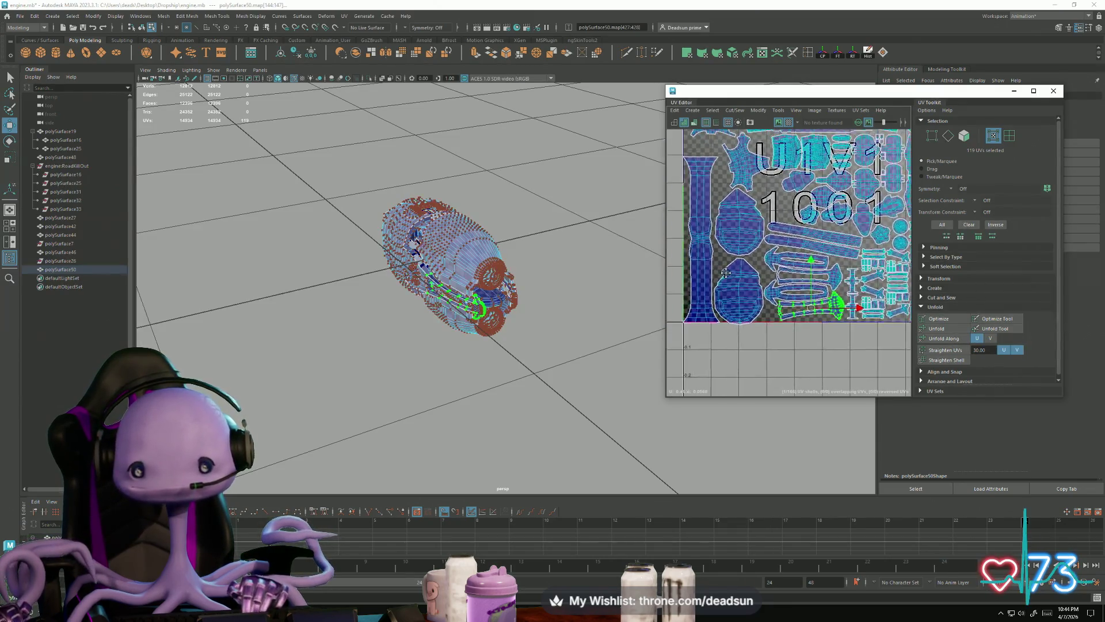
mouse_move(730, 284)
middle_mouse_down("alt")
mouse_move(679, 303)
mouse_move(673, 317)
middle_mouse_up("alt")
scroll(829, 352, "up", 6)
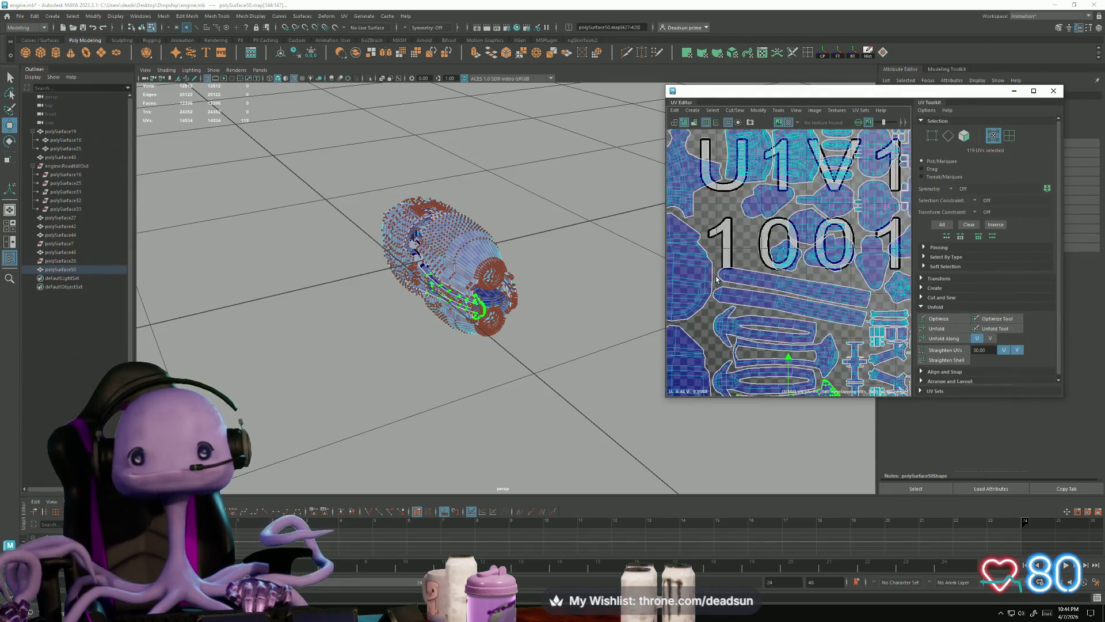
scroll(829, 353, "down", 2)
mouse_move(506, 304)
left_mouse_down("alt")
mouse_move(505, 260)
mouse_move(427, 291)
left_mouse_up("alt")
mouse_move(427, 292)
right_mouse_down()
mouse_move(424, 246)
mouse_move(394, 197)
right_mouse_up()
left_click_drag(394, 197, 548, 321)
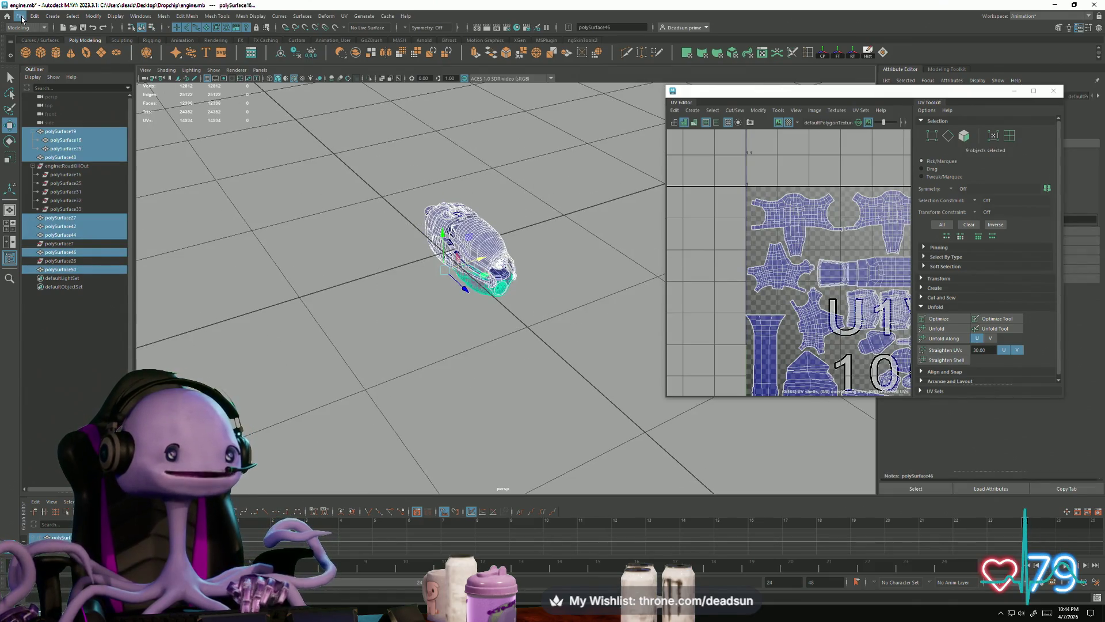
Parent polySurface7 under engine:RoadKillOut, move polySurface26 up below polySurface48, and select polySurface25
left_click(50, 244)
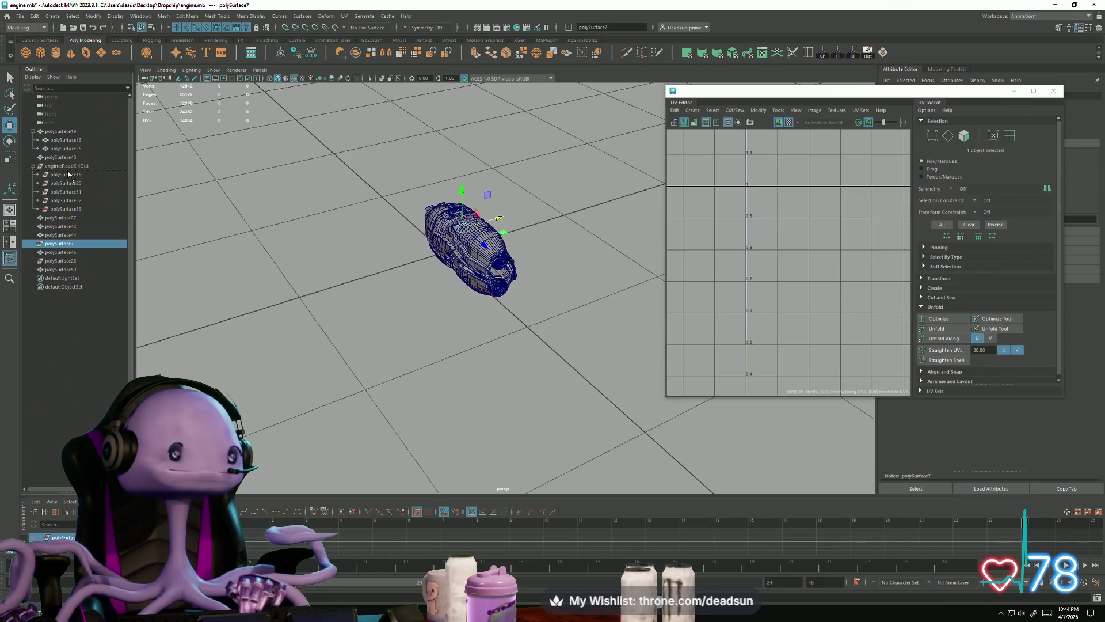
left_click_drag(68, 174, 68, 172)
mouse_move(57, 264)
left_mouse_down()
mouse_move(76, 163)
mouse_move(74, 184)
left_mouse_up()
left_click(65, 157)
left_click(59, 149)
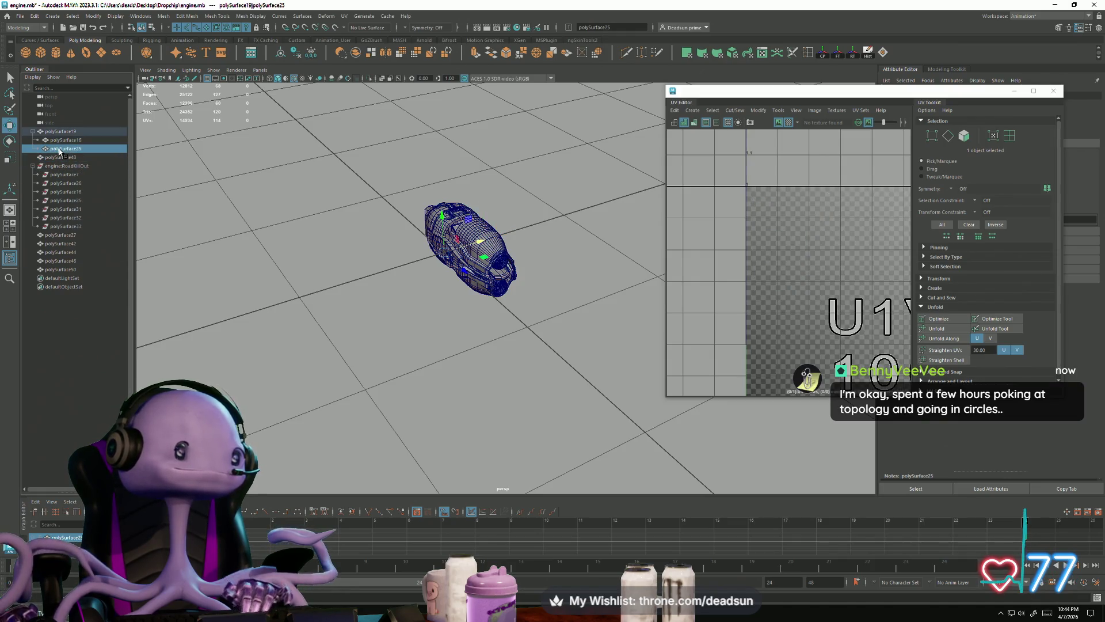
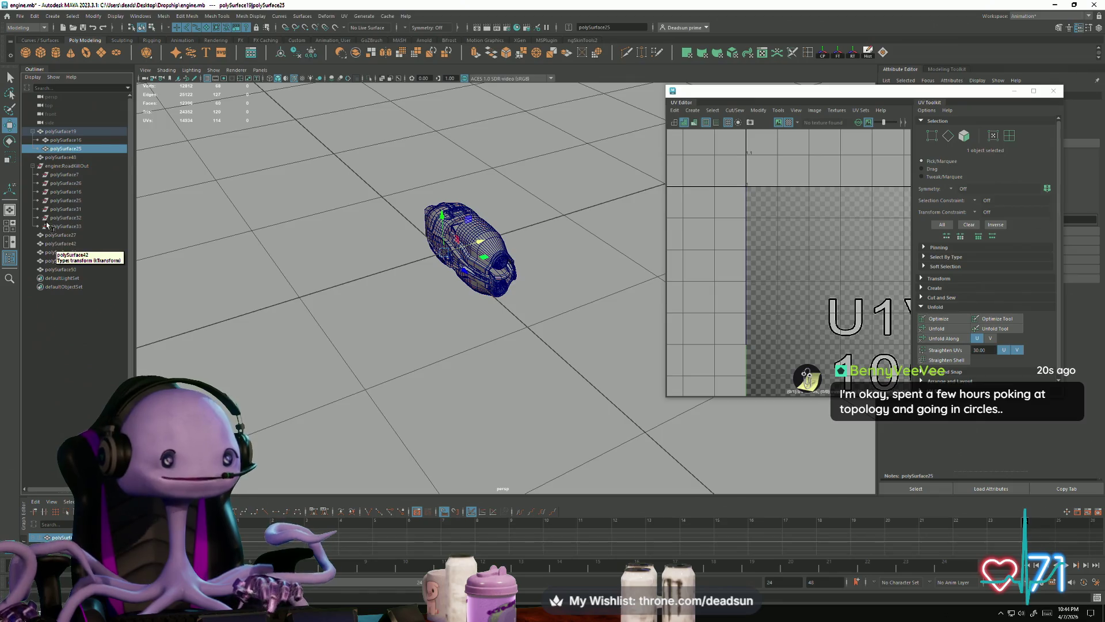
Save the scene, then delete the engine:RoadKillOut group and all its parts
left_click(60, 167)
left_click(19, 16)
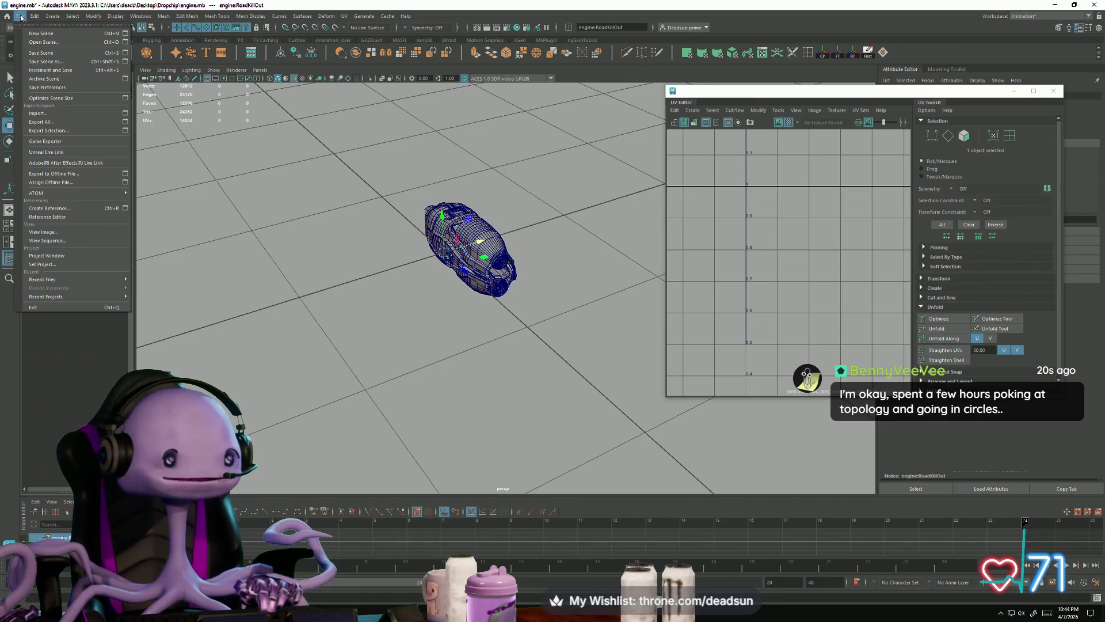
left_click(33, 54)
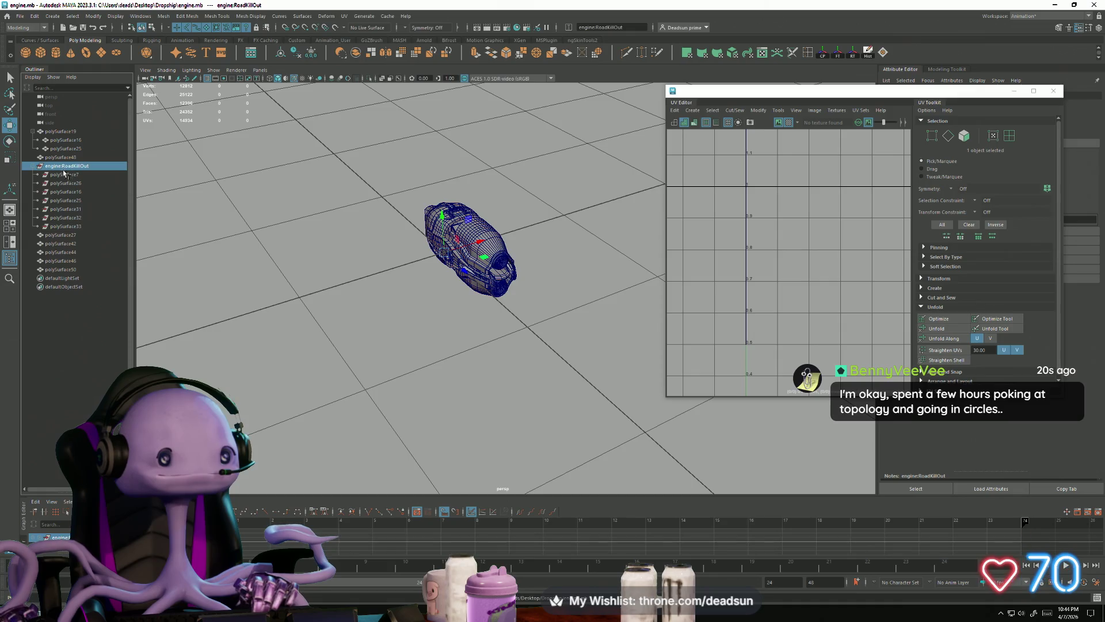
left_click(67, 227, "shift")
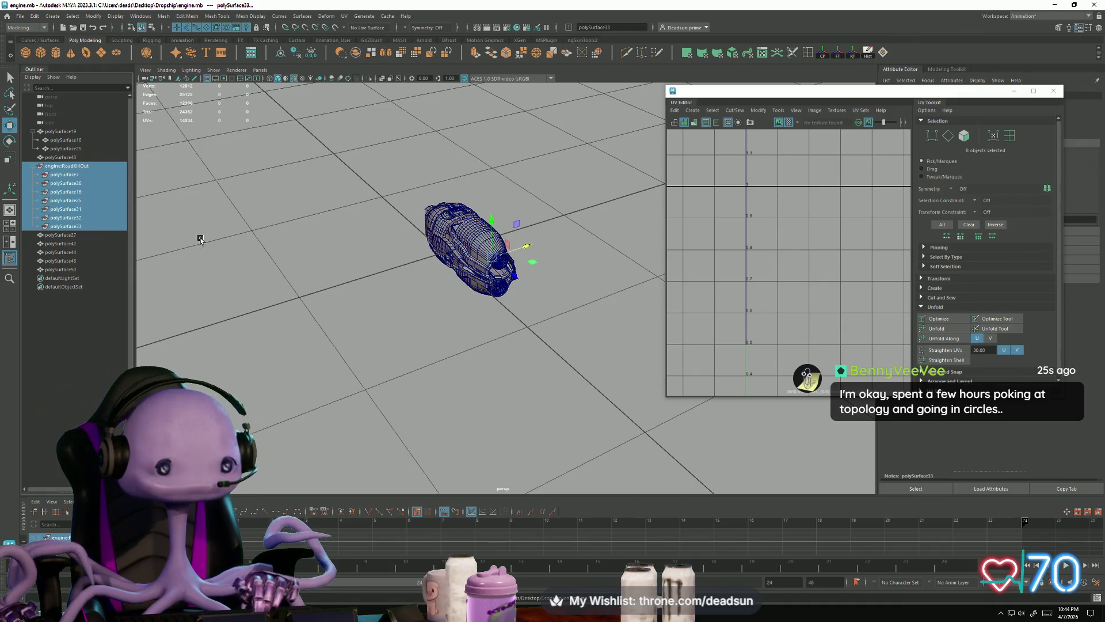
key("Delete")
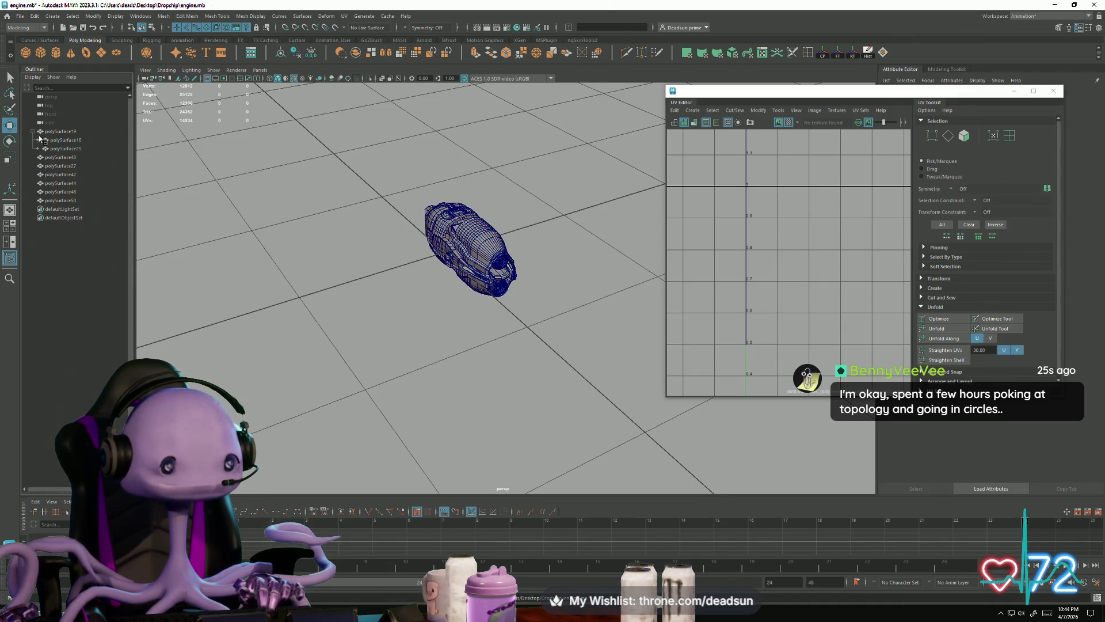
Move polySurface25 between polySurface27 and polySurface42, and polySurface16 after polySurface50 in the Outliner
left_click(53, 142)
left_click(66, 149)
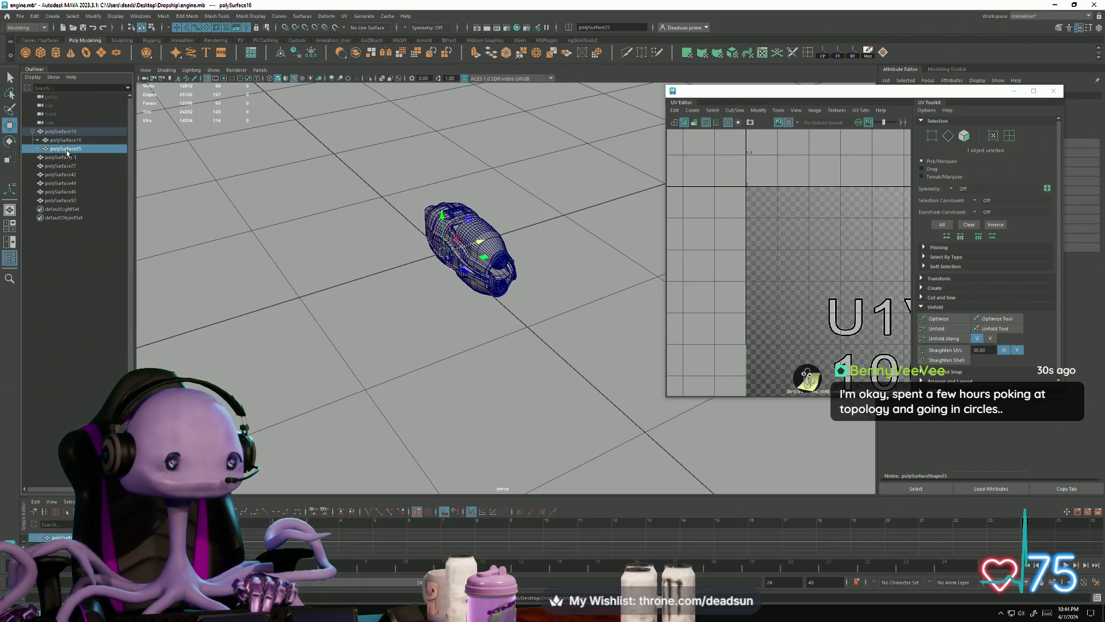
left_click_drag(77, 173, 77, 172)
left_click(68, 139)
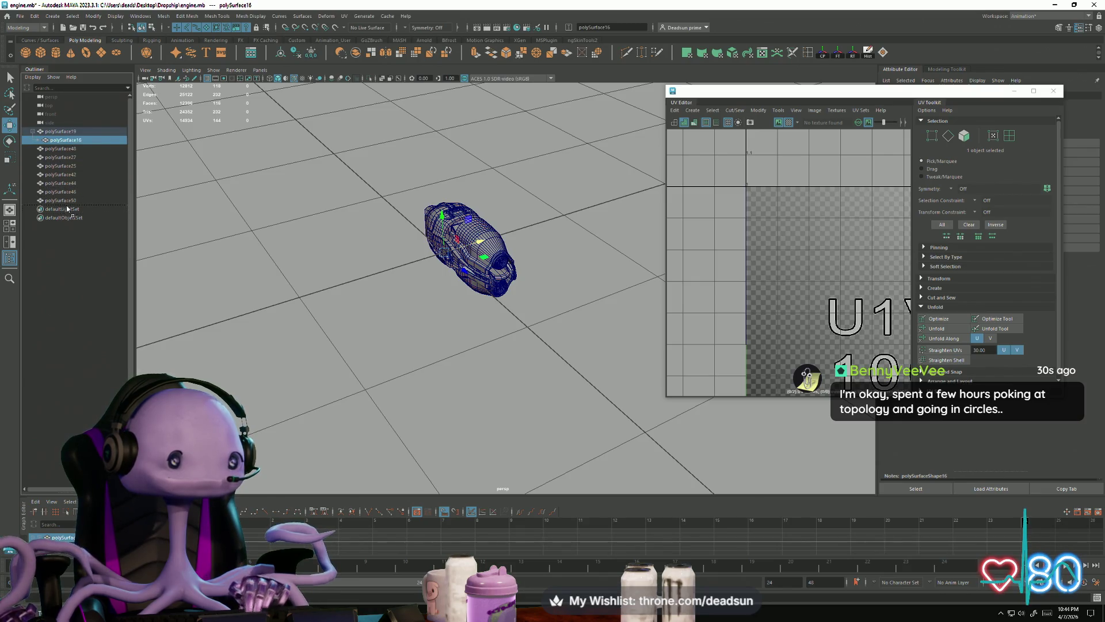
left_click_drag(69, 206, 69, 205)
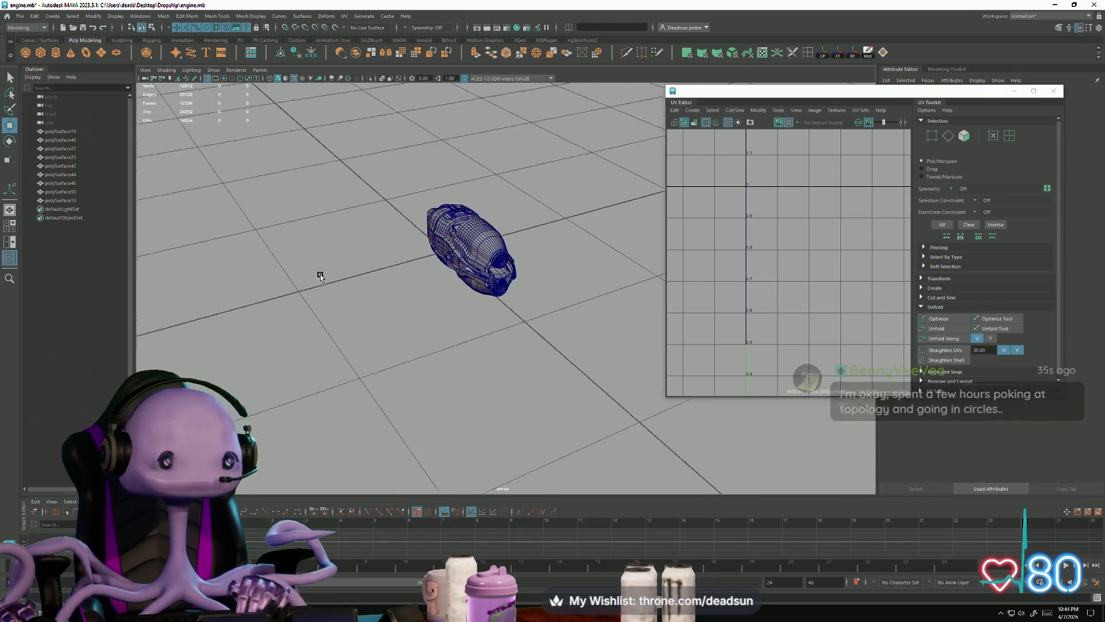
View the engine at a three-quarter angle and select all its parts
left_click_drag(321, 276, 305, 247, "alt")
right_click_drag(306, 247, 547, 370, "alt")
mouse_move(547, 370)
left_mouse_down("alt")
mouse_move(414, 311)
mouse_move(486, 348)
mouse_move(635, 322)
left_mouse_up("alt")
left_click_drag(319, 108, 554, 337)
Frame the engine UVs, switch to UV mode and nudge the first shell slightly up
key("f")
scroll(762, 253, "up", 6)
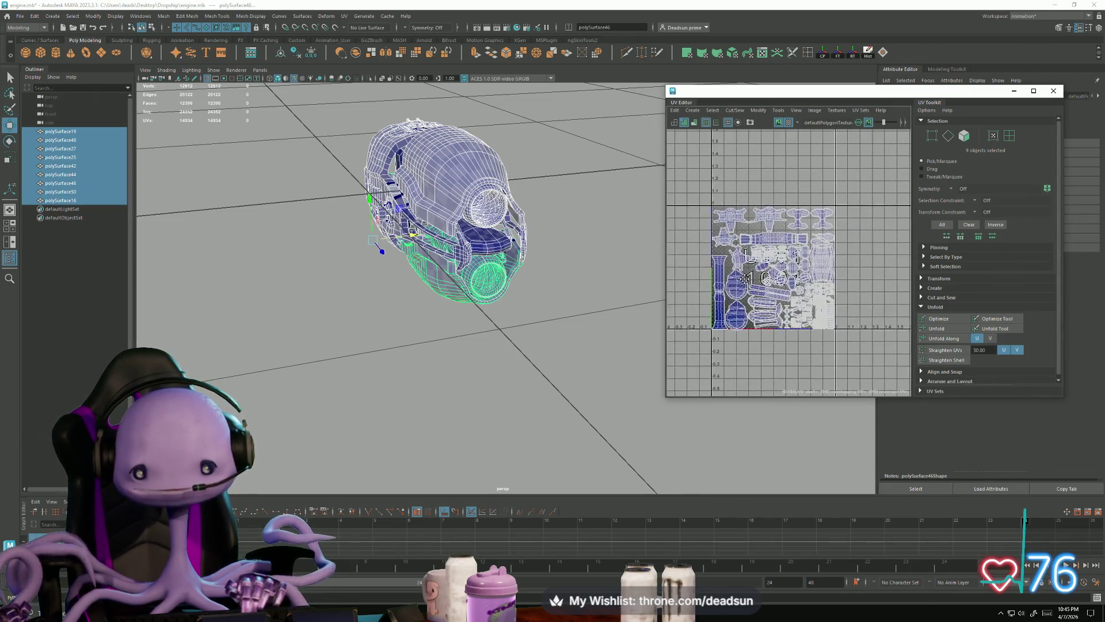
scroll(780, 297, "up", 6)
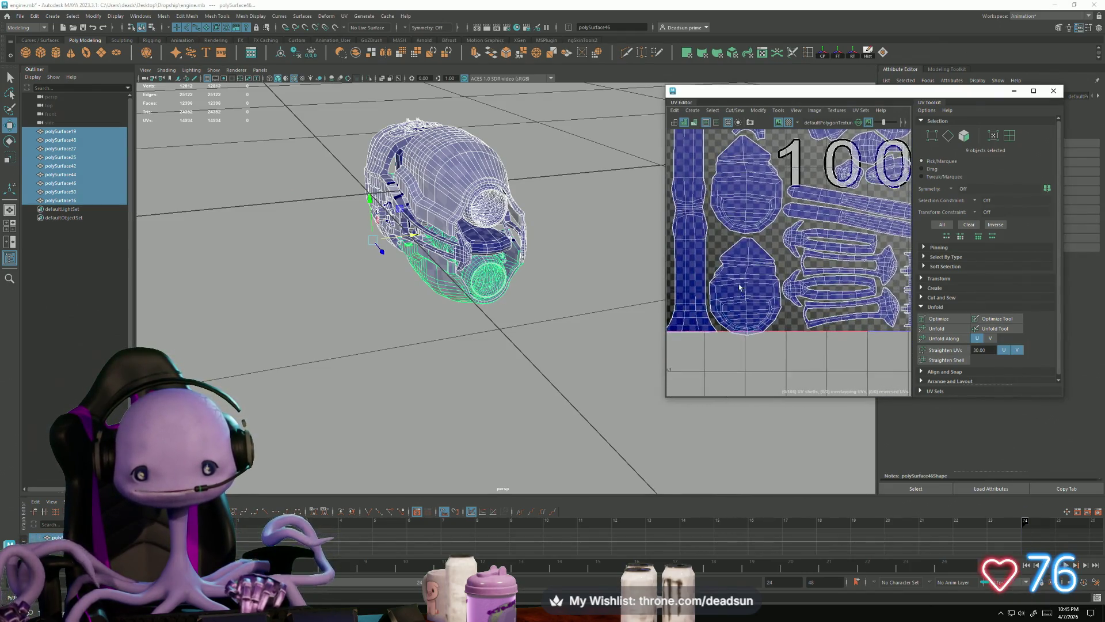
right_click_drag(756, 311, 747, 301)
left_click_drag(747, 232, 749, 224)
scroll(749, 224, "down", 2)
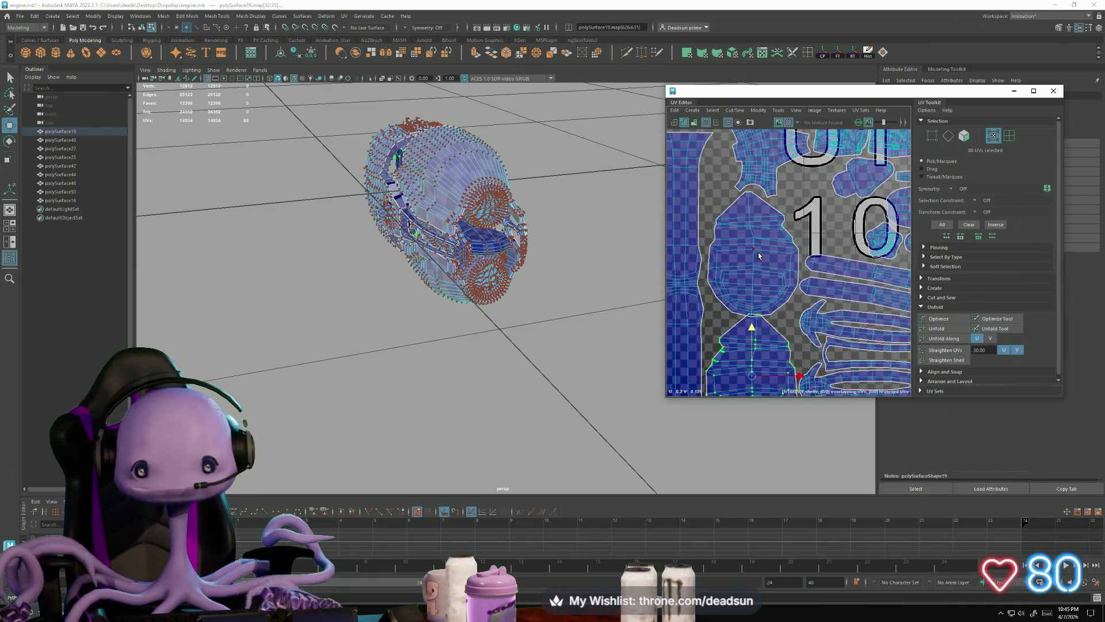
left_click_drag(756, 214, 756, 209)
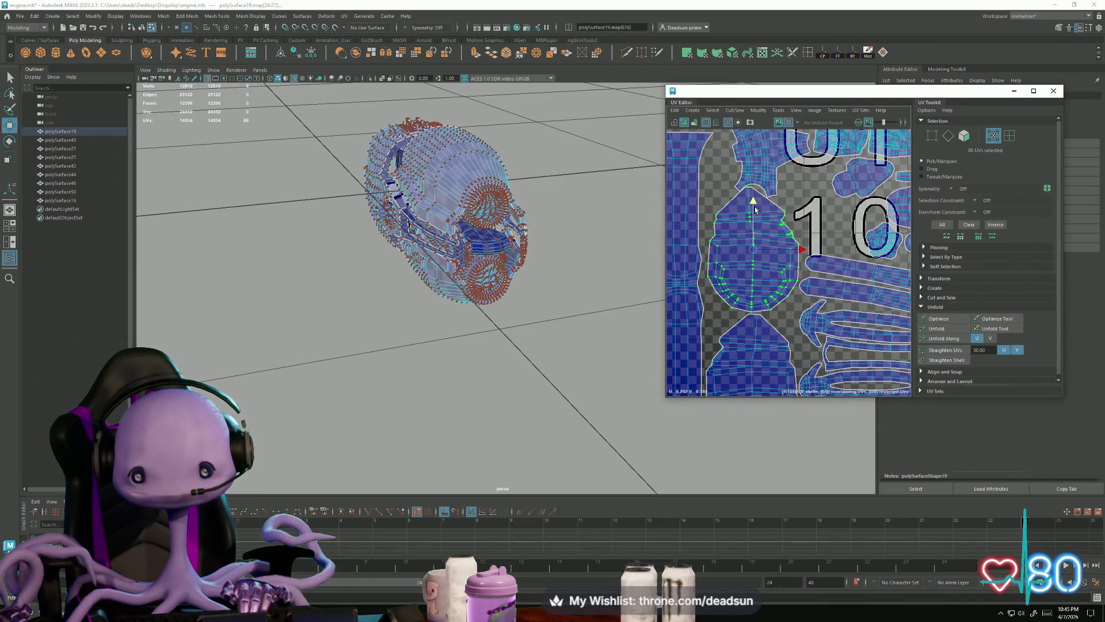
middle_click_drag(756, 210, 742, 319, "alt")
Move the star-shaped UV shell slightly upward
left_click(743, 235)
left_click_drag(751, 204, 752, 202)
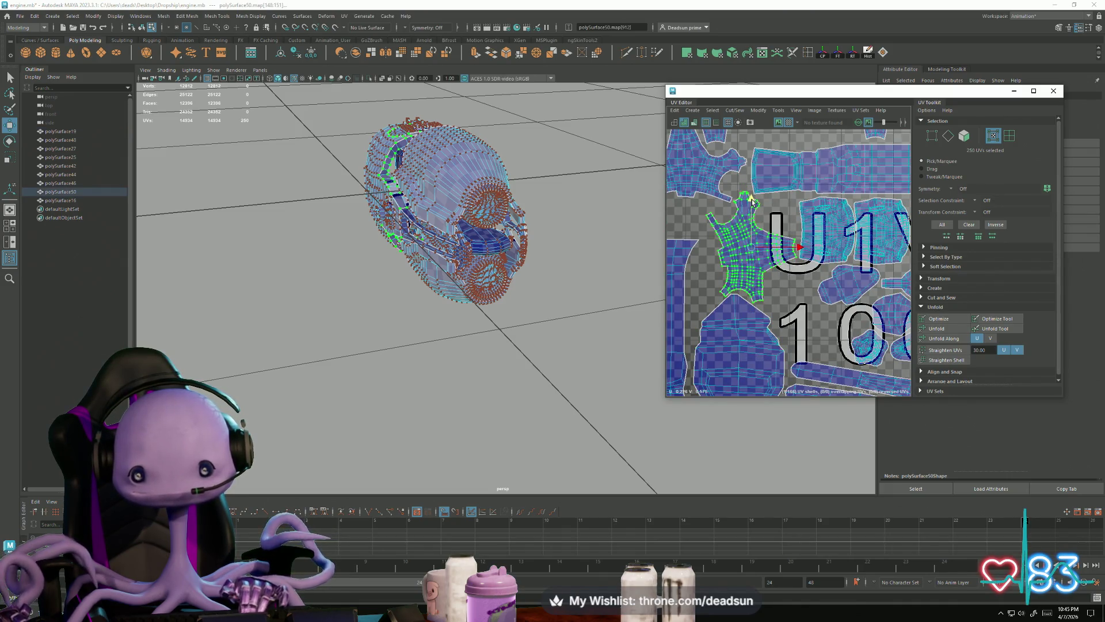
mouse_move(752, 202)
middle_mouse_down("alt")
mouse_move(770, 176)
mouse_move(757, 278)
middle_mouse_up("alt")
Move the tall column UV shell up and shift it slightly sideways
left_click(762, 212)
left_click_drag(750, 200, 751, 192)
middle_click_drag(751, 193, 745, 189, "alt")
left_click_drag(731, 155, 732, 155)
left_click_drag(777, 198, 782, 198)
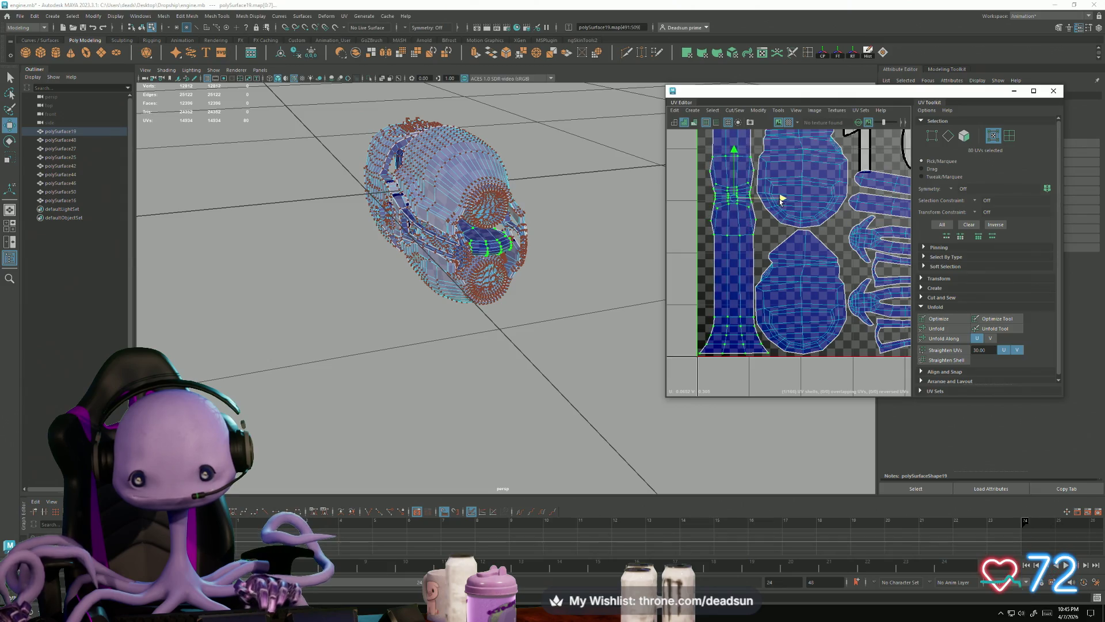
mouse_move(783, 197)
middle_mouse_down("alt")
mouse_move(741, 228)
mouse_move(748, 236)
mouse_move(732, 259)
middle_mouse_up("alt")
Recentre the UV layout and return to whole-object selection on the engine
scroll(732, 259, "down", 5)
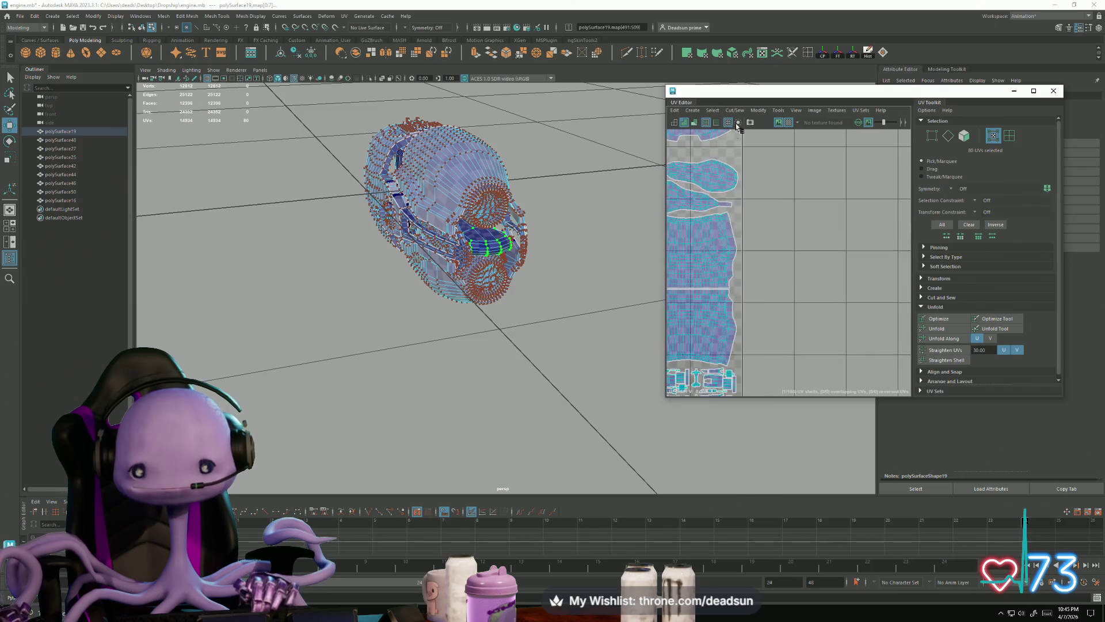
scroll(774, 218, "up", 5)
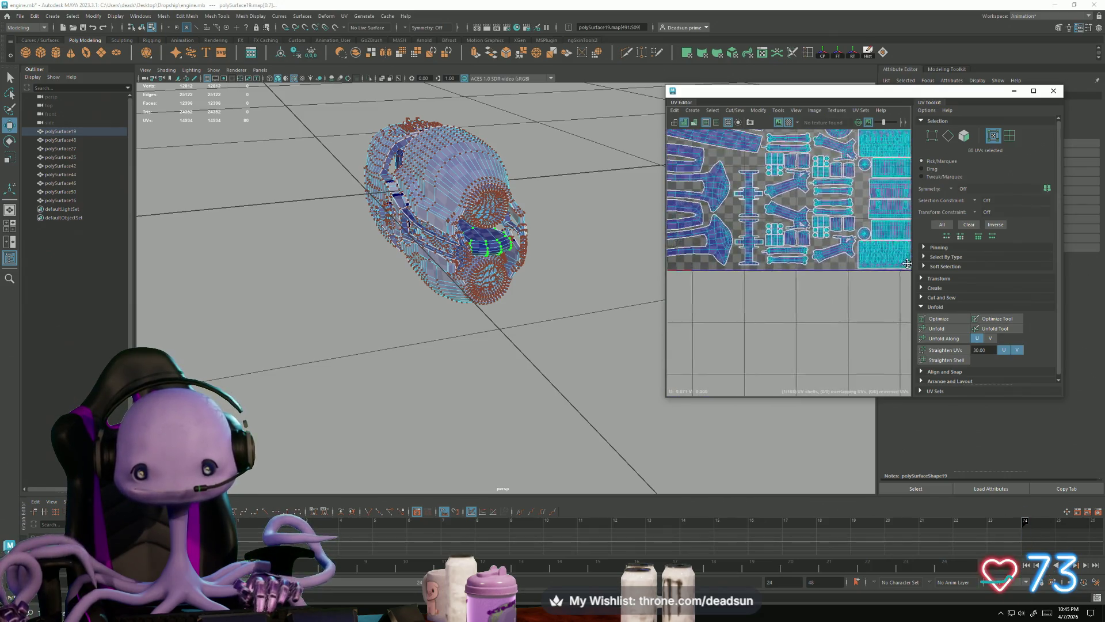
scroll(724, 198, "down", 3)
scroll(725, 198, "down", 3)
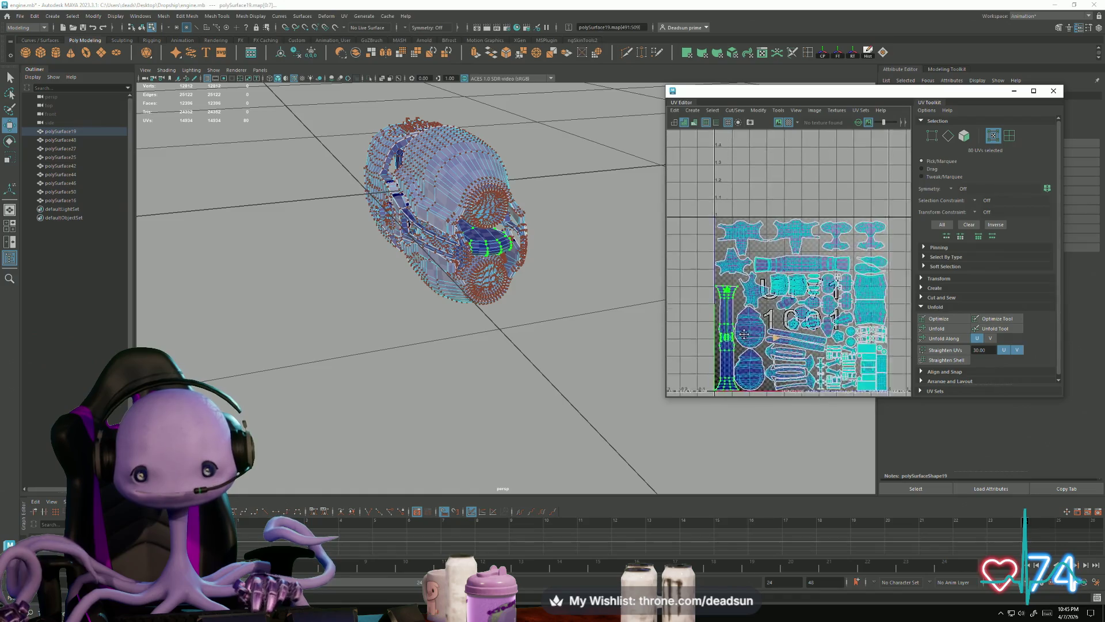
middle_click_drag(751, 231, 792, 239, "alt")
left_click_drag(553, 247, 485, 246, "alt")
mouse_move(485, 245)
right_mouse_down()
mouse_move(455, 253)
mouse_move(394, 328)
right_mouse_up()
mouse_move(395, 328)
left_mouse_down("alt")
mouse_move(370, 291)
mouse_move(389, 343)
mouse_move(336, 225)
mouse_move(562, 409)
left_mouse_up("alt")
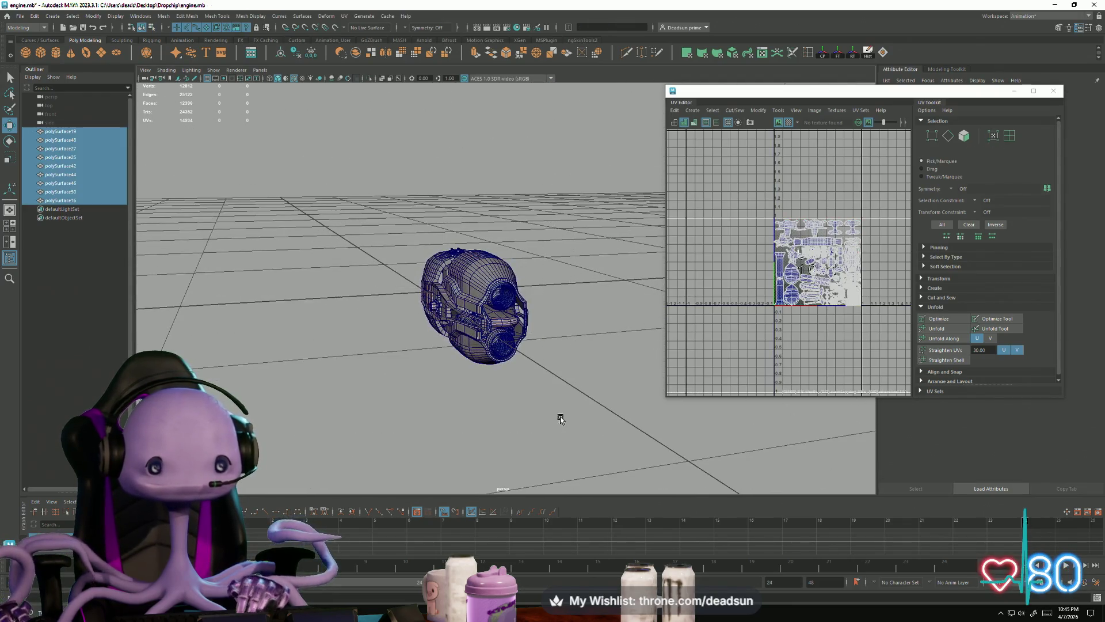
Save the scene, combine all engine parts into one mesh and delete its history
left_click(20, 16)
left_click(33, 54)
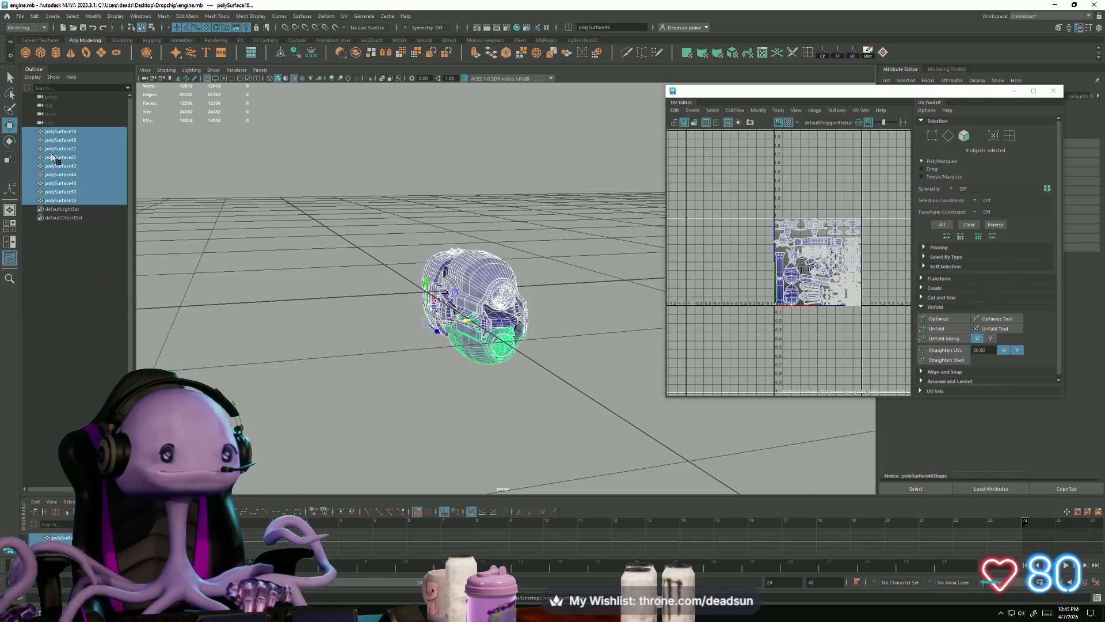
left_click(157, 16)
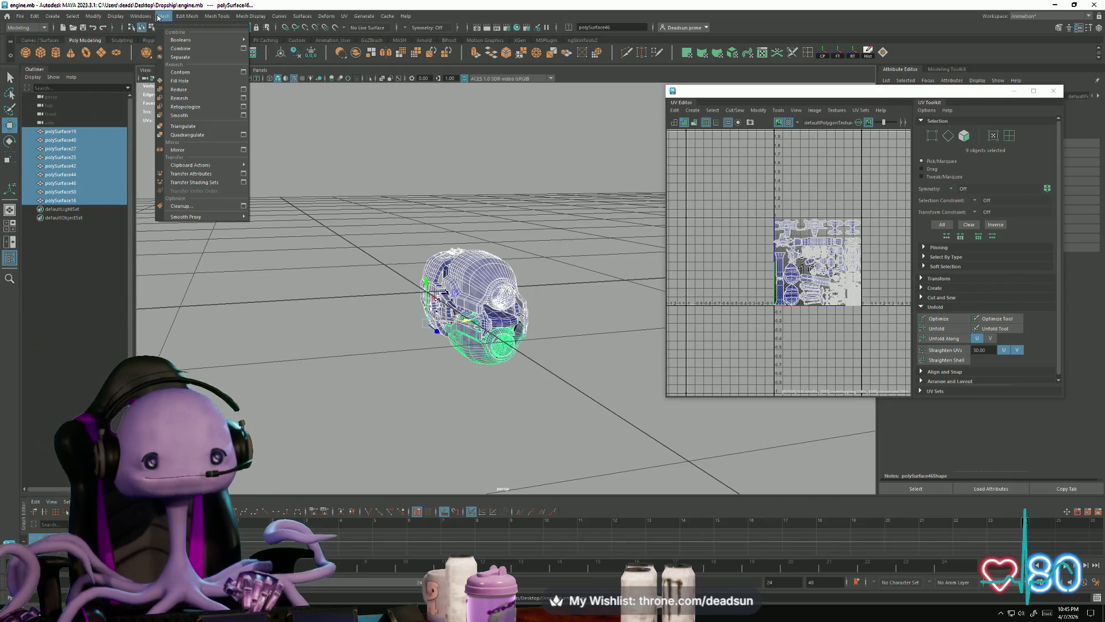
left_click(180, 48)
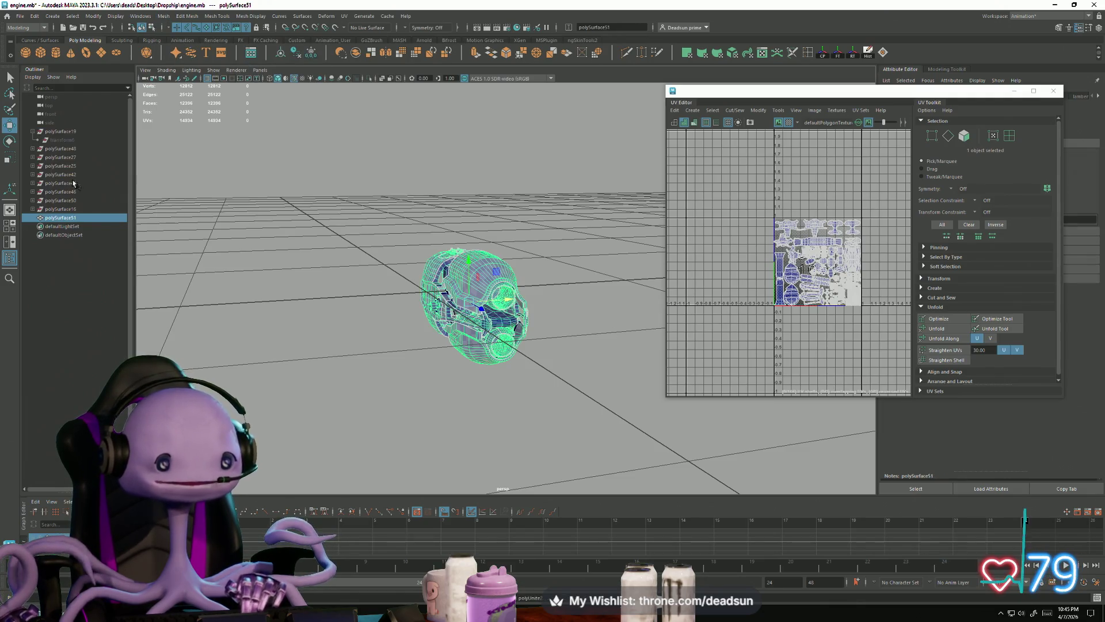
left_click(22, 16)
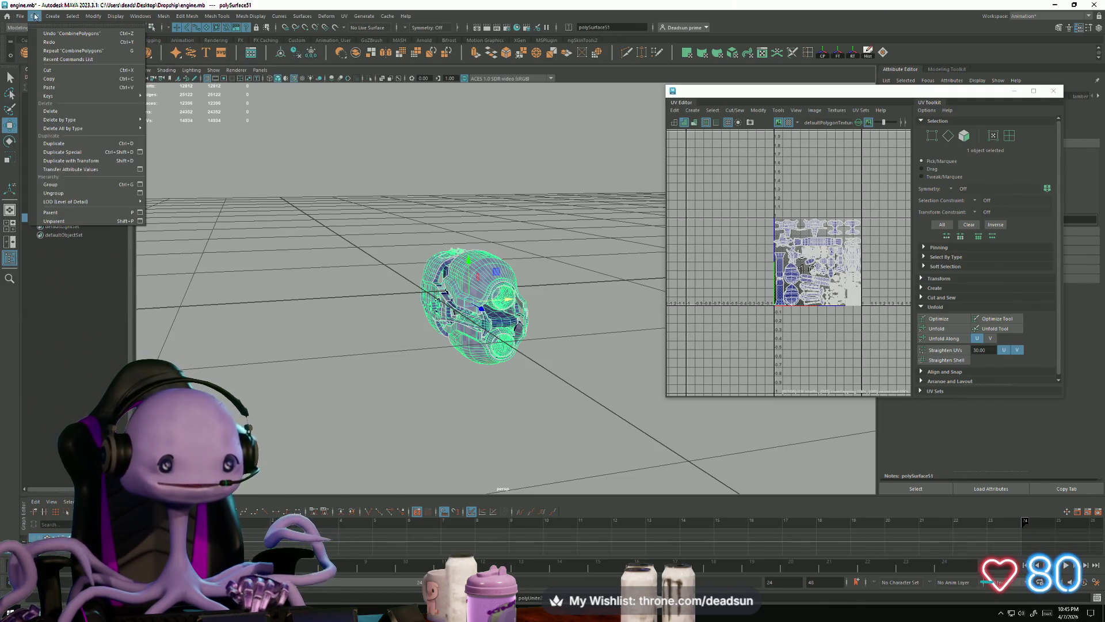
mouse_move(115, 121)
left_click(170, 131)
Rename the combined mesh to Engine and save the scene
left_click(244, 260)
double_click(60, 132)
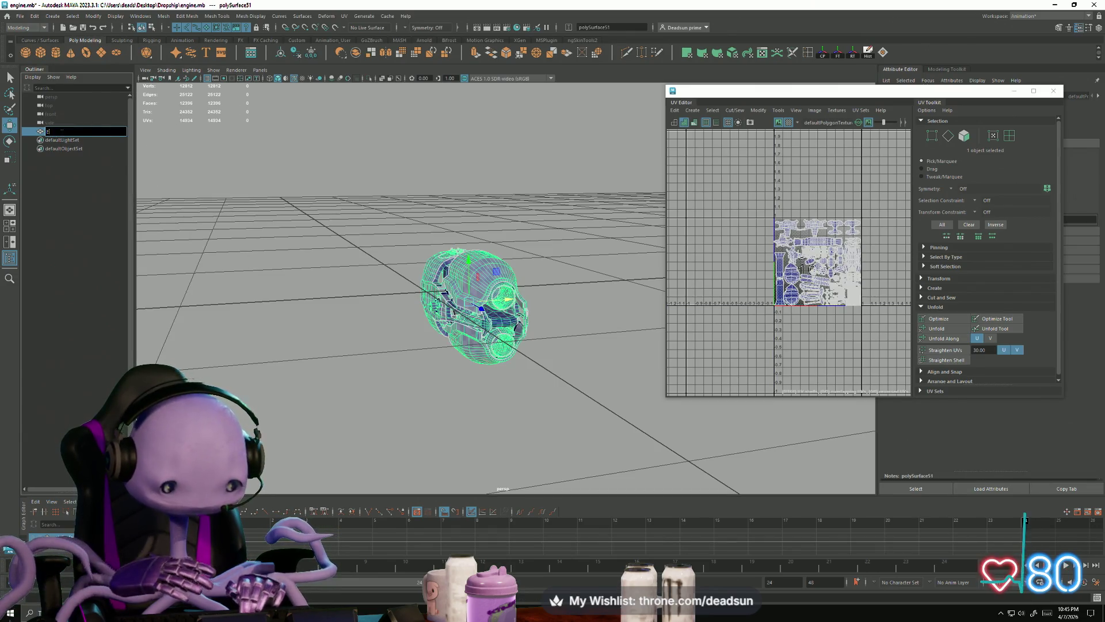
key("Return")
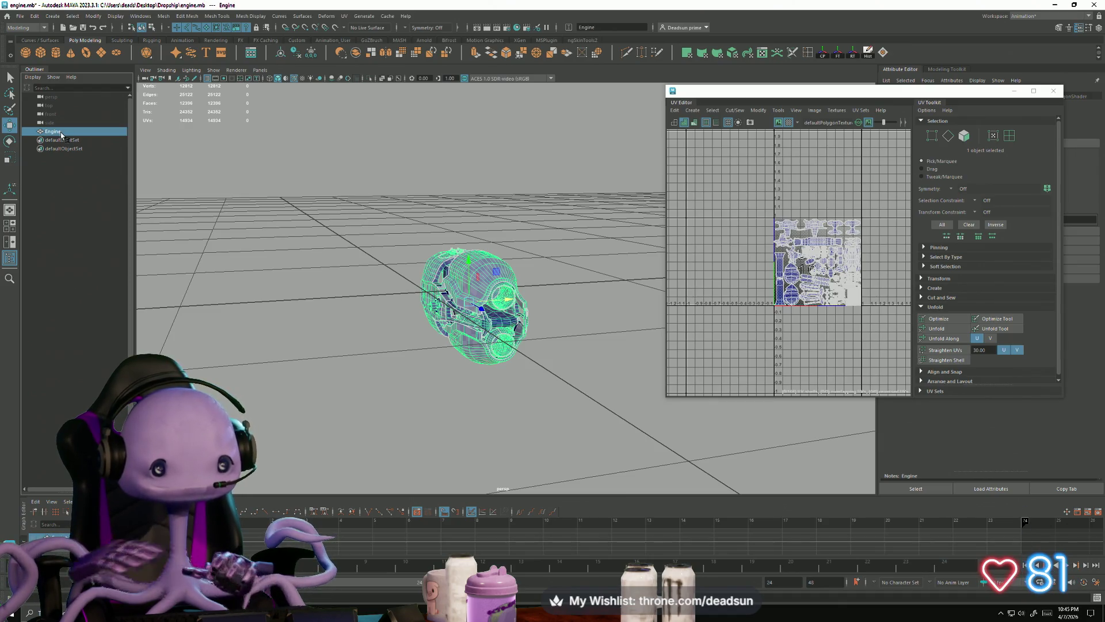
left_click(19, 16)
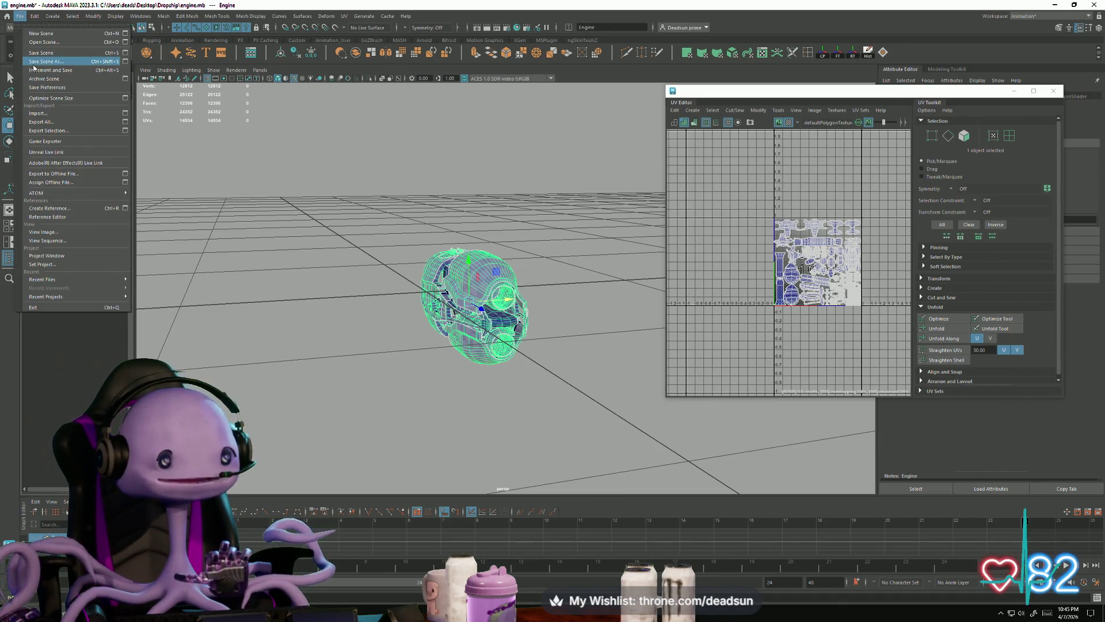
left_click(43, 55)
Deselect the engine and close the UV Editor
left_click(19, 16)
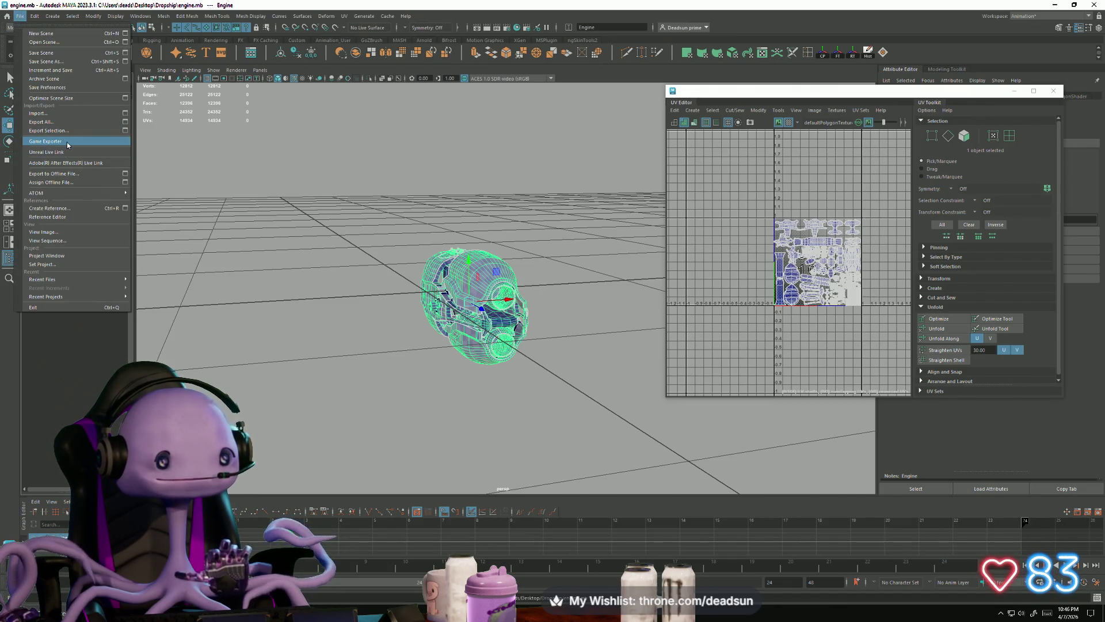
left_click(296, 167)
mouse_move(295, 167)
left_mouse_down("alt")
mouse_move(328, 173)
mouse_move(361, 209)
mouse_move(403, 201)
mouse_move(350, 247)
mouse_move(427, 303)
left_mouse_up("alt")
left_click(1049, 95)
Switch to the dropship5 Maya window and orbit the dropship model
key("alt+Tab")
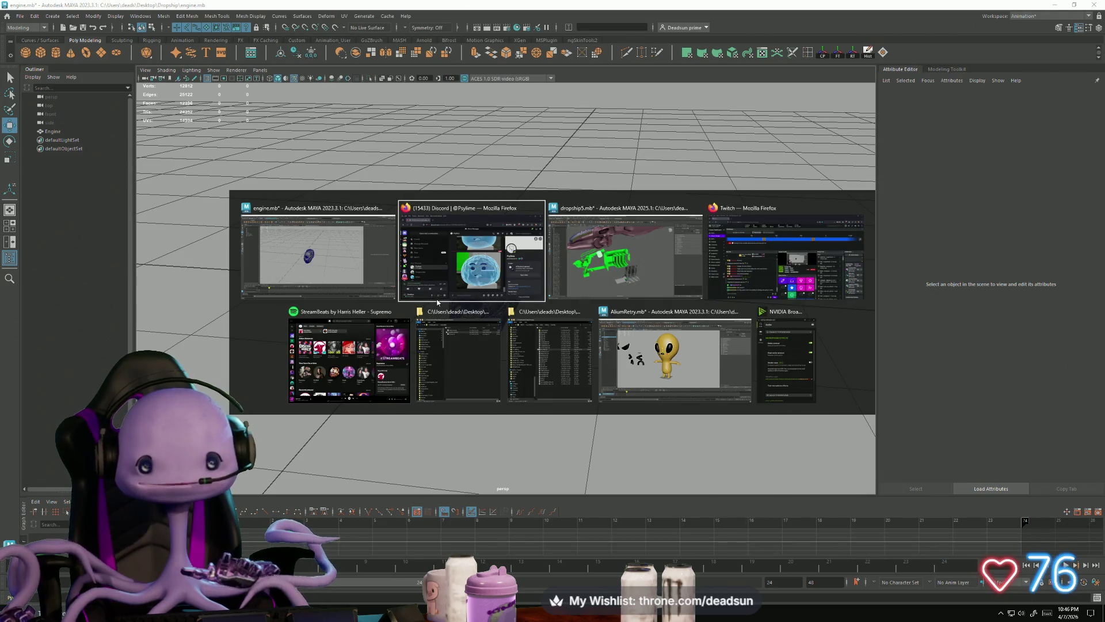
key("alt+Tab")
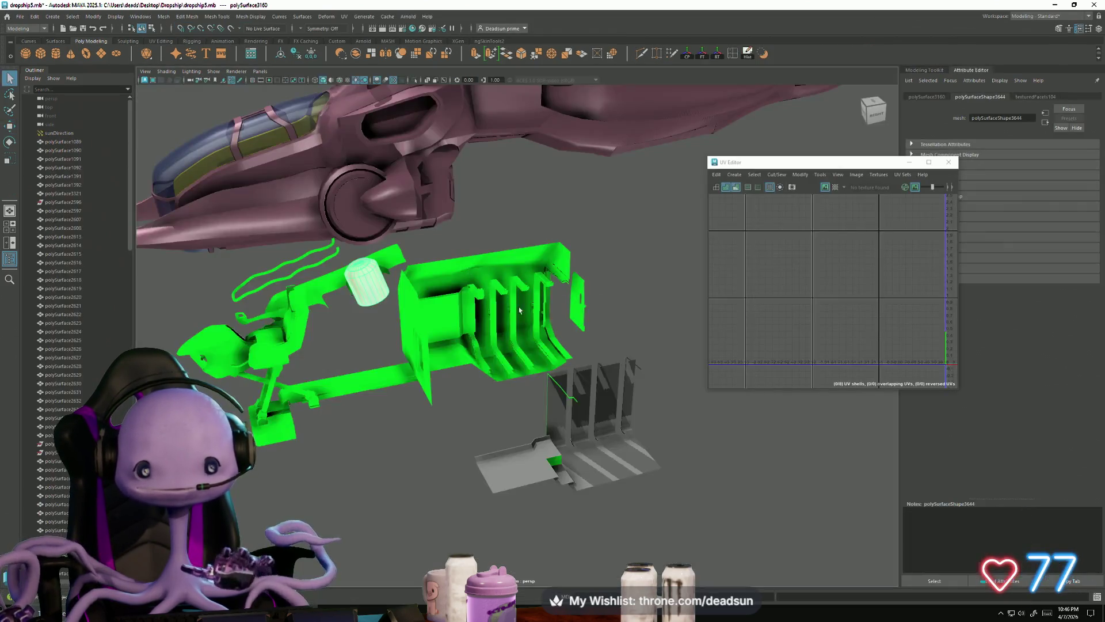
scroll(370, 292, "down", 3)
mouse_move(370, 291)
left_mouse_down("alt")
mouse_move(370, 277)
mouse_move(434, 326)
mouse_move(414, 335)
left_mouse_up("alt")
Start File > Import and browse to the Dropship folder on the Desktop
left_click(21, 18)
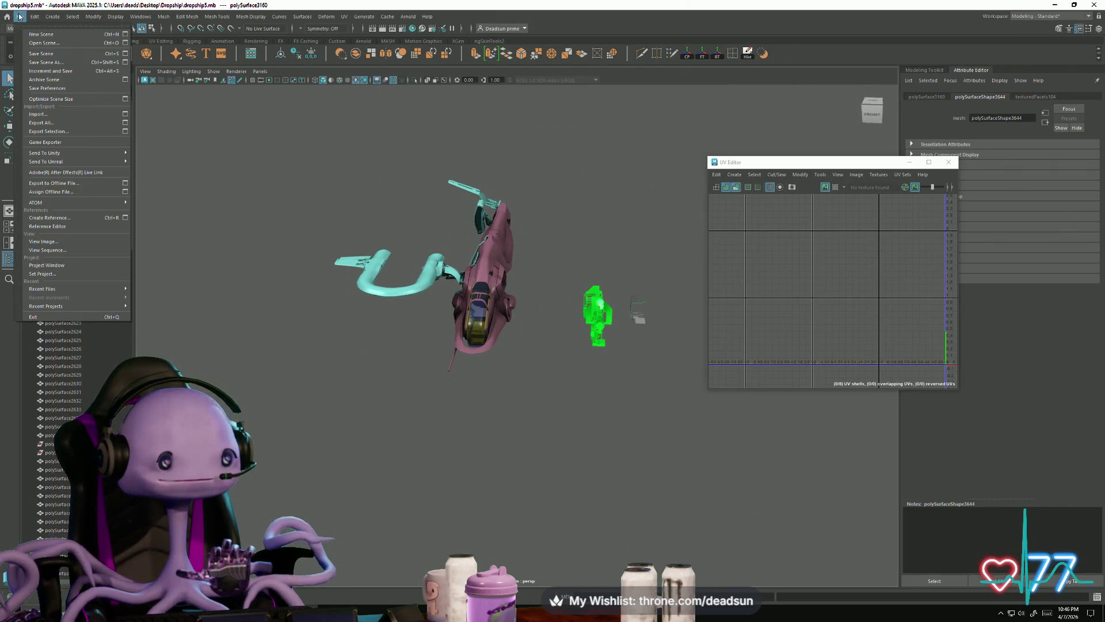
left_click(55, 118)
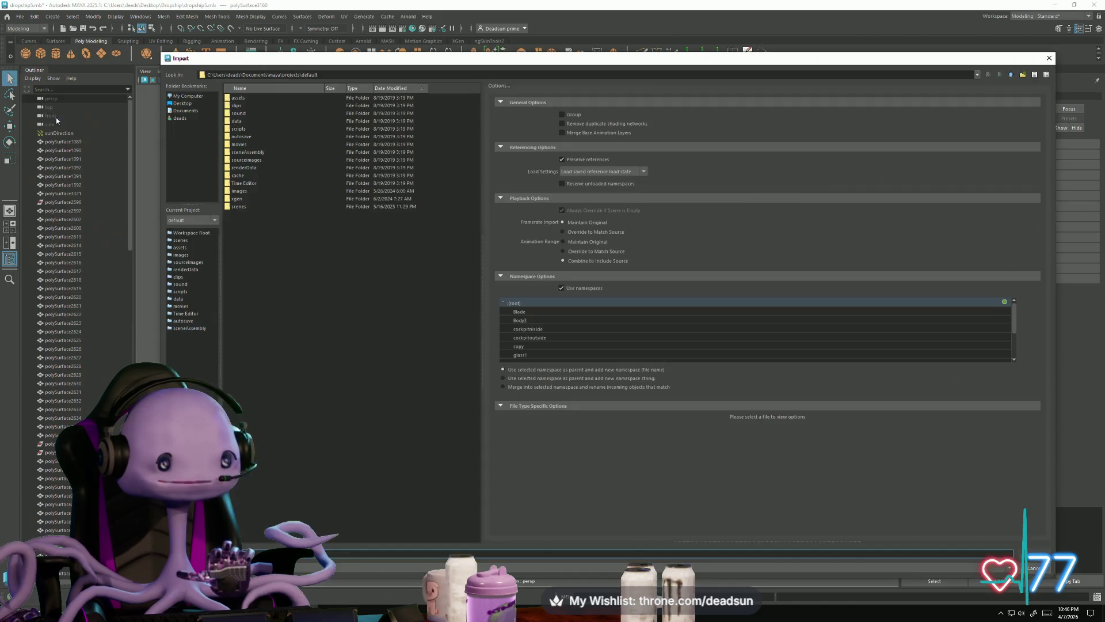
left_click(263, 213)
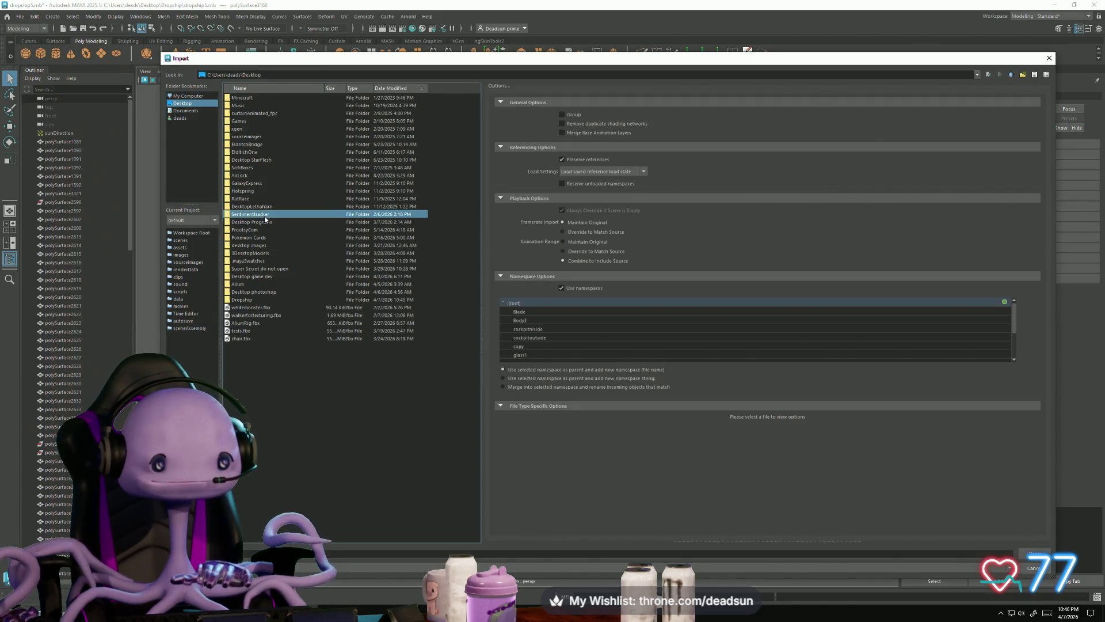
key("e")
double_click(239, 300)
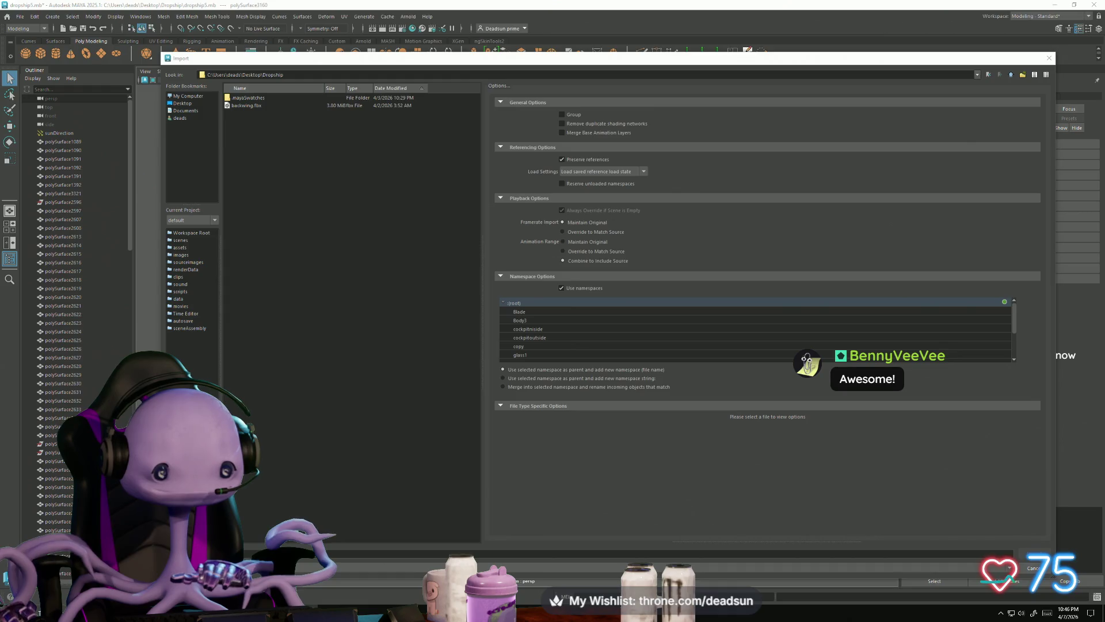
Select the whole Engine model in the engine.mb window, then return to the dropship scene
left_click(297, 591)
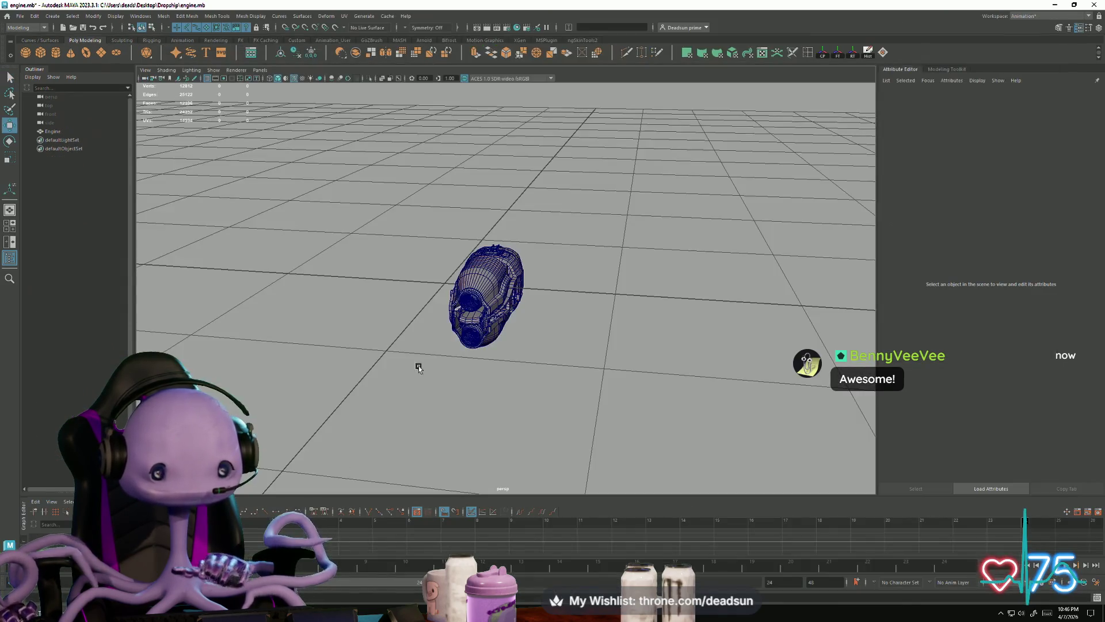
mouse_move(387, 249)
left_mouse_down()
mouse_move(535, 348)
mouse_move(414, 398)
mouse_move(305, 483)
left_mouse_up()
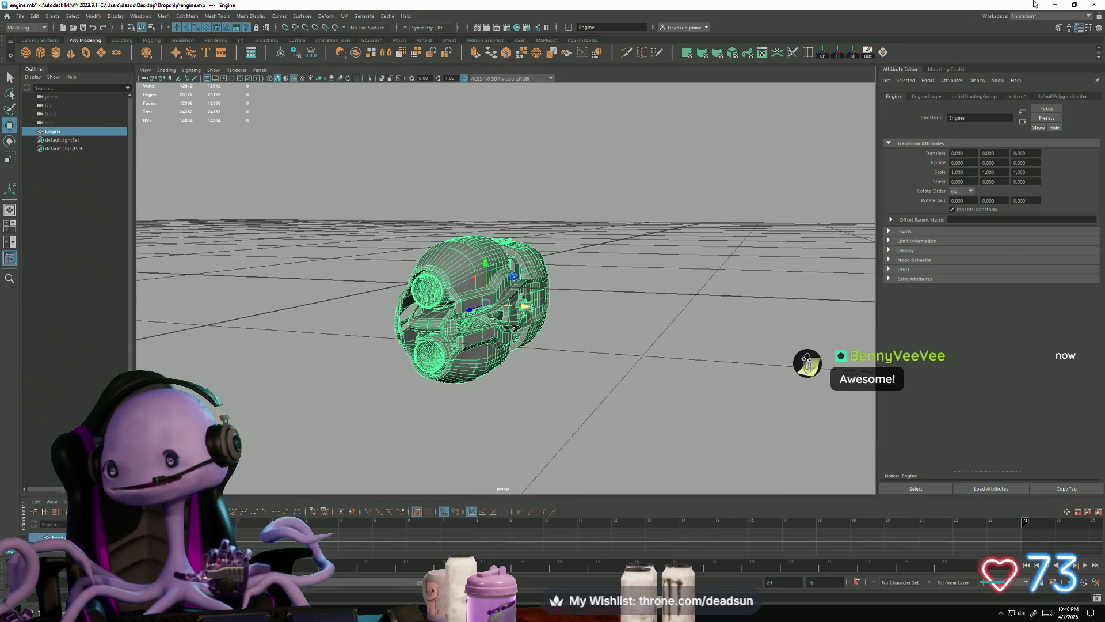
left_click(1055, 4)
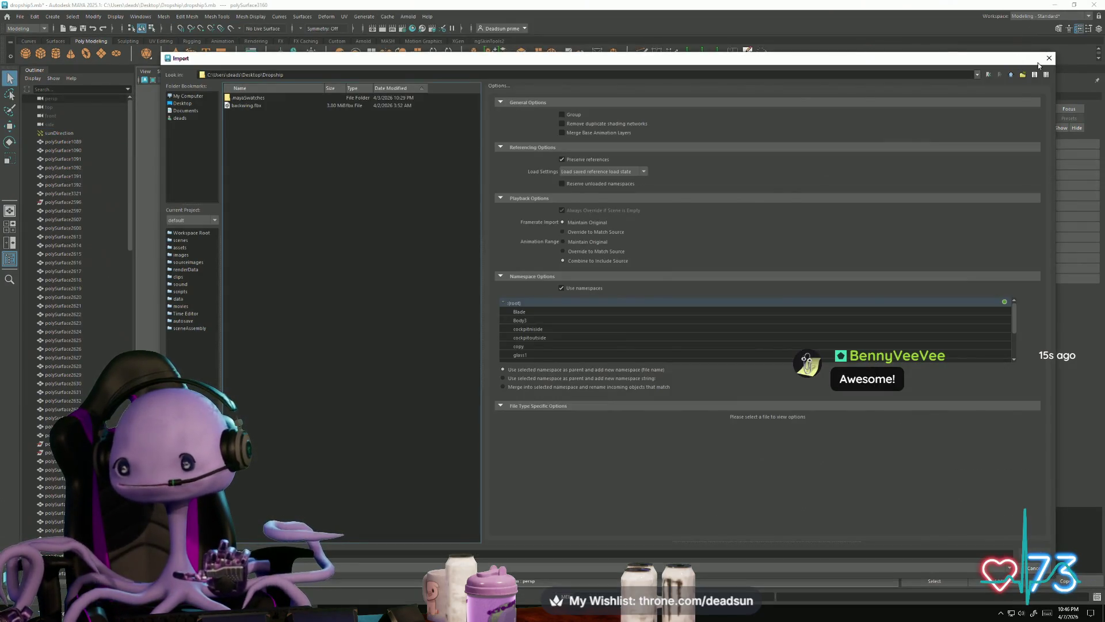
left_click(1048, 58)
Open the ergacag.jpg reference image full screen and zoom around it
left_click(1055, 5)
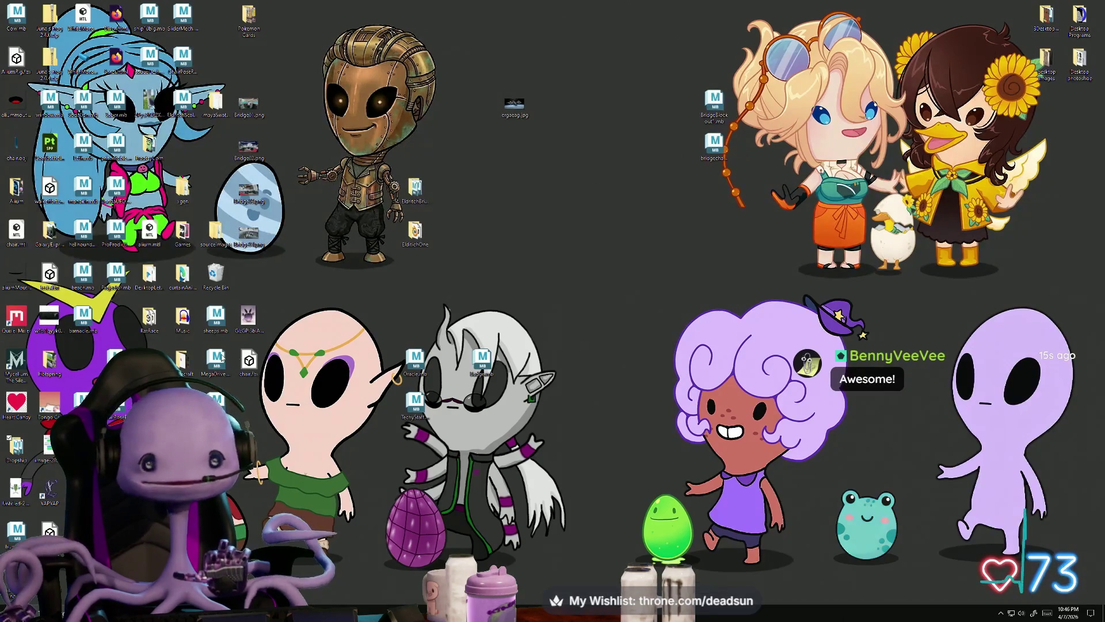
left_click(498, 121)
double_click(498, 121)
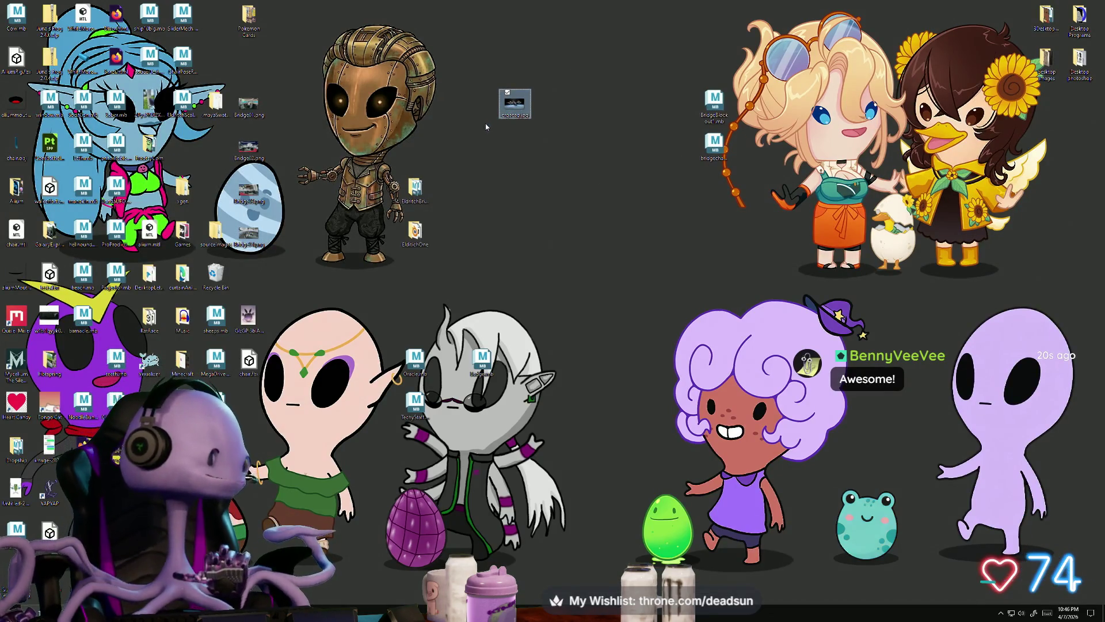
left_click(605, 41)
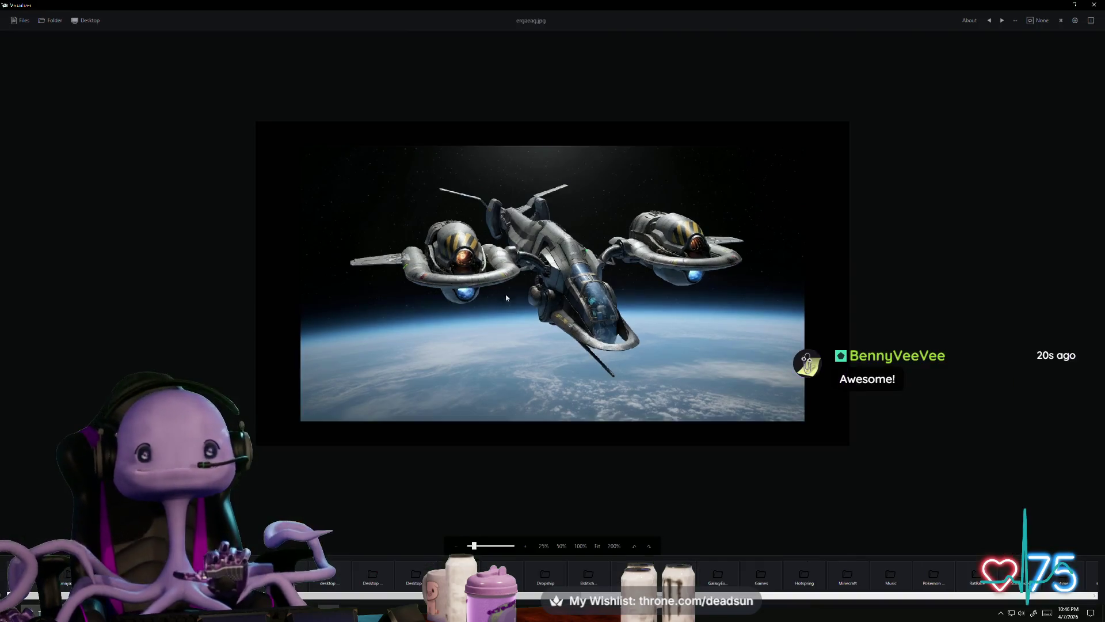
scroll(517, 323, "up", 1)
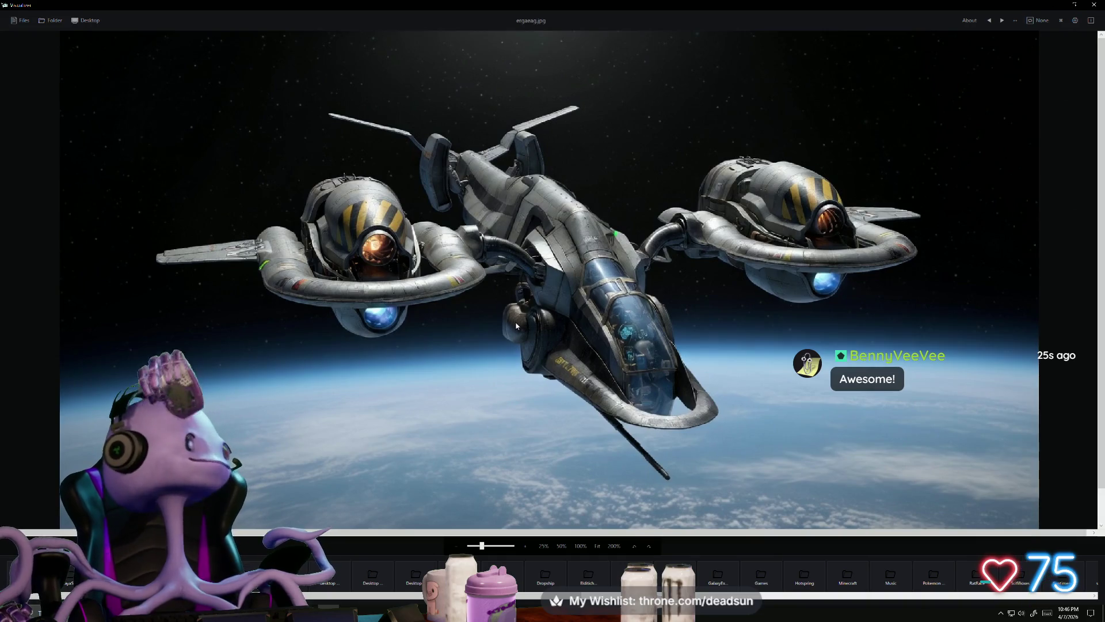
scroll(517, 326, "up", 1)
scroll(426, 336, "down", 3)
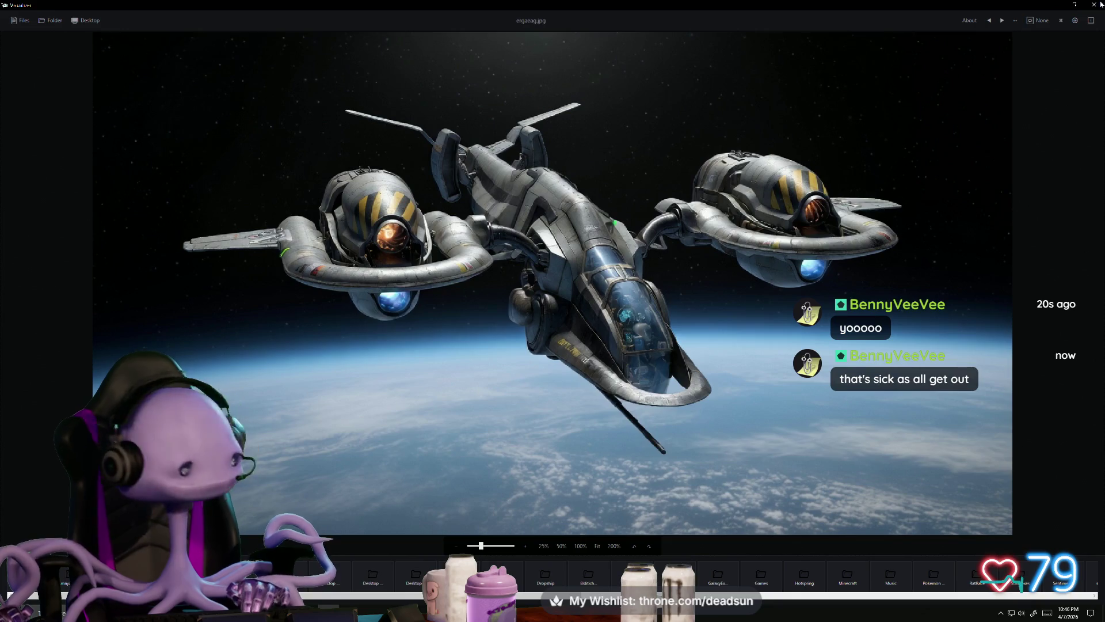
Return to the engine.mb Maya window and clear the selection
left_click(1058, 4)
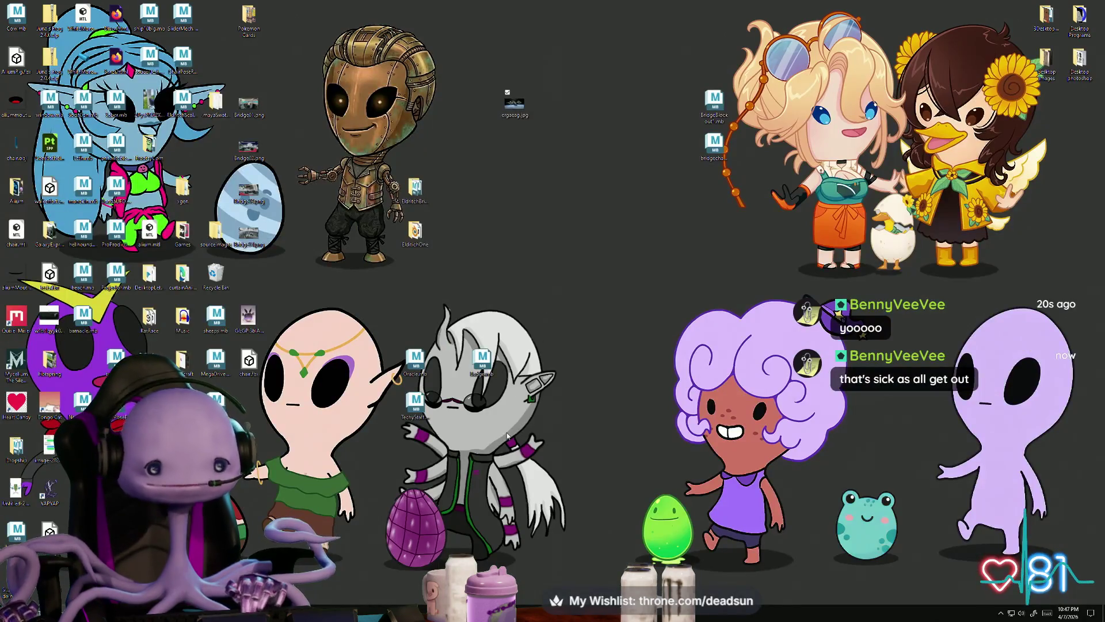
key("alt+Tab")
key("Tab")
key("Tab")
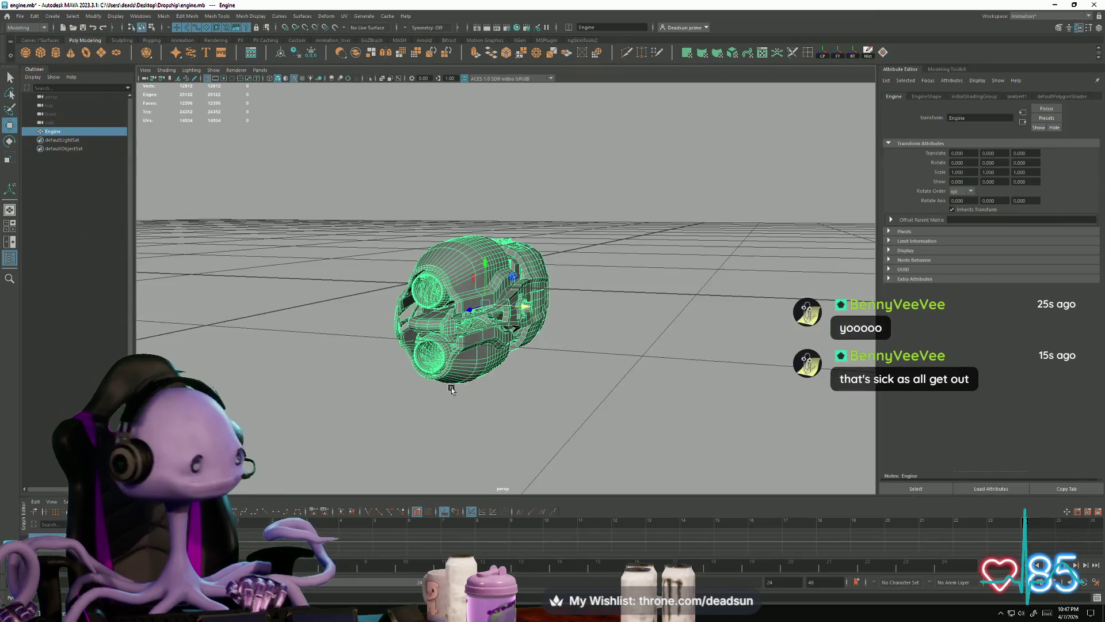
left_click_drag(642, 369, 346, 230, "alt")
left_click(307, 219)
Select the Engine mesh and start Export Selection into Desktop\Dropship
left_click(539, 397)
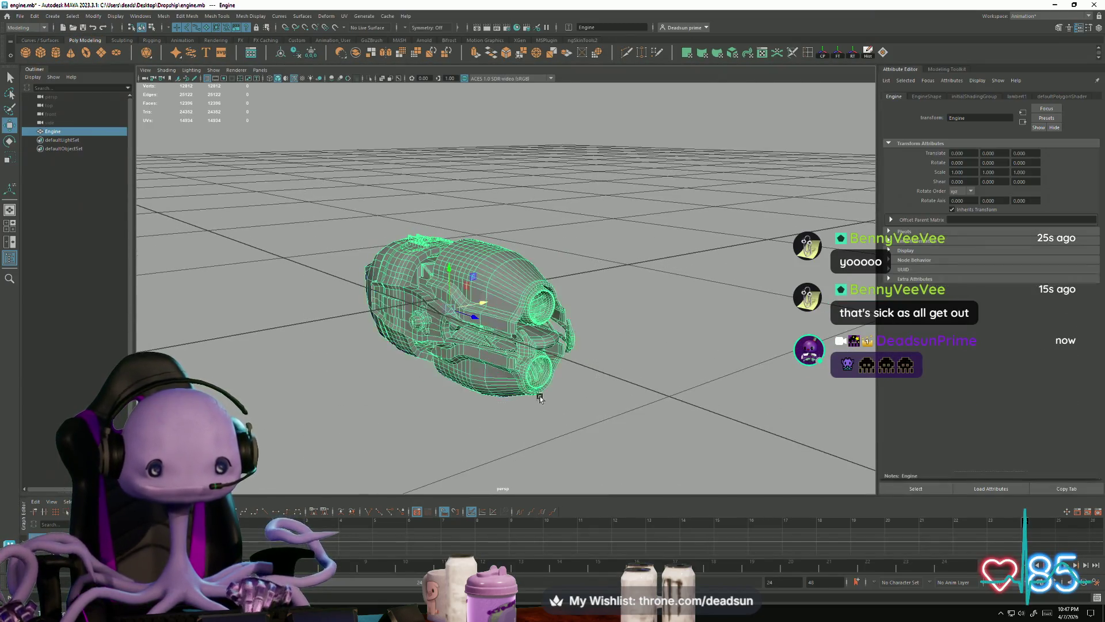
left_click(20, 16)
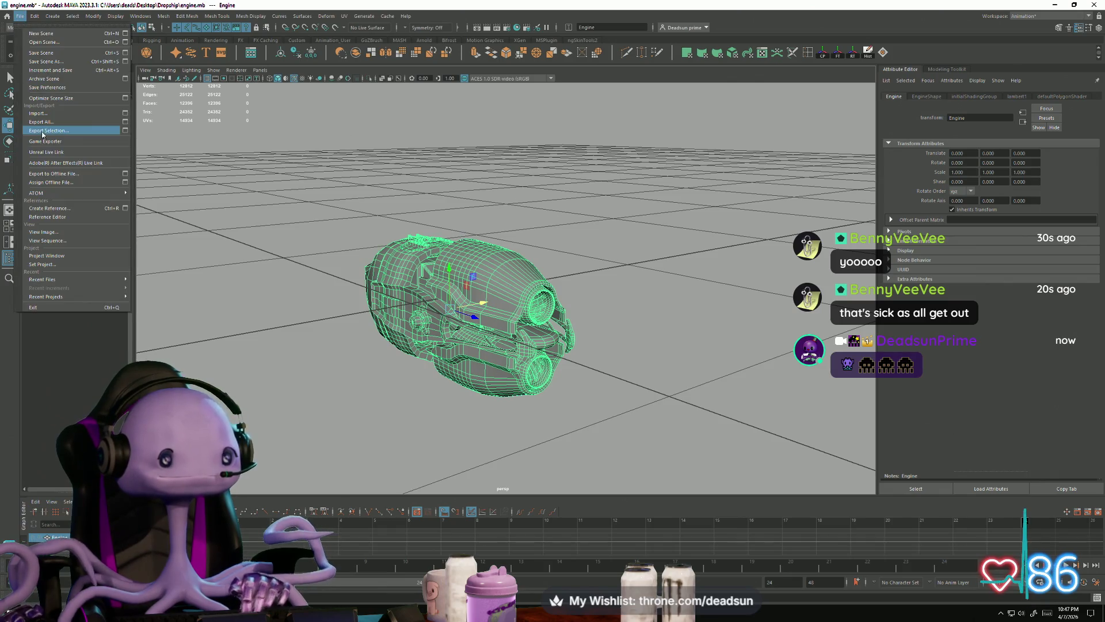
left_click(49, 132)
left_click(250, 180)
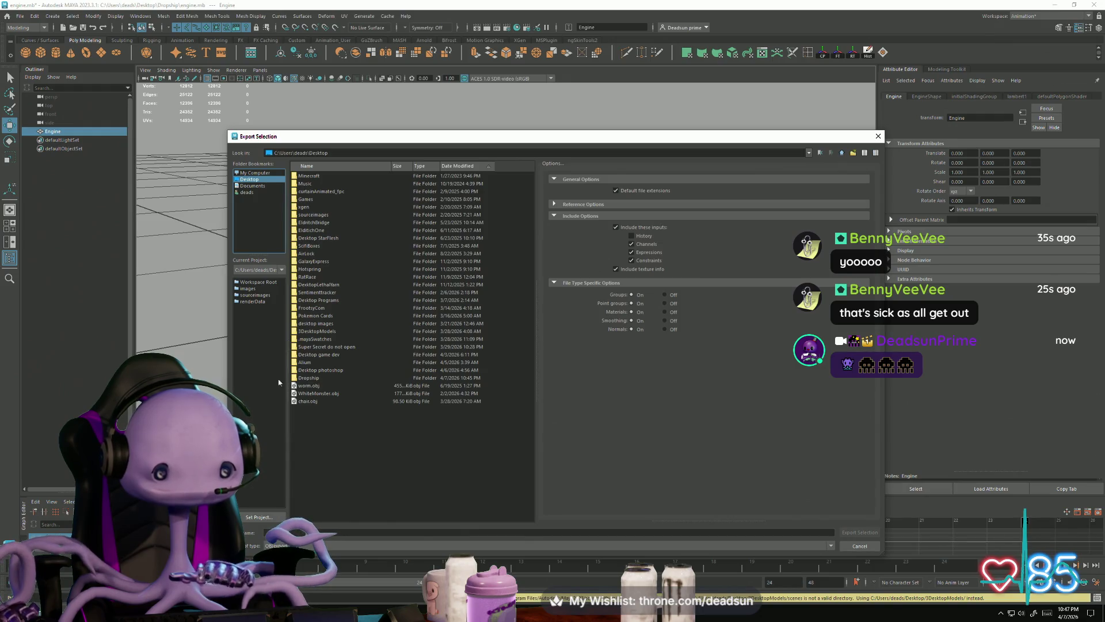
double_click(311, 378)
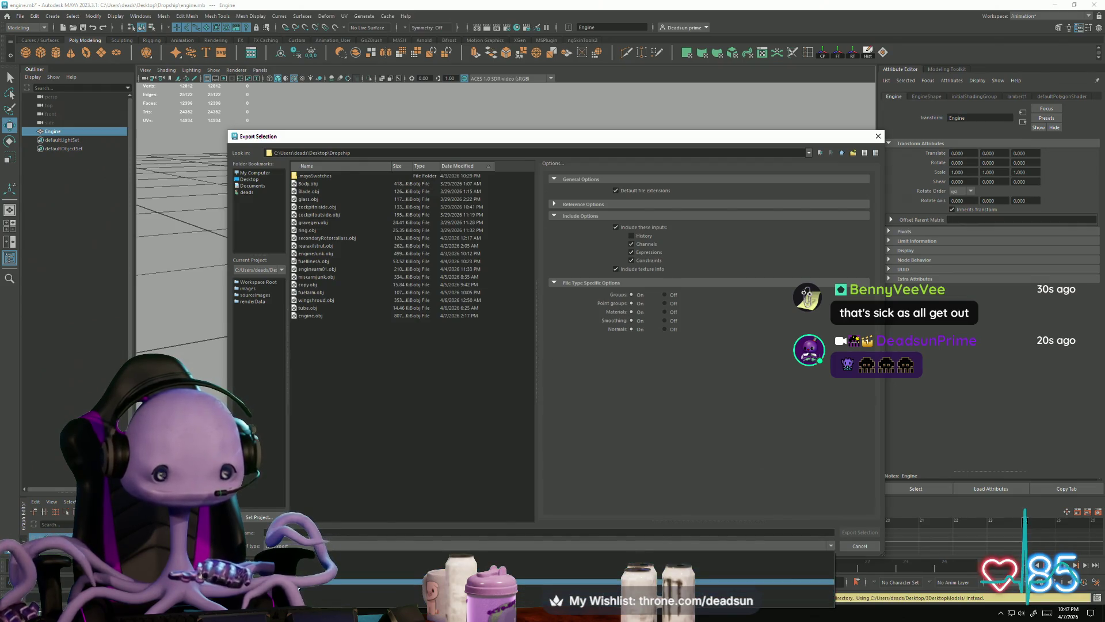
Export the Engine as engine.obj, replacing the existing file
left_click(266, 532)
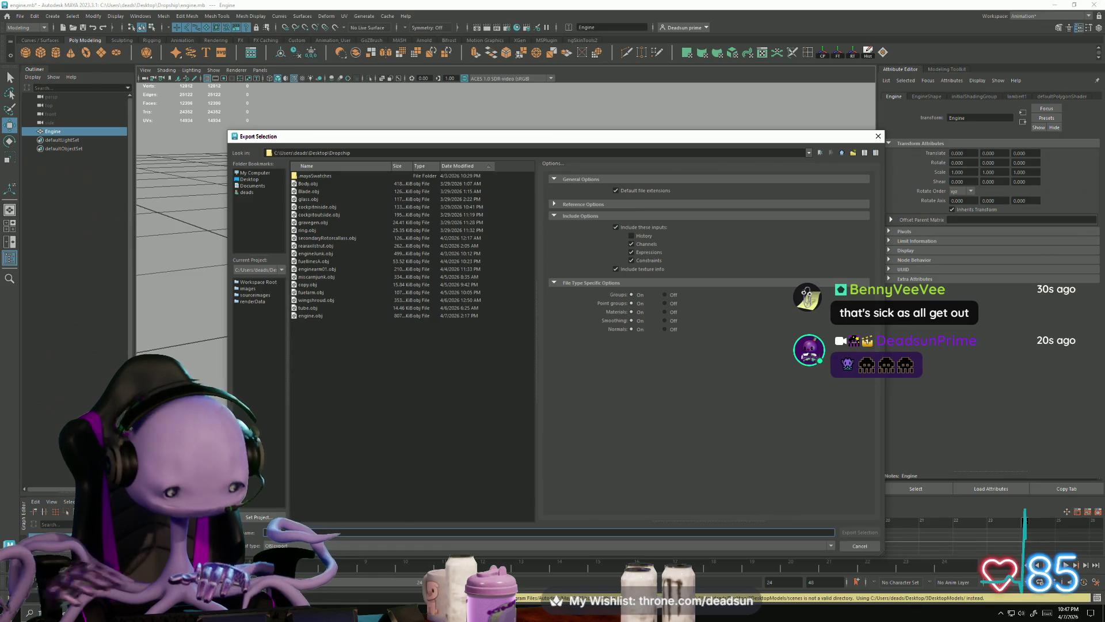
type("engine")
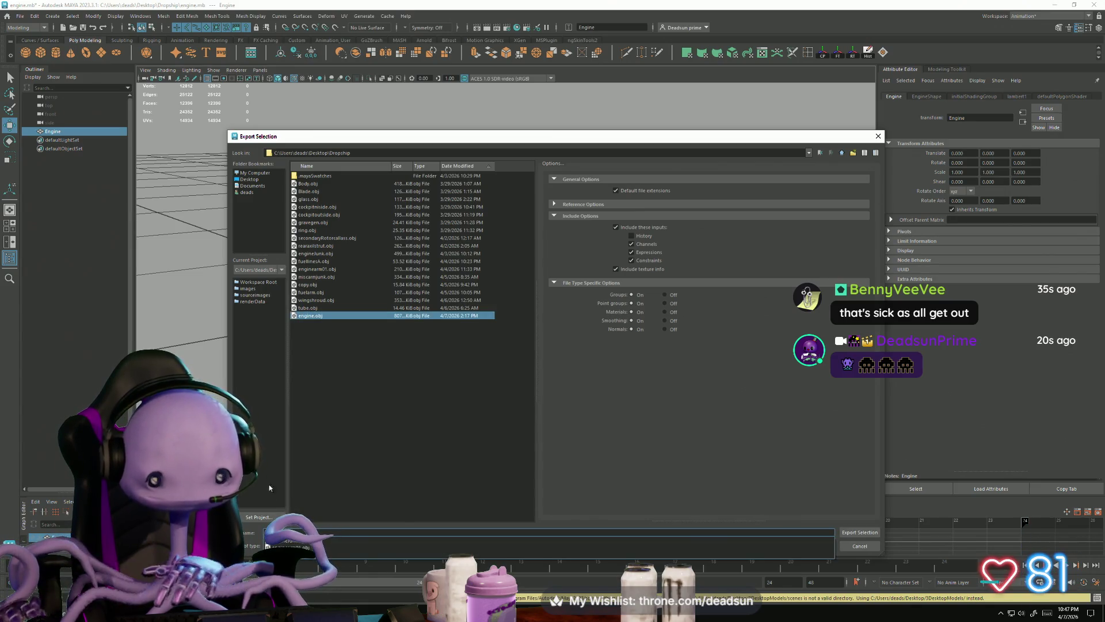
left_click(329, 315)
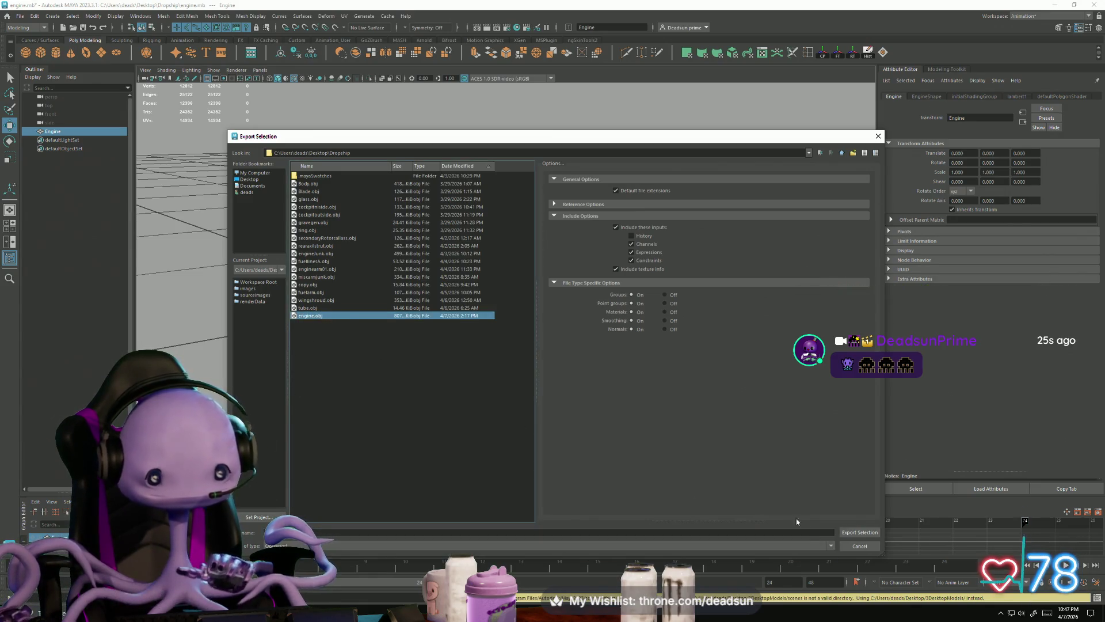
left_click(860, 532)
left_click(537, 359)
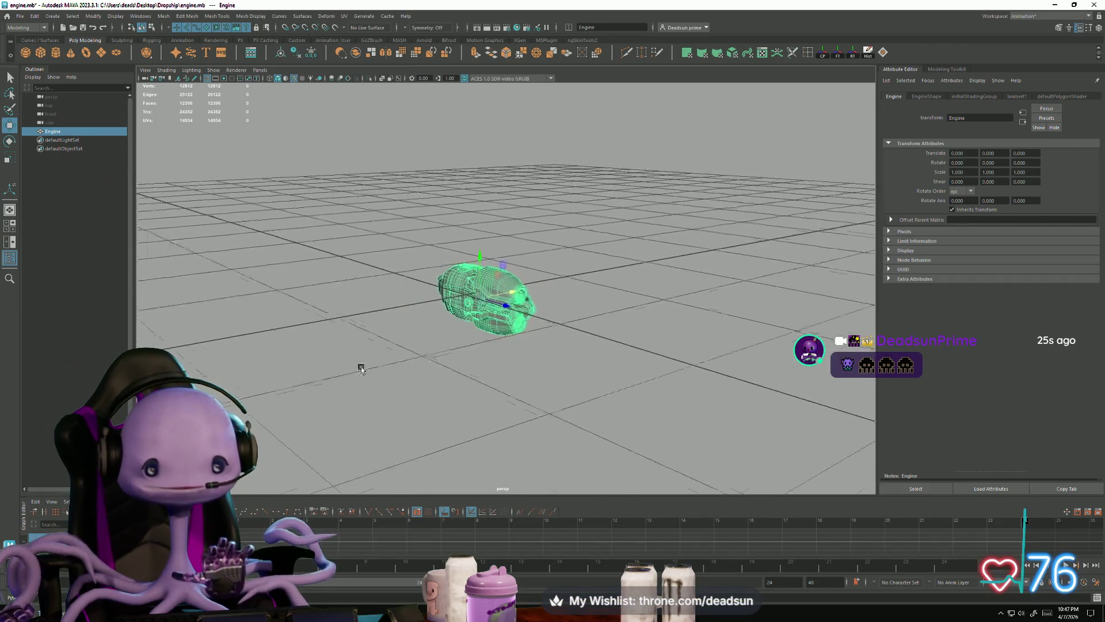
Close the engine scene window without saving
key("super+Down")
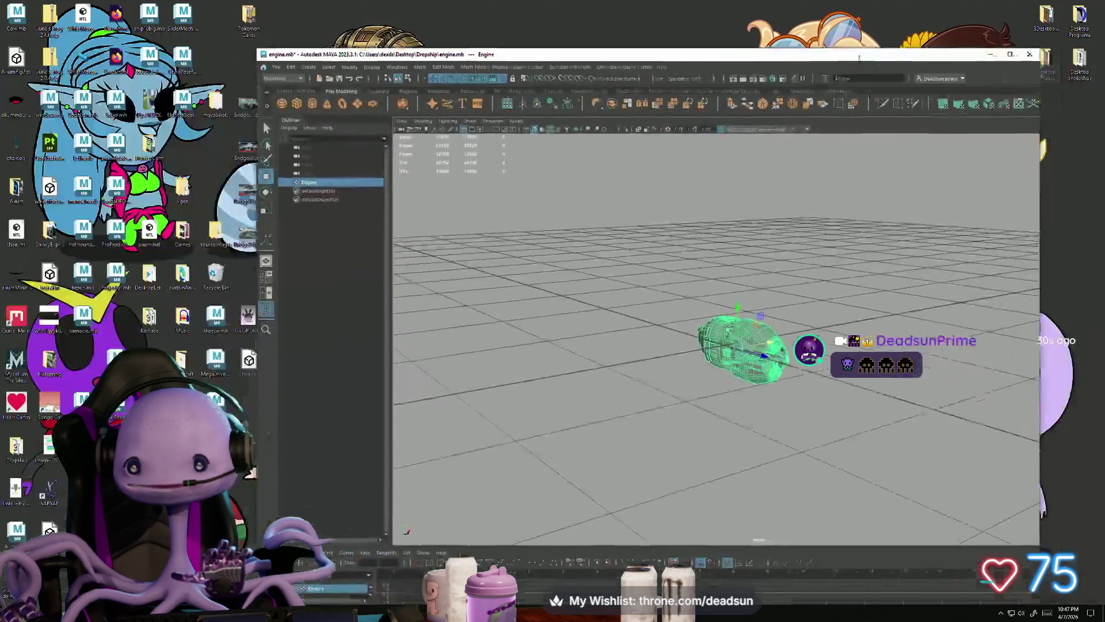
left_click(965, 59)
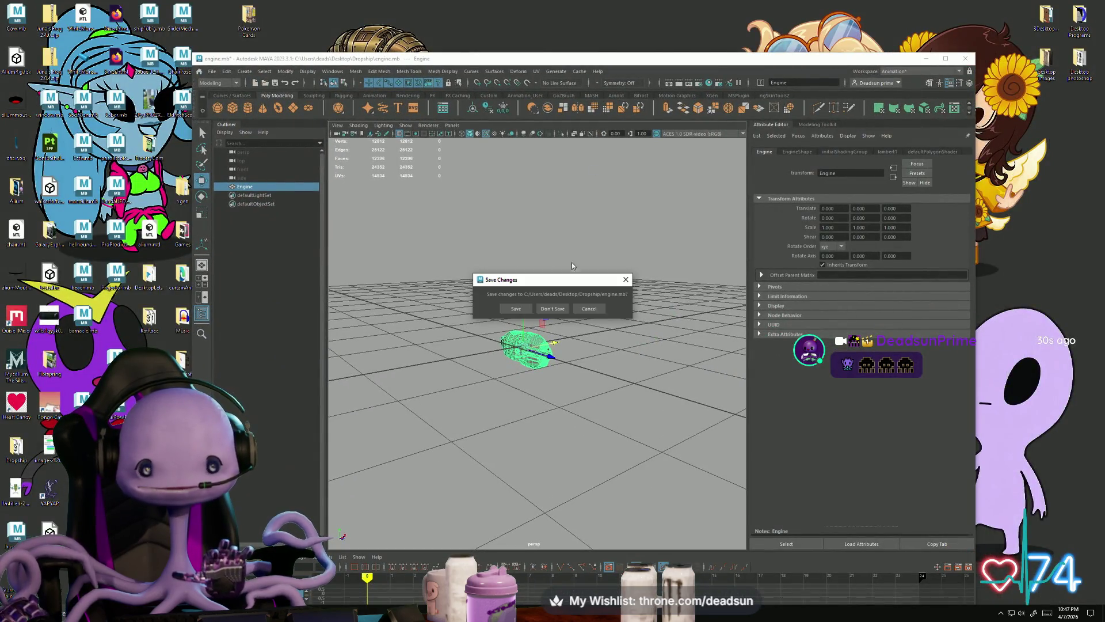
left_click(554, 309)
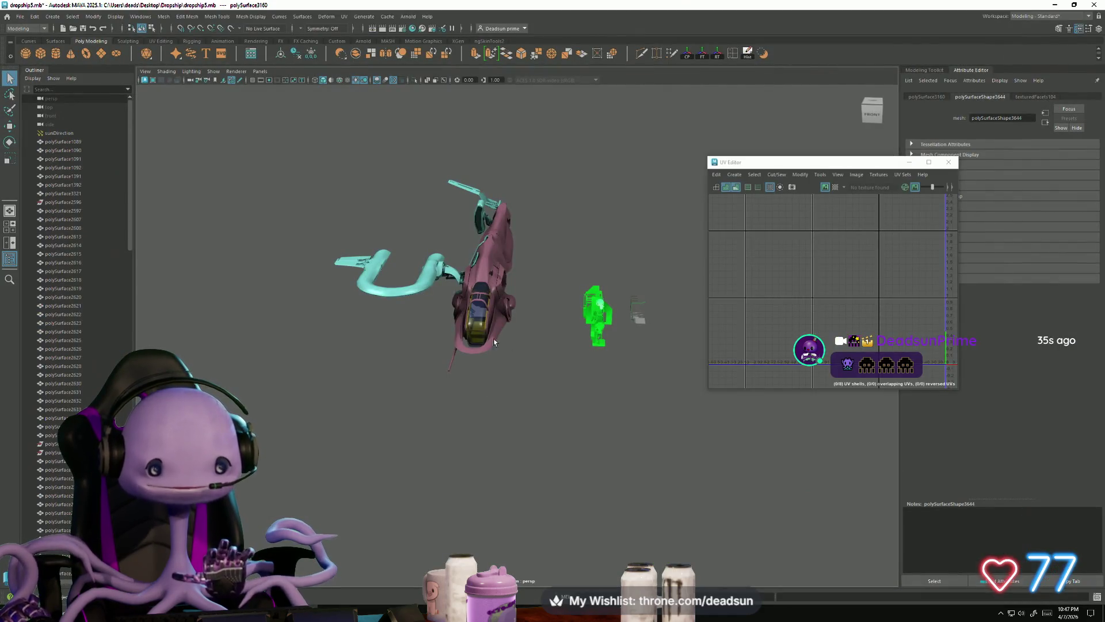
Start File > Import in the dropship scene and browse to Desktop\Dropship
left_click(633, 314)
mouse_move(633, 314)
left_mouse_down("alt")
mouse_move(459, 402)
mouse_move(454, 412)
mouse_move(481, 432)
mouse_move(518, 419)
mouse_move(254, 139)
left_mouse_up("alt")
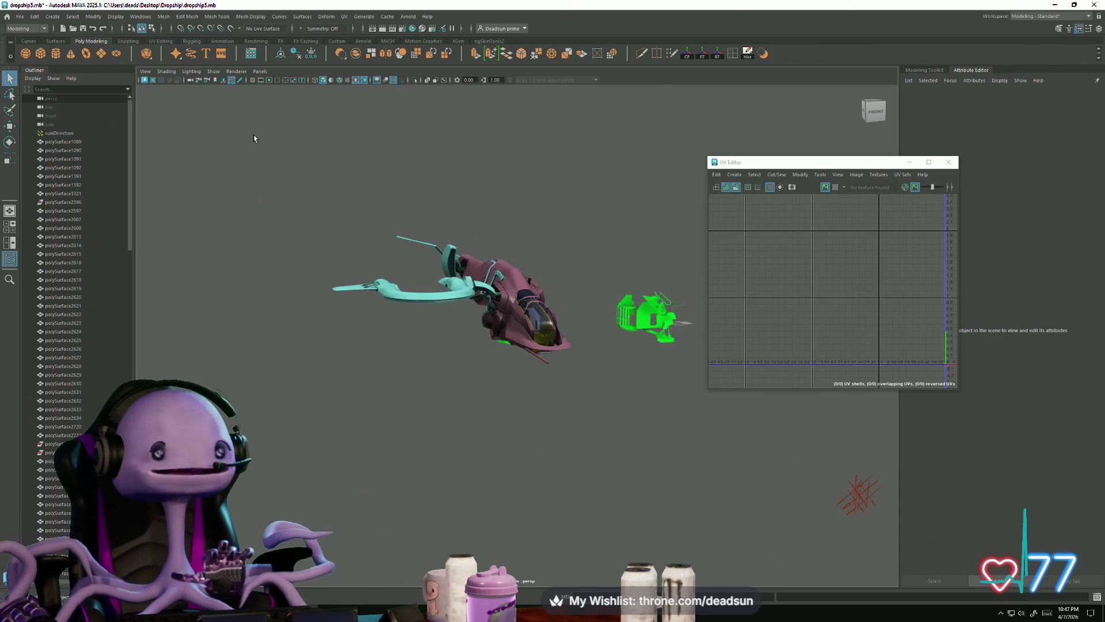
left_click(20, 16)
left_click(51, 114)
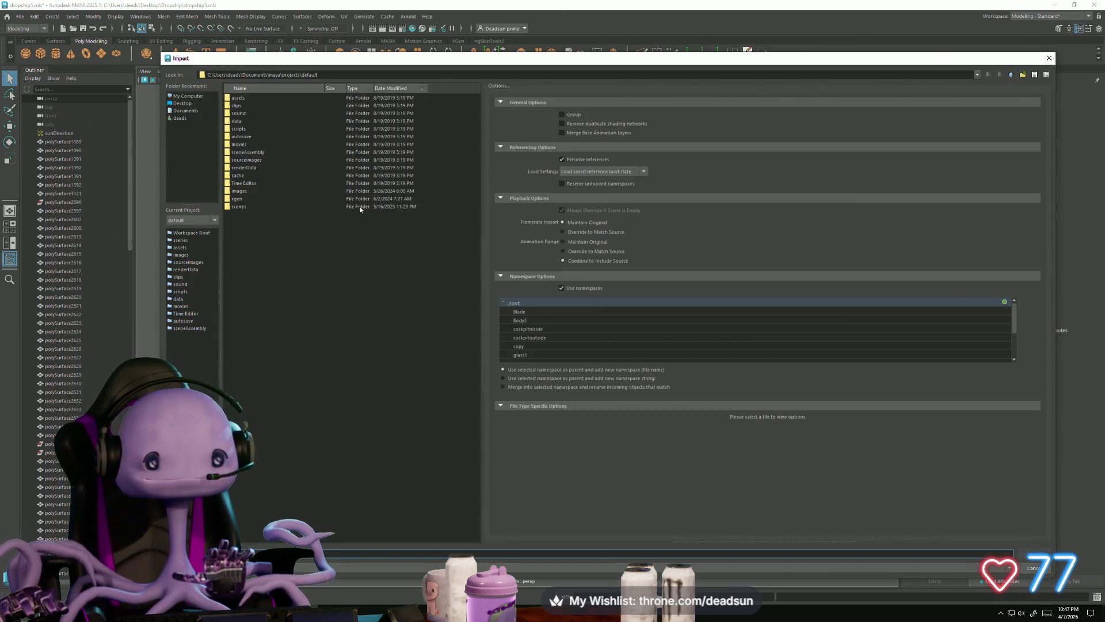
left_click(183, 103)
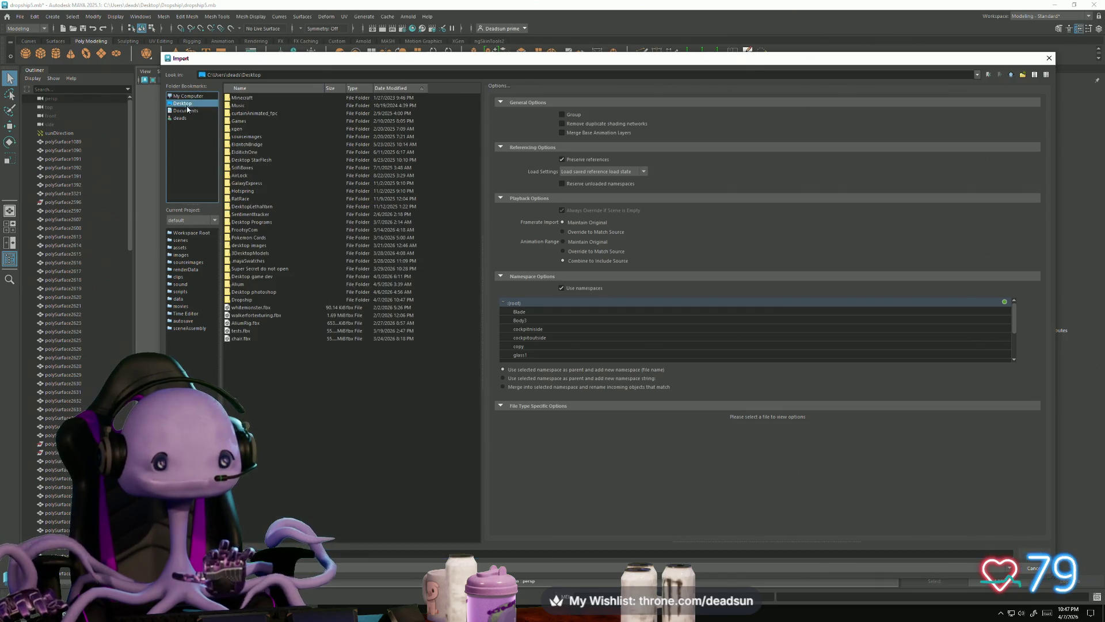
double_click(251, 300)
Switch the file type to OBJ and import engine.obj
left_click(249, 106)
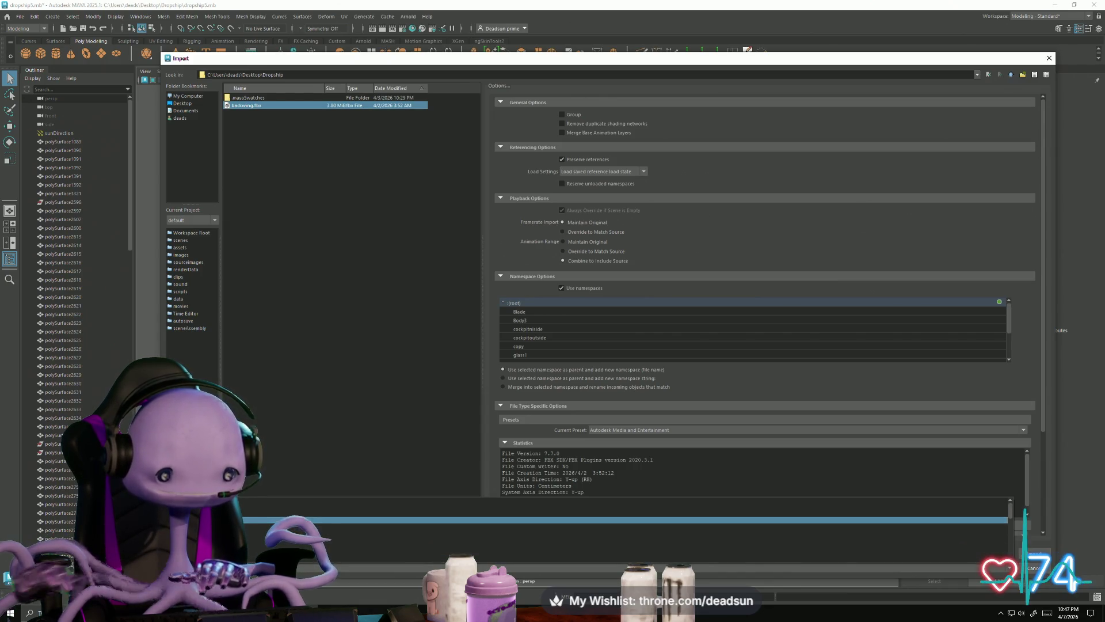
key("Return")
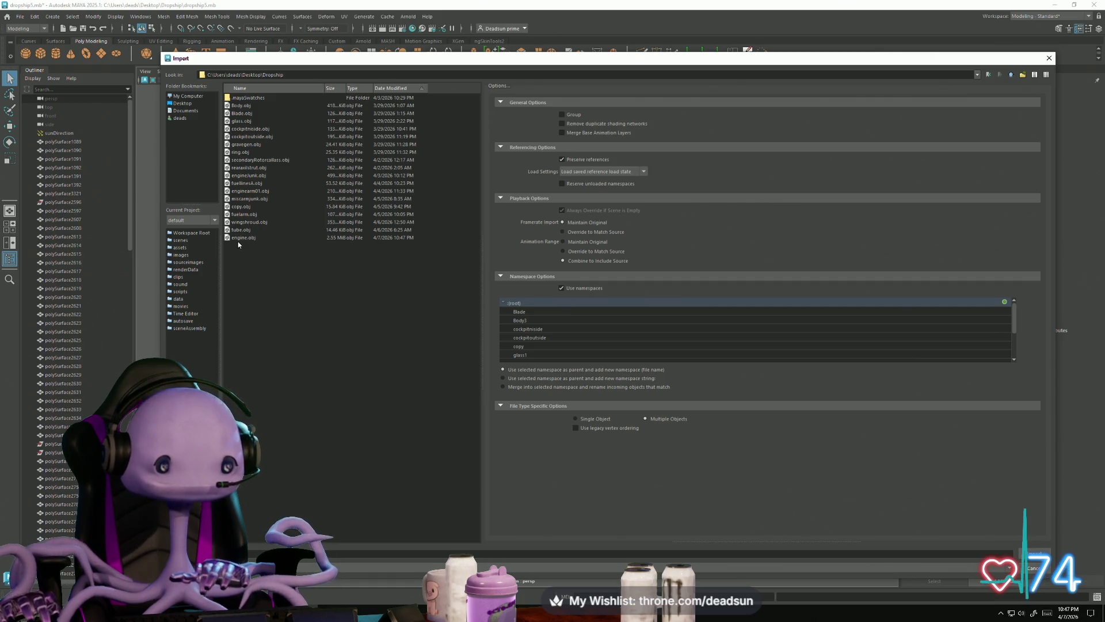
double_click(238, 238)
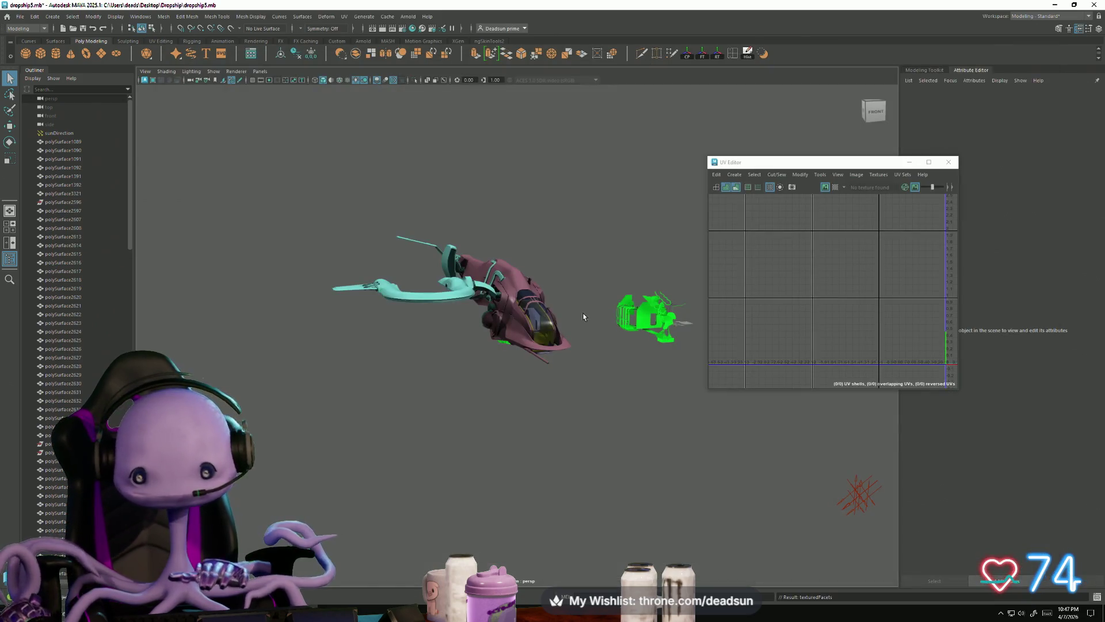
Select the imported engine mesh and frame its UVs in the UV Editor
mouse_move(473, 374)
right_mouse_down("alt")
mouse_move(566, 441)
mouse_move(575, 431)
right_mouse_up("alt")
left_click(575, 432)
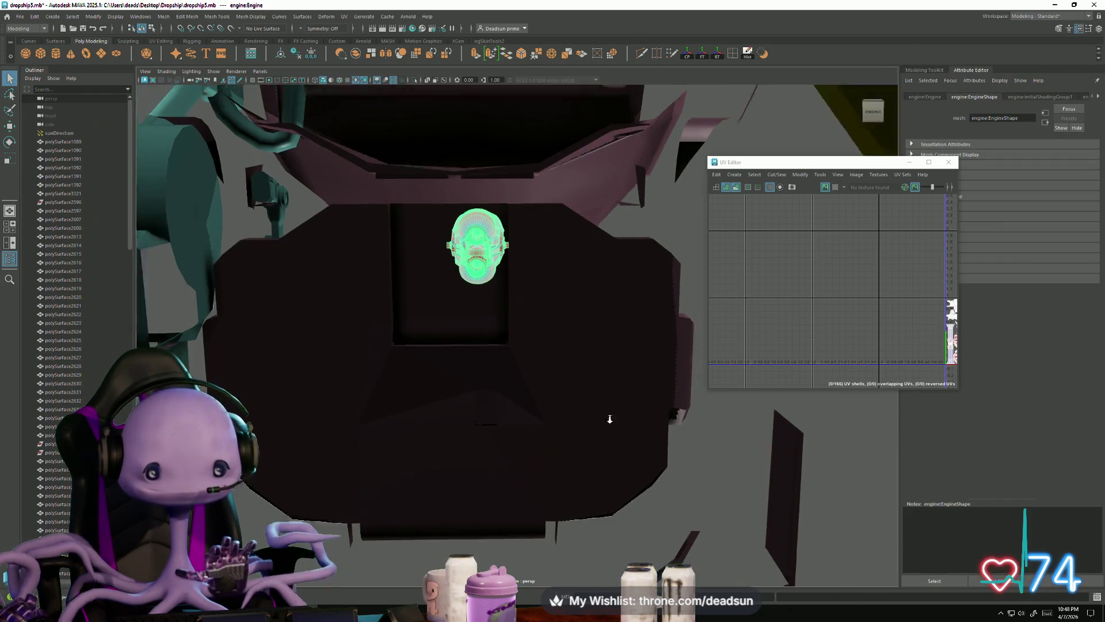
key("f")
left_click(854, 316)
key("f")
scroll(814, 324, "up", 5)
scroll(814, 324, "up", 3)
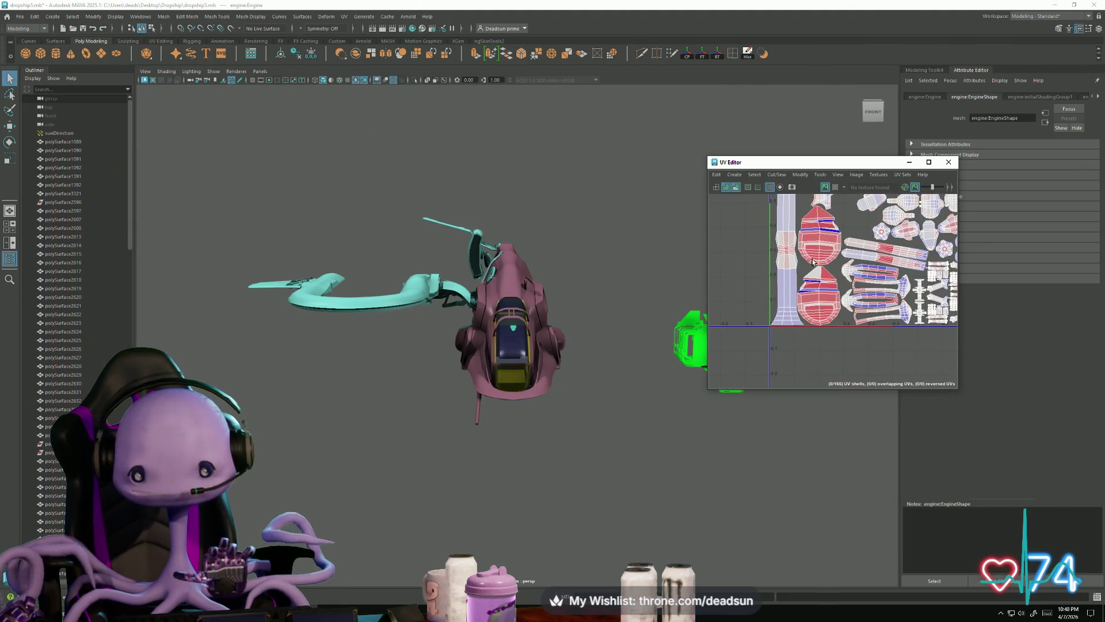
Select the two distorted red UV shells and unfold them
left_click(818, 251)
left_click(818, 251)
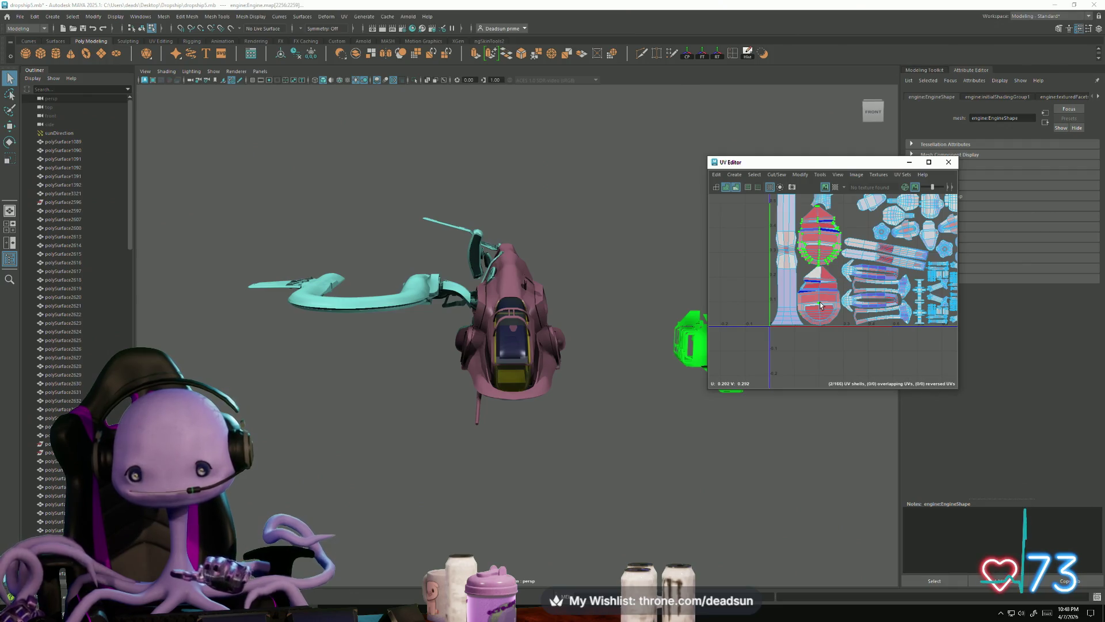
scroll(757, 291, "down", 5)
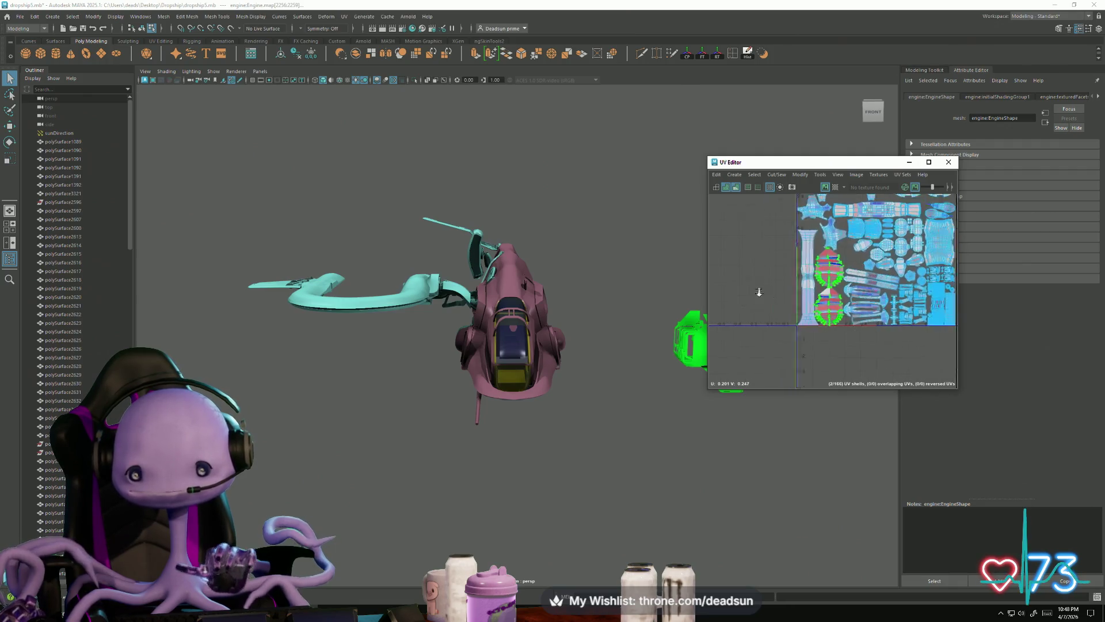
left_click(784, 176)
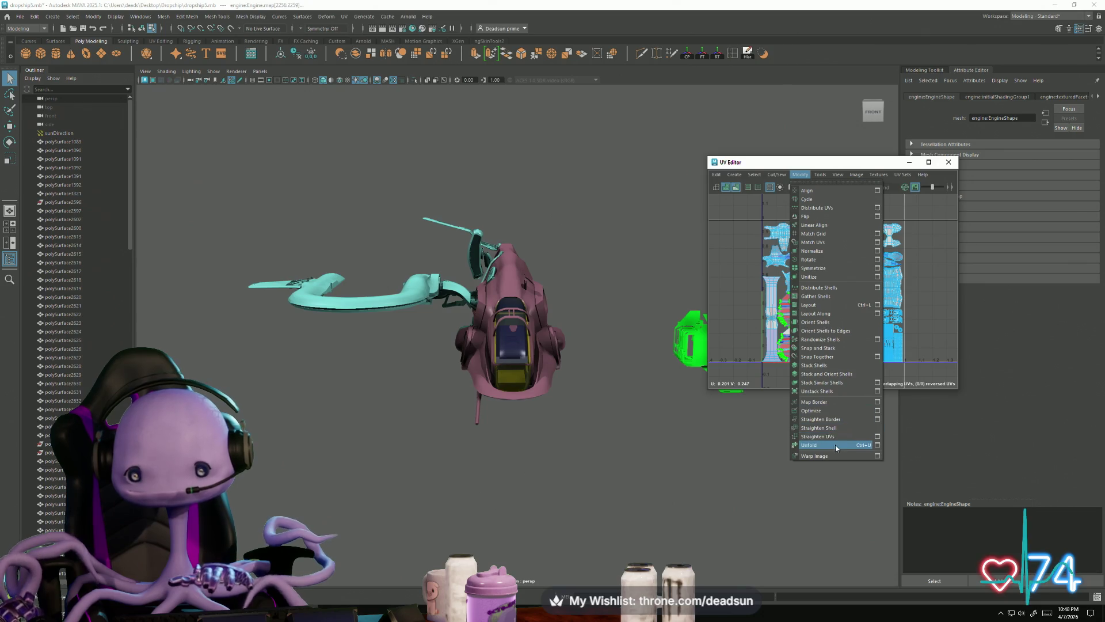
left_click(836, 446)
scroll(797, 335, "up", 5)
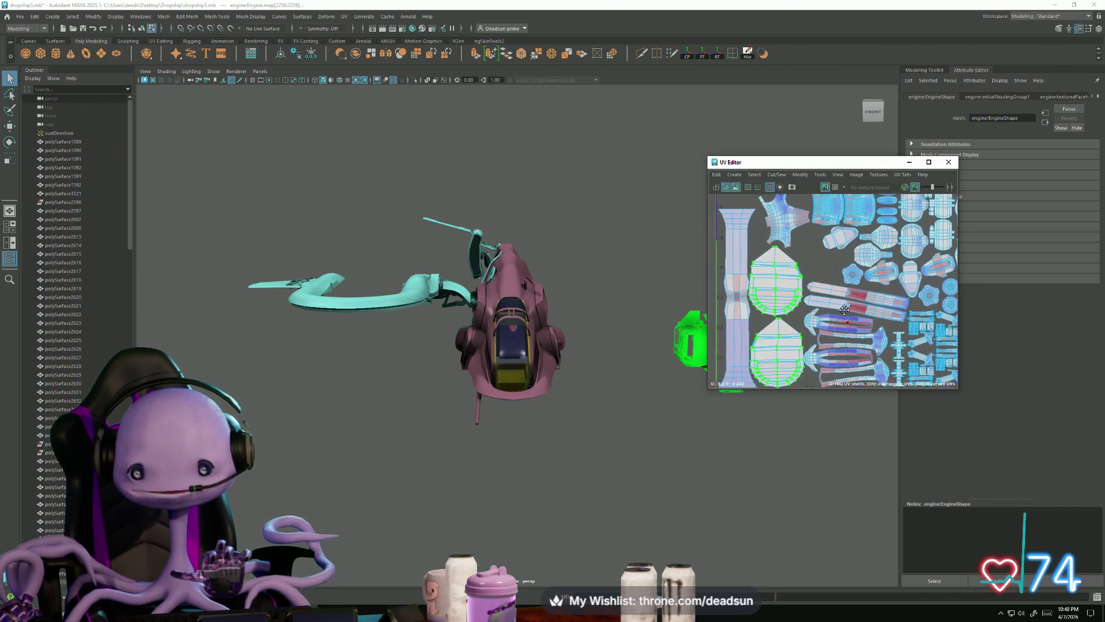
scroll(881, 328, "up", 2)
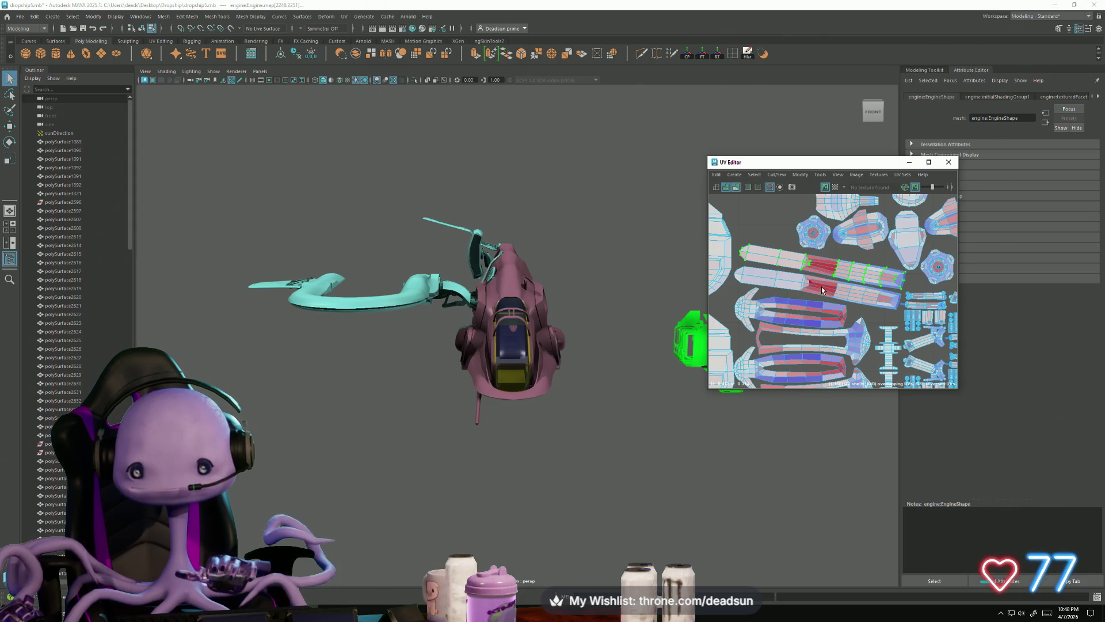
right_click_drag(822, 290, 832, 310, "shift")
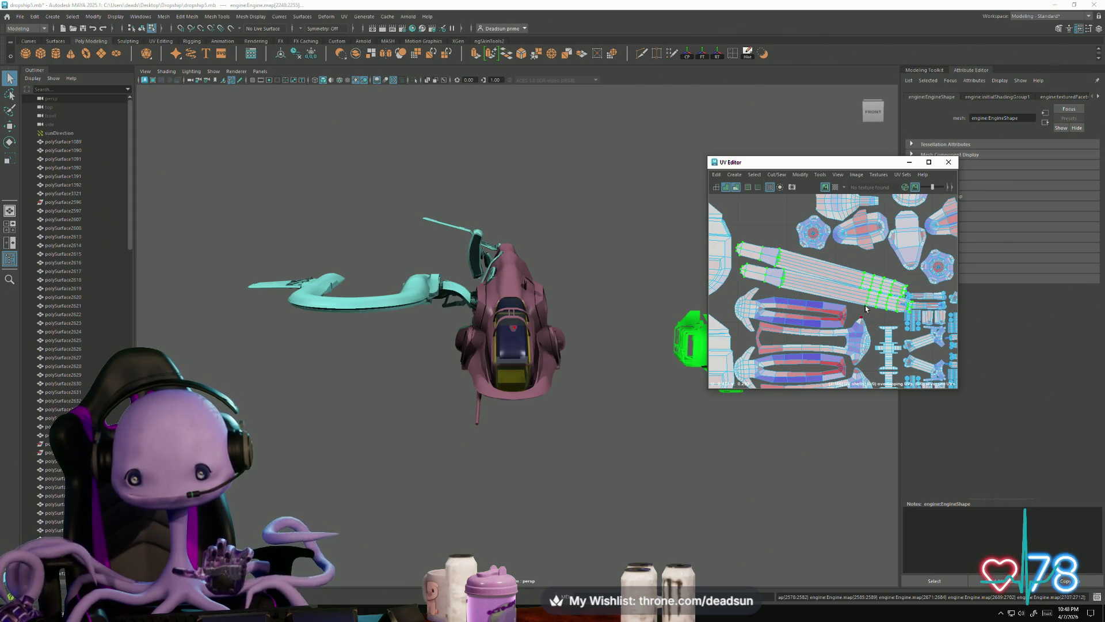
Nudge and rotate the unfolded shells into straight strips
scroll(866, 309, "up", 3)
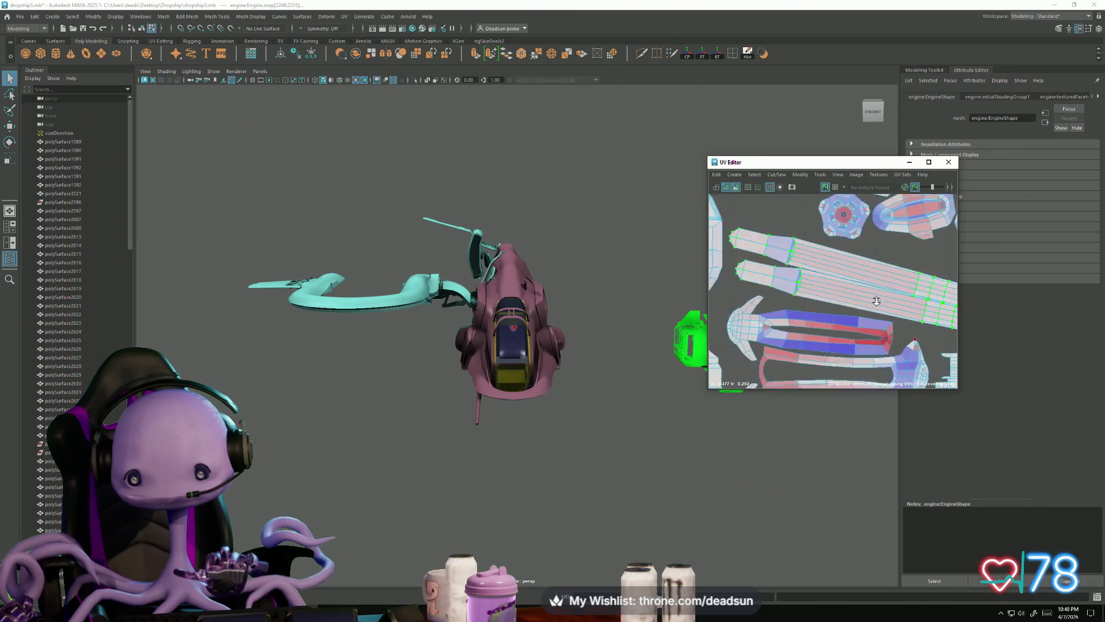
scroll(876, 301, "down", 3)
middle_click_drag(875, 301, 822, 262, "alt")
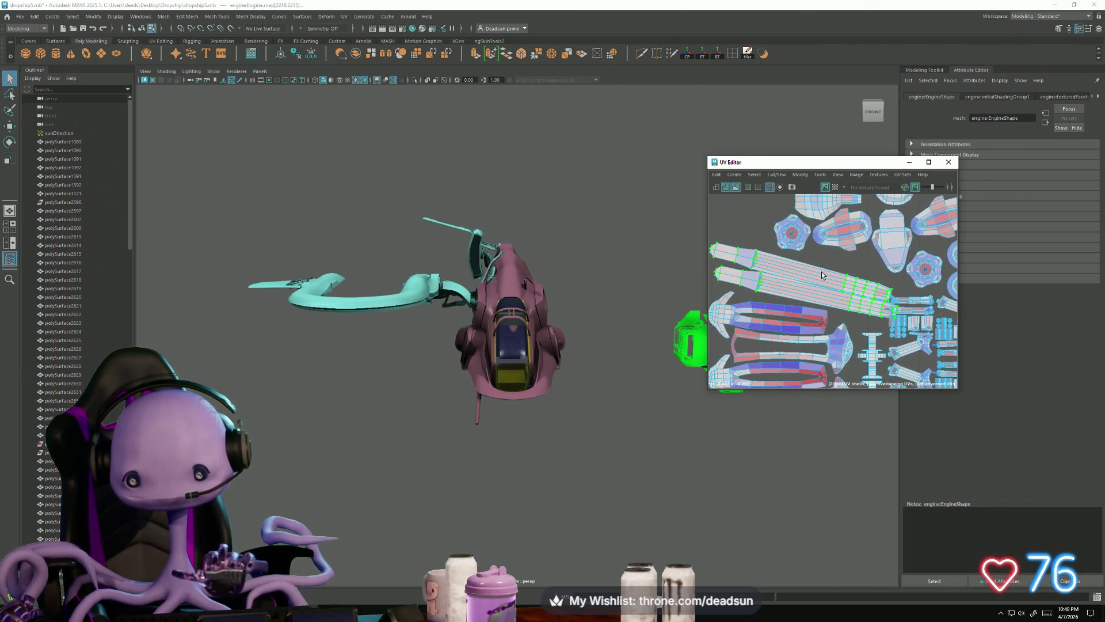
middle_click_drag(822, 331, 871, 327, "alt")
key("w")
mouse_move(851, 266)
left_mouse_down()
mouse_move(845, 284)
mouse_move(860, 294)
mouse_move(844, 284)
left_mouse_up()
key("e")
key("w")
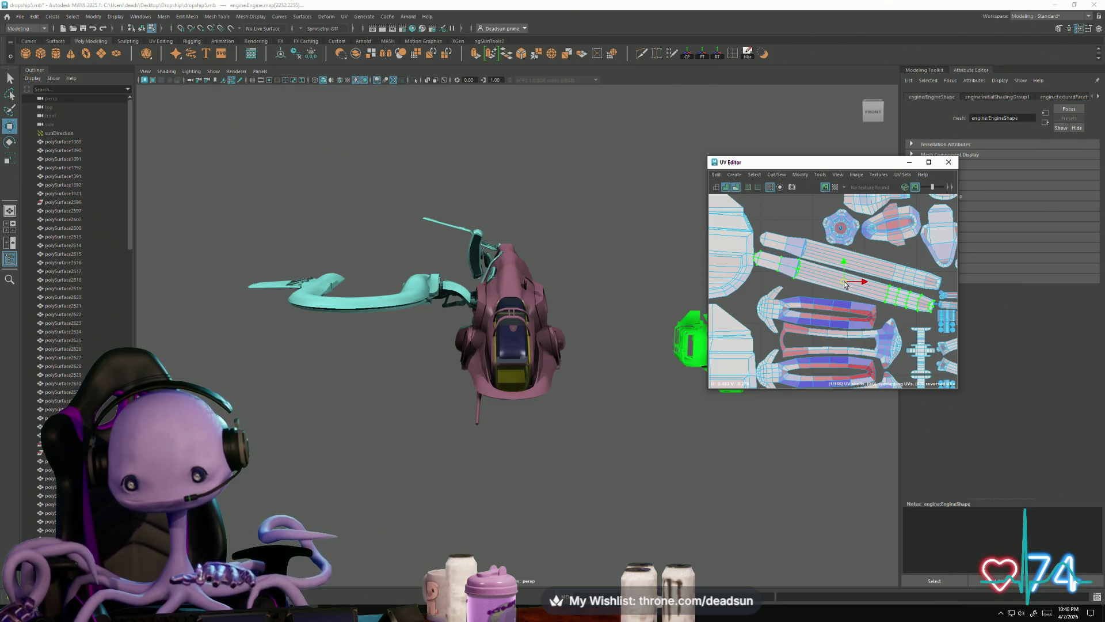
mouse_move(876, 295)
middle_mouse_down("alt")
mouse_move(805, 233)
mouse_move(888, 297)
middle_mouse_up("alt")
Straighten the horizontal tube shell and slide it slightly right
left_click(804, 233)
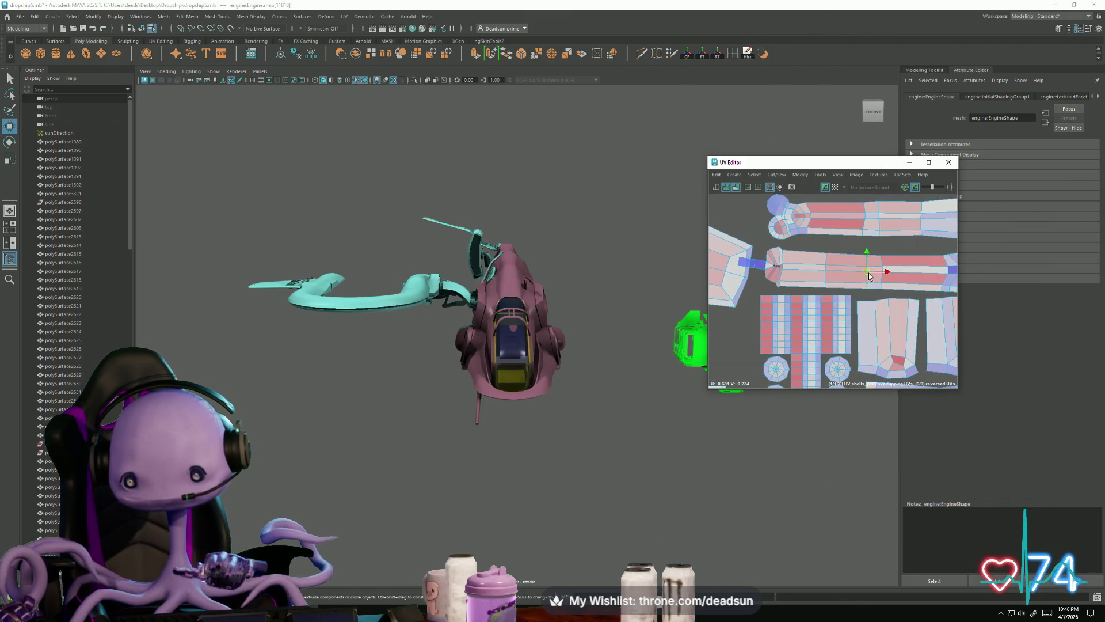
scroll(872, 276, "down", 2)
middle_click_drag(872, 276, 839, 279, "alt")
left_click_drag(830, 269, 841, 271)
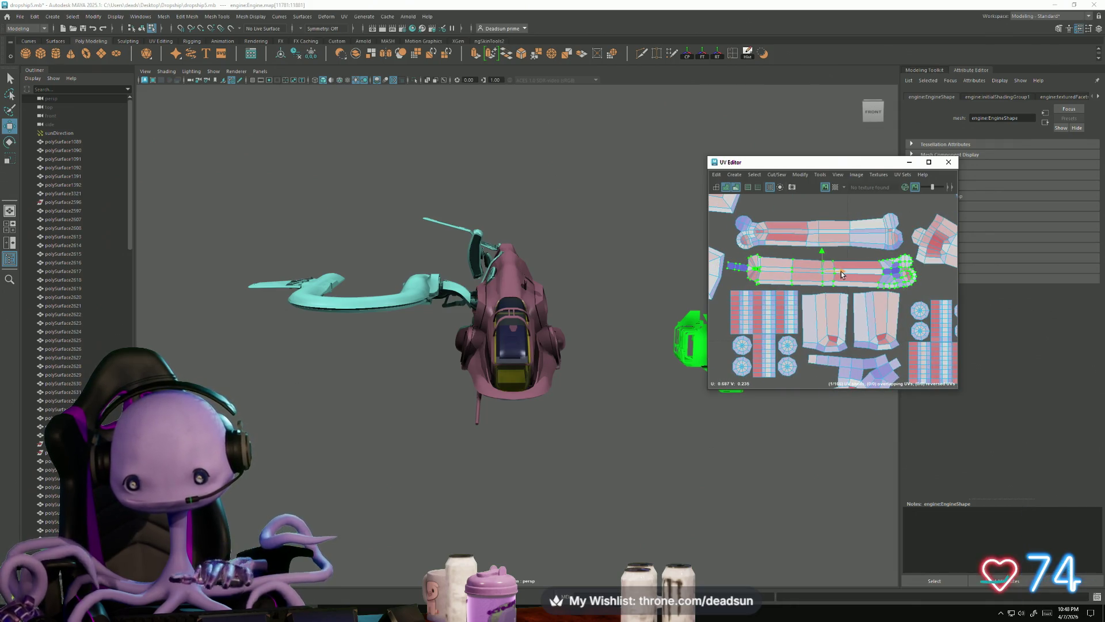
right_click_drag(841, 271, 822, 274, "shift")
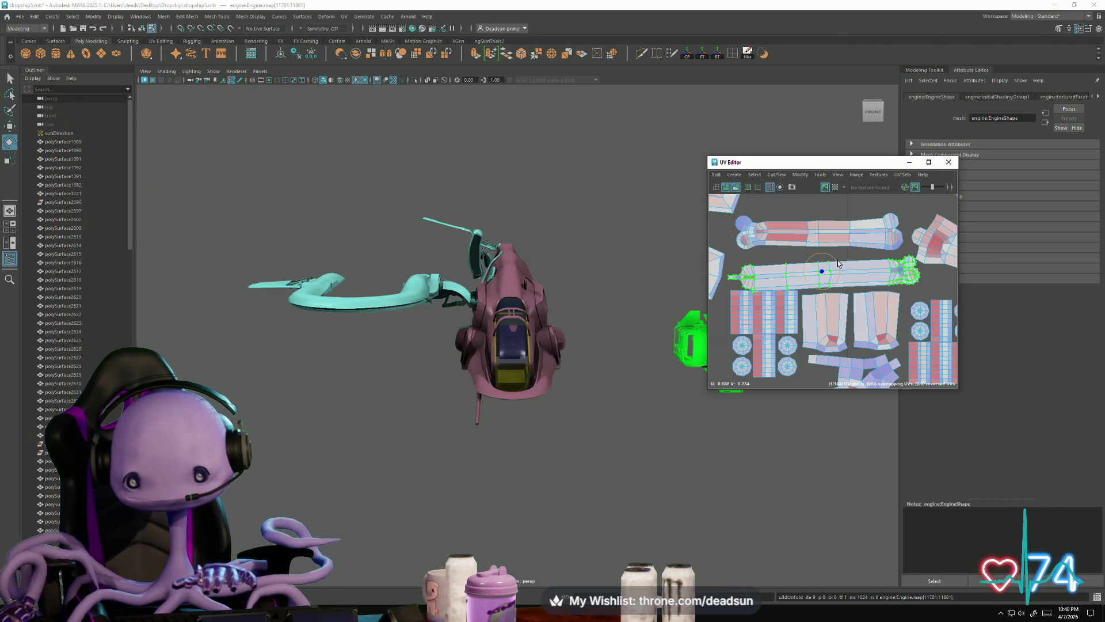
Straighten and level the upper tube shell, then move it to the upper left
key("w")
left_click(823, 249)
mouse_move(827, 237)
right_mouse_down("shift")
mouse_move(809, 241)
mouse_move(823, 246)
right_mouse_up("shift")
key("r")
key("w")
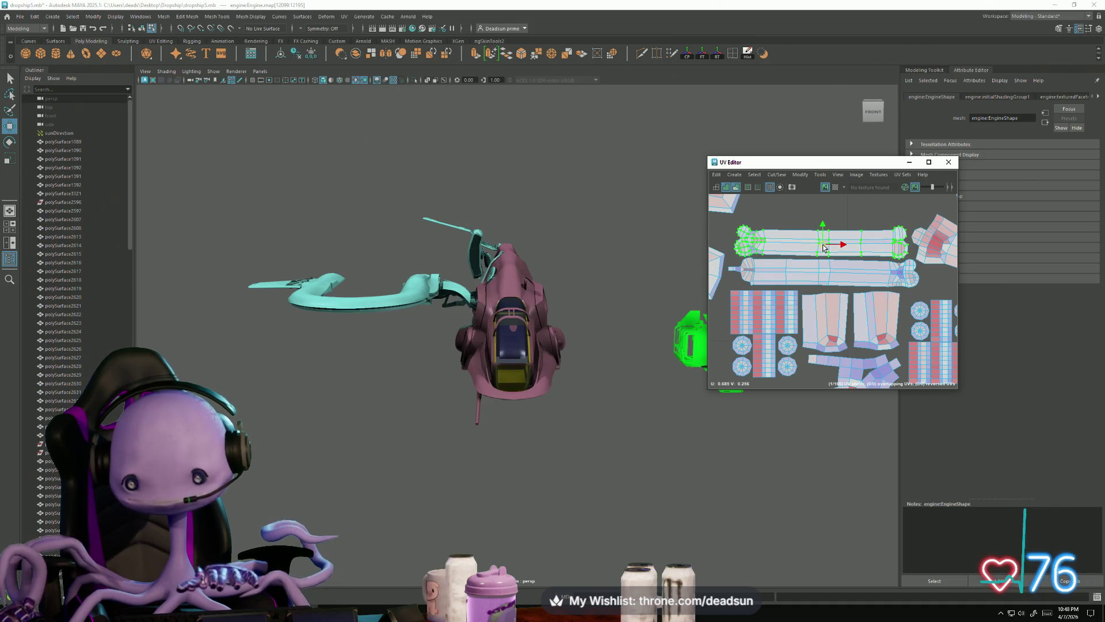
right_click_drag(774, 259, 767, 267, "shift")
middle_click_drag(766, 267, 730, 270, "alt")
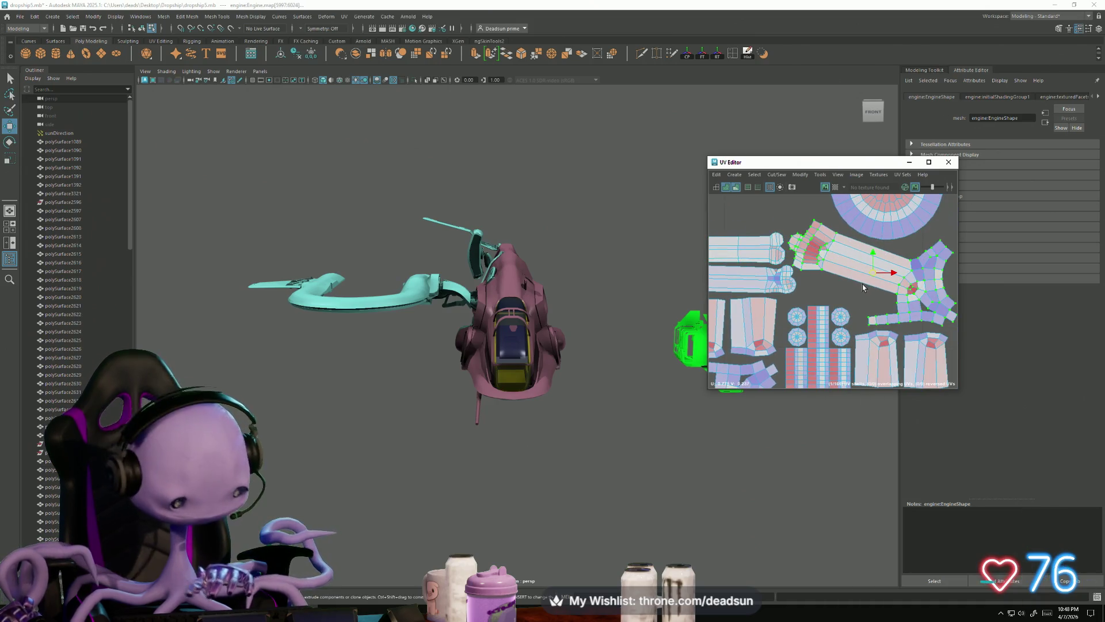
Unfold the diagonal tube shell, rotate and shrink it, and shift it against its neighbours
left_click(862, 284)
right_click_drag(862, 285, 864, 286, "shift")
mouse_move(862, 285)
middle_mouse_down("alt")
mouse_move(800, 296)
mouse_move(918, 331)
middle_mouse_up("alt")
key("e")
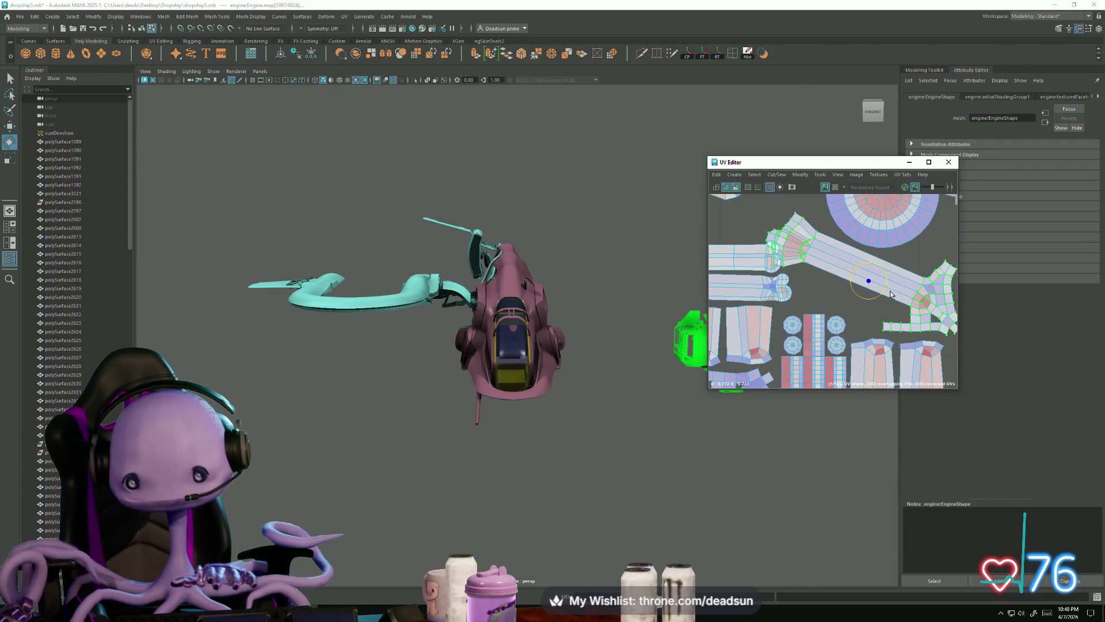
mouse_move(883, 295)
left_mouse_down()
mouse_move(890, 302)
mouse_move(859, 279)
left_mouse_up()
key("r")
key("w")
middle_click_drag(859, 279, 869, 291)
Unfold the green shell into a straight strip with Ctrl+U
mouse_move(947, 385)
middle_mouse_down("alt")
mouse_move(877, 339)
mouse_move(846, 276)
middle_mouse_up("alt")
scroll(838, 264, "down", 2)
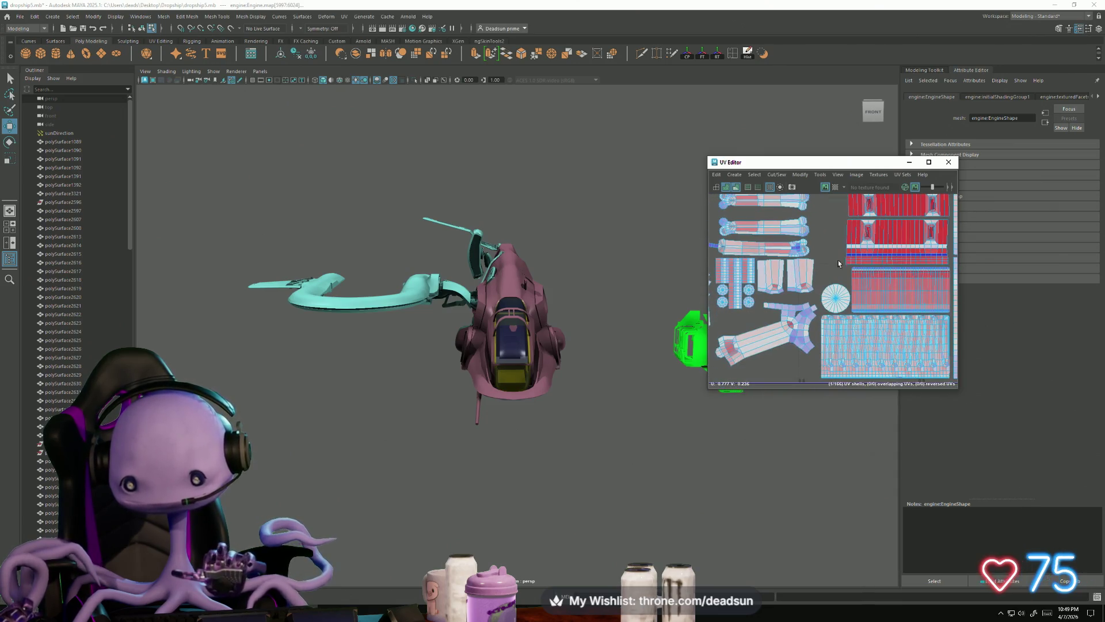
key("ctrl+u")
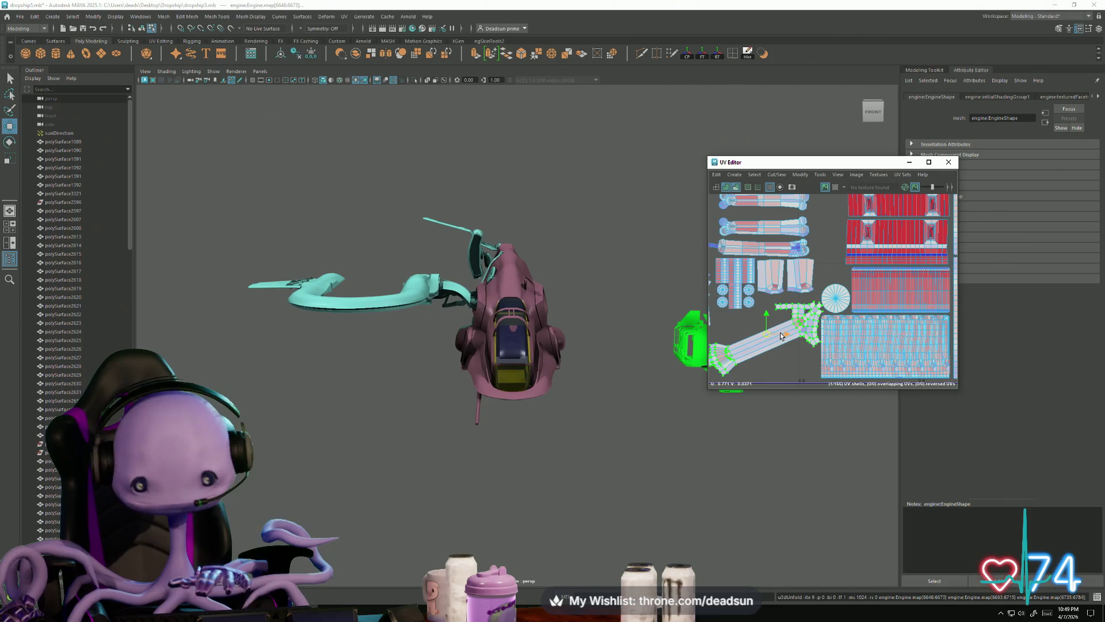
scroll(832, 324, "down", 1)
mouse_move(795, 358)
middle_mouse_down("alt")
mouse_move(833, 324)
mouse_move(912, 311)
middle_mouse_up("alt")
key("e")
key("r")
Unfold the bottom-left strip shell and straighten the upper bent strip
left_click(805, 335)
key("ctrl+u")
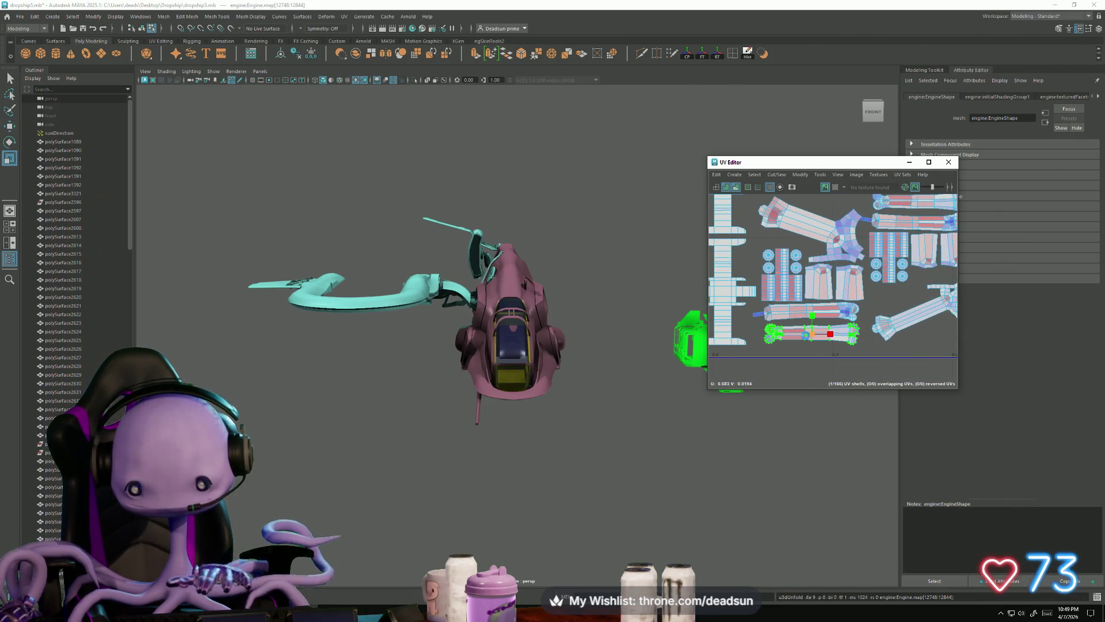
left_click(790, 316)
key("ctrl+u")
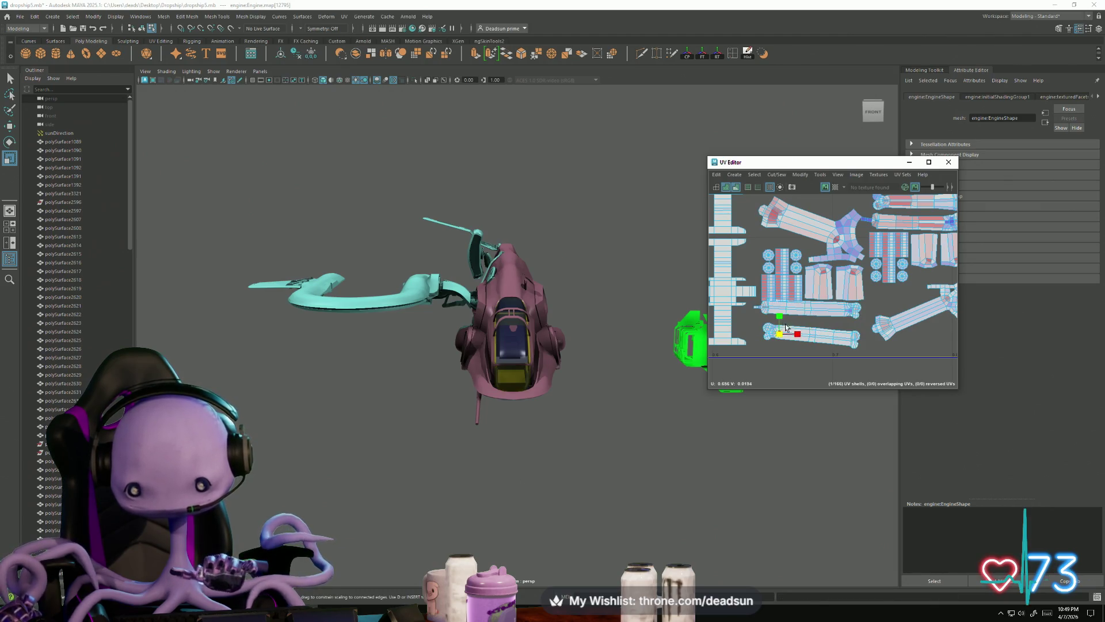
key("w")
Nudge the lower strip shell slightly upward
left_click(805, 309)
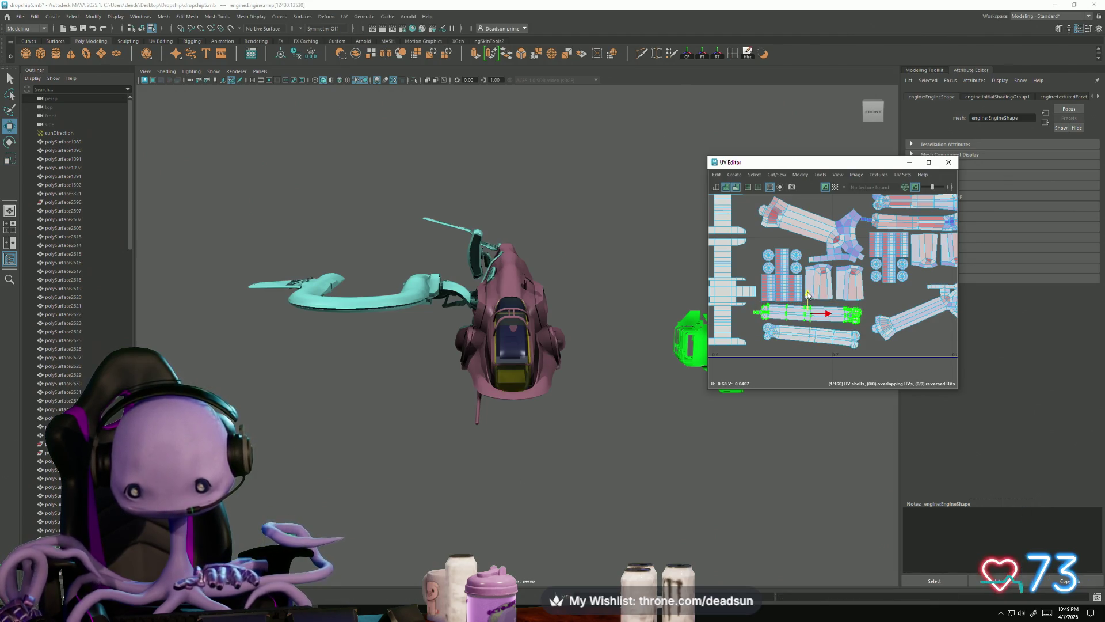
left_click(795, 342)
key("e")
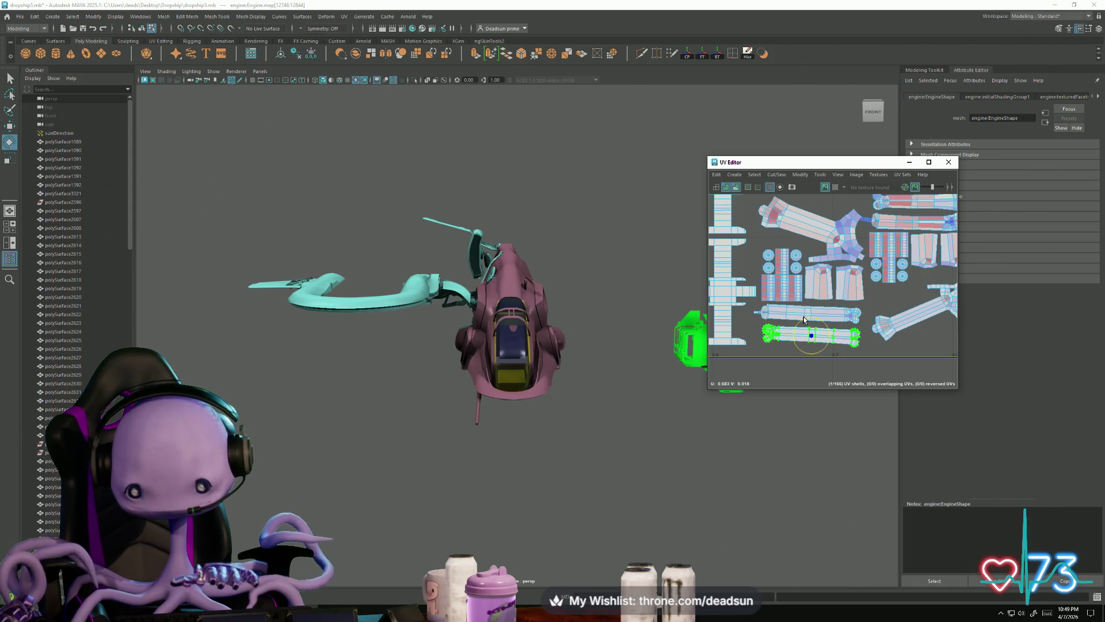
key("w")
left_click_drag(813, 316, 813, 313)
middle_click_drag(829, 330, 812, 381, "alt")
Scale the two arm shells and raise the small top shell slightly
left_click(799, 280)
left_click(774, 224, "shift")
scroll(788, 259, "up", 2)
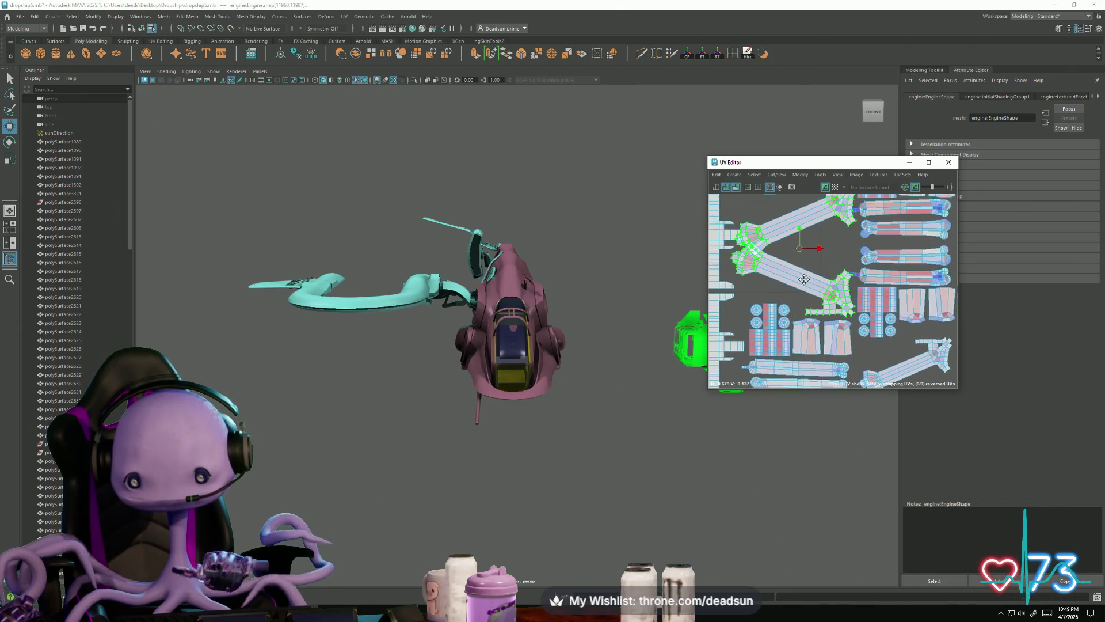
middle_click_drag(794, 273, 806, 297, "alt")
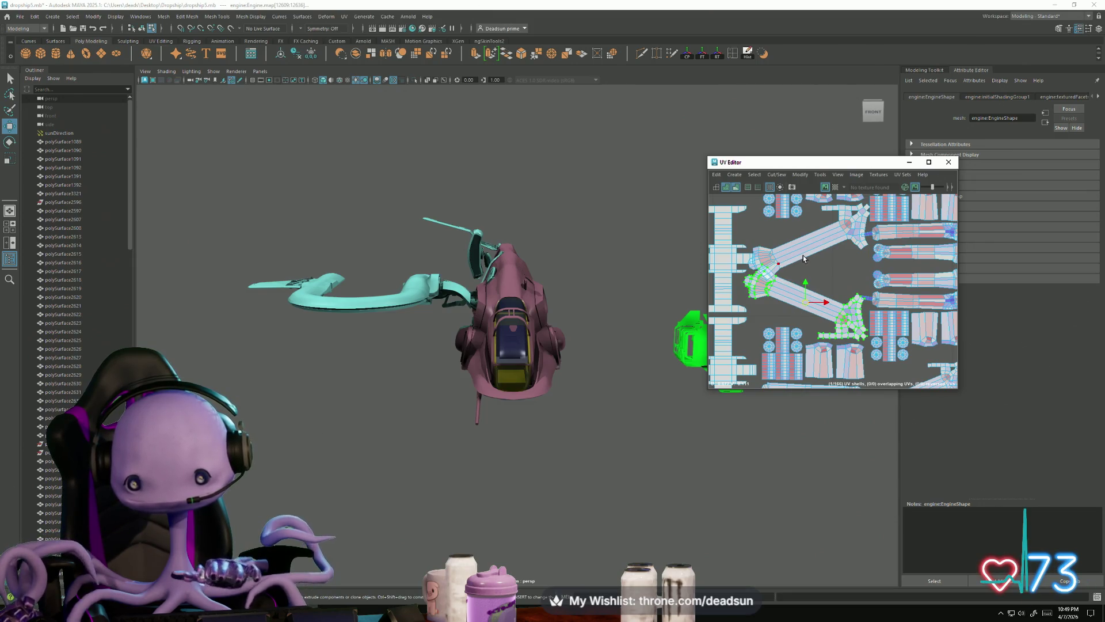
key("r")
left_click(839, 229)
key("w")
left_click_drag(808, 223, 809, 213)
Move the lower arm shell down slightly and select the horizontal strip shell
left_click(797, 293)
left_click_drag(805, 279, 805, 289)
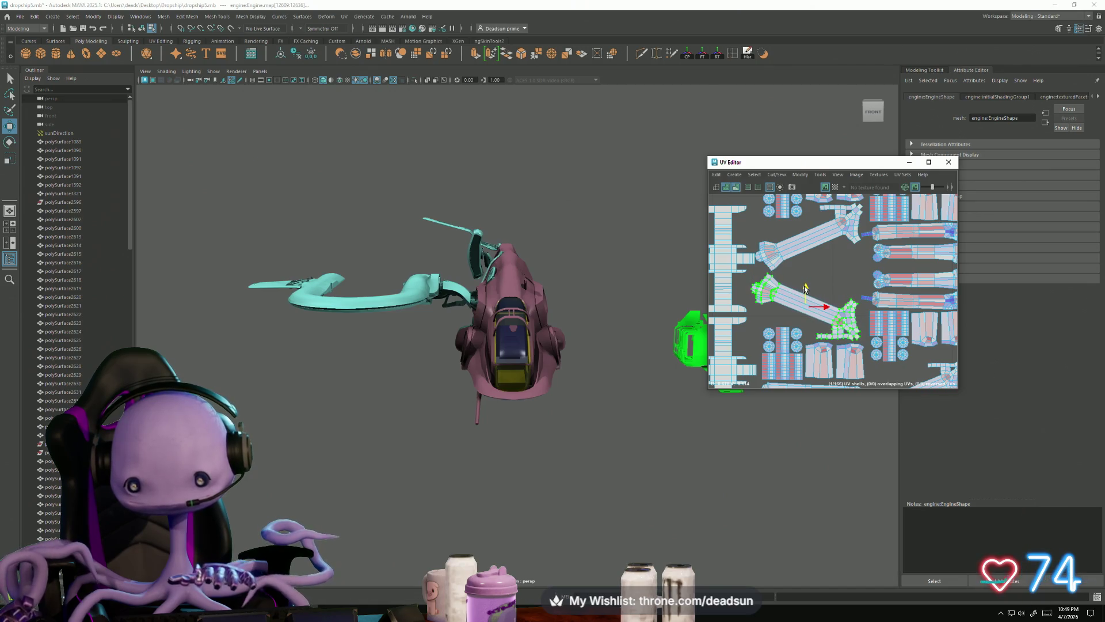
middle_click_drag(867, 293, 829, 288, "alt")
left_click(824, 268)
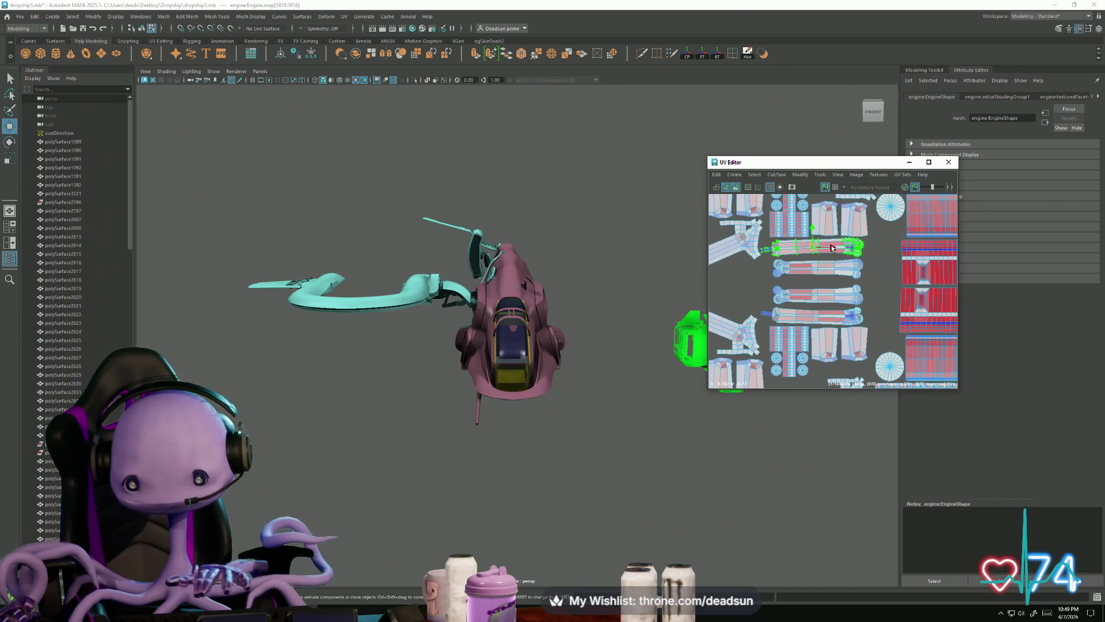
Nudge the lower strip shell up slightly
left_click(818, 299)
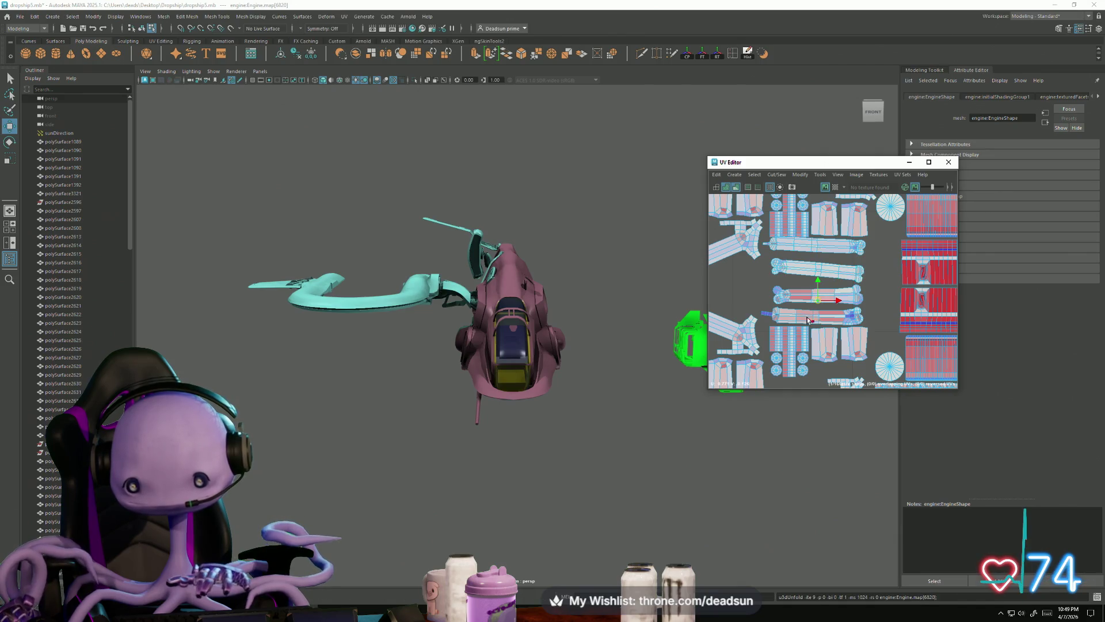
left_click(813, 319)
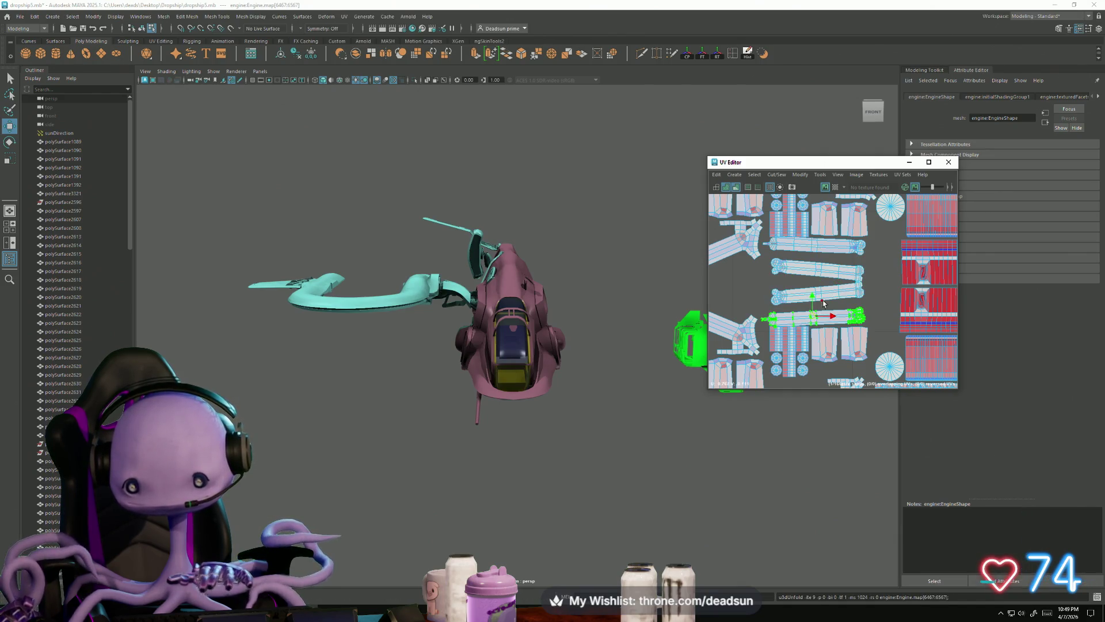
key("e")
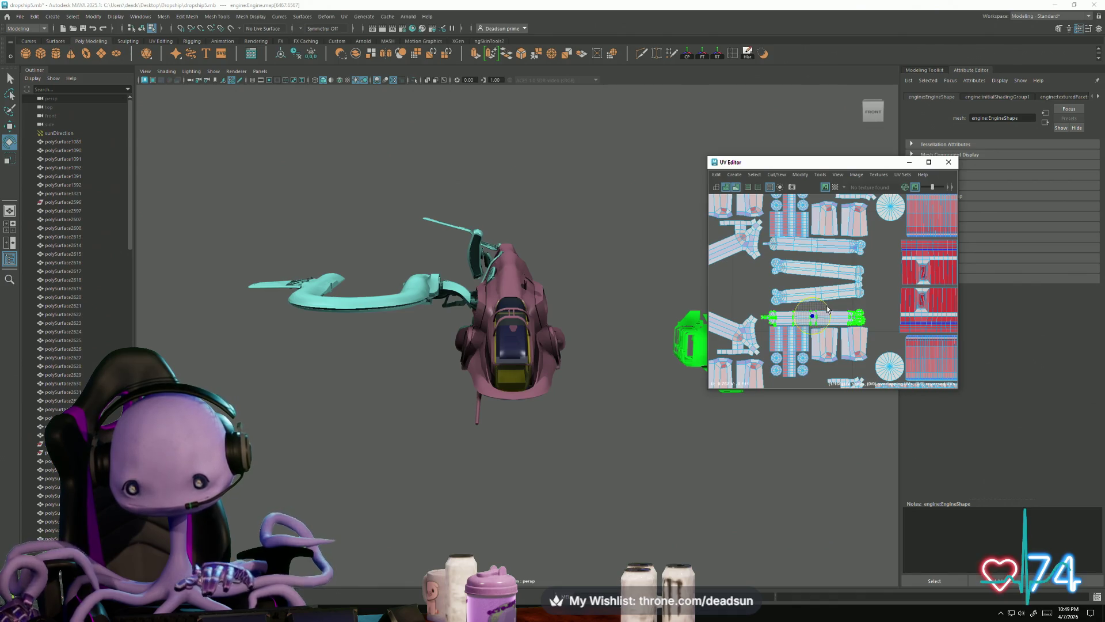
key("w")
middle_click_drag(813, 299, 815, 297)
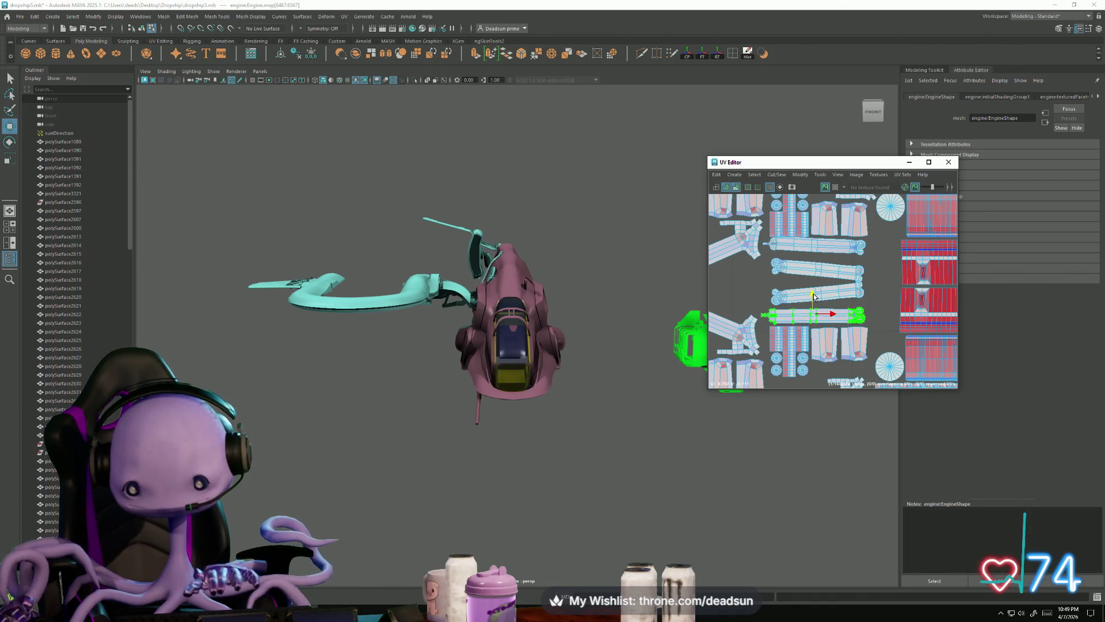
Move the next two strip shells up the stack down into line
key("e")
left_click(829, 304)
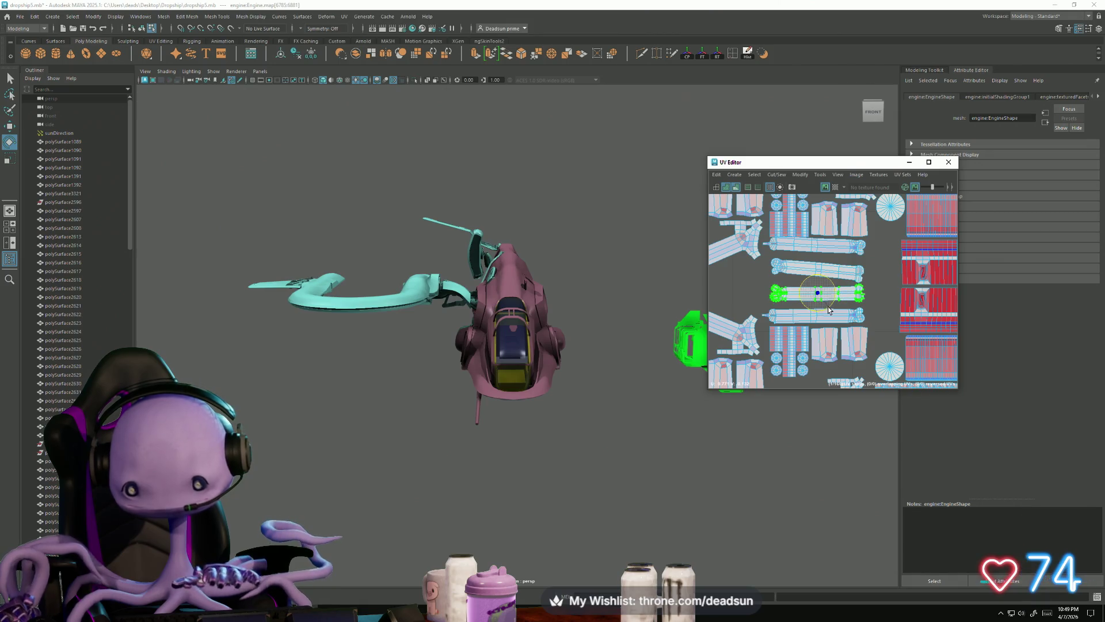
key("w")
middle_click_drag(818, 270, 816, 276)
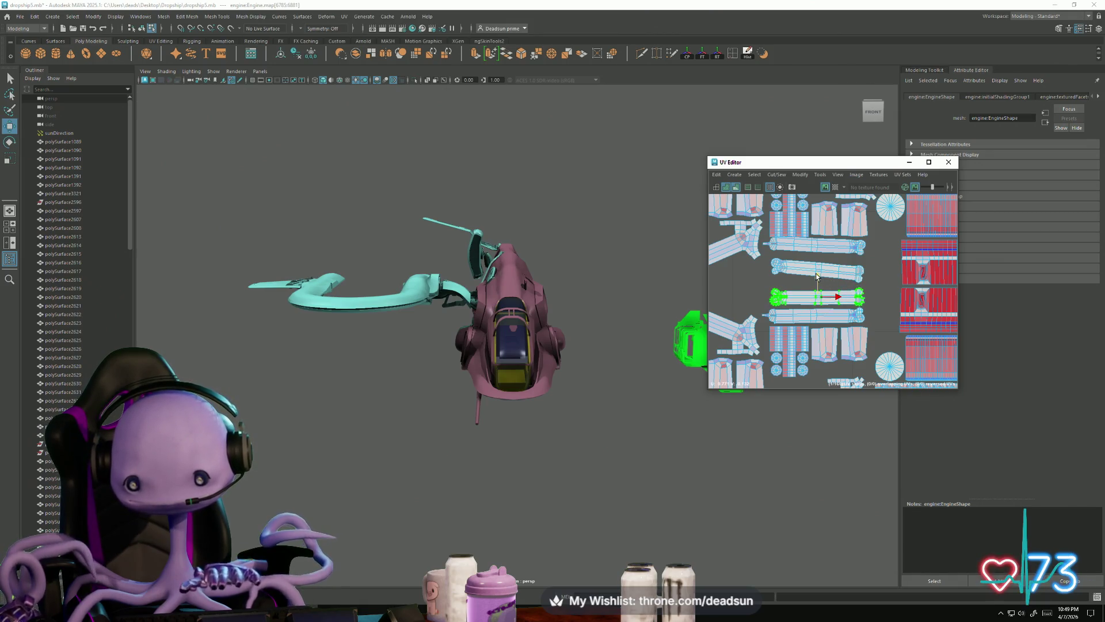
left_click(799, 274)
key("e")
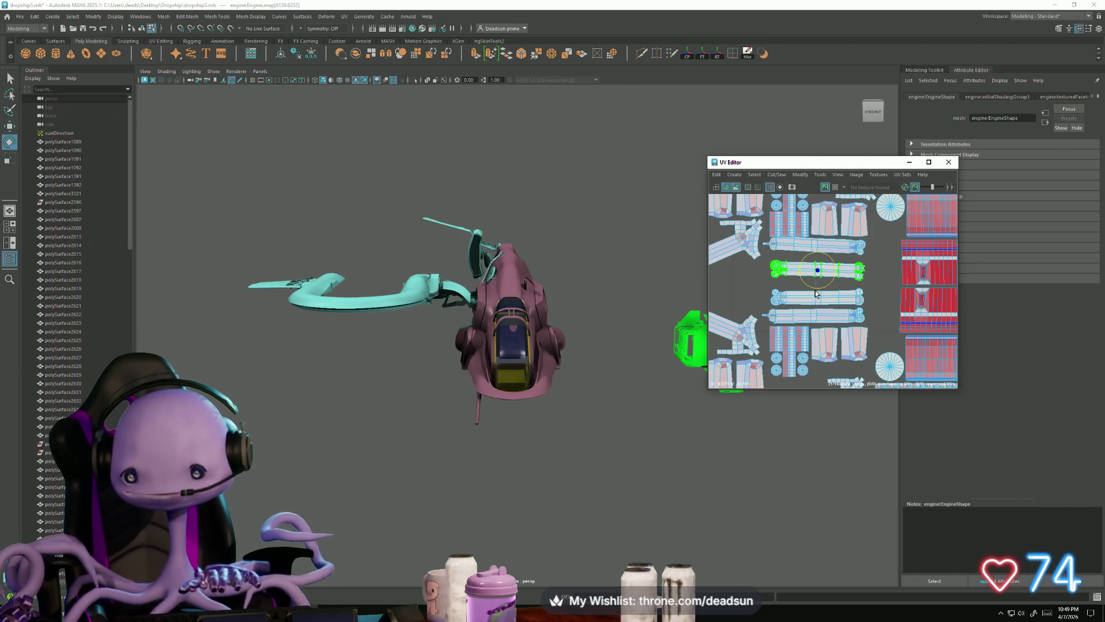
left_click_drag(818, 252, 820, 261)
Rotate the top strip shell slightly to straighten it
left_click(801, 251)
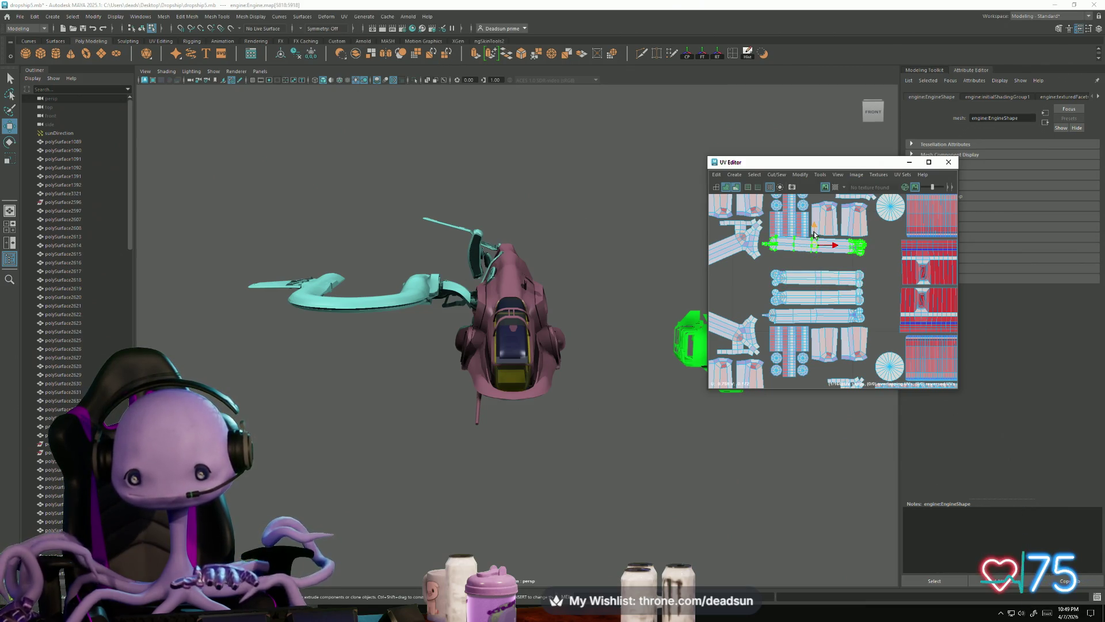
key("e")
left_click_drag(811, 230, 814, 243)
key("w")
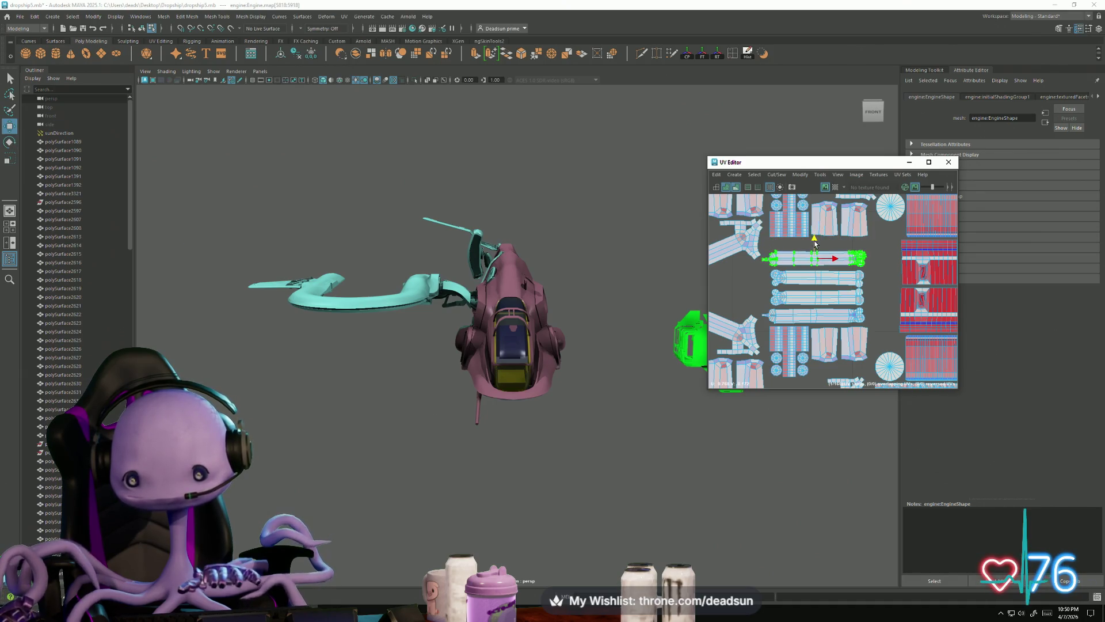
Undo the last several strip-shell layout changes with Ctrl+Z
key("ctrl+z")
key("ctrl+z")
key("ctrl+z")
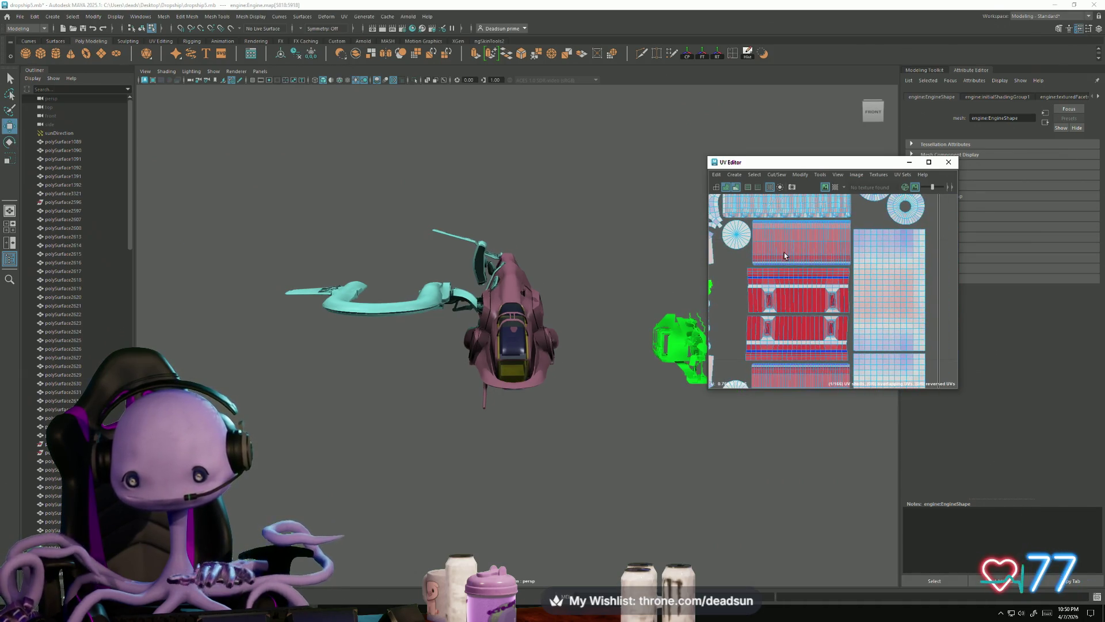
key("ctrl+z")
key("ctrl+z")
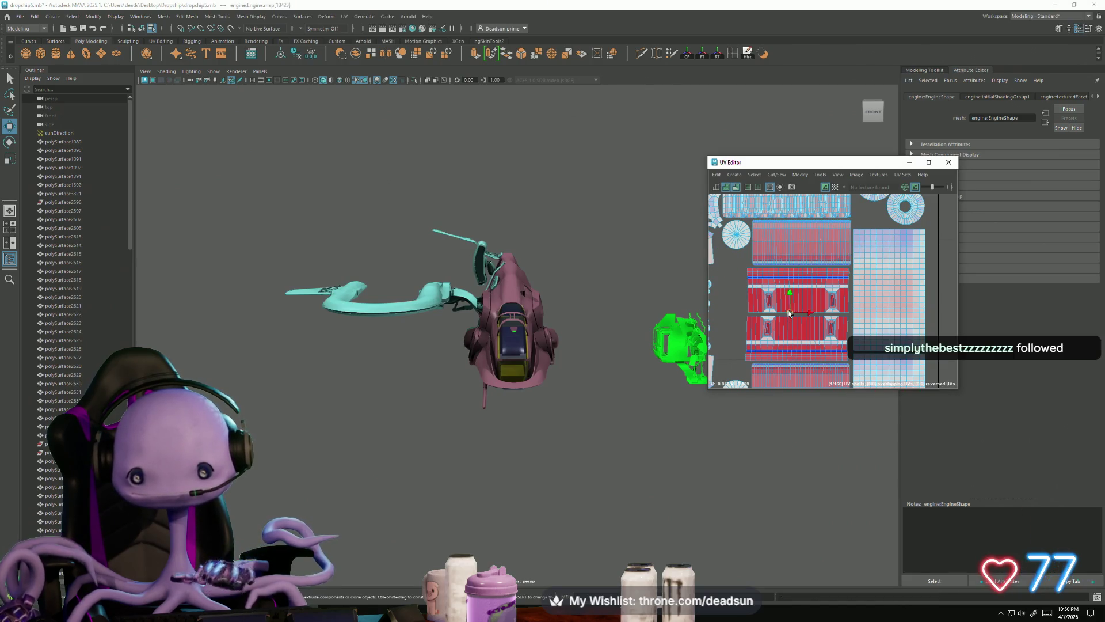
key("ctrl+z")
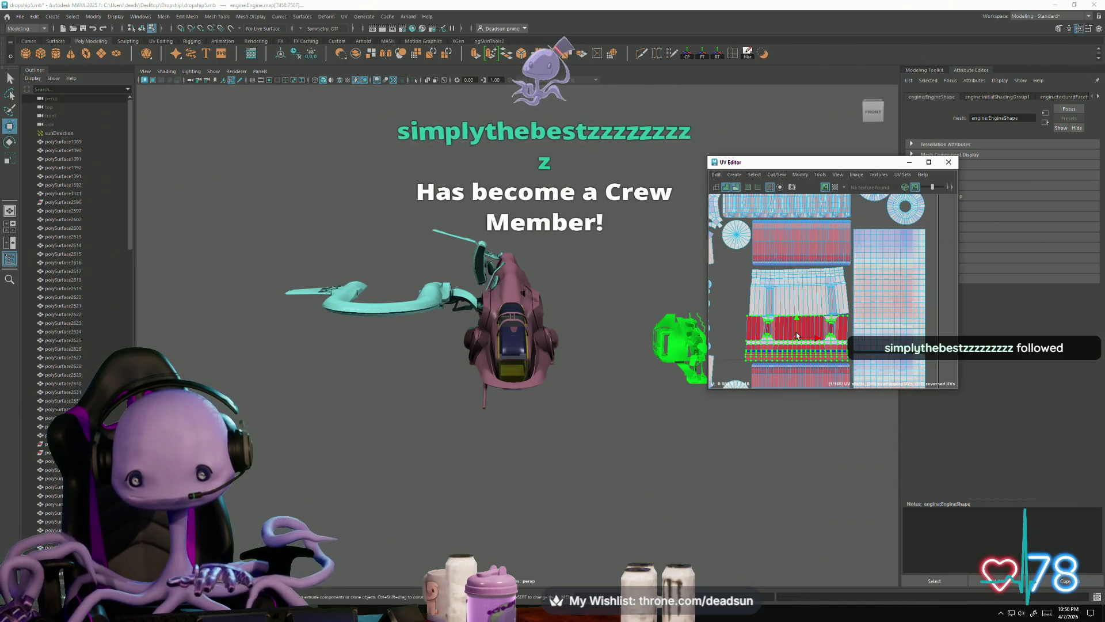
key("ctrl+z")
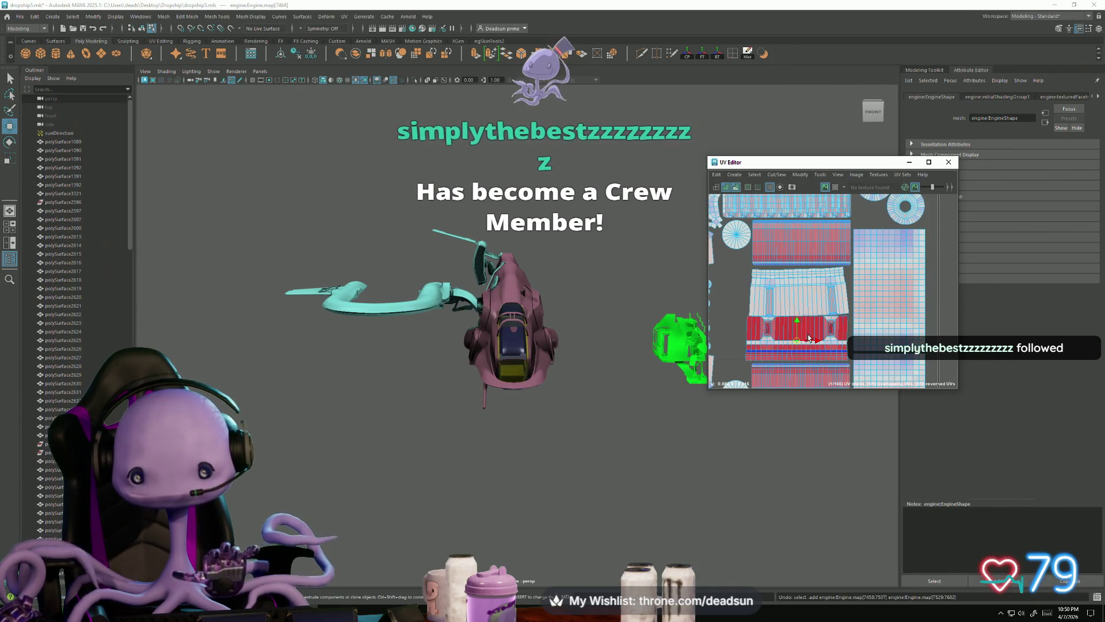
key("ctrl+z")
key("ctrl+z")
key("ctrl+z")
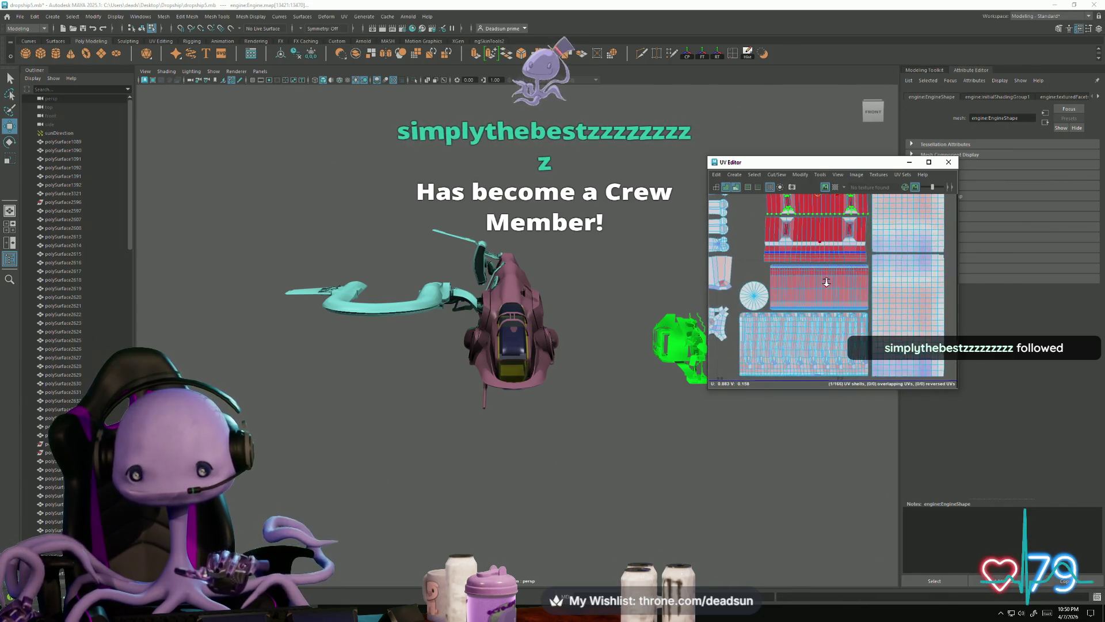
key("ctrl+z")
key("ctrl+z")
key("ctrl+z")
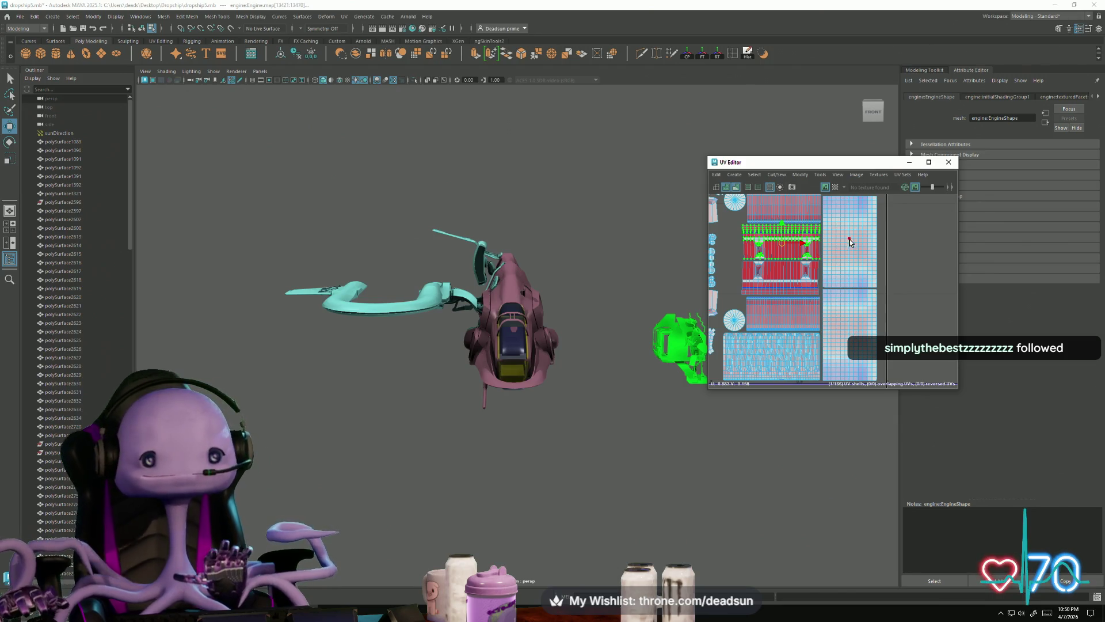
scroll(805, 244, "up", 5)
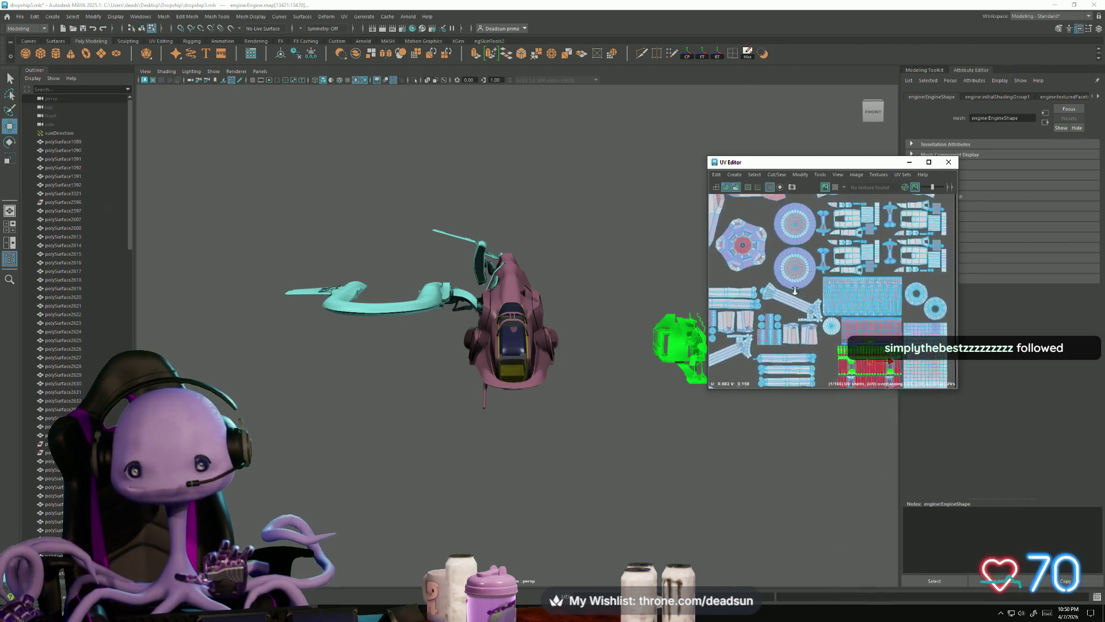
Unfold the selected hexagonal UV shell
middle_click_drag(760, 249, 832, 301, "alt")
key("ctrl+u")
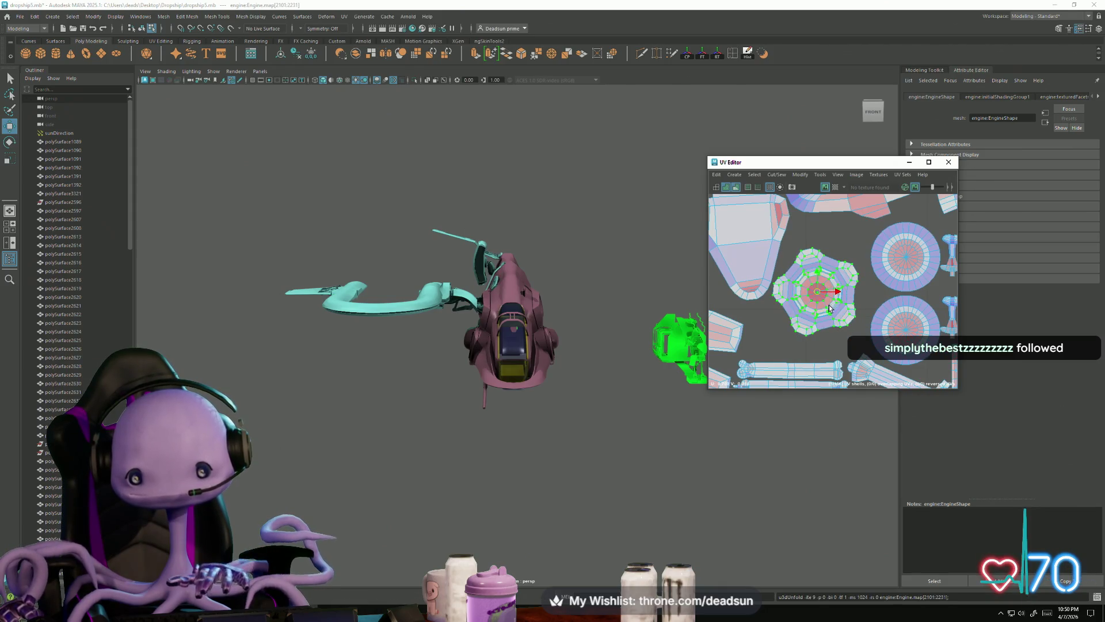
scroll(825, 306, "down", 3)
mouse_move(781, 289)
middle_mouse_down("alt")
mouse_move(896, 300)
mouse_move(896, 289)
mouse_move(846, 300)
middle_mouse_up("alt")
Select the left hexagonal shell, then unfold the lower pod shell
left_click(776, 265)
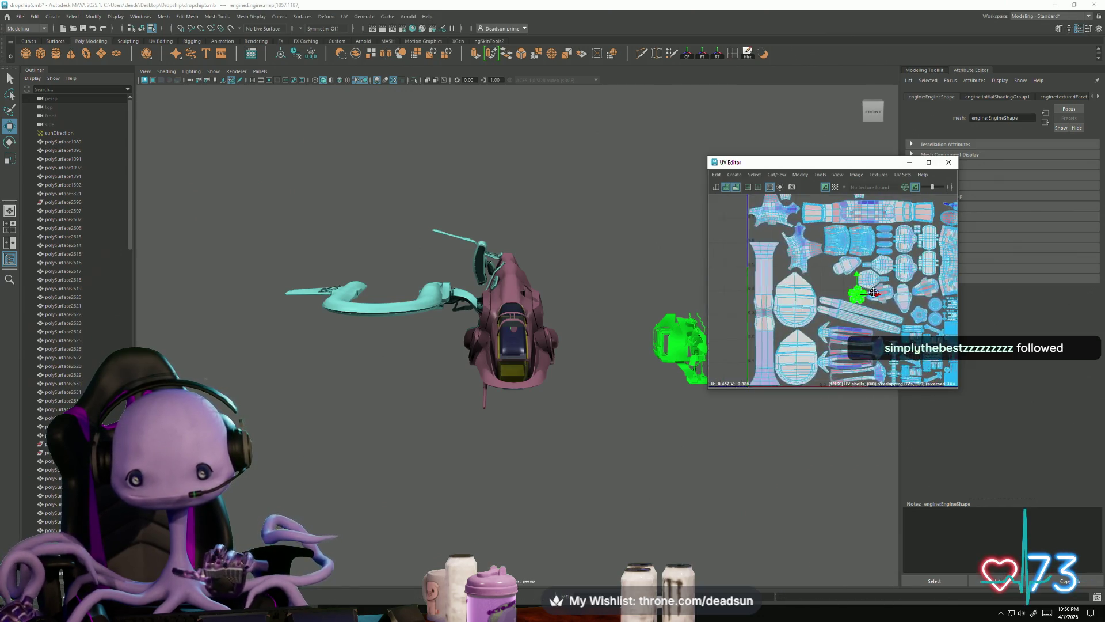
scroll(846, 296, "down", 3)
scroll(829, 223, "up", 5)
middle_click_drag(829, 223, 789, 291, "alt")
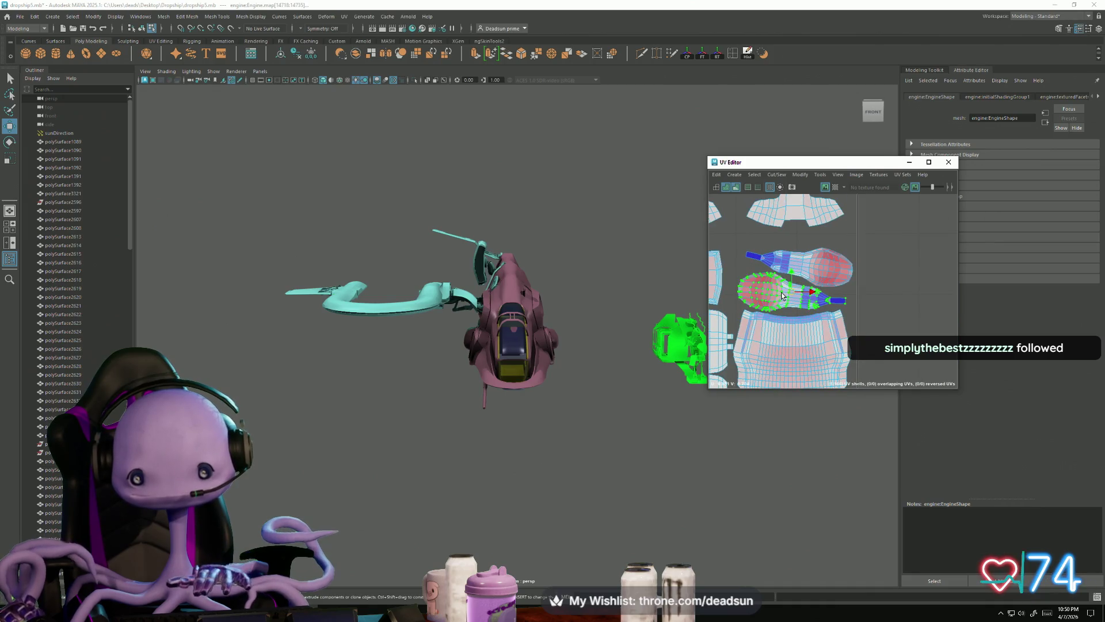
key("ctrl+u")
Rotate the upper and lower pod shells together slightly
left_click(812, 285)
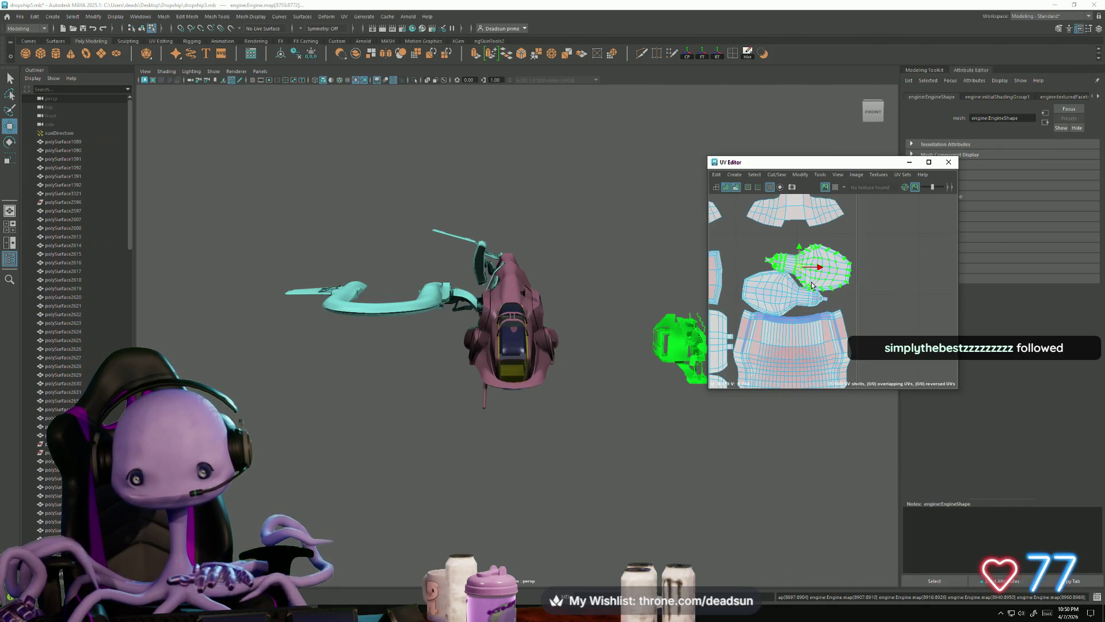
middle_click_drag(802, 281, 827, 313, "alt")
left_click(820, 305, "shift")
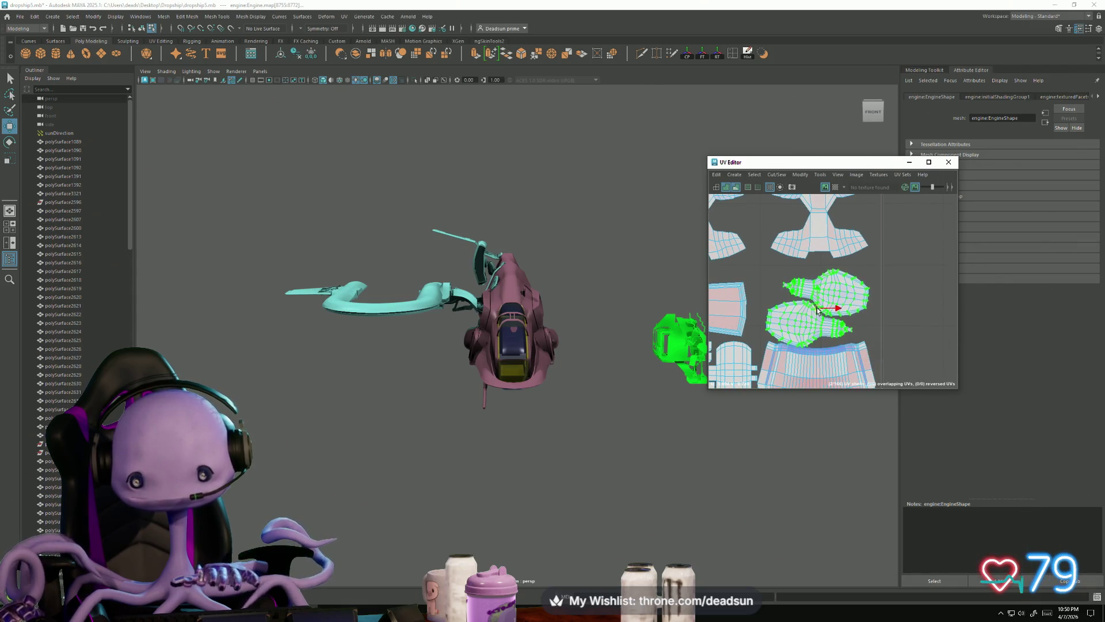
key("e")
left_click_drag(844, 308, 835, 311)
Clear the strip shell selection and bring the lower shells into view
mouse_move(790, 315)
middle_mouse_down("alt")
mouse_move(899, 322)
mouse_move(887, 317)
middle_mouse_up("alt")
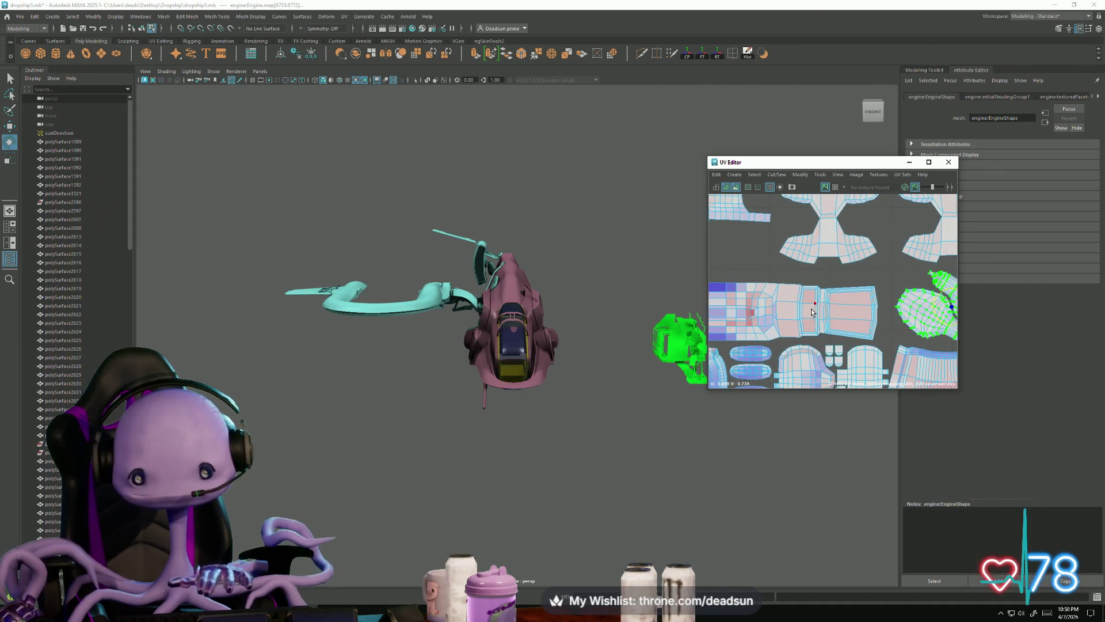
scroll(831, 367, "down", 3)
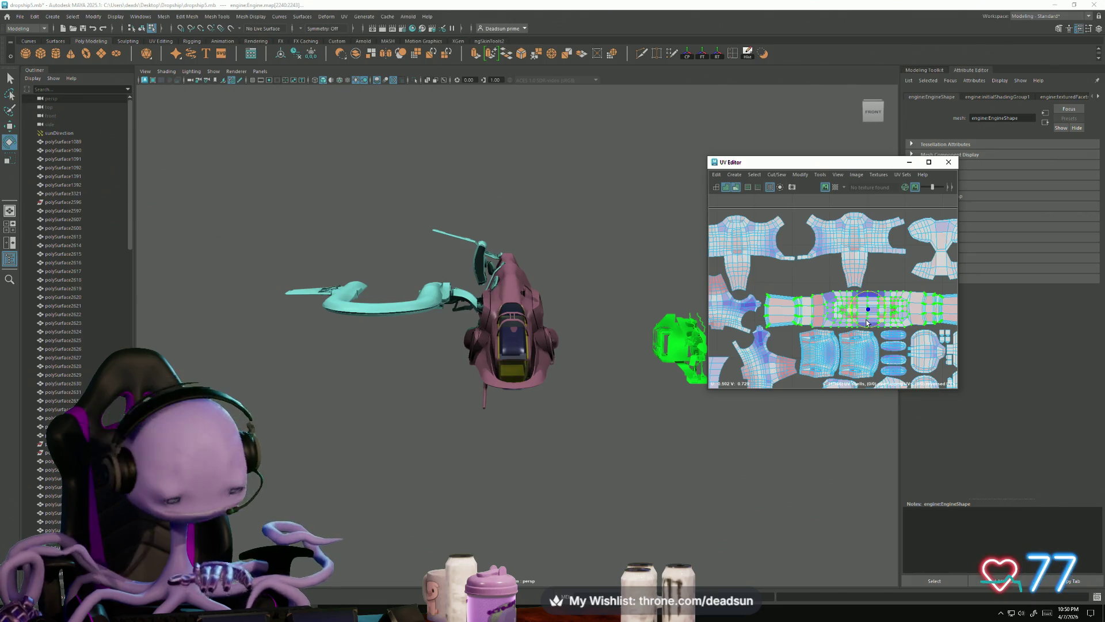
mouse_move(891, 326)
middle_mouse_down("alt")
mouse_move(852, 325)
mouse_move(817, 271)
middle_mouse_up("alt")
scroll(816, 263, "up", 2)
key("w")
left_click(816, 264)
middle_click_drag(753, 347, 826, 295, "alt")
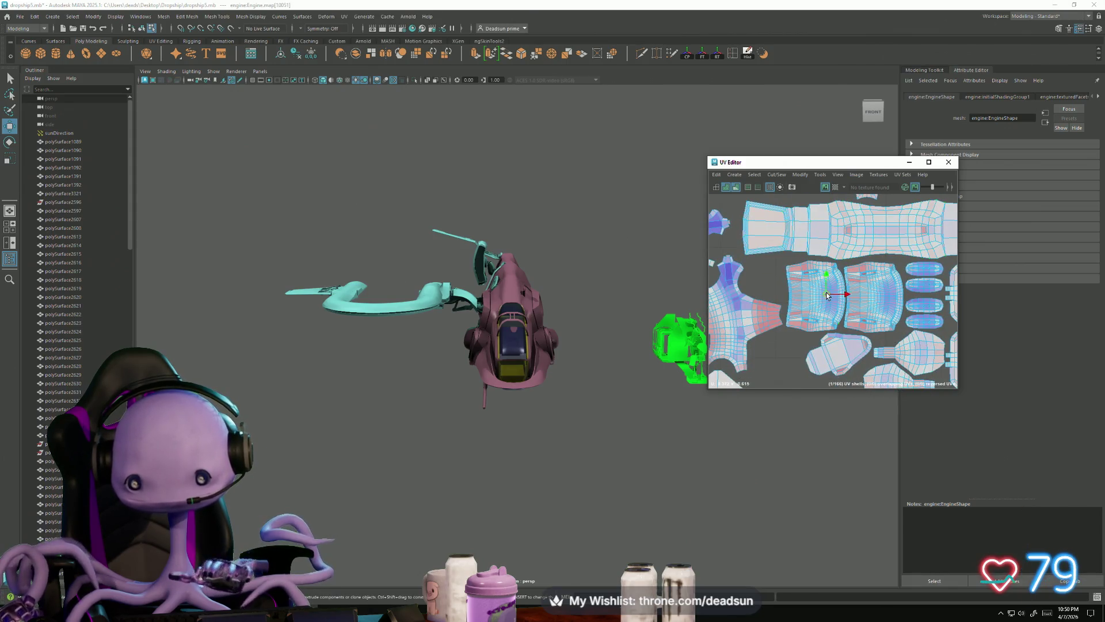
Try rotating one of the lower UV shells, then undo the rotation
left_click(898, 305)
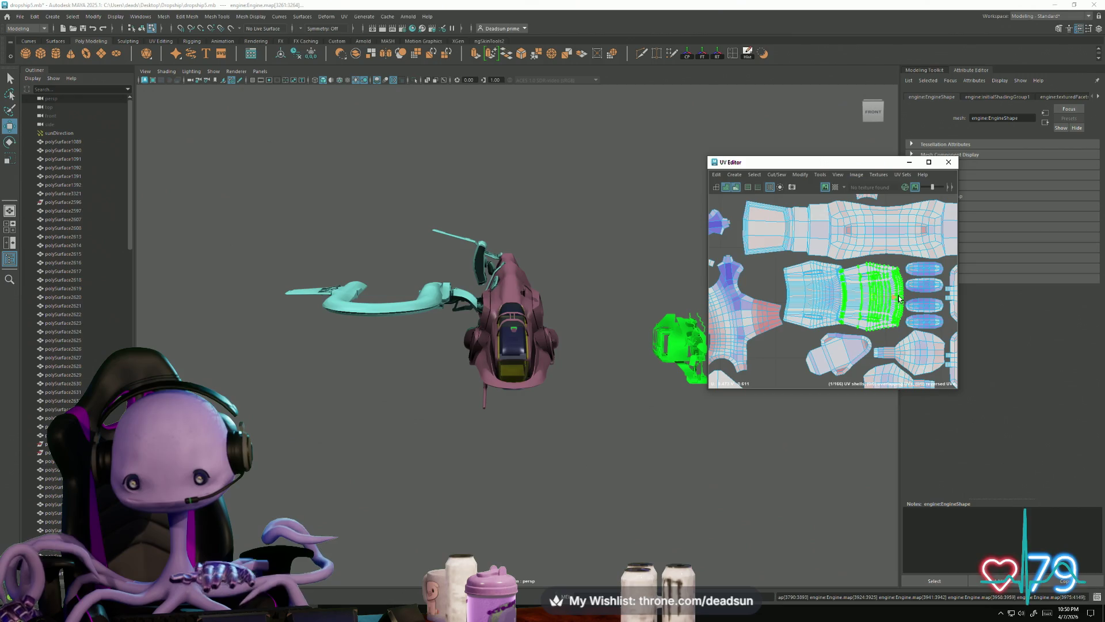
scroll(824, 309, "up", 2)
middle_click_drag(916, 291, 897, 296, "alt")
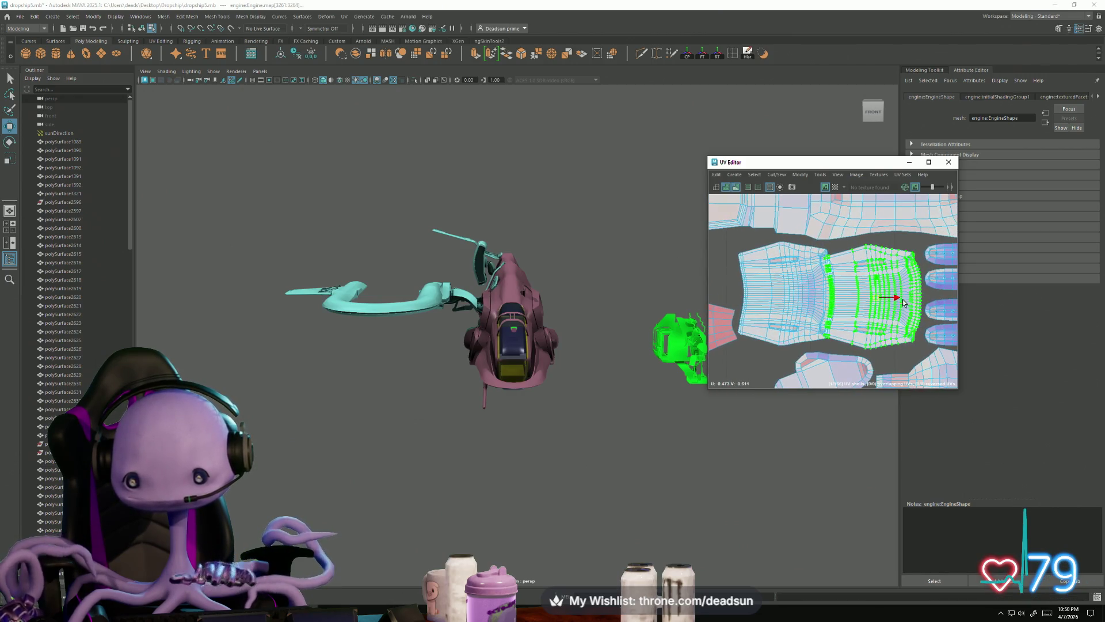
left_click(792, 299)
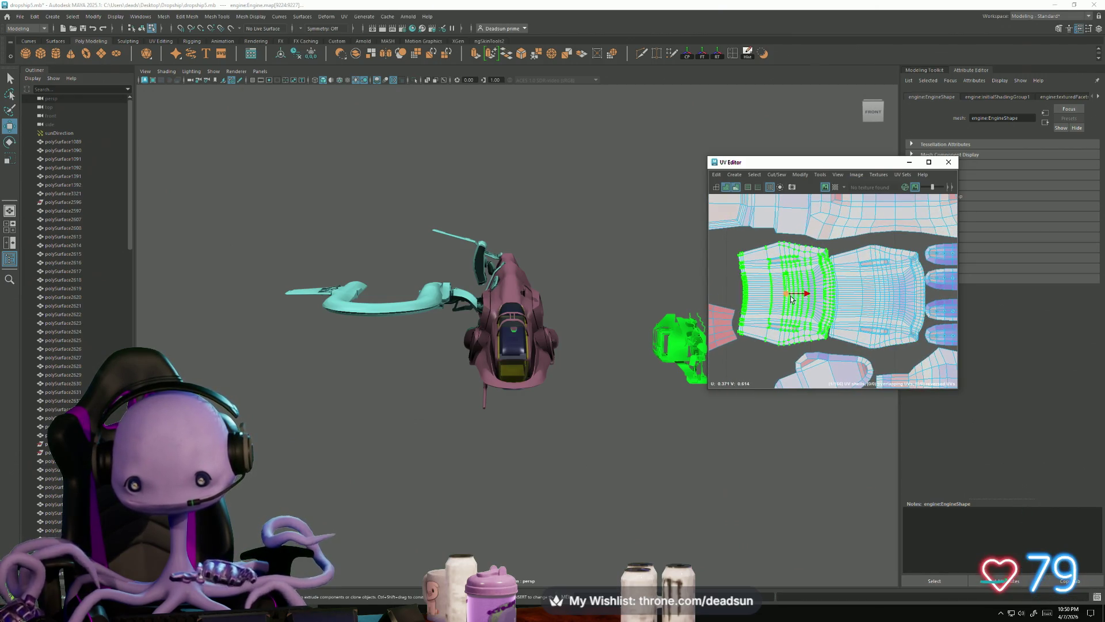
mouse_move(716, 336)
middle_mouse_down("alt")
mouse_move(799, 330)
mouse_move(831, 309)
middle_mouse_up("alt")
left_click(799, 330)
scroll(809, 329, "down", 2)
key("e")
mouse_move(841, 305)
left_mouse_down()
mouse_move(847, 311)
mouse_move(829, 300)
left_mouse_up()
key("ctrl+z")
key("w")
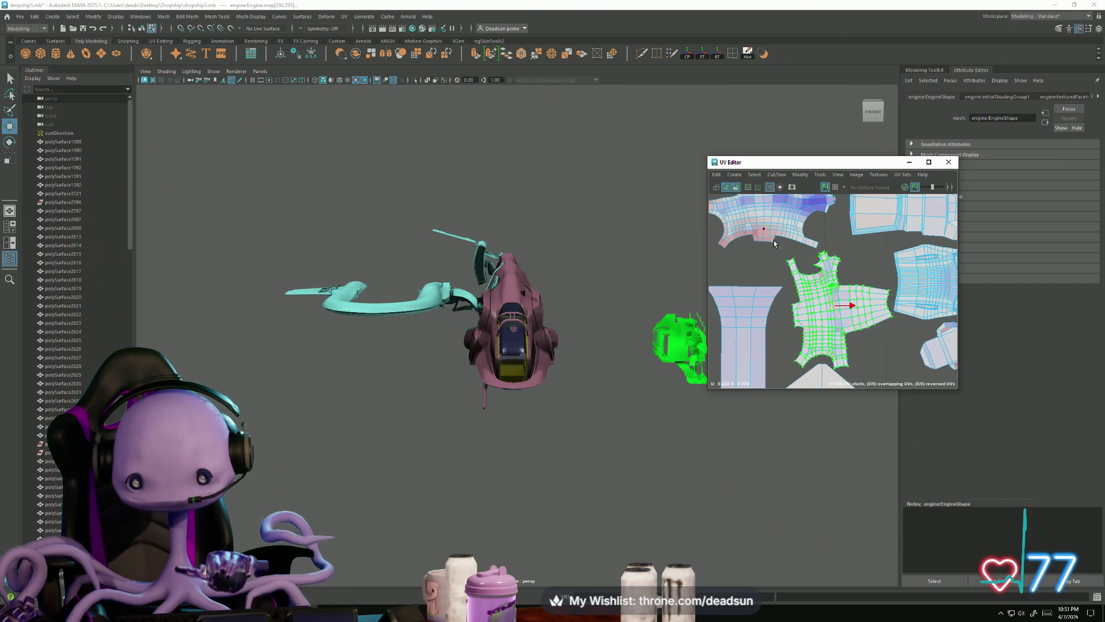
Move a shell down, flip it upside down, and nudge it back up
middle_click_drag(773, 240, 796, 299, "alt")
left_click(790, 309)
left_click_drag(800, 296, 797, 309)
mouse_move(810, 301)
middle_mouse_down("alt")
mouse_move(829, 352)
mouse_move(805, 305)
middle_mouse_up("alt")
key("ctrl+alt+Left")
key("ctrl+alt+Left")
left_click_drag(792, 300, 790, 295)
Nudge the right-hand UV shell left and up, then frame it with its neighbours
left_click(912, 313)
middle_click_drag(912, 313, 813, 320, "alt")
left_click_drag(844, 299, 827, 273)
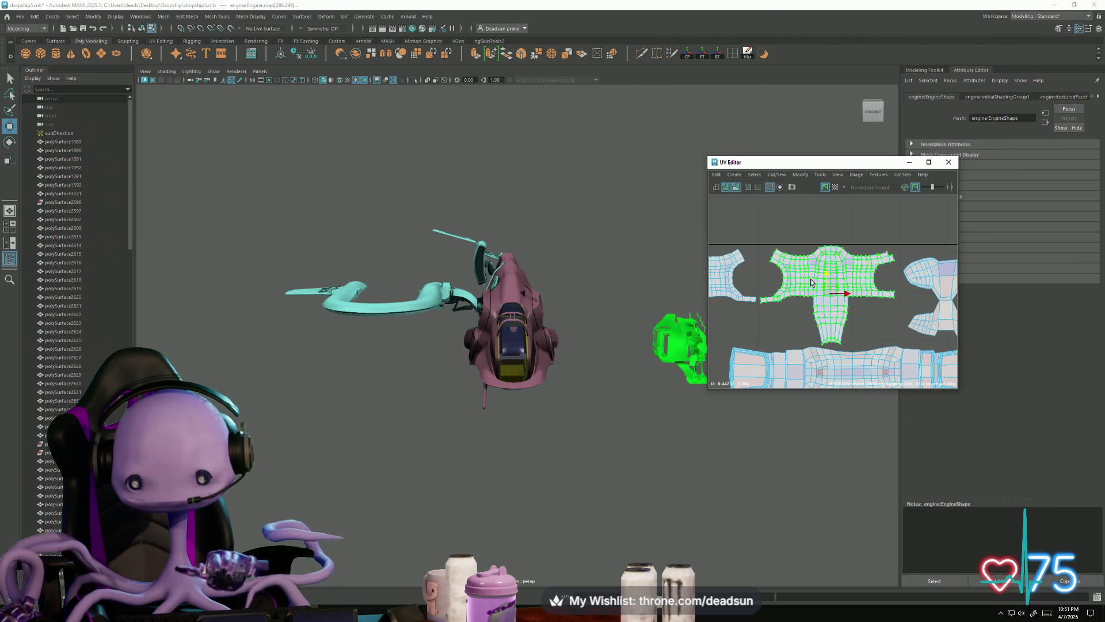
scroll(811, 282, "up", 3)
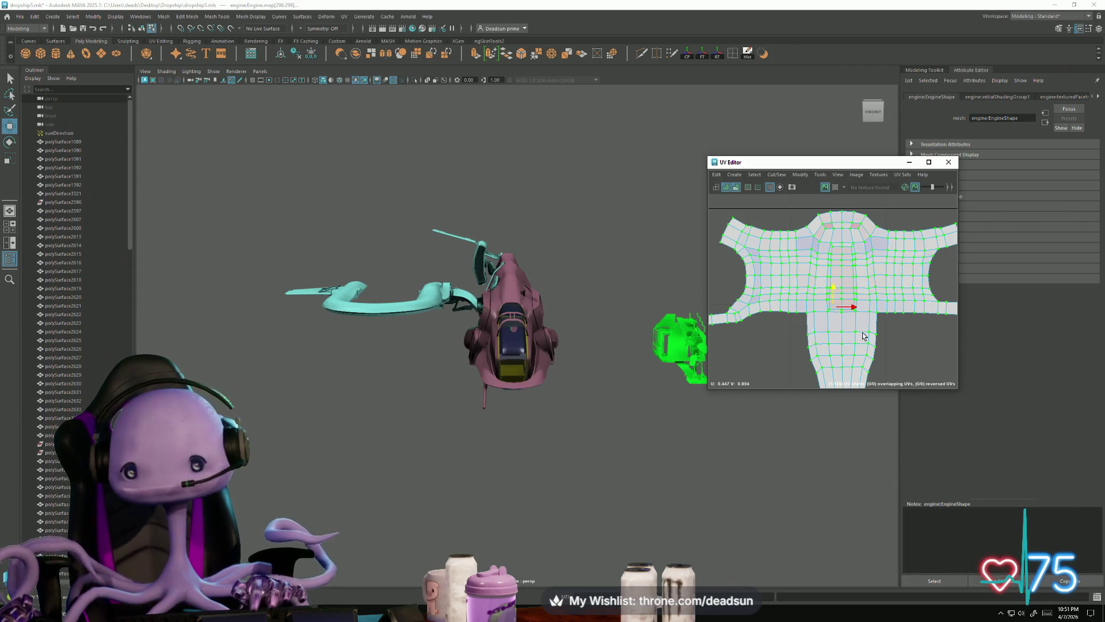
key("a")
scroll(834, 284, "down", 3)
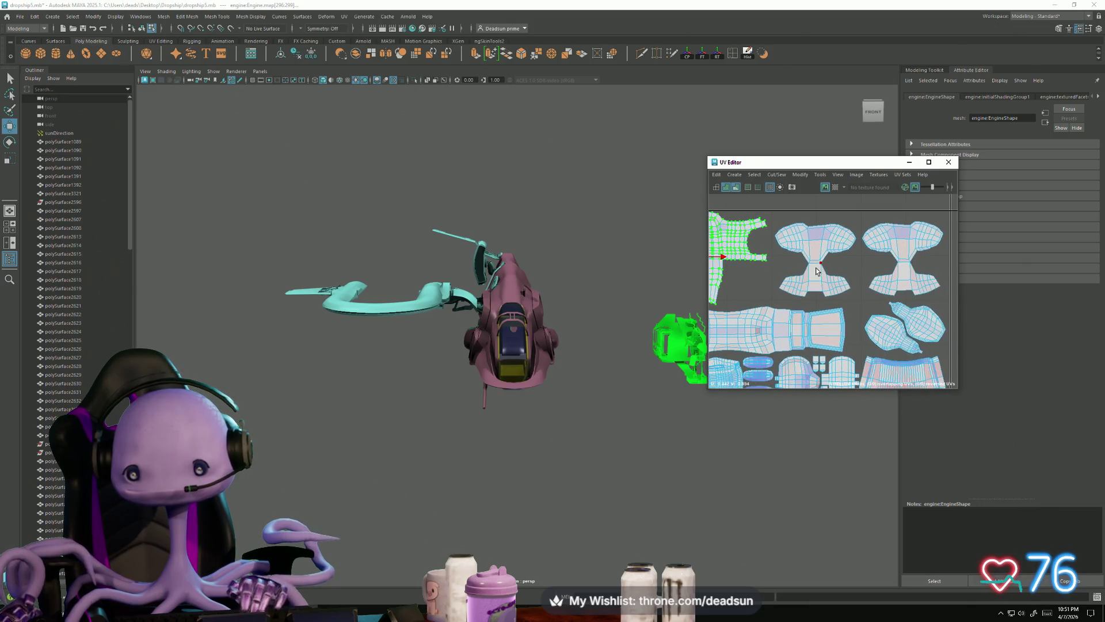
Unfold and rotate a shell to straighten it, then revert to the earlier layout
right_click_drag(818, 268, 882, 270, "shift")
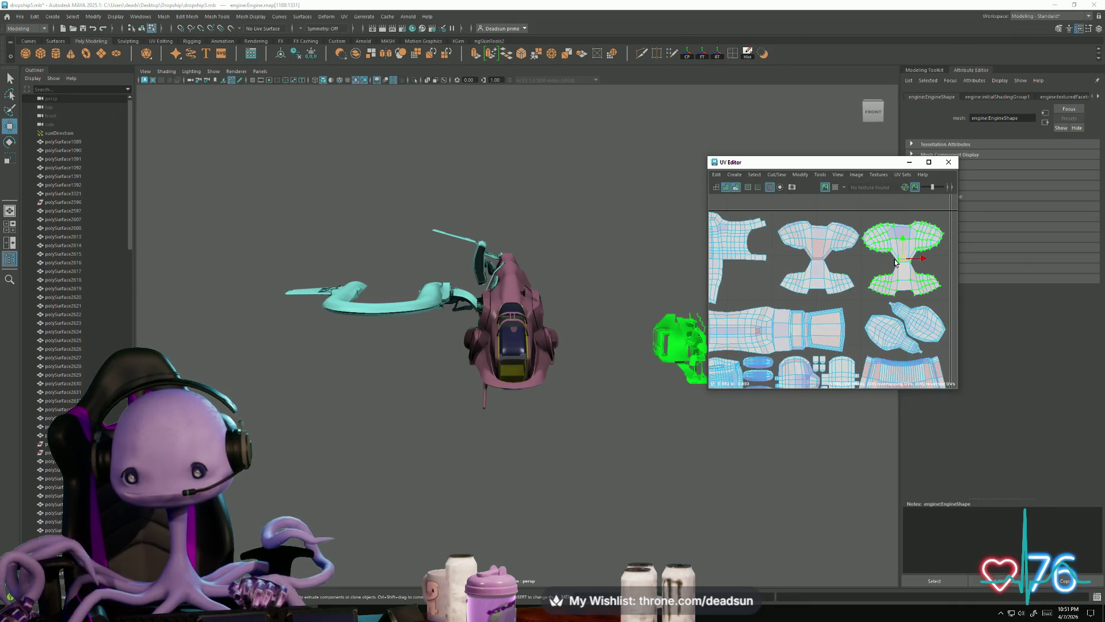
key("e")
mouse_move(907, 277)
left_mouse_down()
mouse_move(854, 279)
mouse_move(904, 252)
left_mouse_up()
key("e")
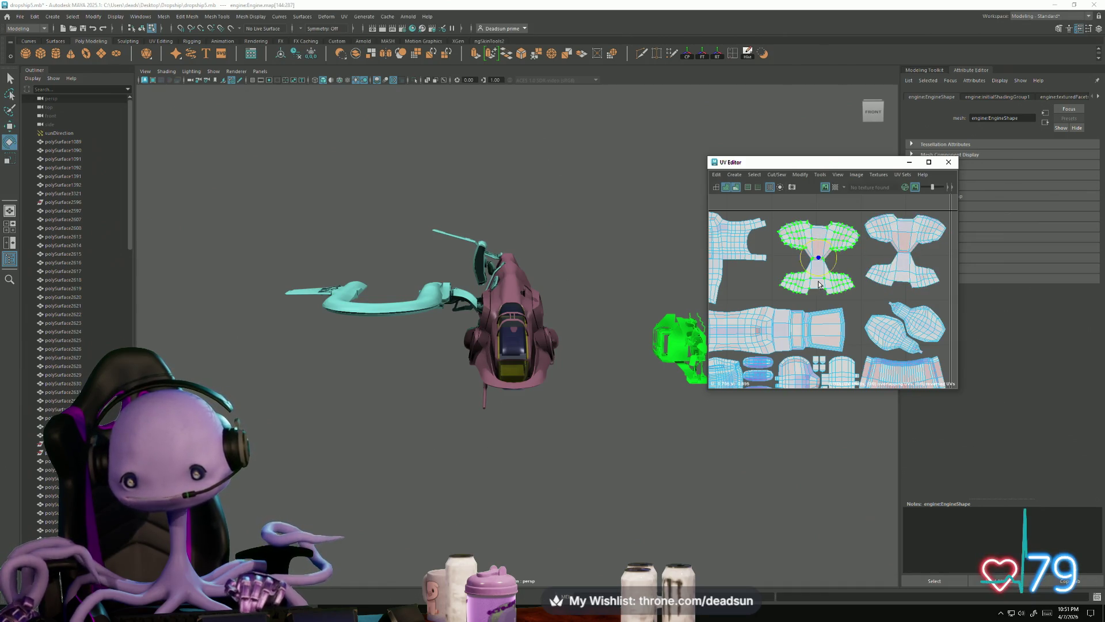
left_click_drag(817, 281, 819, 258)
key("ctrl+z")
key("ctrl+z")
key("ctrl+z")
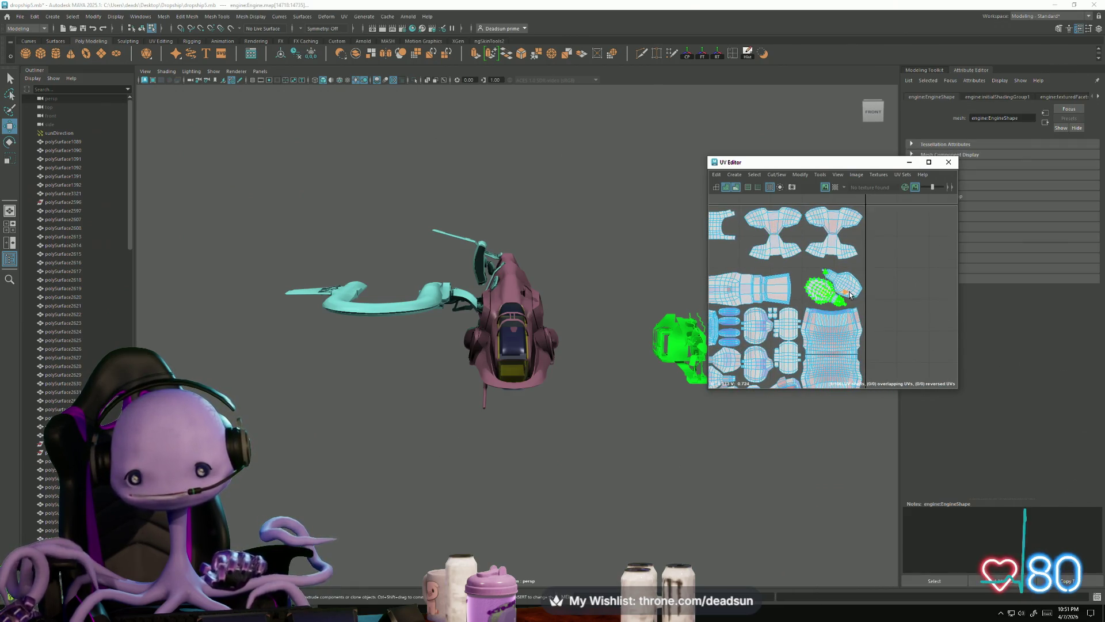
left_click_drag(662, 350, 477, 346, "alt")
right_click_drag(477, 346, 705, 480, "alt")
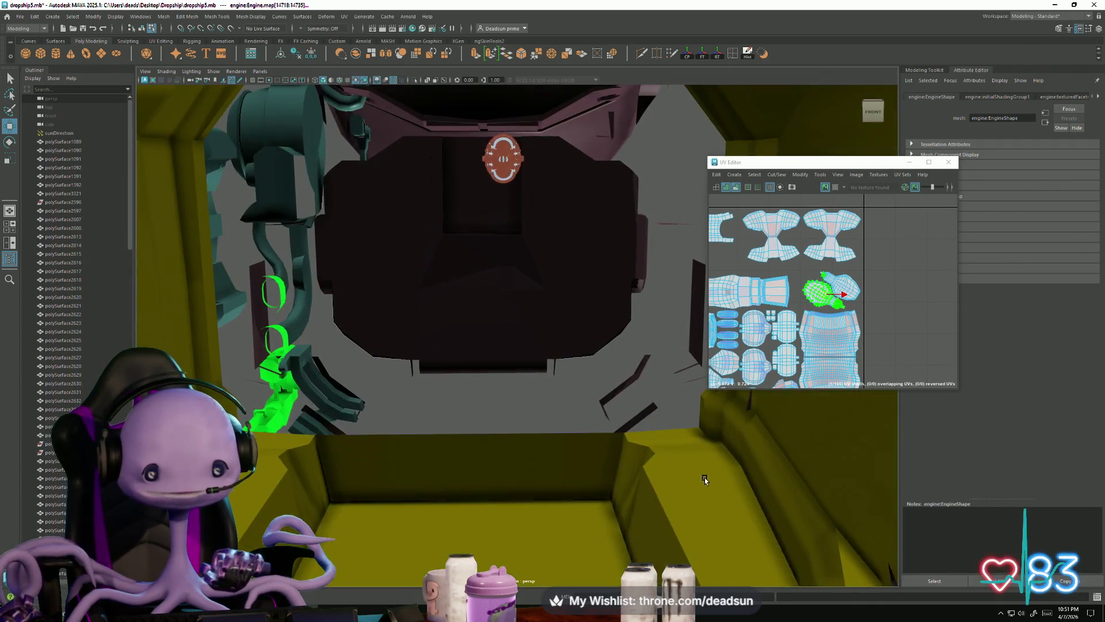
Select and frame the engine, then set its Scale X, Y and Z to 14
mouse_move(506, 206)
right_mouse_down()
mouse_move(501, 184)
mouse_move(307, 235)
right_mouse_up()
left_click_drag(307, 234, 472, 329, "alt")
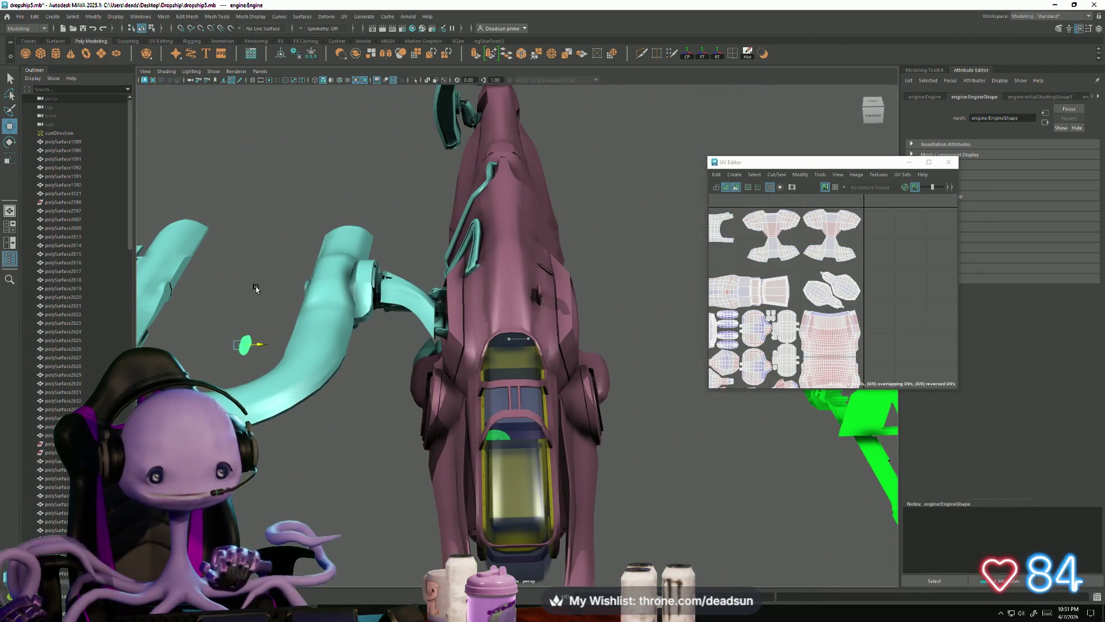
key("f")
left_click(926, 97)
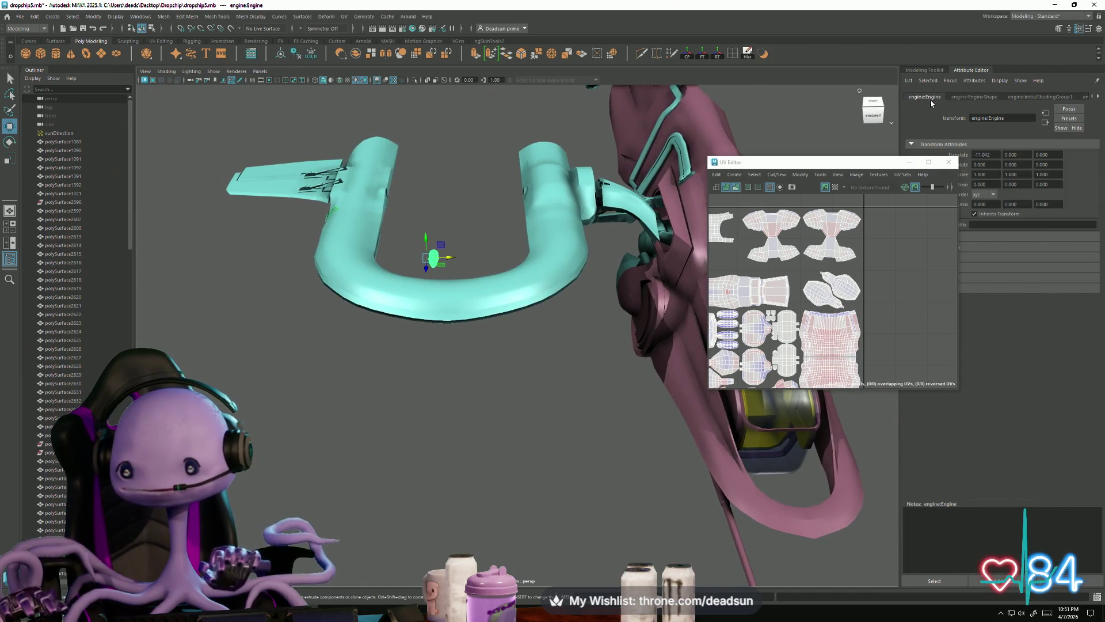
left_click_drag(885, 169, 980, 350)
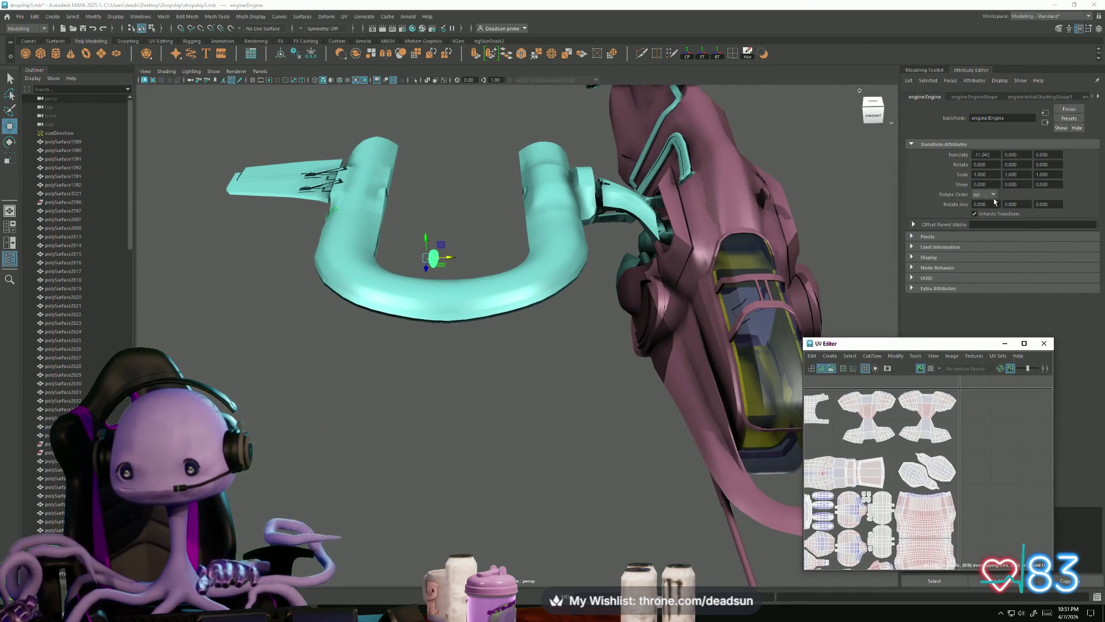
left_click(993, 175)
type("14")
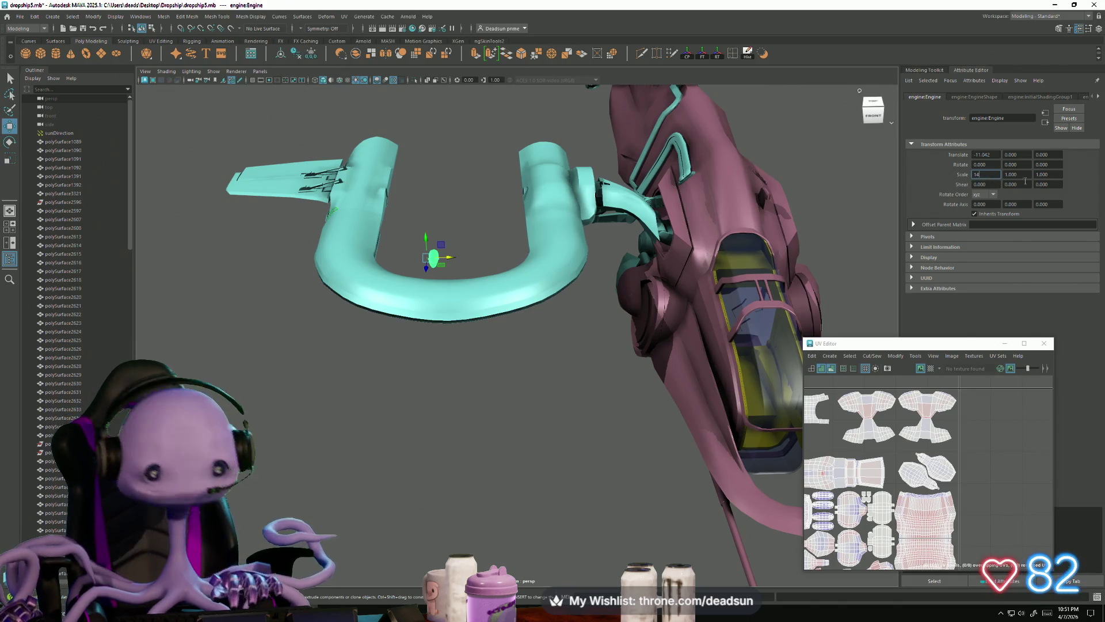
key("Tab")
key("Tab")
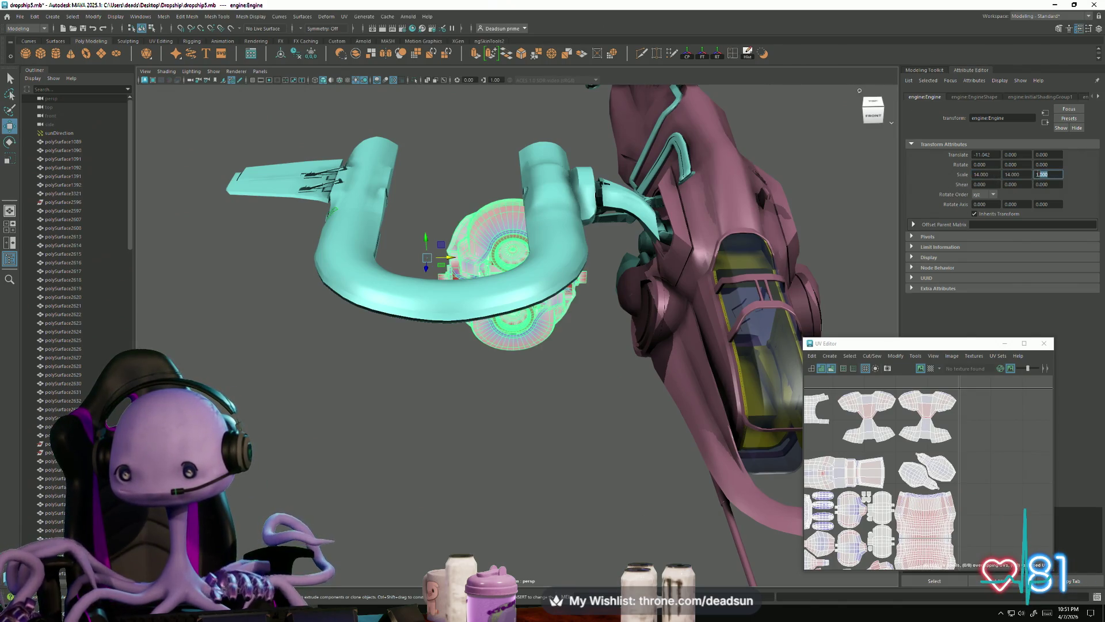
type("14")
left_click(507, 432)
mouse_move(473, 409)
left_mouse_down("alt")
mouse_move(471, 376)
mouse_move(521, 297)
mouse_move(456, 286)
mouse_move(437, 173)
mouse_move(396, 240)
mouse_move(541, 506)
left_mouse_up("alt")
left_click(521, 297)
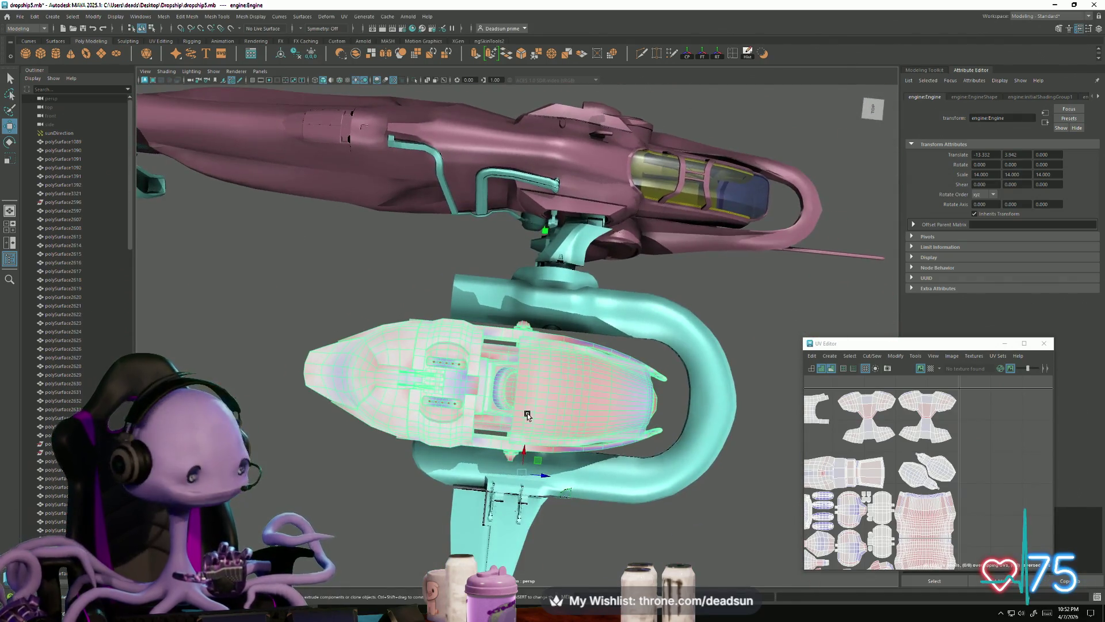
Move the engine forward along Z and lower it slightly along Y, undoing a stray shrink
scroll(547, 521, "up", 3)
middle_click_drag(547, 521, 516, 496, "alt")
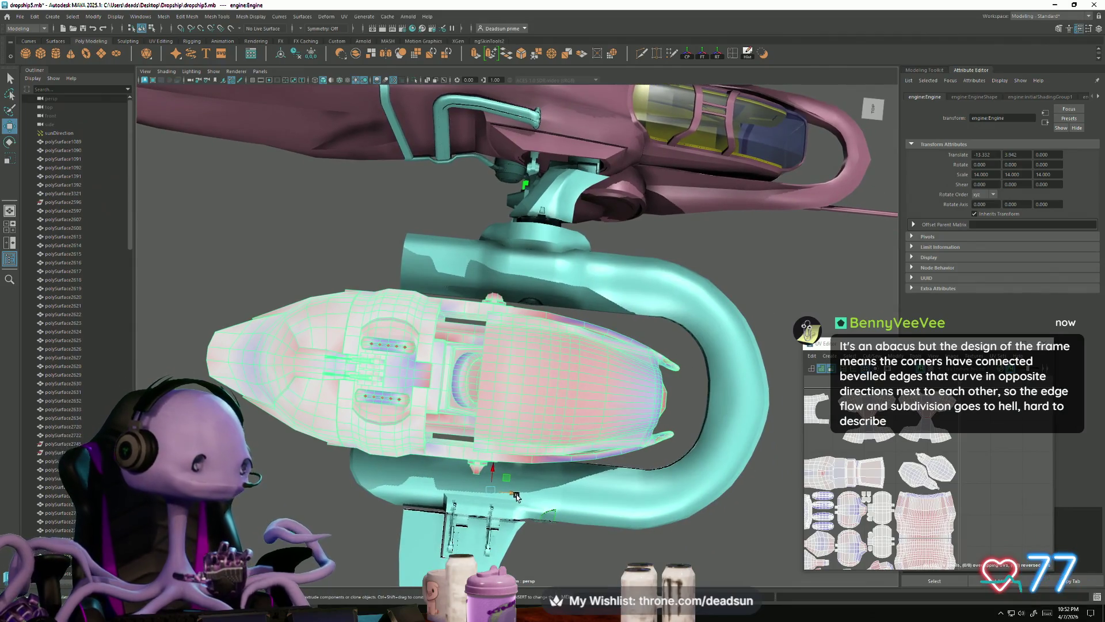
left_click_drag(515, 496, 523, 505, "alt")
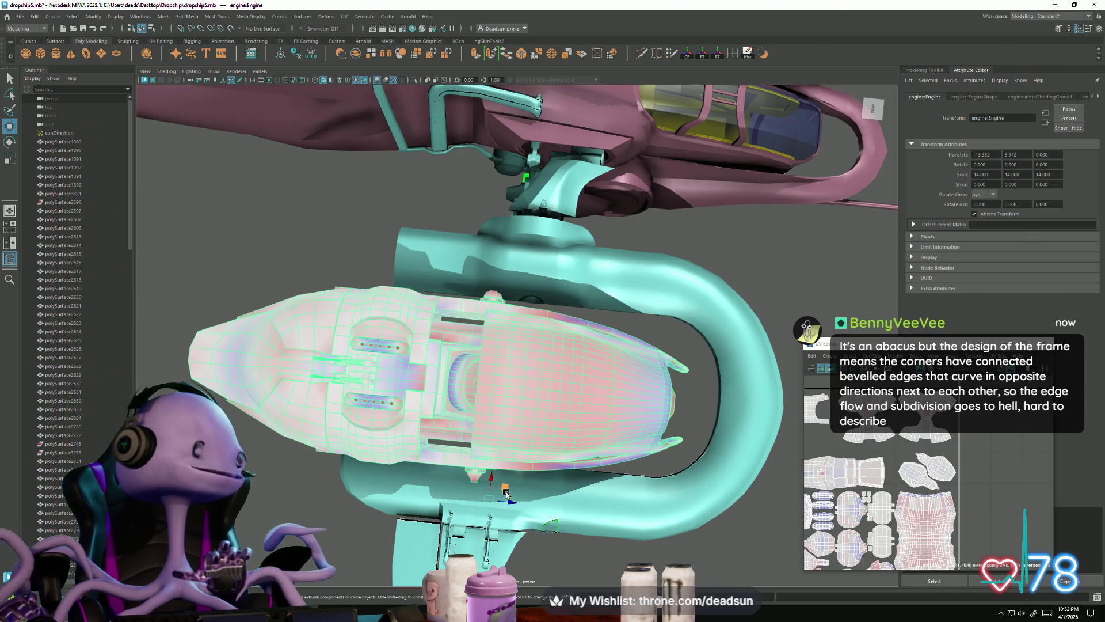
left_click_drag(523, 458, 451, 454, "alt")
mouse_move(395, 392)
left_mouse_down()
mouse_move(413, 412)
mouse_move(375, 367)
mouse_move(416, 383)
mouse_move(380, 339)
mouse_move(403, 303)
mouse_move(337, 297)
mouse_move(382, 361)
mouse_move(311, 369)
mouse_move(376, 370)
mouse_move(407, 326)
left_mouse_up()
key("e")
key("ctrl+z")
key("w")
mouse_move(422, 271)
left_mouse_down()
mouse_move(411, 279)
mouse_move(475, 386)
mouse_move(370, 263)
mouse_move(380, 311)
mouse_move(384, 264)
mouse_move(411, 244)
mouse_move(576, 300)
mouse_move(579, 343)
mouse_move(578, 332)
left_mouse_up()
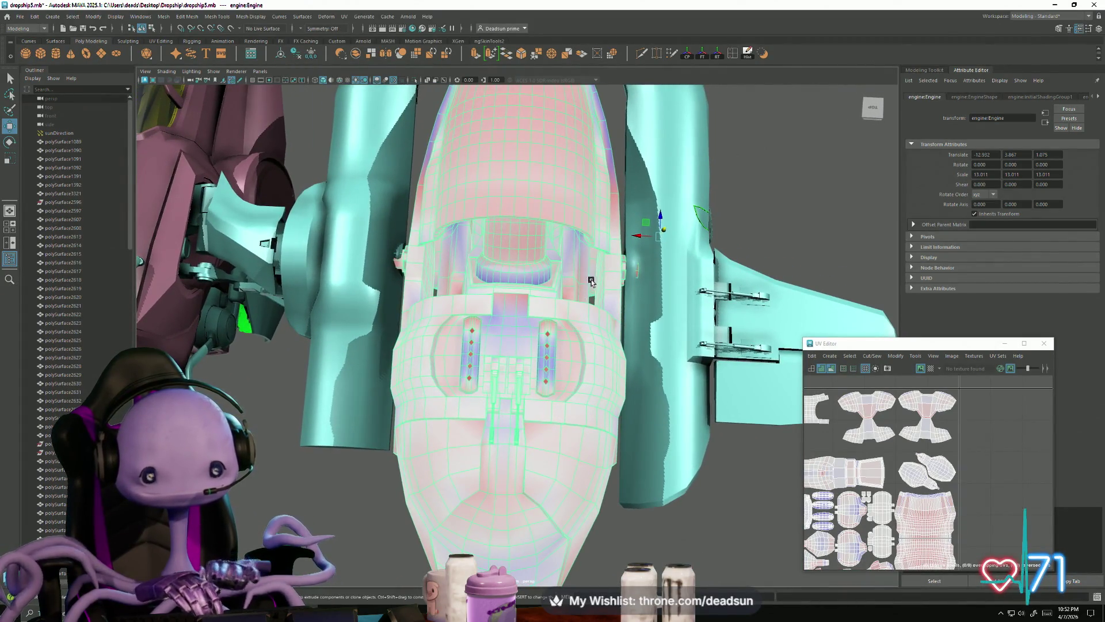
Scale the engine down to a uniform 12.662 and nudge its X position to about -12.8
key("r")
mouse_move(660, 234)
left_mouse_down()
mouse_move(637, 247)
mouse_move(653, 231)
mouse_move(472, 228)
mouse_move(520, 247)
mouse_move(538, 305)
mouse_move(494, 301)
mouse_move(492, 327)
left_mouse_up()
key("e")
key("w")
key("e")
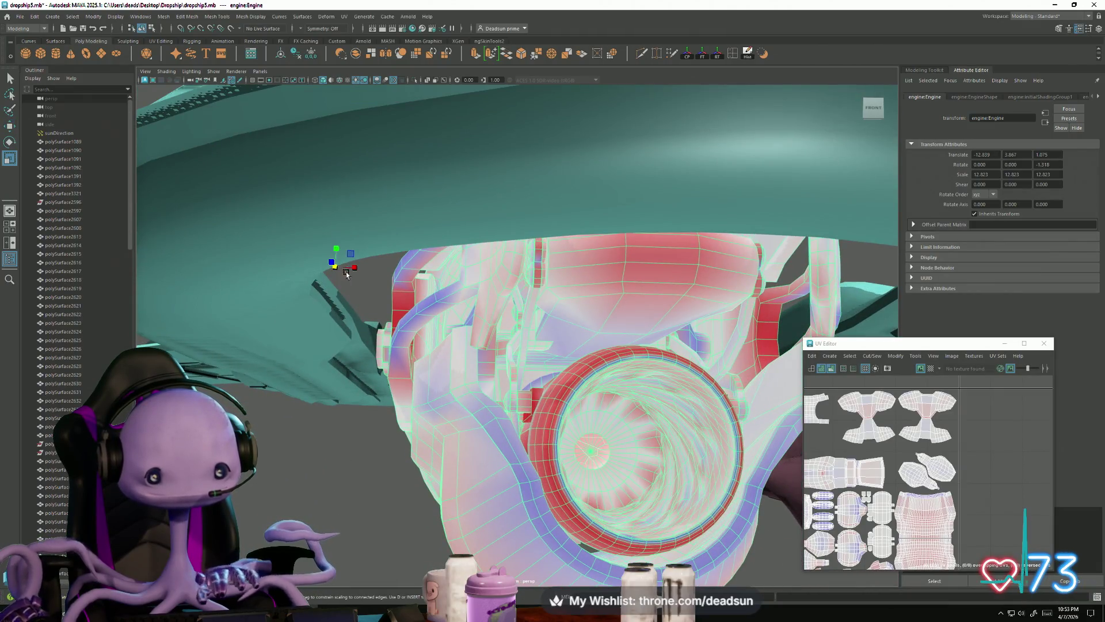
left_click_drag(333, 266, 363, 274)
key("w")
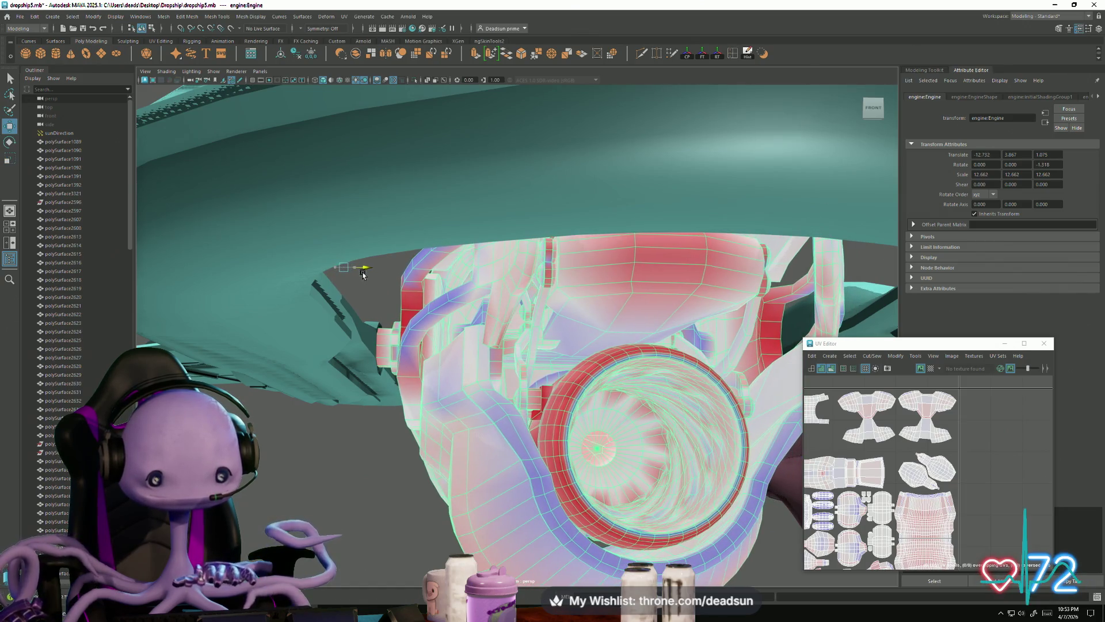
mouse_move(477, 327)
left_mouse_down("alt")
mouse_move(438, 316)
mouse_move(457, 324)
left_mouse_up("alt")
mouse_move(362, 265)
left_mouse_down()
mouse_move(352, 266)
mouse_move(414, 279)
mouse_move(354, 269)
left_mouse_up()
left_click_drag(437, 322, 517, 409, "alt")
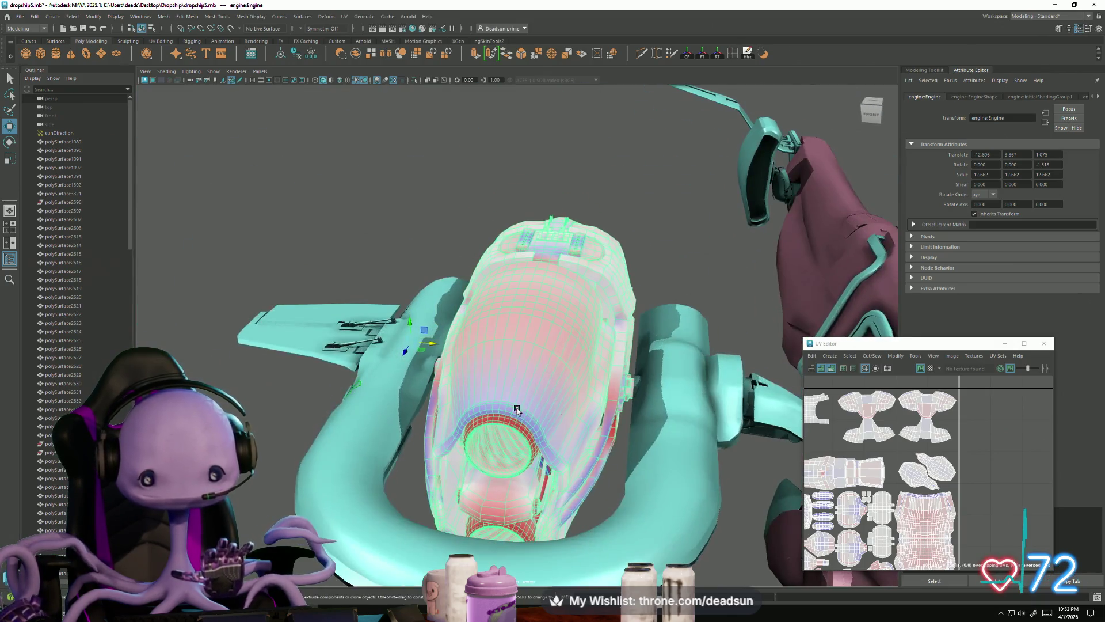
Zoom the UV Editor onto the strip shell and switch the engine to UV component mode
scroll(998, 478, "down", 5)
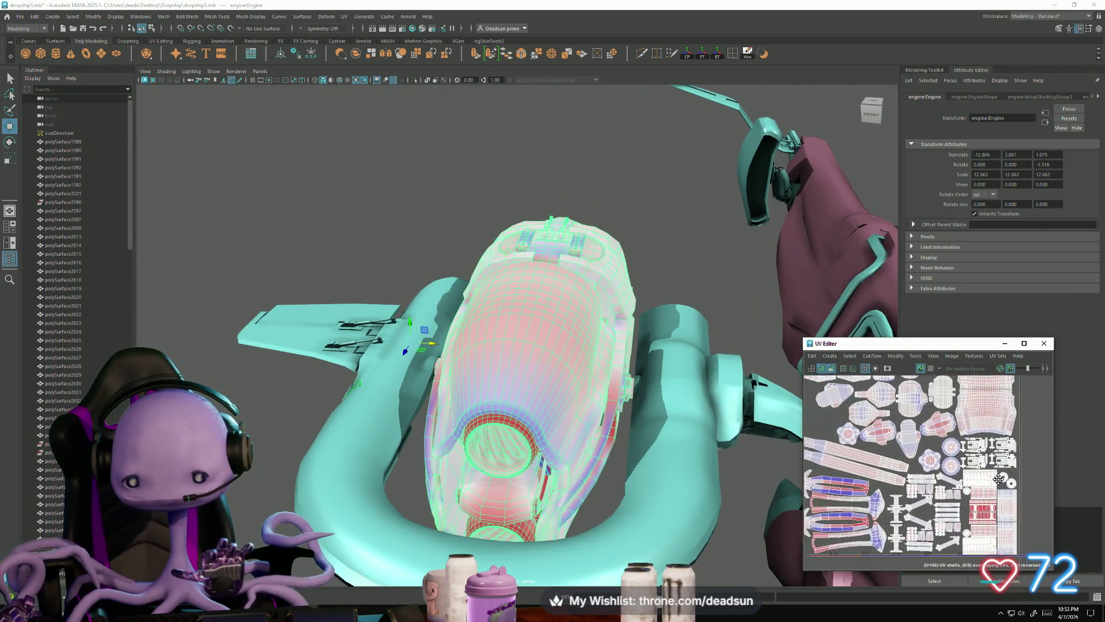
scroll(917, 458, "up", 6)
scroll(918, 458, "down", 2)
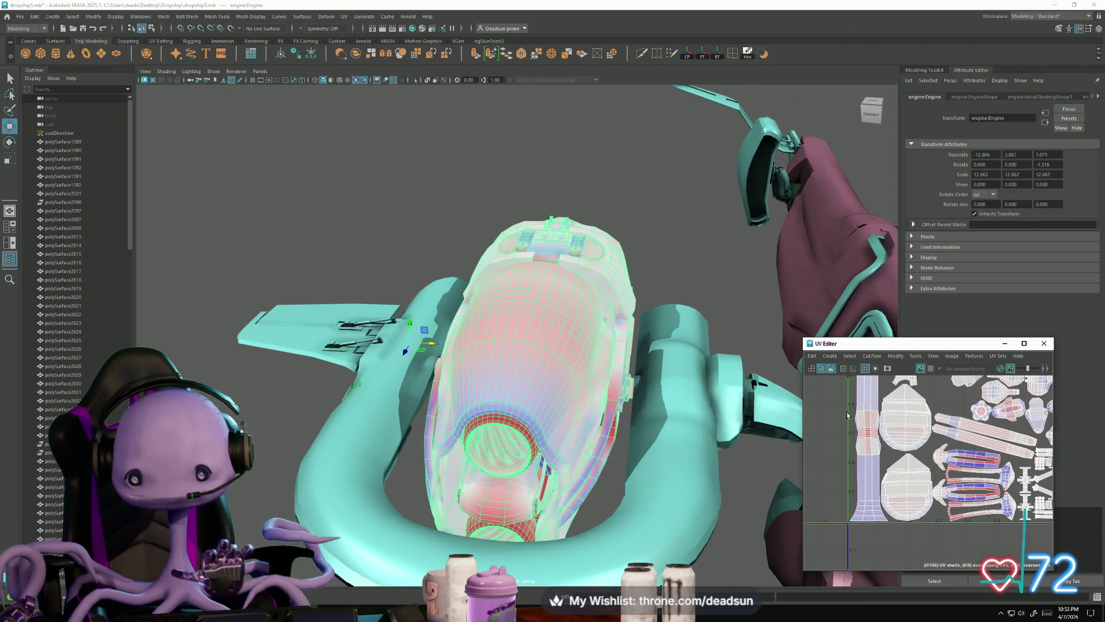
middle_click_drag(873, 419, 895, 499, "alt")
scroll(885, 479, "up", 5)
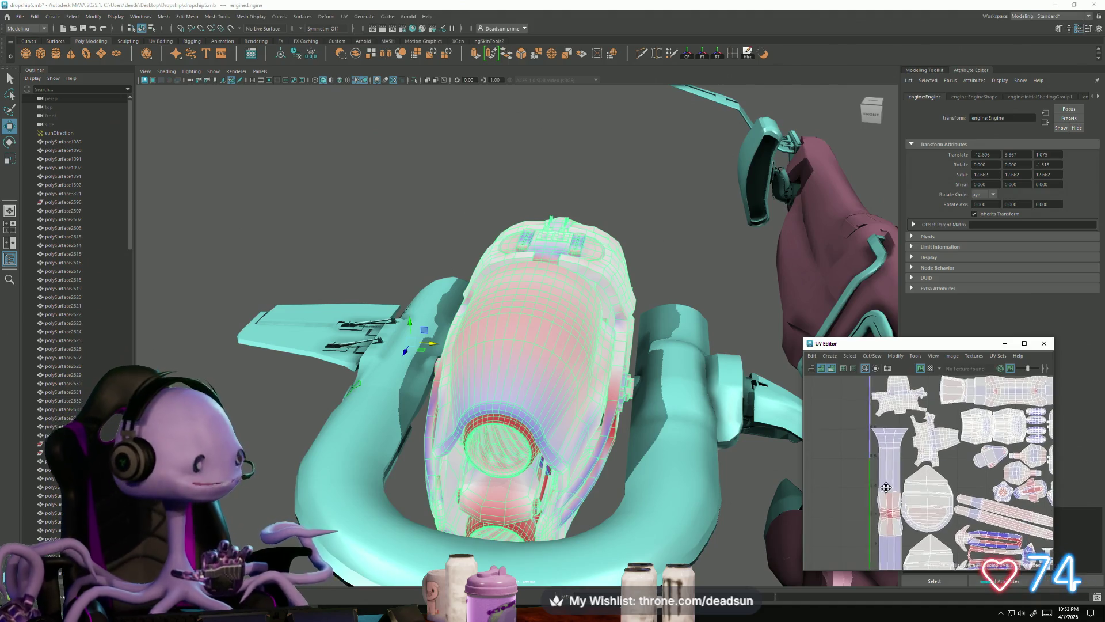
middle_click_drag(879, 426, 850, 373, "alt")
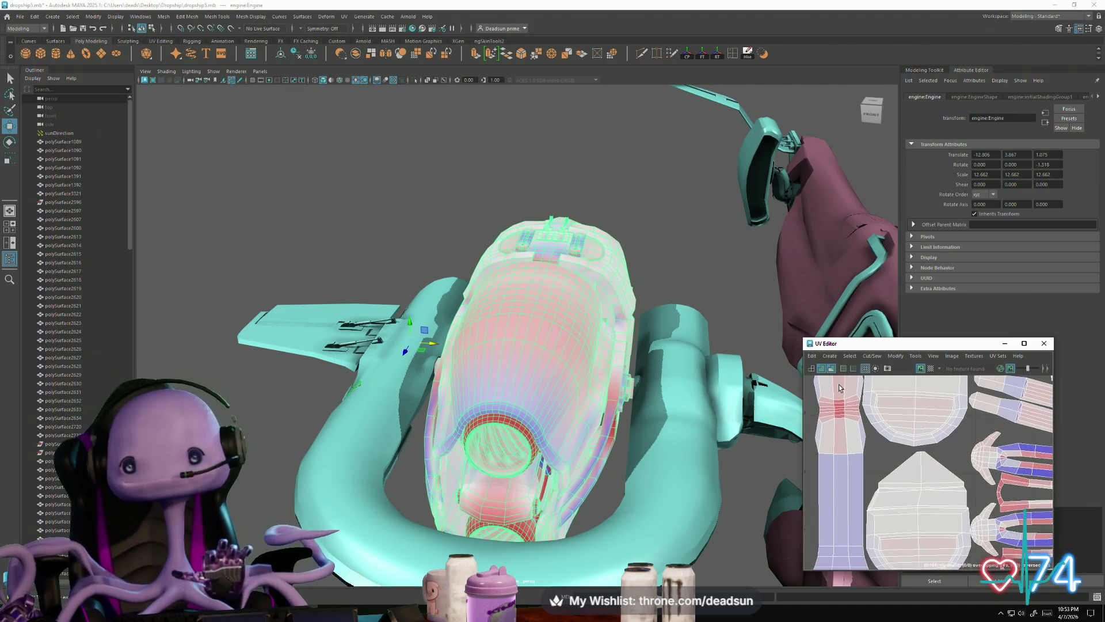
scroll(927, 476, "up", 4)
right_click_drag(900, 440, 849, 433)
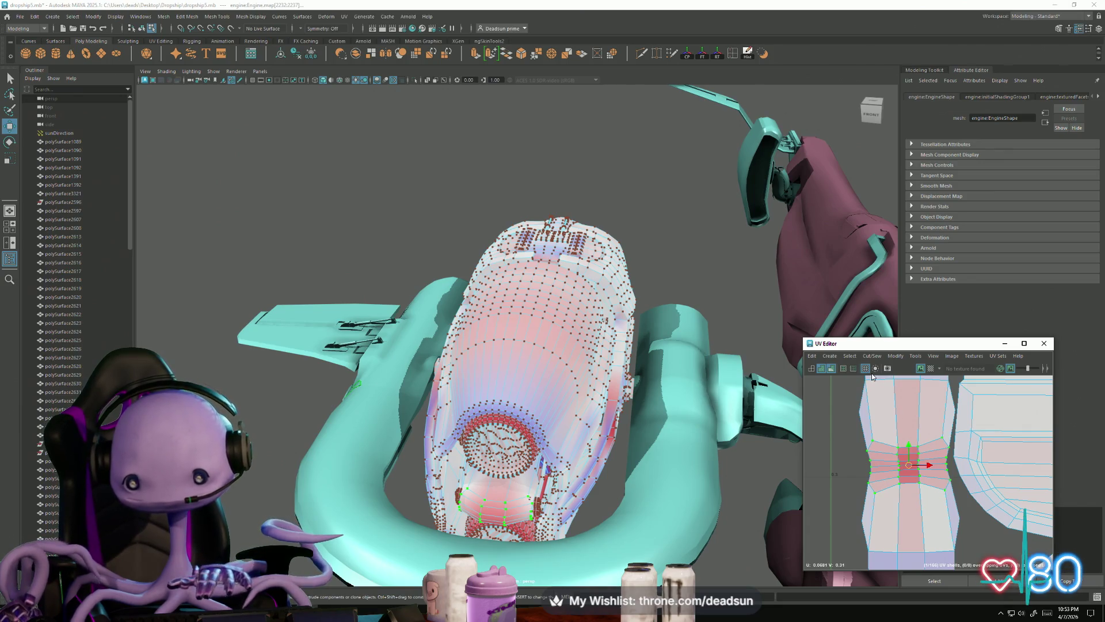
Unfold the selected UV shell and frame it in the UV view
left_click(894, 356)
left_click(902, 337)
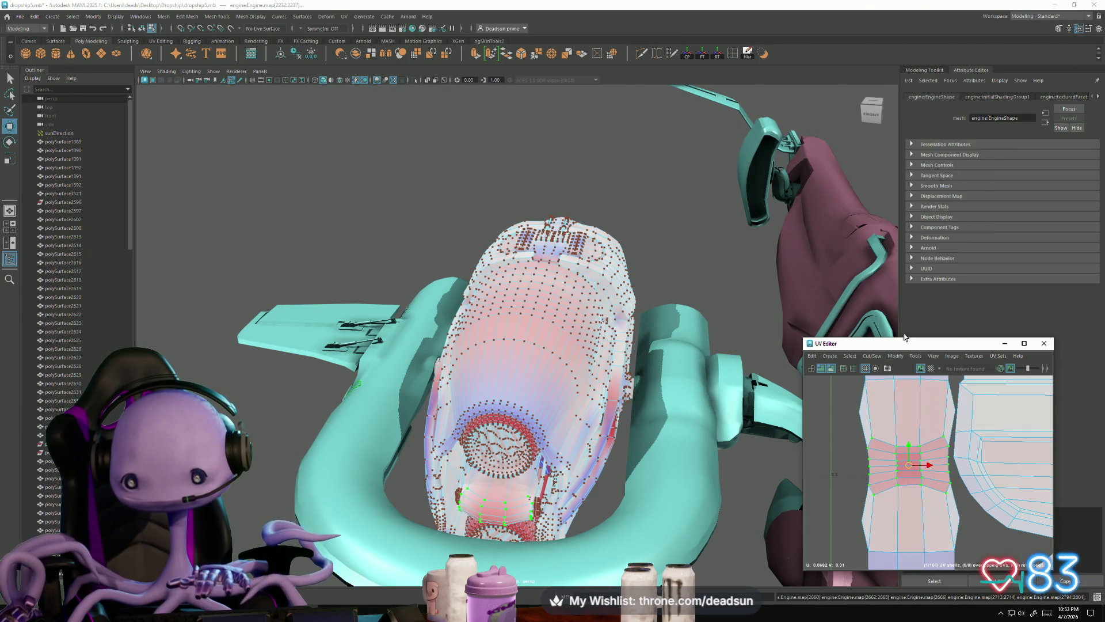
middle_click_drag(958, 537, 906, 488, "alt")
key("f")
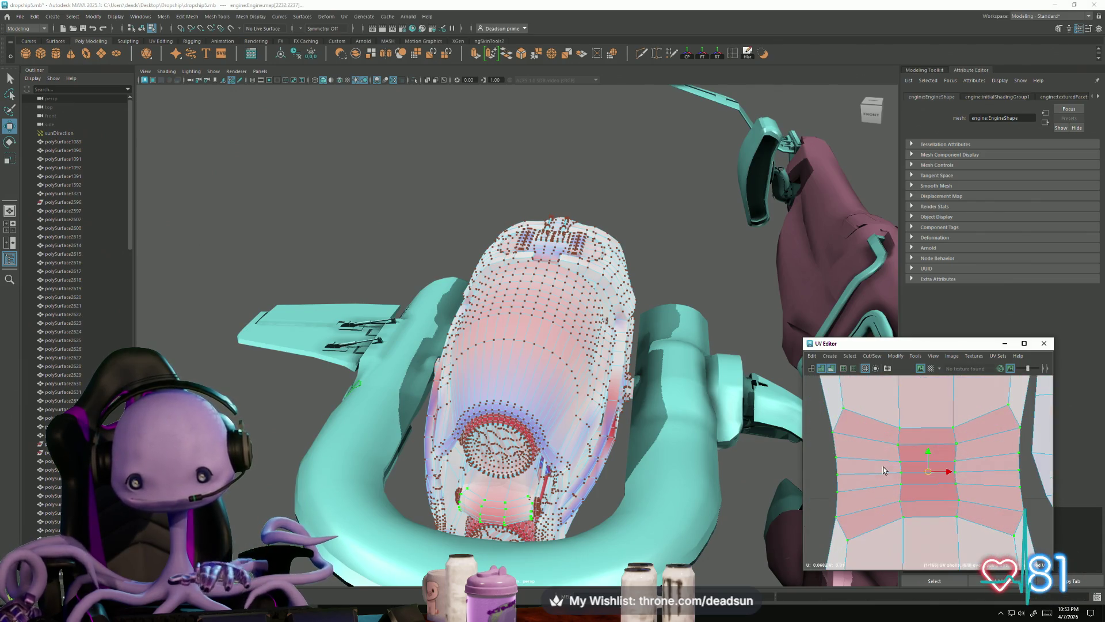
scroll(902, 476, "down", 3)
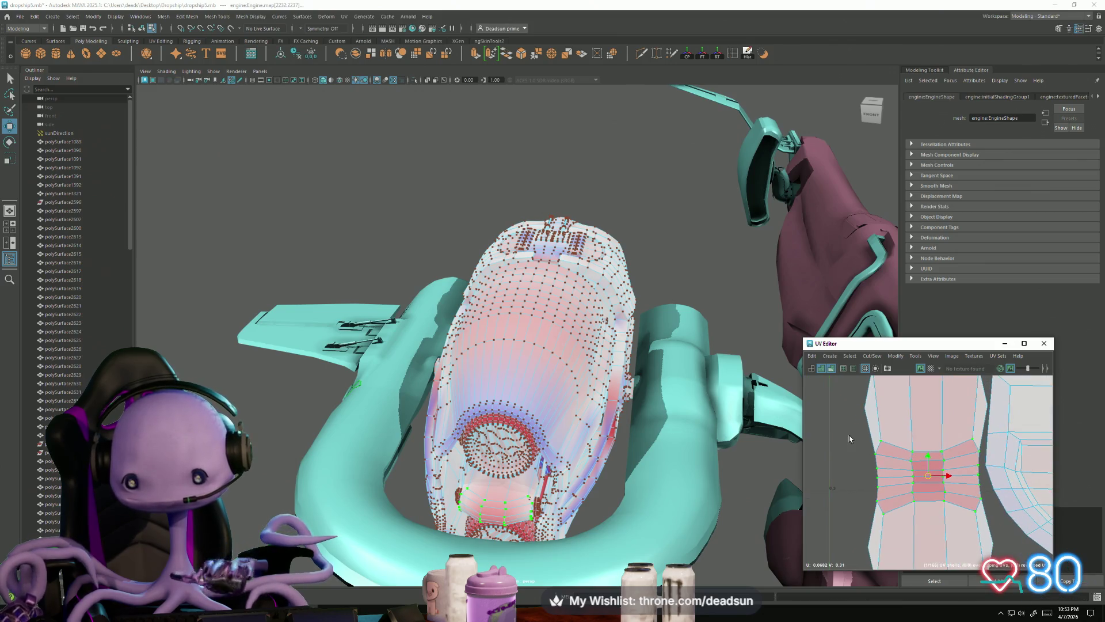
middle_click_drag(850, 548, 821, 453, "alt")
Select the UVs inside the marked area and zoom out to the surrounding shells
left_click_drag(985, 497, 976, 495)
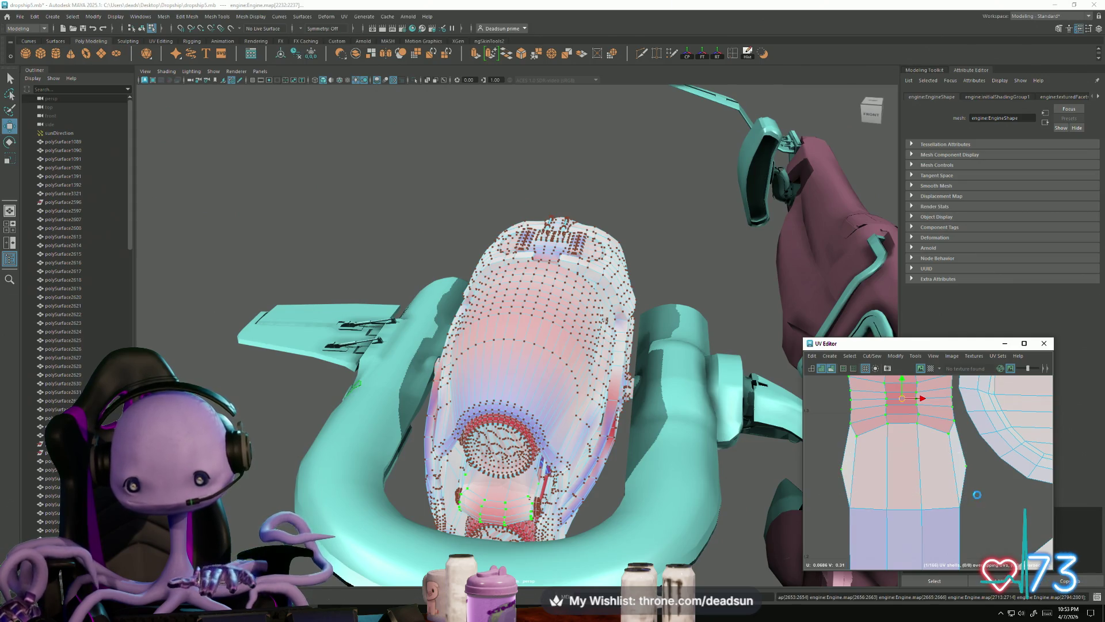
scroll(980, 516, "down", 3)
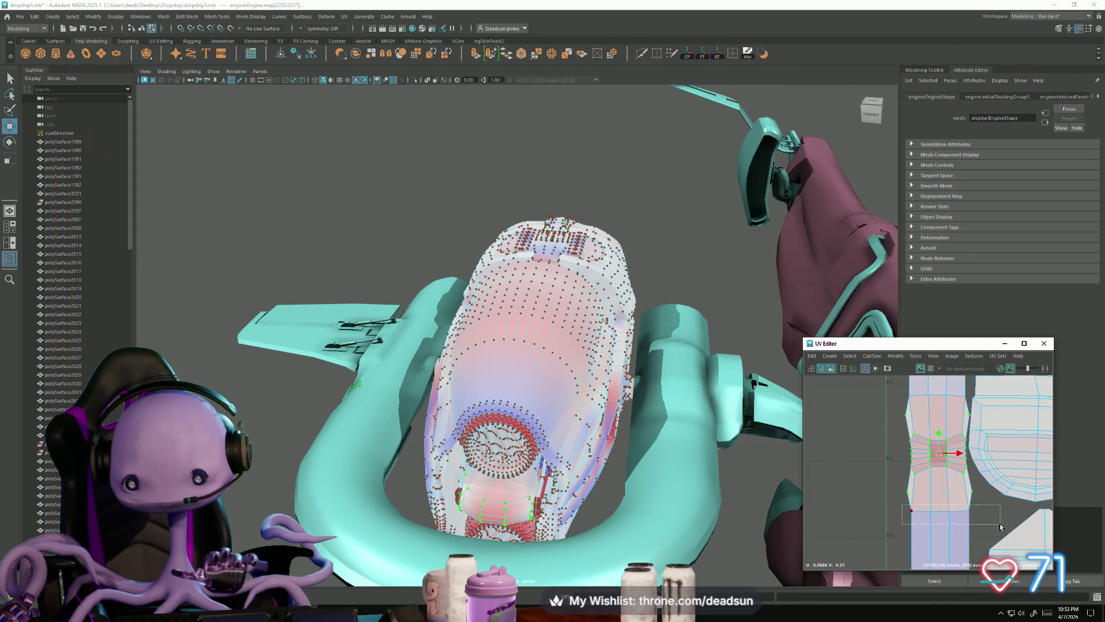
middle_click_drag(913, 432, 867, 442, "alt")
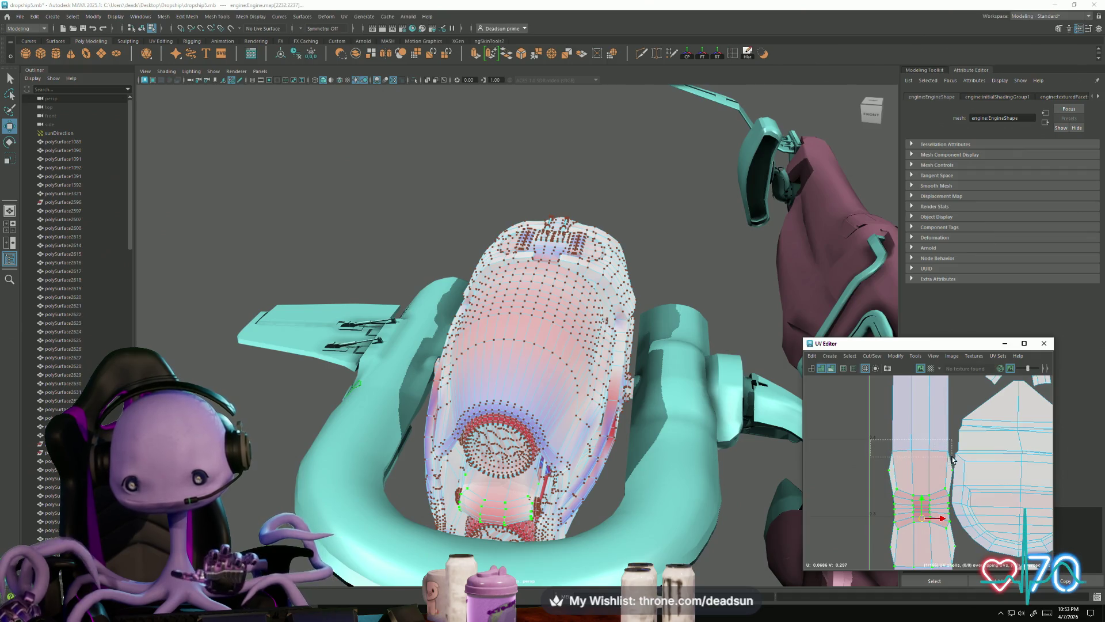
scroll(901, 506, "down", 2)
mouse_move(921, 507)
middle_mouse_down("alt")
mouse_move(892, 453)
mouse_move(943, 464)
mouse_move(830, 468)
middle_mouse_up("alt")
scroll(858, 458, "down", 1)
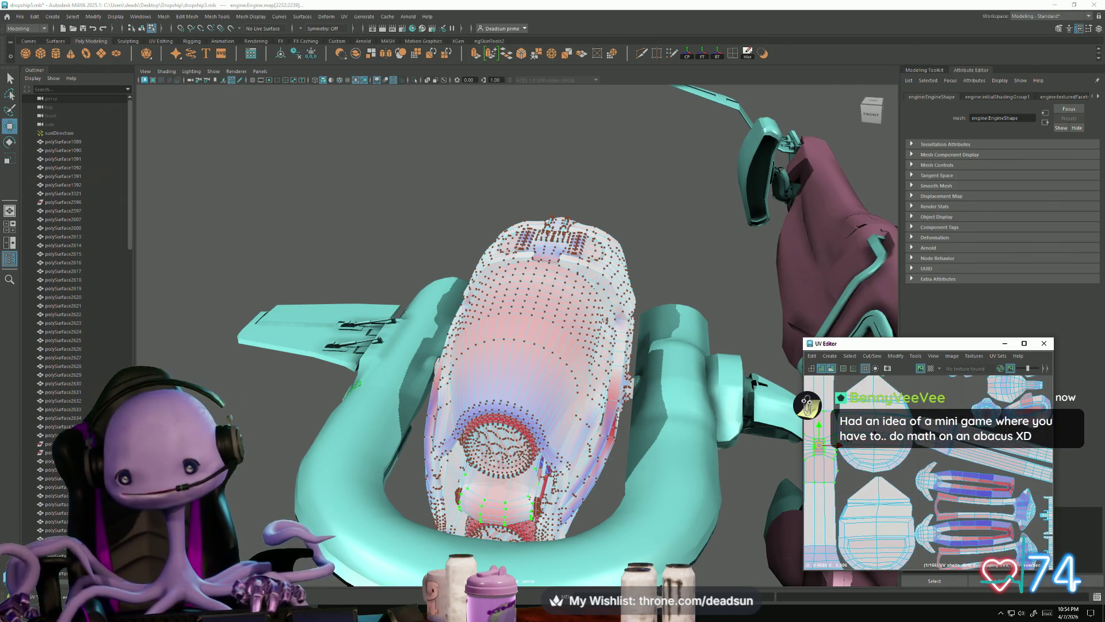
scroll(920, 472, "up", 3)
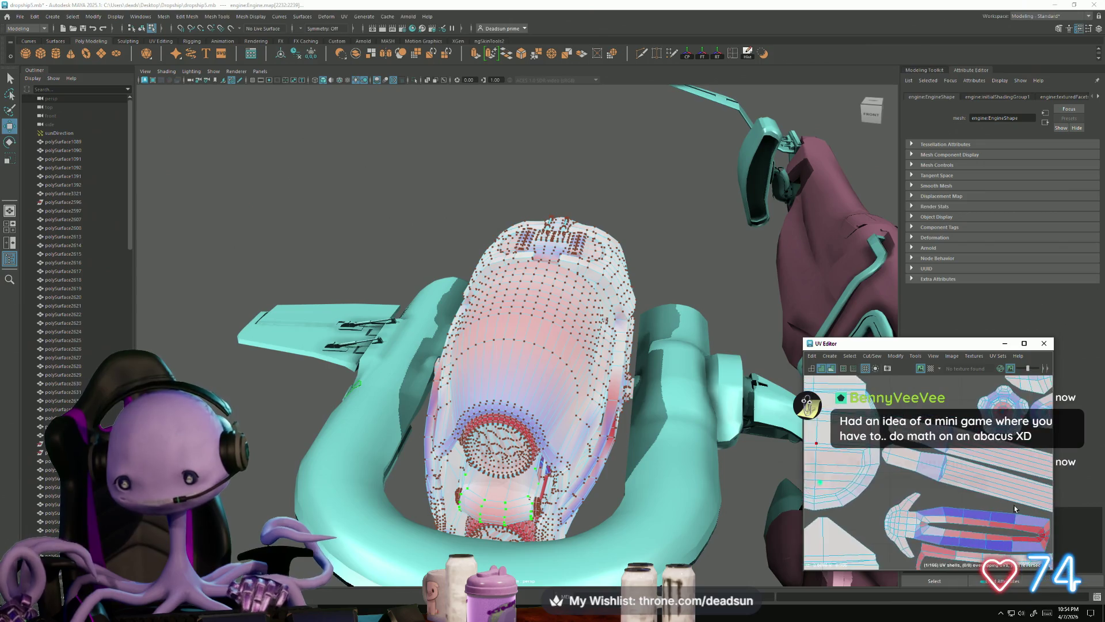
scroll(1015, 509, "down", 3)
Scale the selected UV shells down slightly and nudge them right
key("e")
left_click_drag(908, 462, 916, 465)
scroll(844, 470, "down", 1)
middle_click_drag(844, 470, 913, 449, "alt")
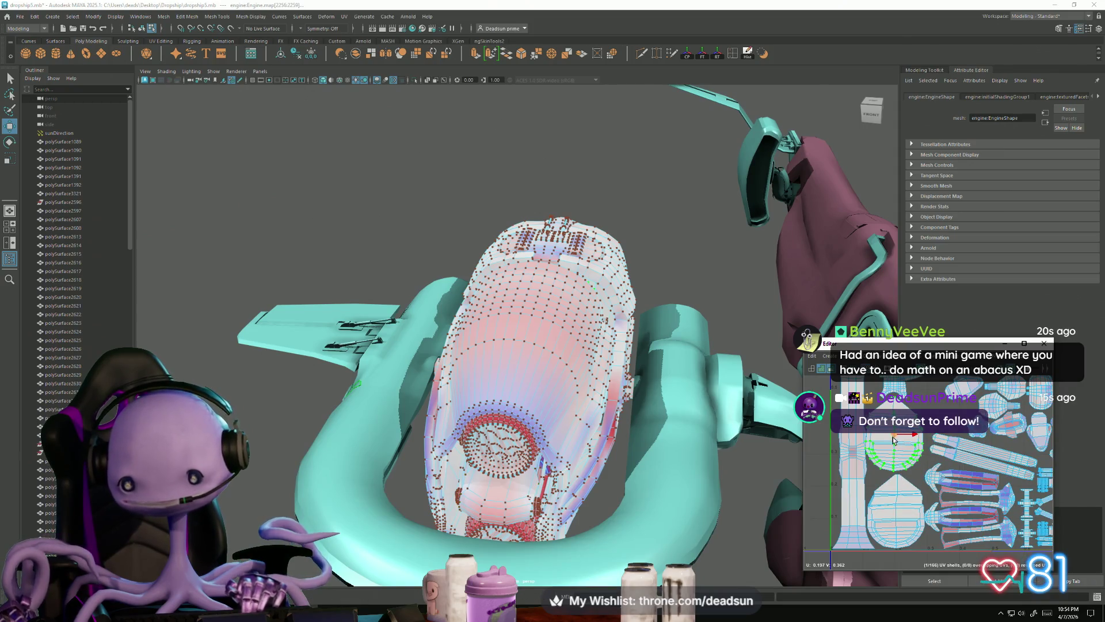
left_click_drag(895, 438, 896, 440)
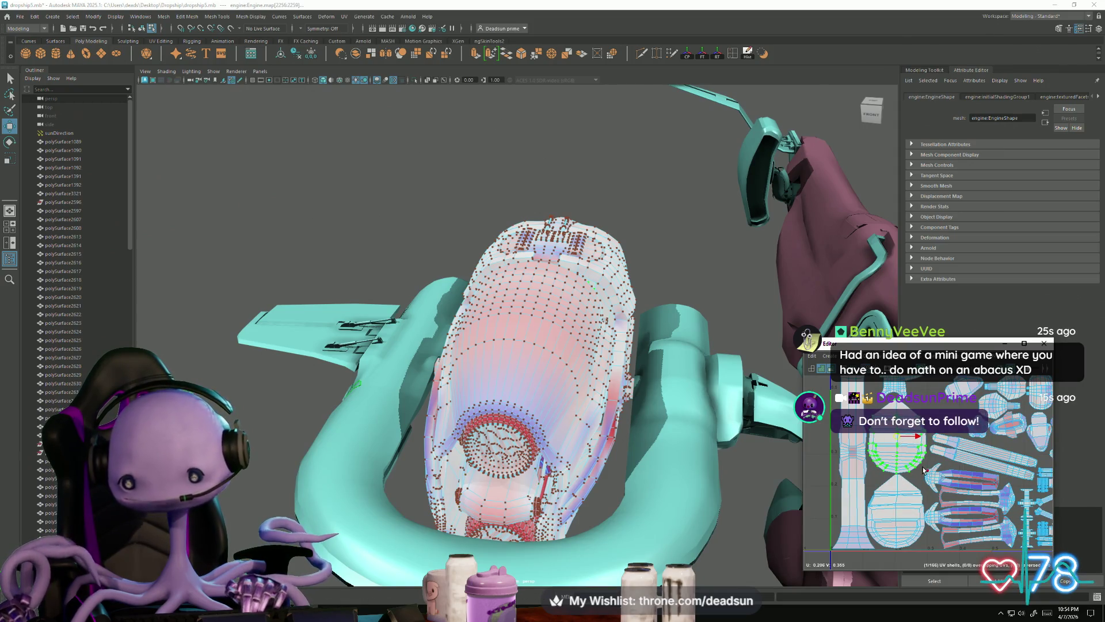
Shrink the selected shell a little more and nudge it down and right
scroll(898, 503, "up", 2)
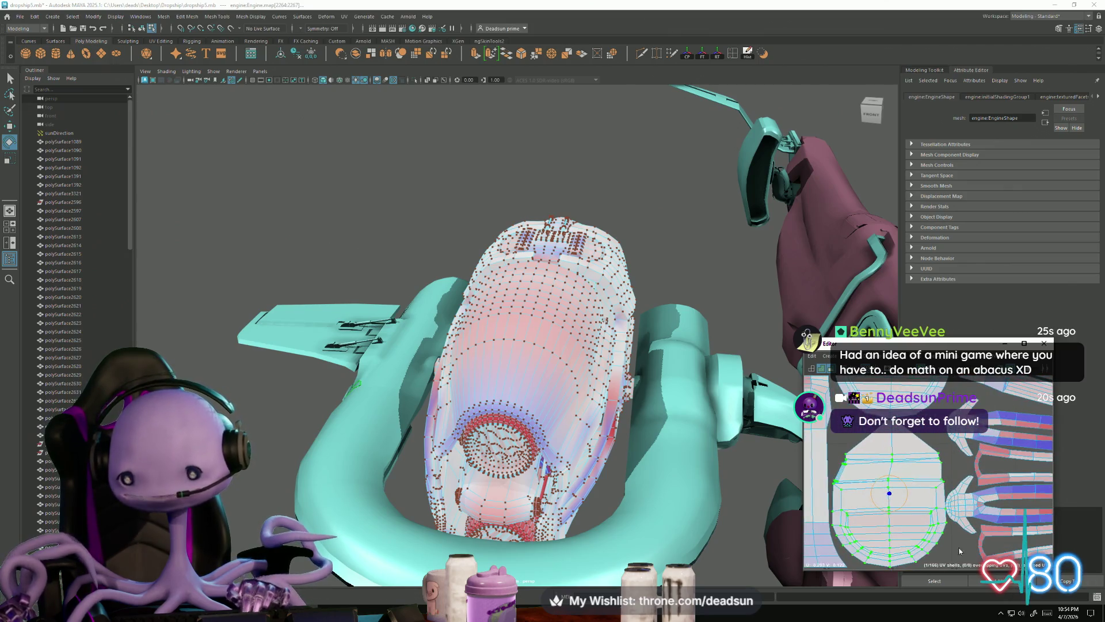
middle_click_drag(947, 534, 949, 513, "alt")
left_click_drag(892, 476, 890, 481)
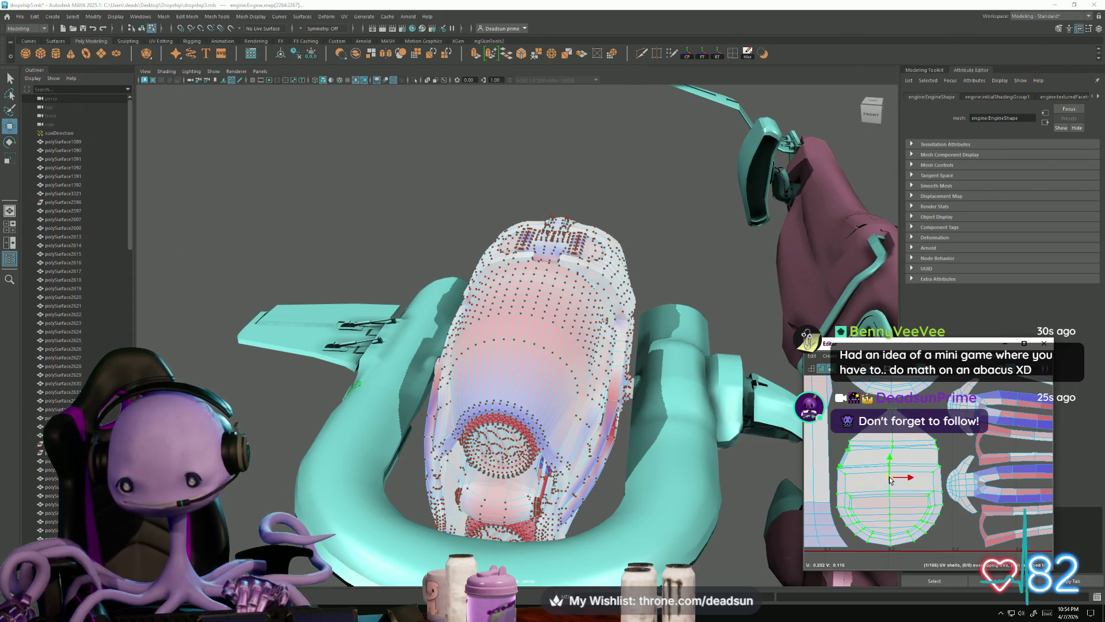
middle_click_drag(890, 479, 917, 505, "alt")
middle_click_drag(904, 459, 934, 461, "alt")
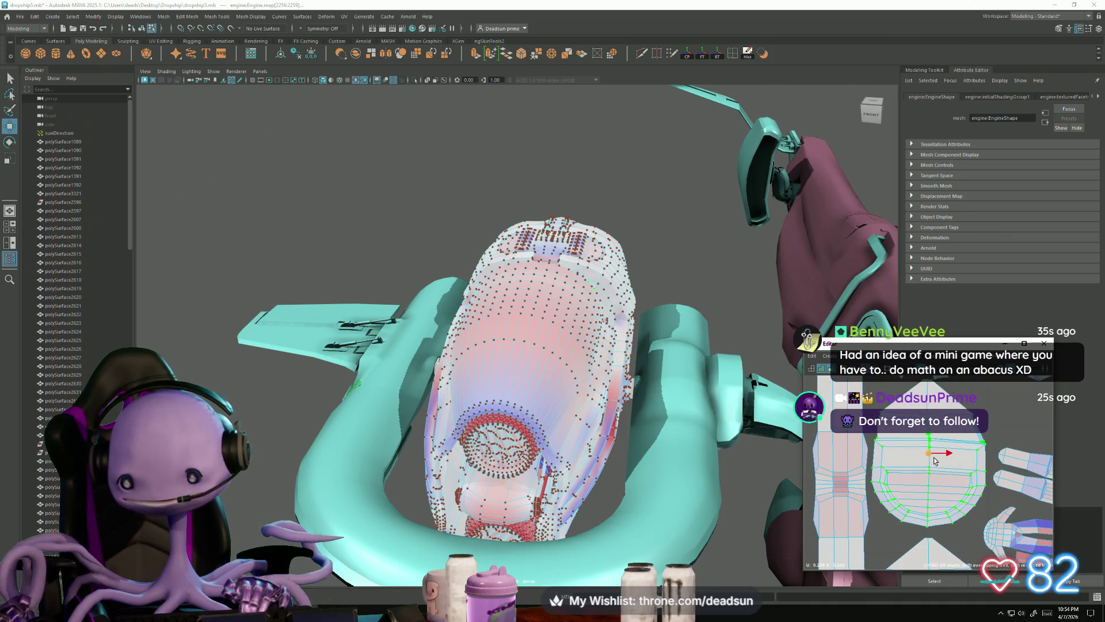
left_click_drag(931, 457, 934, 465)
right_click_drag(958, 498, 844, 408, "alt")
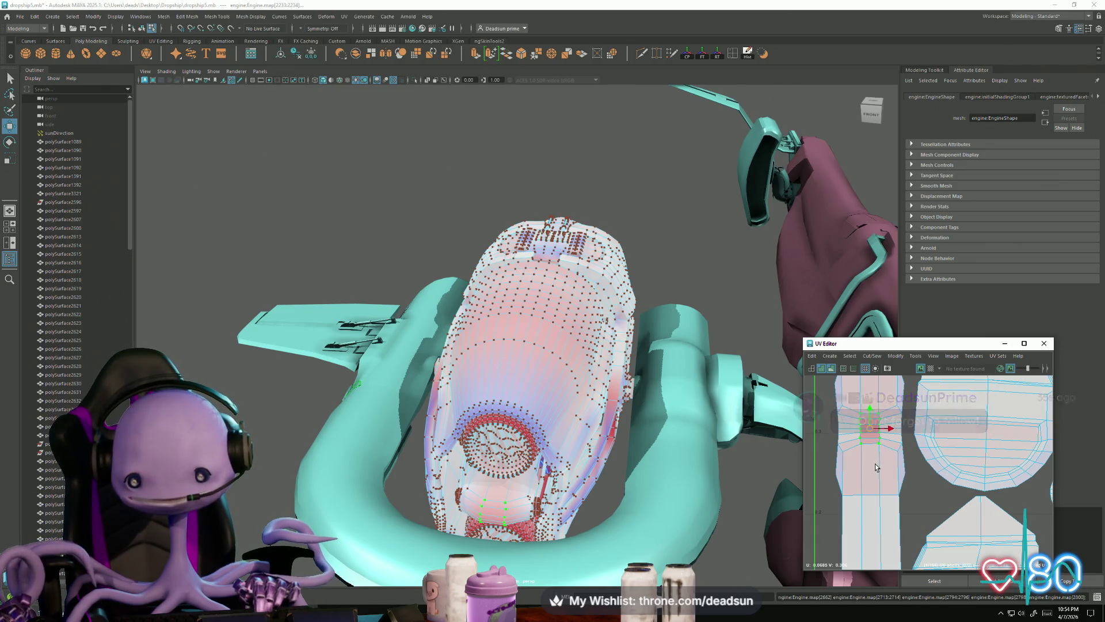
Unfold the selected UV shell again with Modify > Unfold
left_click(873, 356)
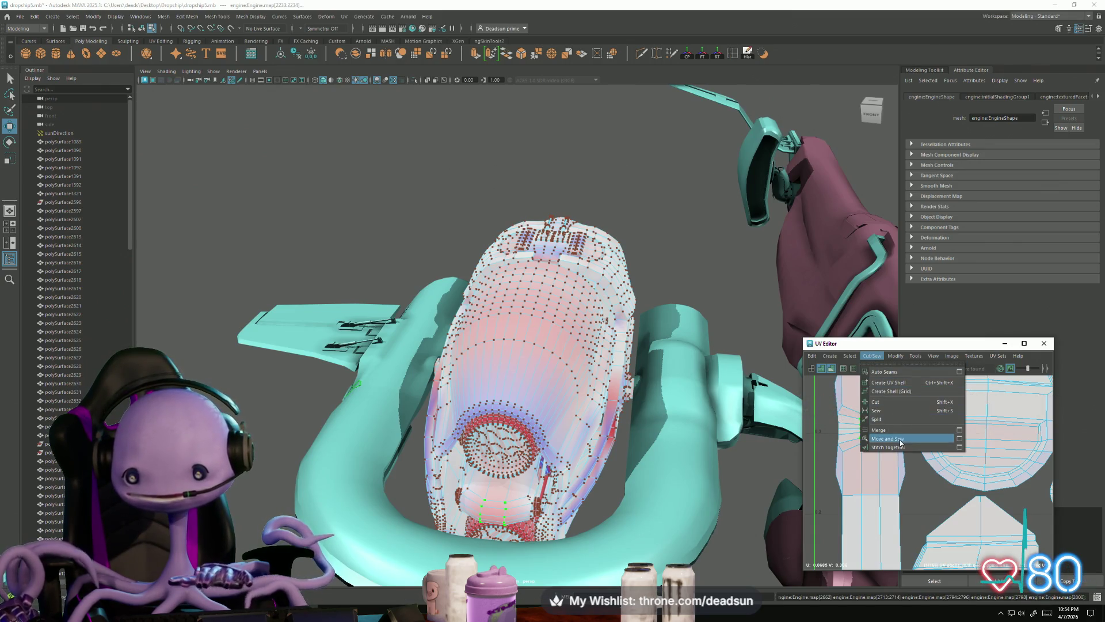
left_click(891, 355)
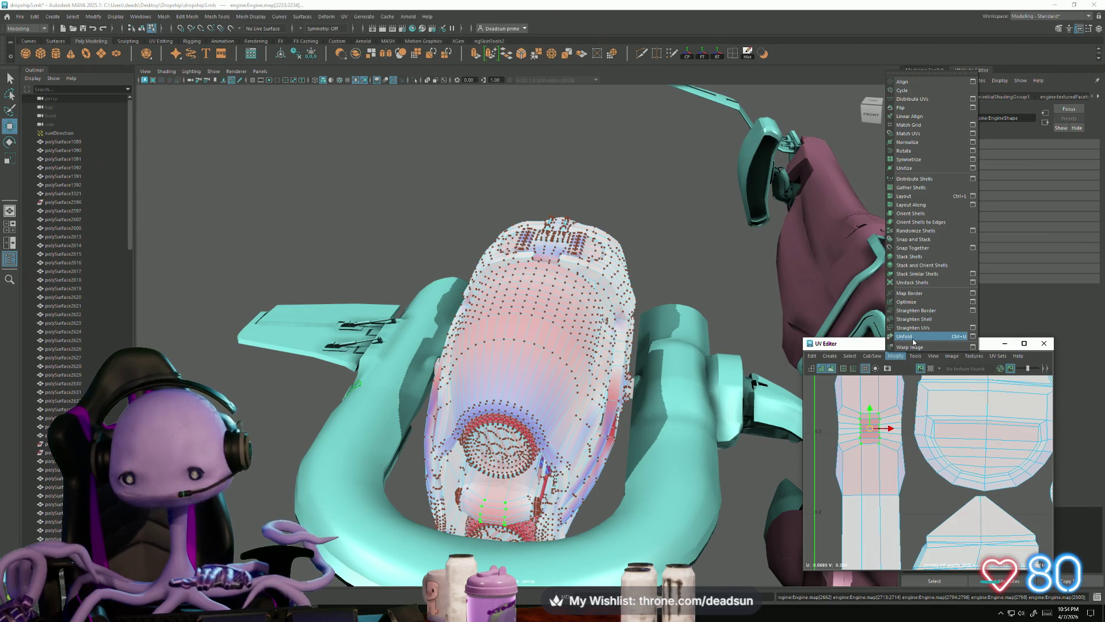
left_click(914, 337)
scroll(857, 526, "down", 3)
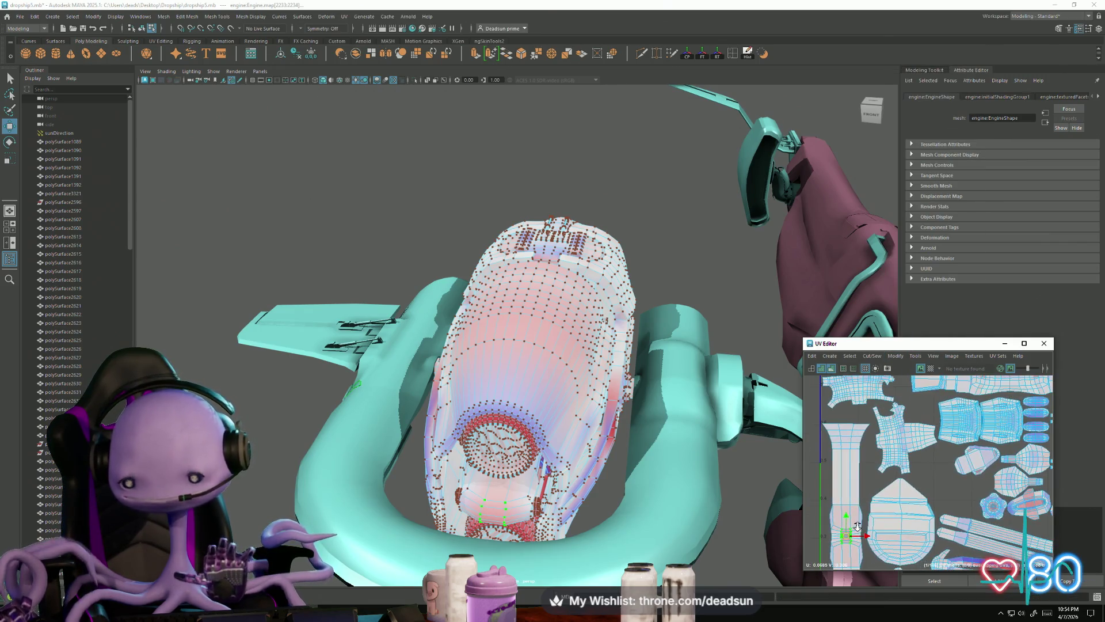
scroll(858, 526, "down", 3)
scroll(925, 514, "down", 1)
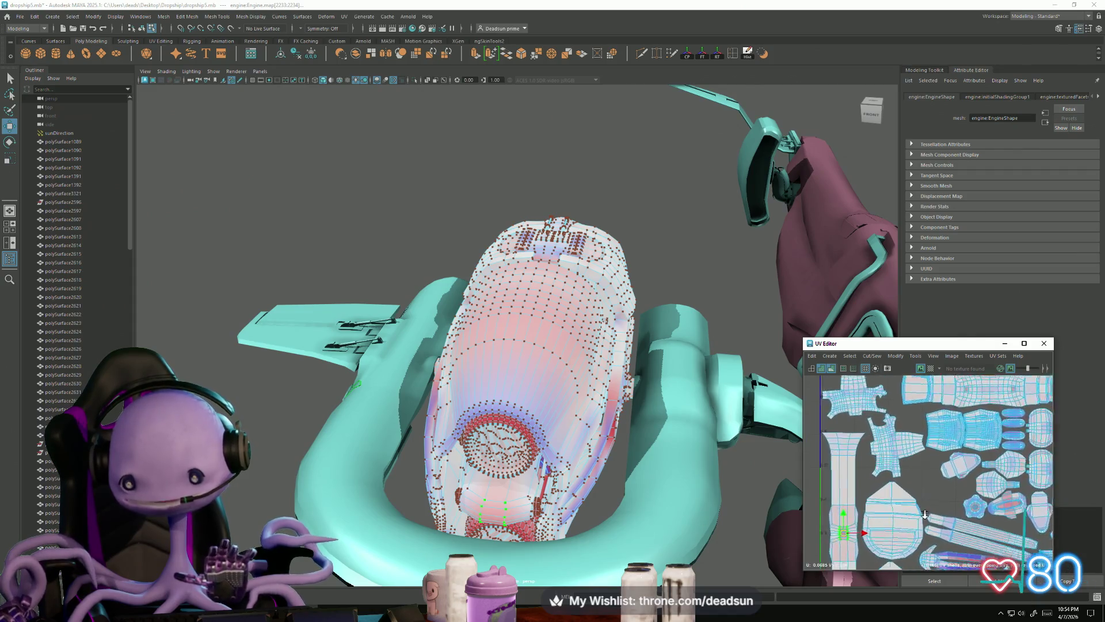
scroll(940, 439, "up", 3)
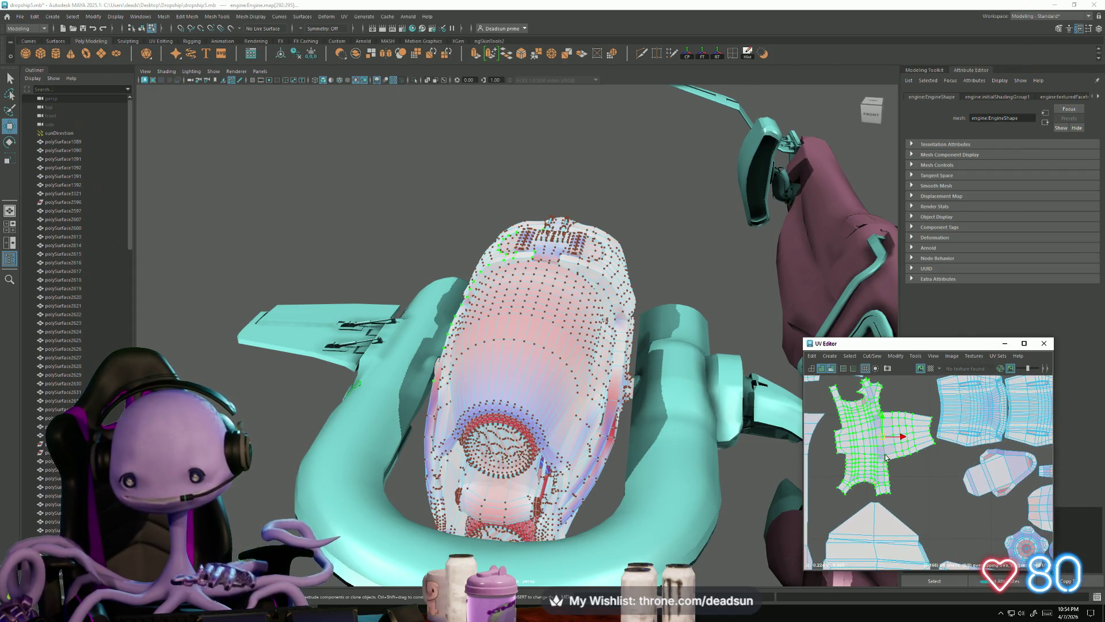
Rotate the selected shell about 40 degrees counter-clockwise and nudge it left and down
key("e")
left_click_drag(885, 460, 880, 437)
scroll(898, 473, "down", 2)
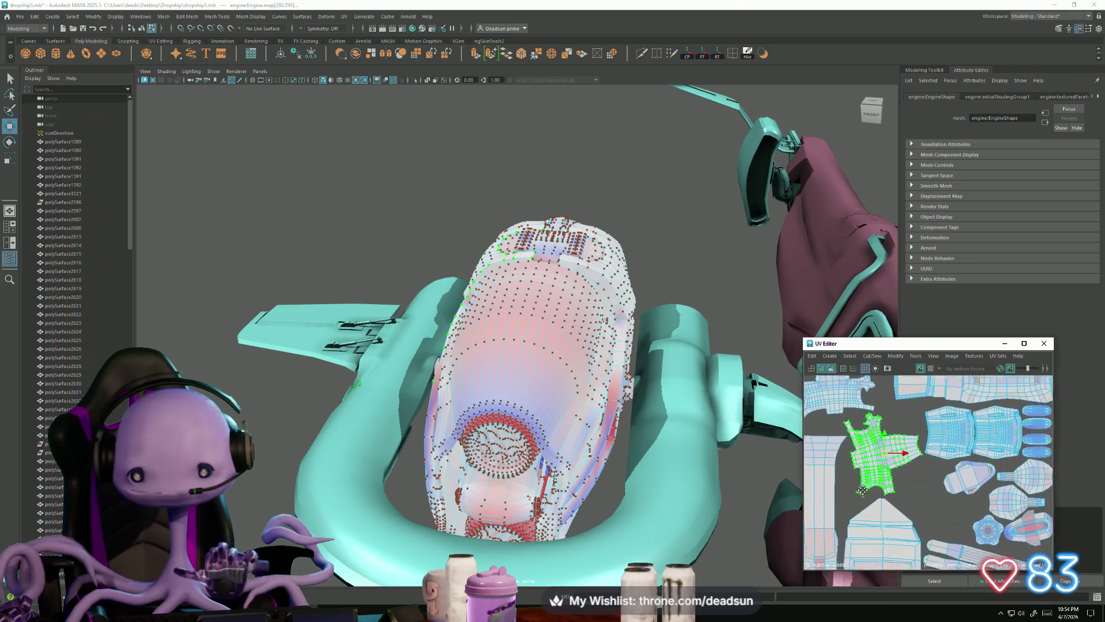
middle_click_drag(885, 476, 905, 502, "alt")
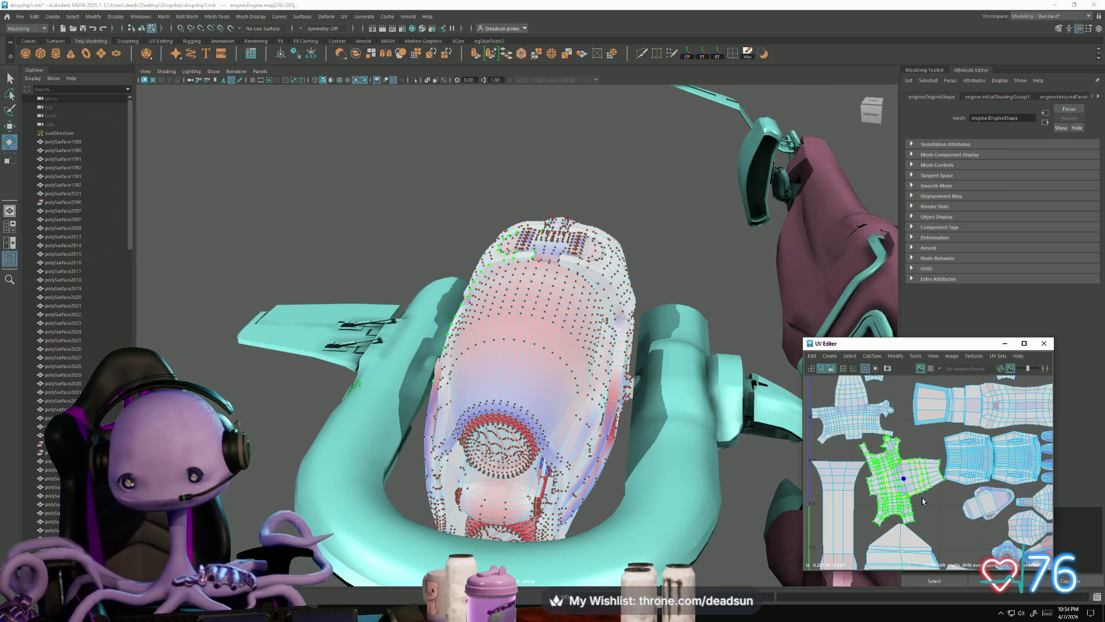
left_click_drag(920, 492, 916, 495)
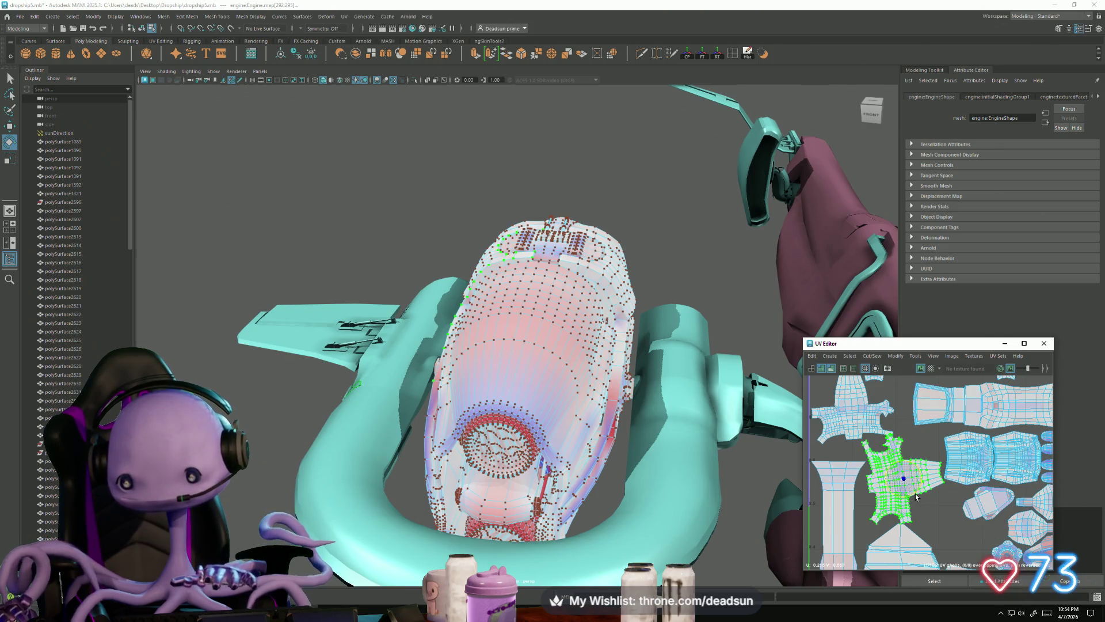
scroll(917, 496, "up", 2)
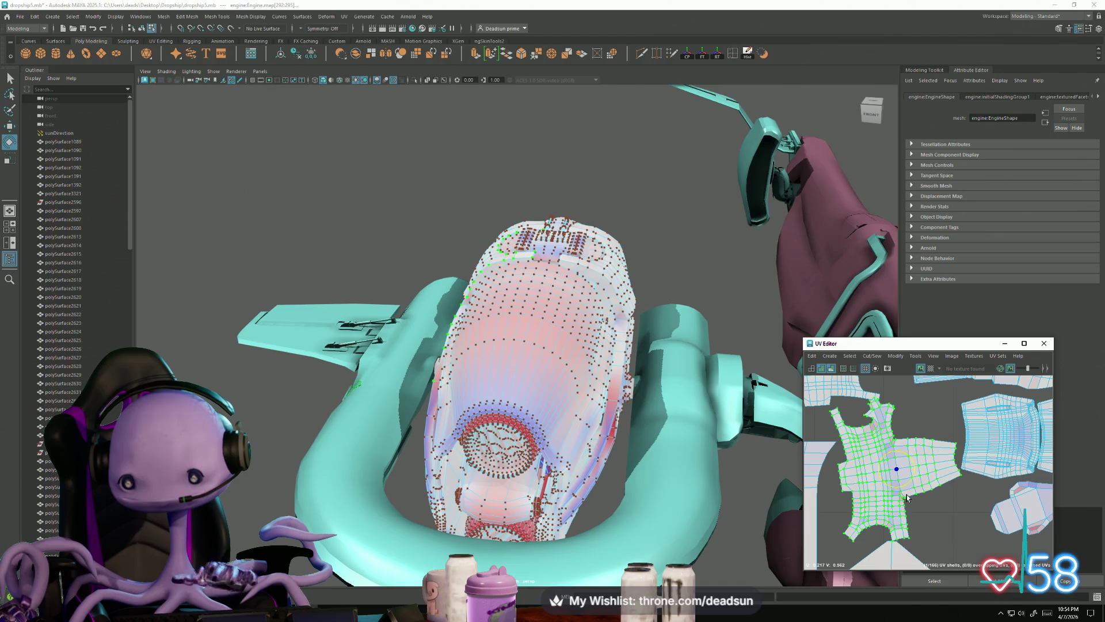
middle_click_drag(920, 551, 883, 467, "alt")
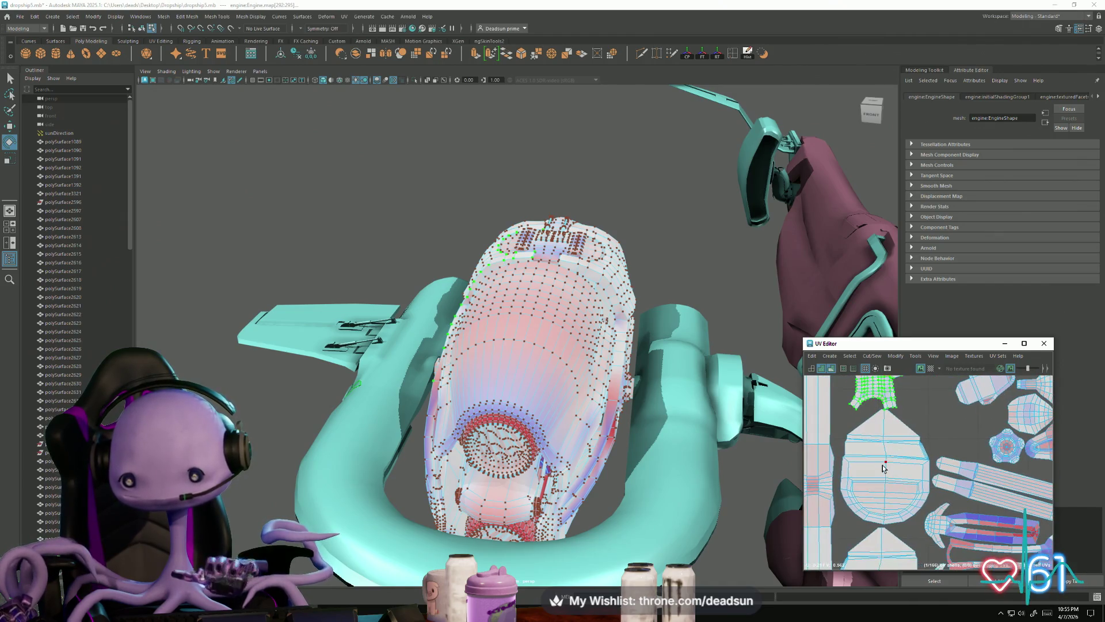
mouse_move(881, 471)
left_mouse_down()
mouse_move(915, 453)
mouse_move(881, 497)
left_mouse_up()
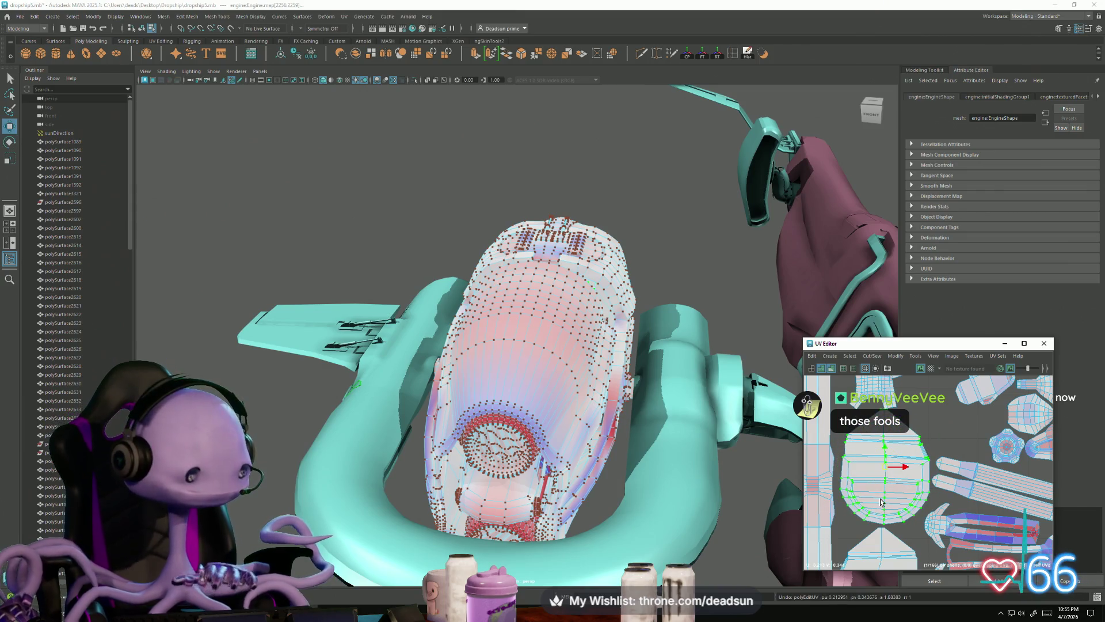
scroll(880, 502, "up", 3)
left_click_drag(865, 449, 859, 451)
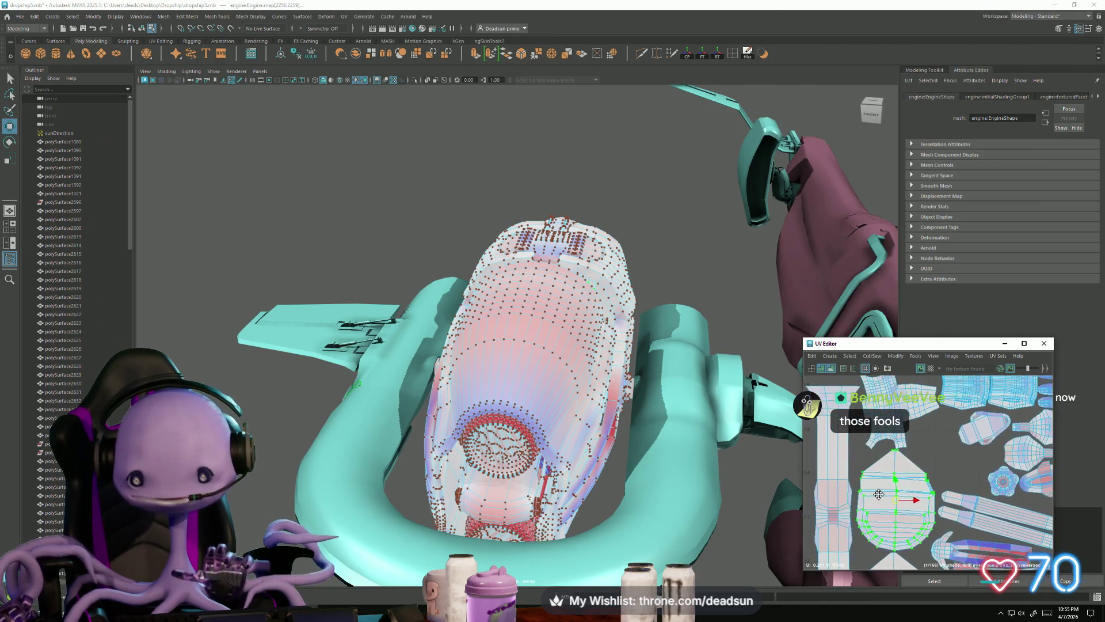
scroll(898, 437, "up", 3)
Clear the UV selection and select another of the engine's UV shells
left_click(912, 417)
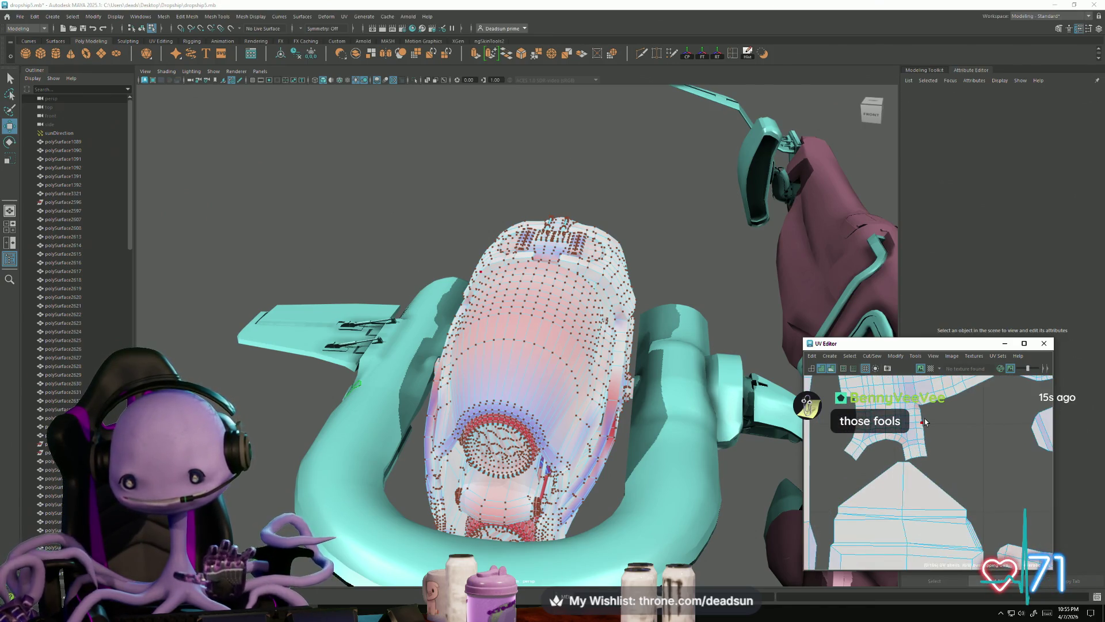
left_click(925, 422)
scroll(921, 437, "down", 5)
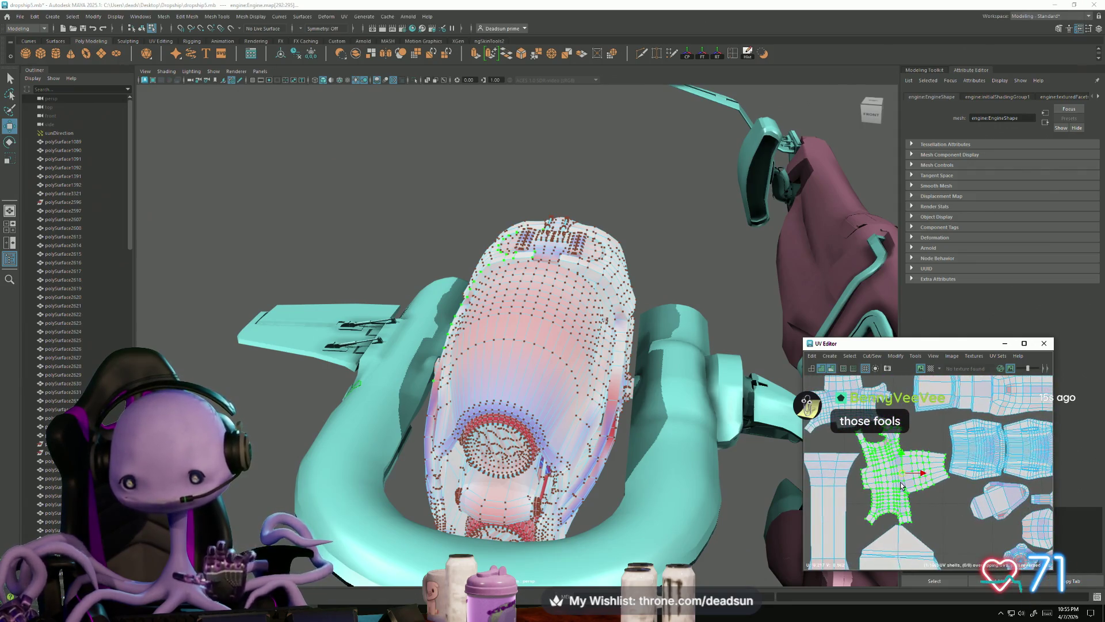
Rotate a shell and move it to the layout's left edge, then shift another shell right
mouse_move(917, 482)
left_mouse_down()
mouse_move(906, 488)
mouse_move(910, 500)
left_mouse_up()
key("w")
middle_click_drag(1019, 531, 982, 492, "alt")
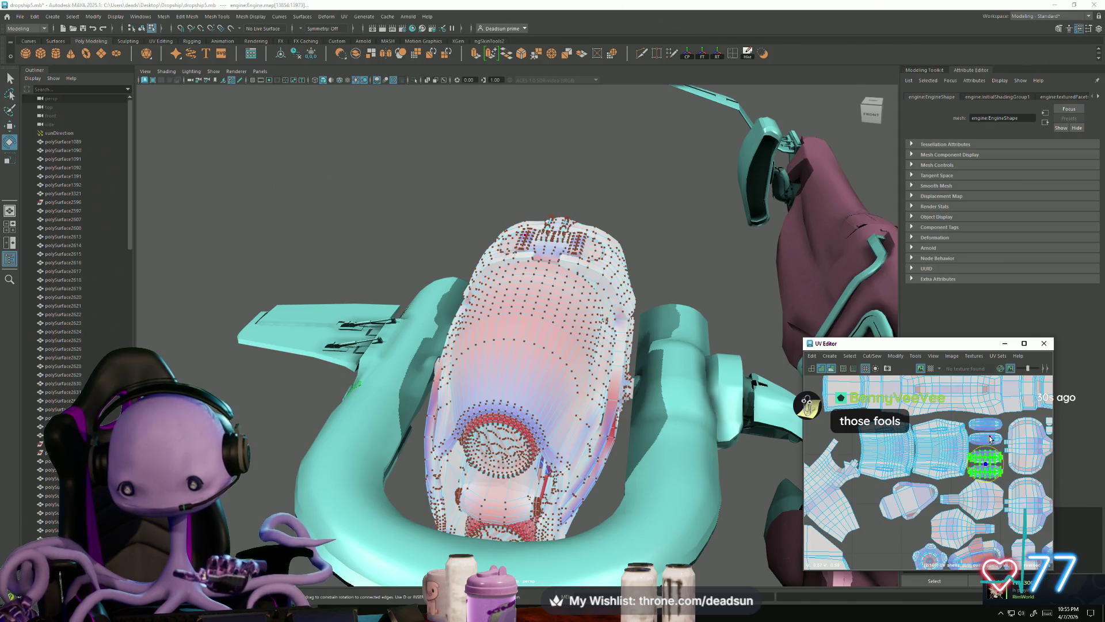
right_click_drag(992, 450, 875, 485, "alt")
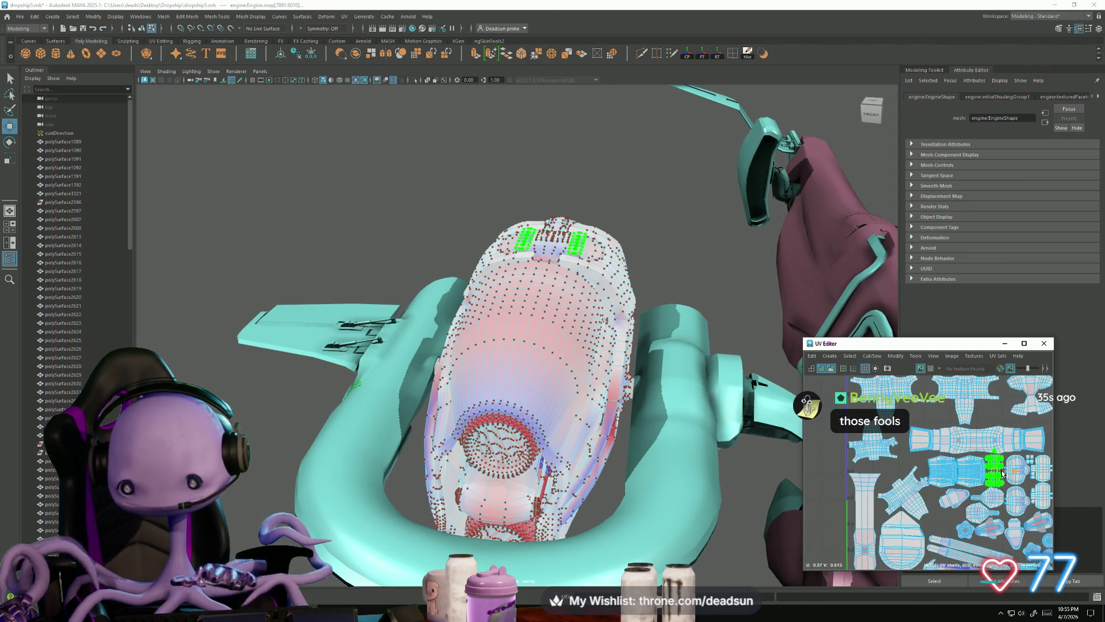
left_click_drag(1002, 474, 815, 472)
left_click(982, 470)
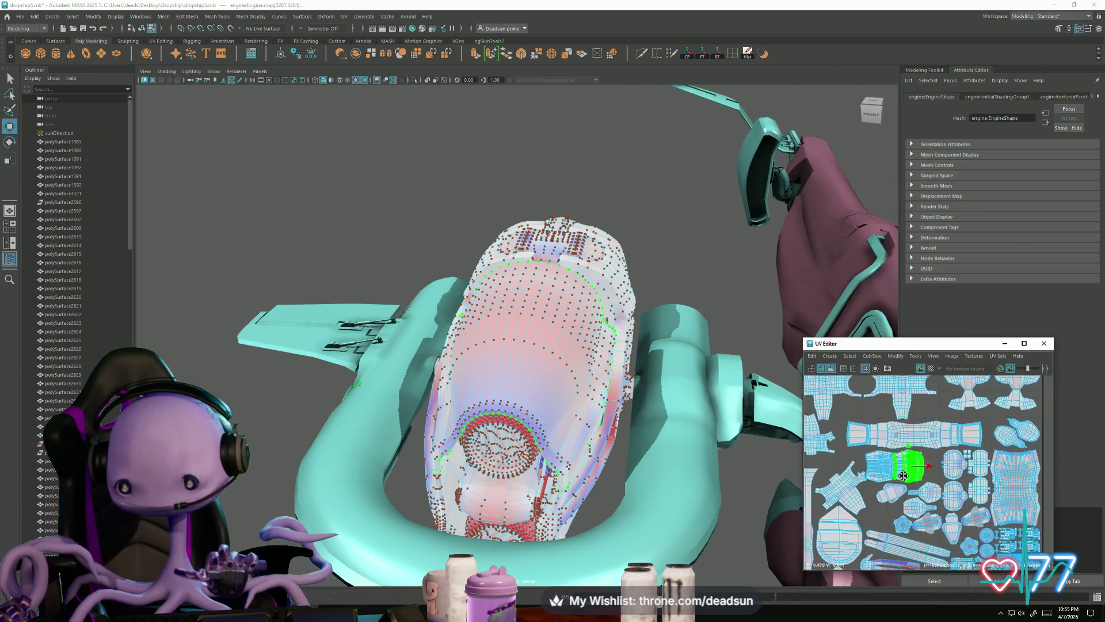
scroll(944, 469, "up", 3)
left_click_drag(880, 460, 911, 464)
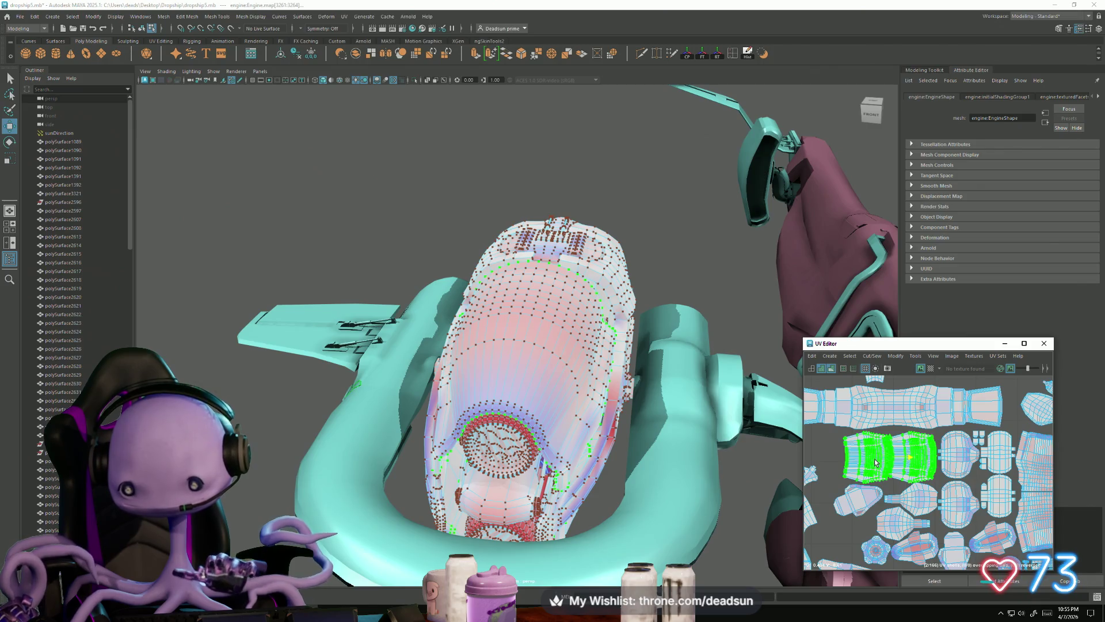
Pan and zoom out across the UV layout to review the neighbouring shells
mouse_move(888, 458)
middle_mouse_down("alt")
mouse_move(975, 469)
mouse_move(866, 473)
middle_mouse_up("alt")
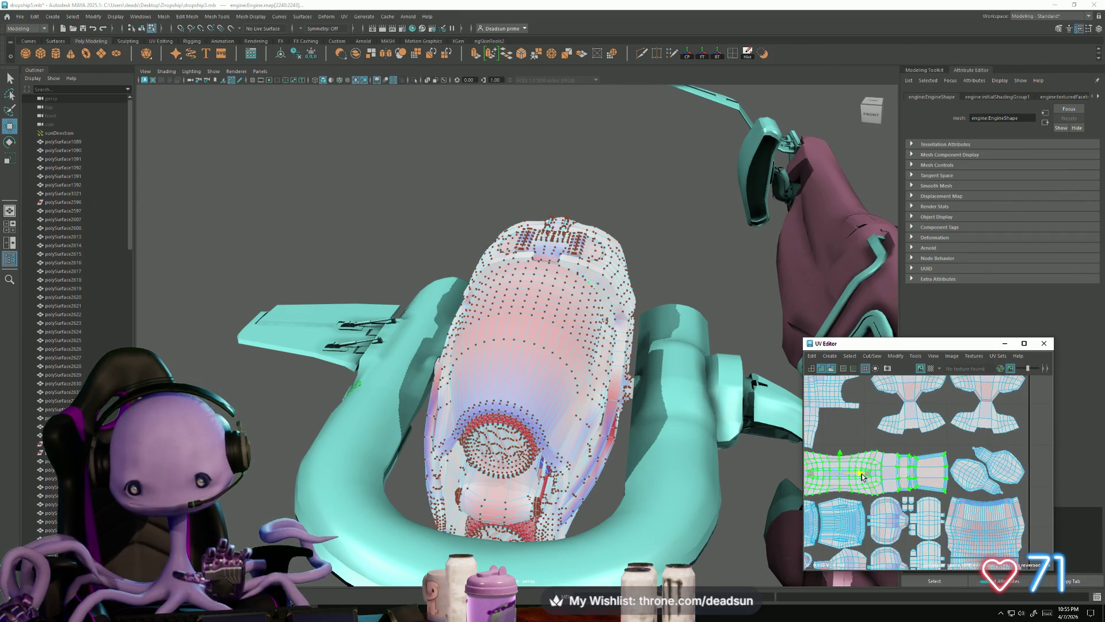
middle_click_drag(1007, 503, 965, 489, "alt")
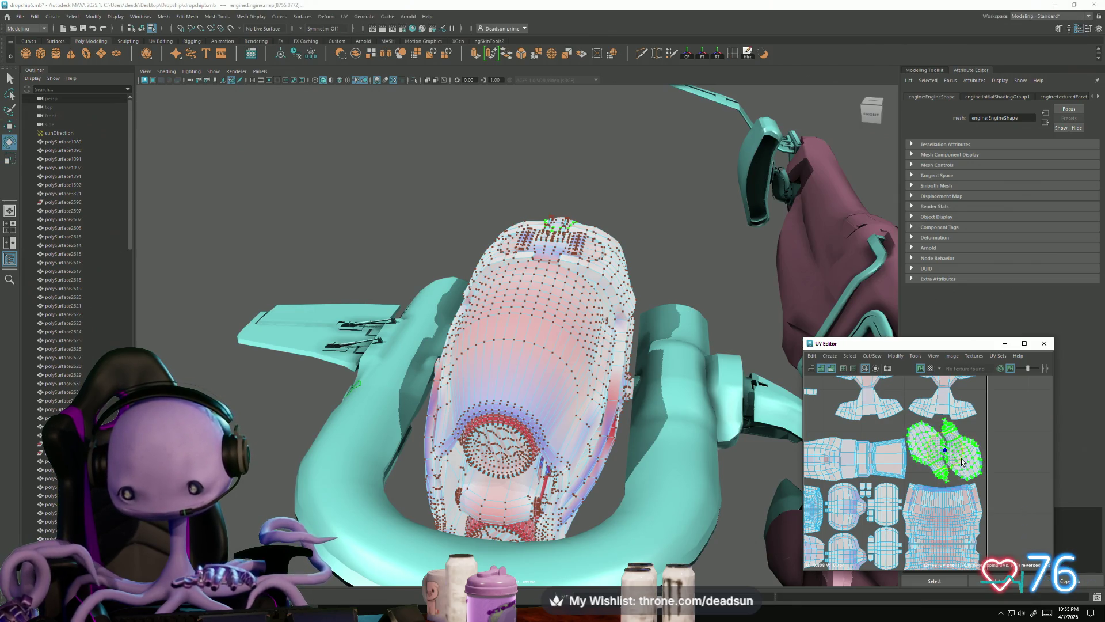
scroll(957, 485, "down", 3)
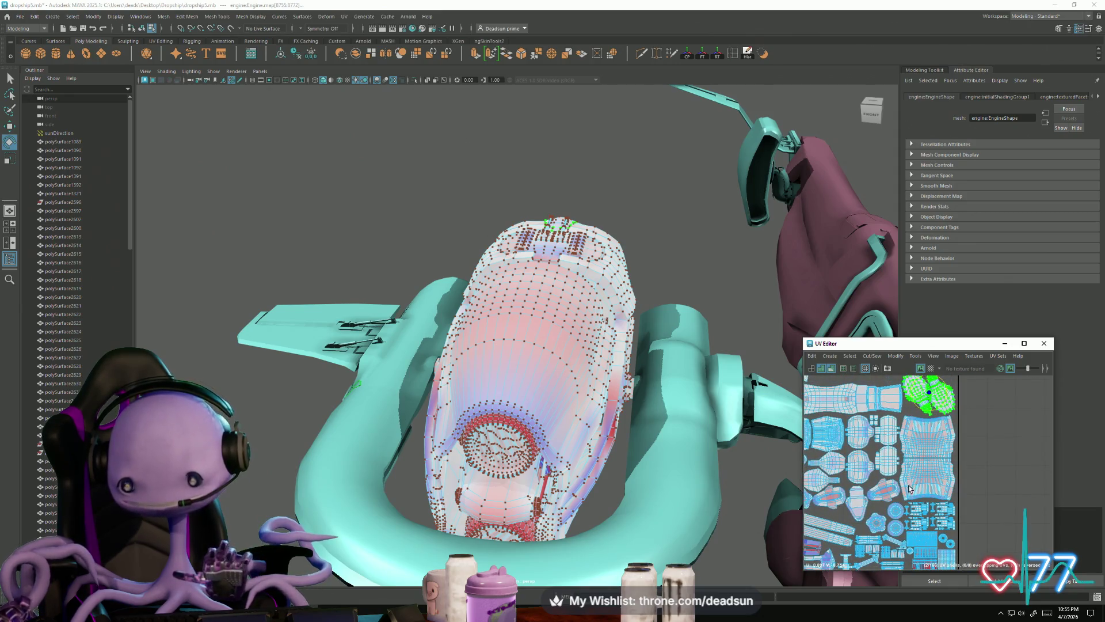
mouse_move(943, 460)
middle_mouse_down("alt")
mouse_move(925, 438)
mouse_move(898, 481)
middle_mouse_up("alt")
scroll(924, 438, "up", 3)
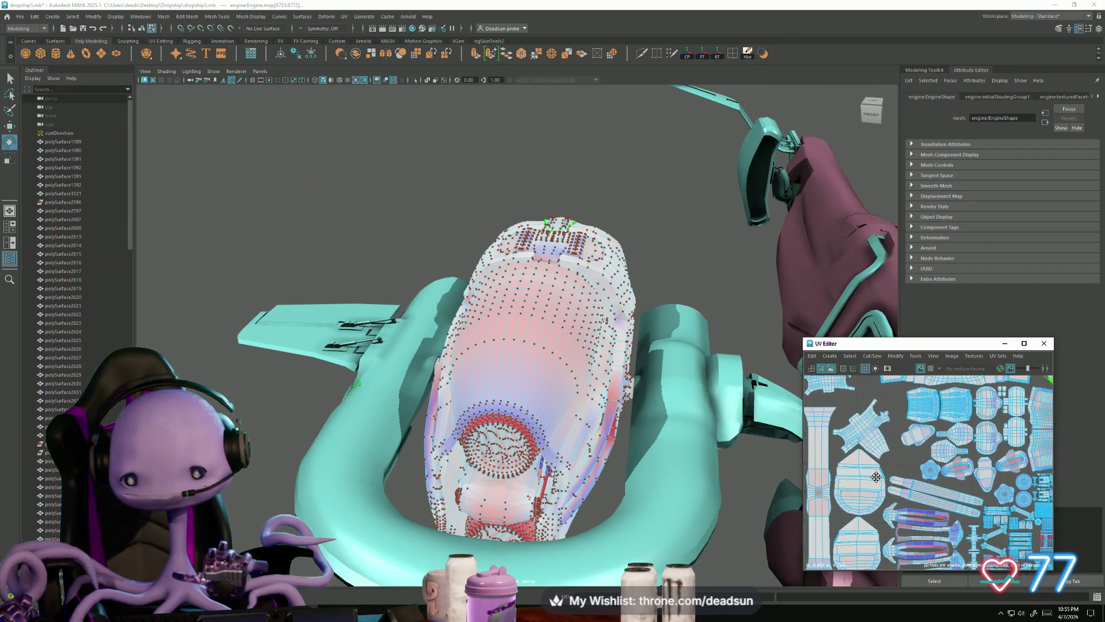
scroll(892, 494, "down", 2)
scroll(875, 477, "up", 2)
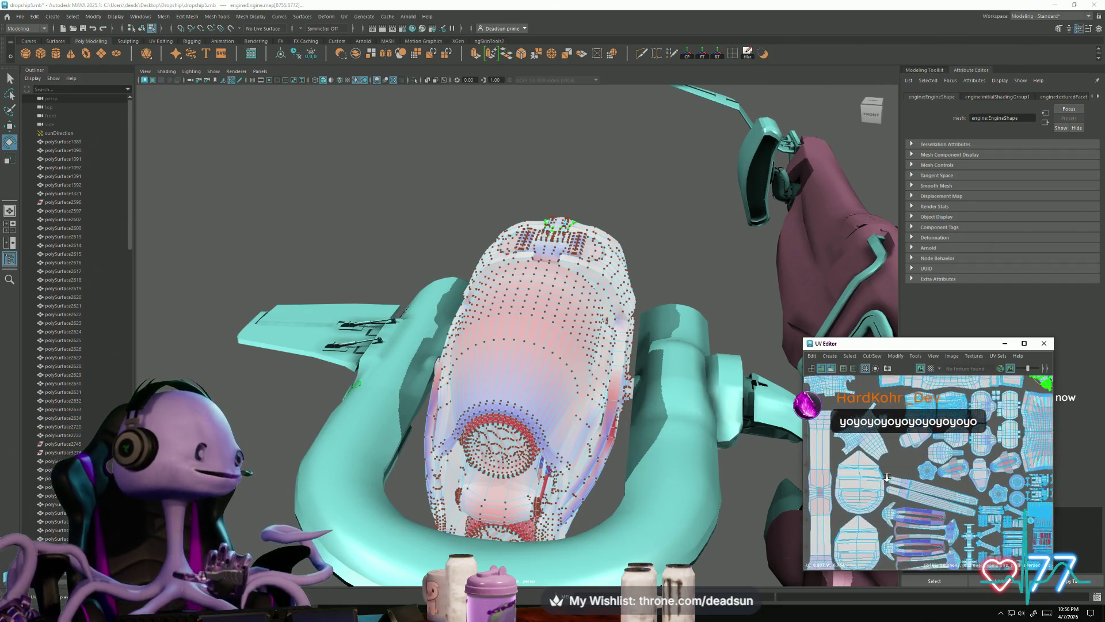
scroll(879, 493, "down", 2)
scroll(879, 493, "up", 3)
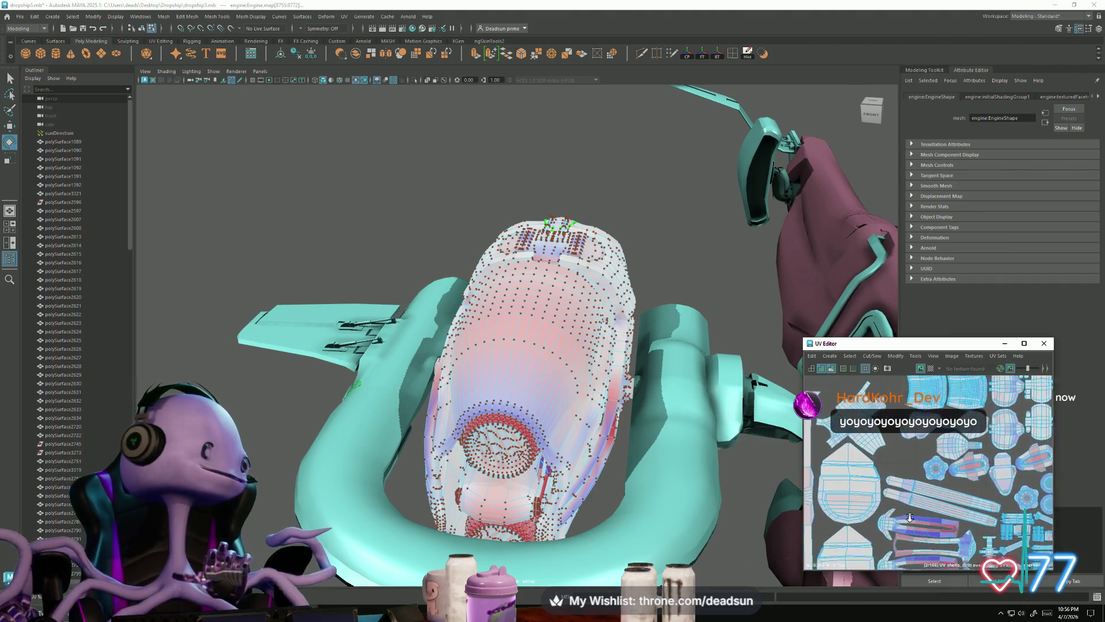
Return to Object Mode, deselect the engine and view the dropship from the side
mouse_move(782, 467)
left_mouse_down("alt")
mouse_move(599, 461)
mouse_move(557, 417)
mouse_move(518, 406)
left_mouse_up("alt")
right_click_drag(526, 363, 556, 339)
scroll(474, 289, "down", 5)
mouse_move(472, 415)
left_mouse_down("alt")
mouse_move(468, 434)
mouse_move(495, 425)
mouse_move(523, 447)
mouse_move(494, 451)
mouse_move(535, 477)
mouse_move(563, 464)
mouse_move(537, 460)
mouse_move(425, 387)
left_mouse_up("alt")
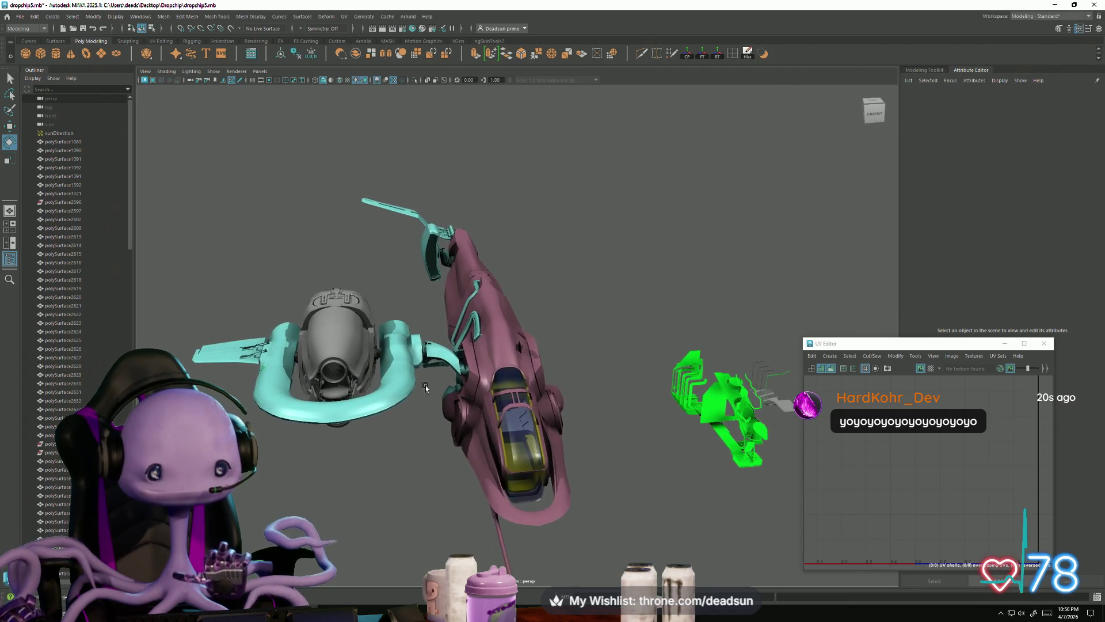
Select the cyan pylon ring, frame its UVs in the UV Editor, then deselect it
left_click(419, 385)
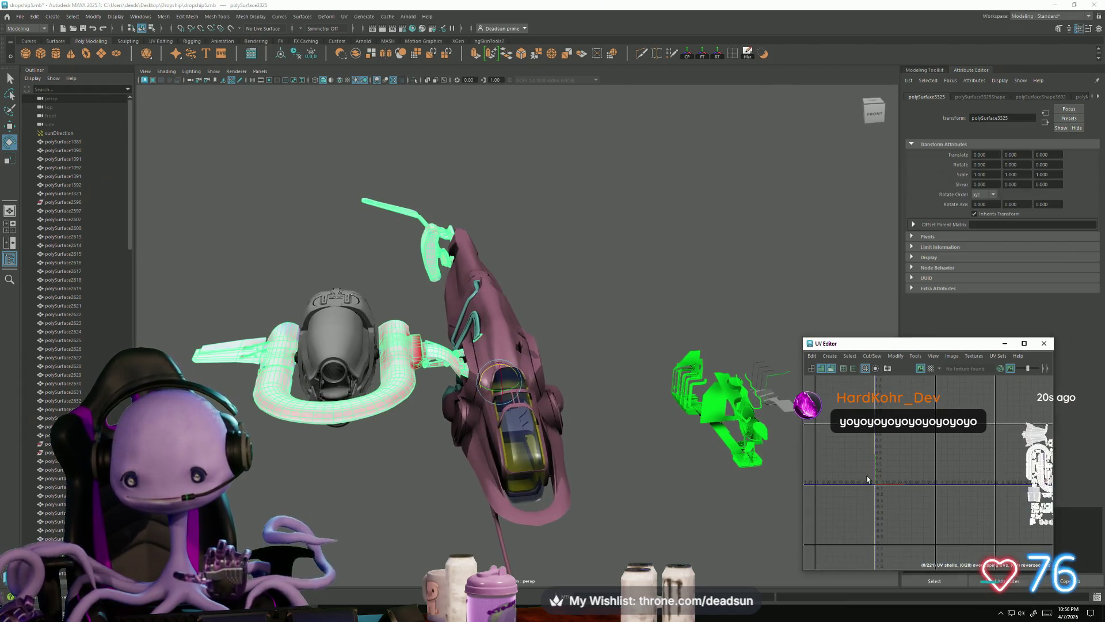
key("f")
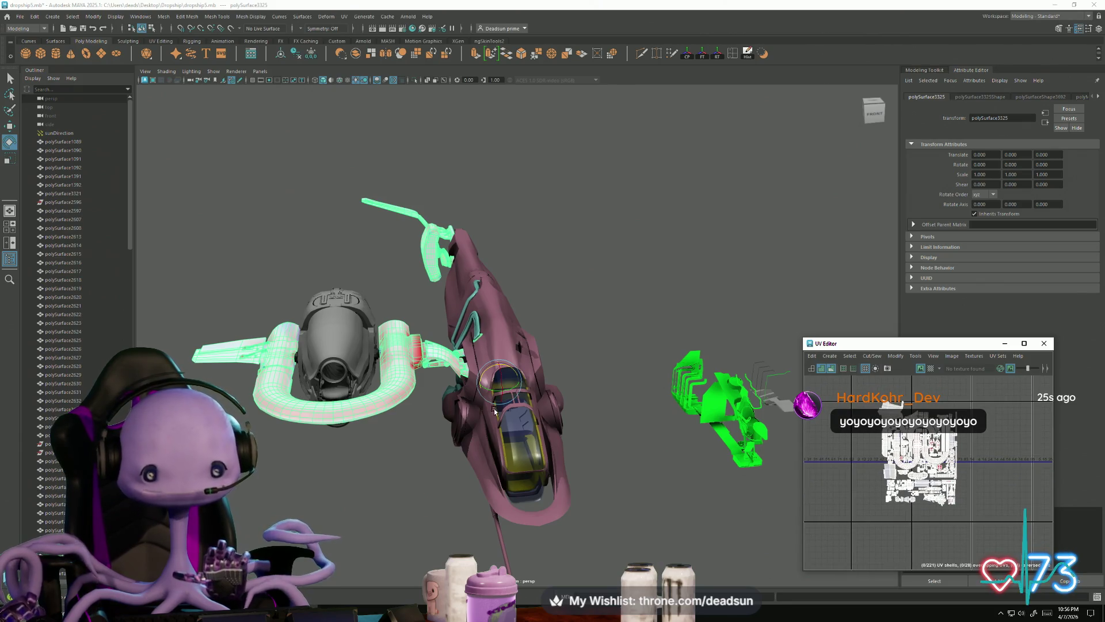
mouse_move(523, 382)
left_mouse_down("alt")
mouse_move(470, 449)
mouse_move(394, 420)
mouse_move(375, 535)
mouse_move(346, 397)
left_mouse_up("alt")
left_click(470, 449)
Save the dropship scene with File > Save Scene
left_click(20, 17)
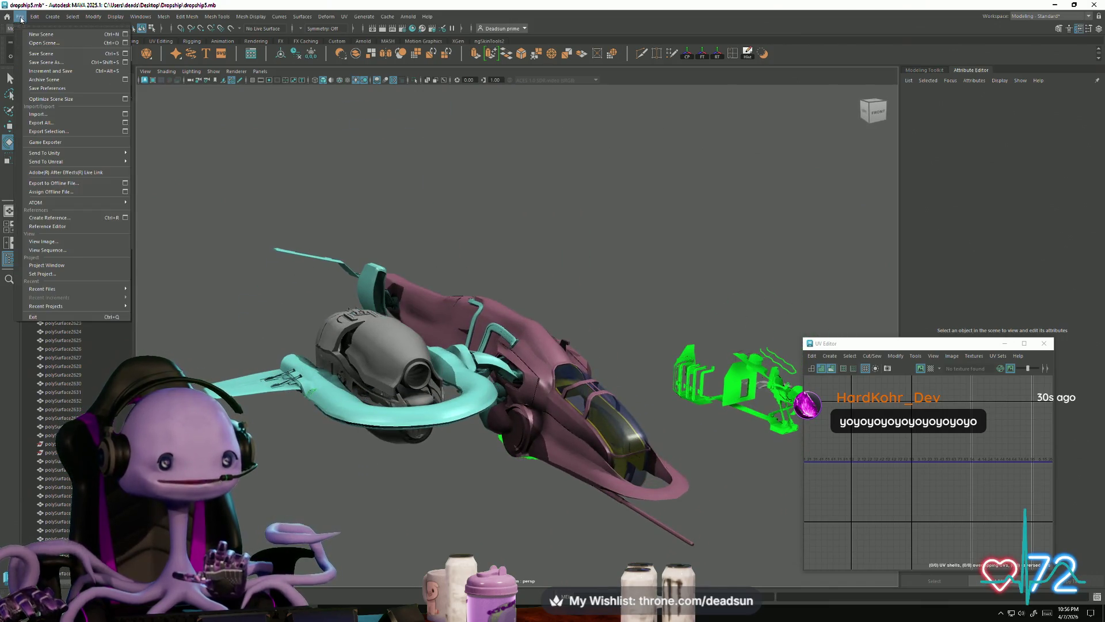
left_click(36, 53)
mouse_move(397, 230)
left_mouse_down("alt")
mouse_move(403, 429)
mouse_move(426, 374)
left_mouse_up("alt")
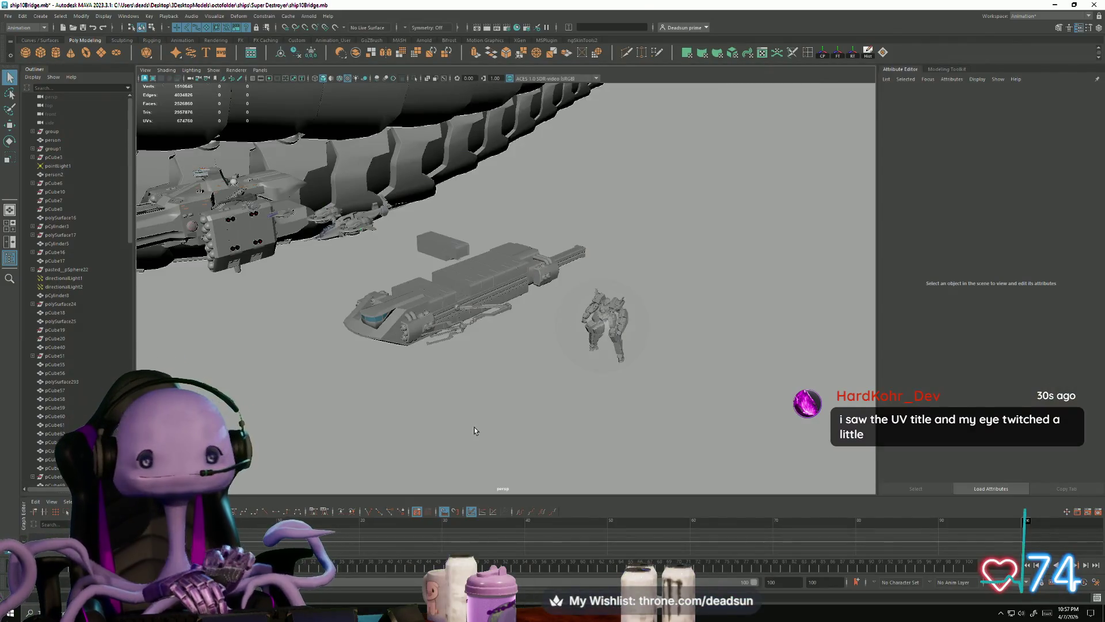
mouse_move(545, 429)
left_mouse_down("alt")
mouse_move(547, 420)
mouse_move(533, 420)
mouse_move(556, 422)
left_mouse_up("alt")
Orbit and pan around the ship in ship10Bridge.mb to show the rest of the fleet
scroll(556, 421, "up", 5)
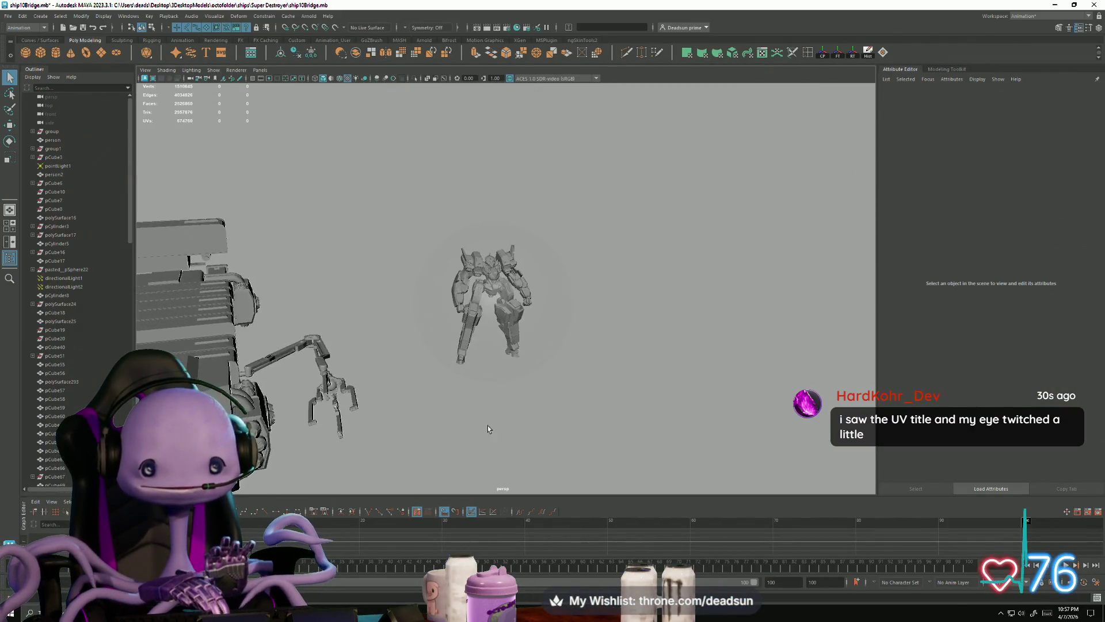
scroll(488, 427, "up", 5)
scroll(599, 370, "down", 3)
mouse_move(599, 370)
left_mouse_down("alt")
mouse_move(576, 403)
mouse_move(633, 405)
left_mouse_up("alt")
scroll(687, 408, "down", 2)
scroll(687, 408, "down", 3)
mouse_move(602, 343)
middle_mouse_down("alt")
mouse_move(620, 343)
mouse_move(409, 331)
mouse_move(356, 343)
middle_mouse_up("alt")
left_click_drag(356, 343, 311, 328, "alt")
middle_click_drag(311, 328, 405, 343, "alt")
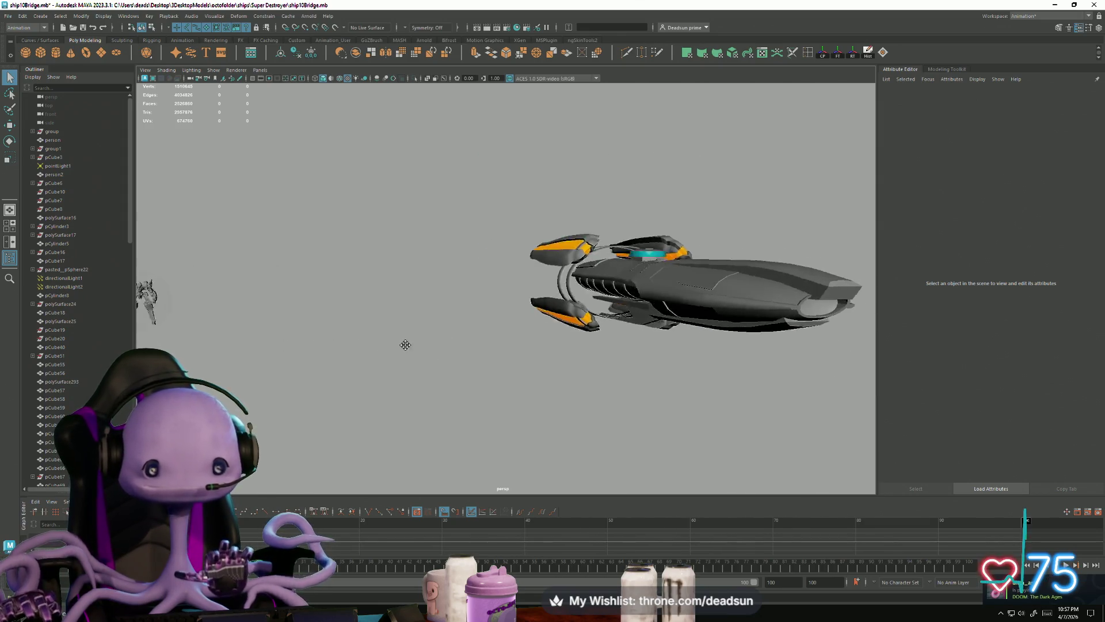
Orbit to a top-down three-quarter view of the gunship and close in on the bridge
scroll(541, 365, "down", 4)
scroll(340, 403, "up", 2)
left_click_drag(339, 403, 323, 415, "alt")
scroll(323, 414, "up", 5)
mouse_move(831, 459)
left_mouse_down("alt")
mouse_move(495, 429)
mouse_move(536, 405)
left_mouse_up("alt")
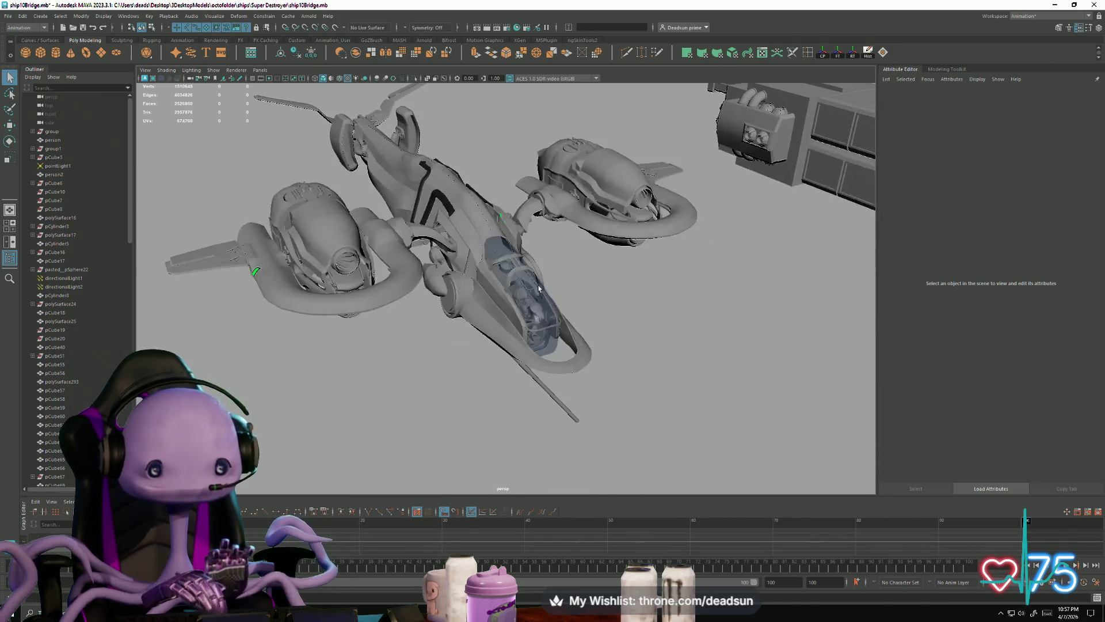
scroll(543, 405, "up", 4)
scroll(543, 403, "down", 8)
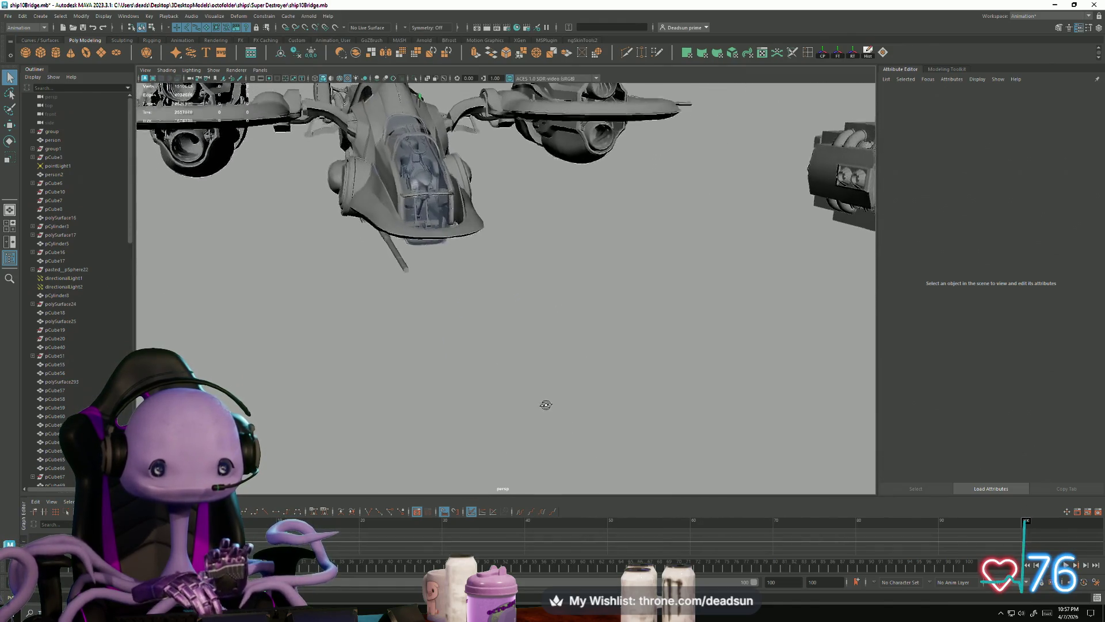
middle_click_drag(416, 324, 597, 366, "alt")
mouse_move(597, 367)
left_mouse_down("alt")
mouse_move(527, 371)
mouse_move(658, 380)
mouse_move(520, 370)
mouse_move(584, 342)
mouse_move(387, 392)
mouse_move(370, 378)
mouse_move(362, 394)
mouse_move(405, 384)
mouse_move(723, 449)
mouse_move(545, 402)
mouse_move(567, 380)
left_mouse_up("alt")
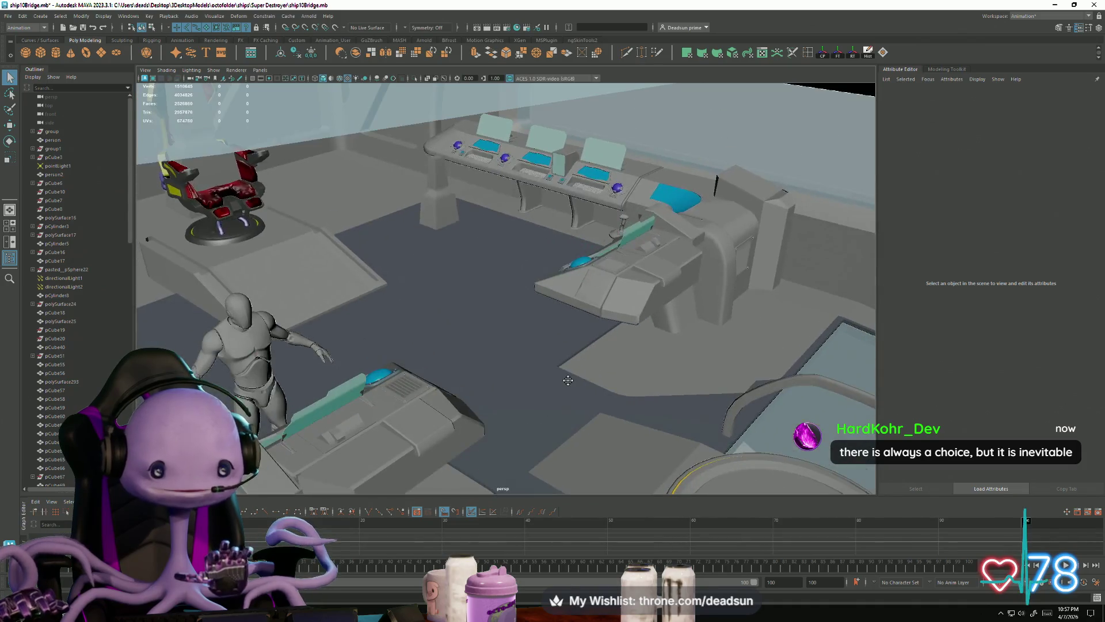
Select the mannequin, orbit round to face it, then clear the selection
left_click(224, 357)
left_click_drag(246, 395, 571, 386, "alt")
scroll(541, 375, "down", 10)
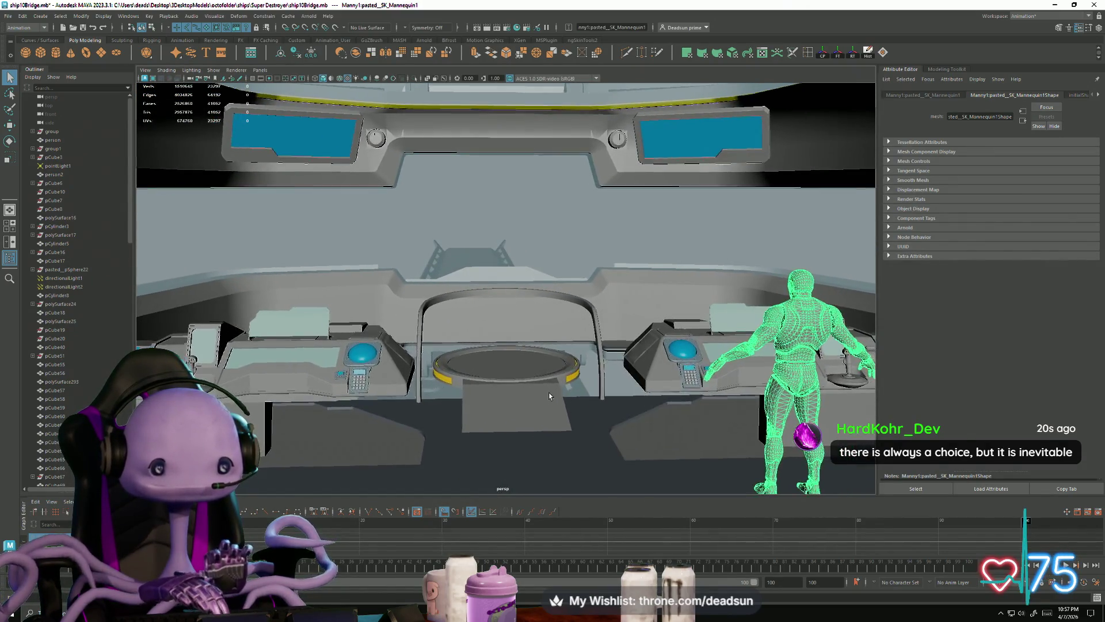
scroll(323, 307, "down", 10)
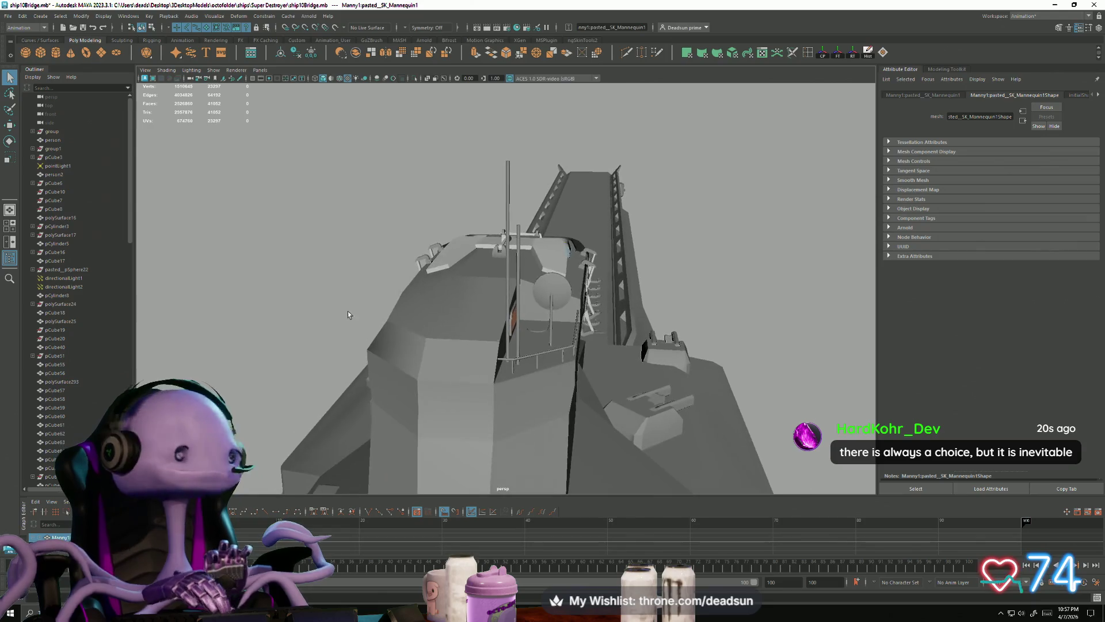
scroll(526, 376, "down", 10)
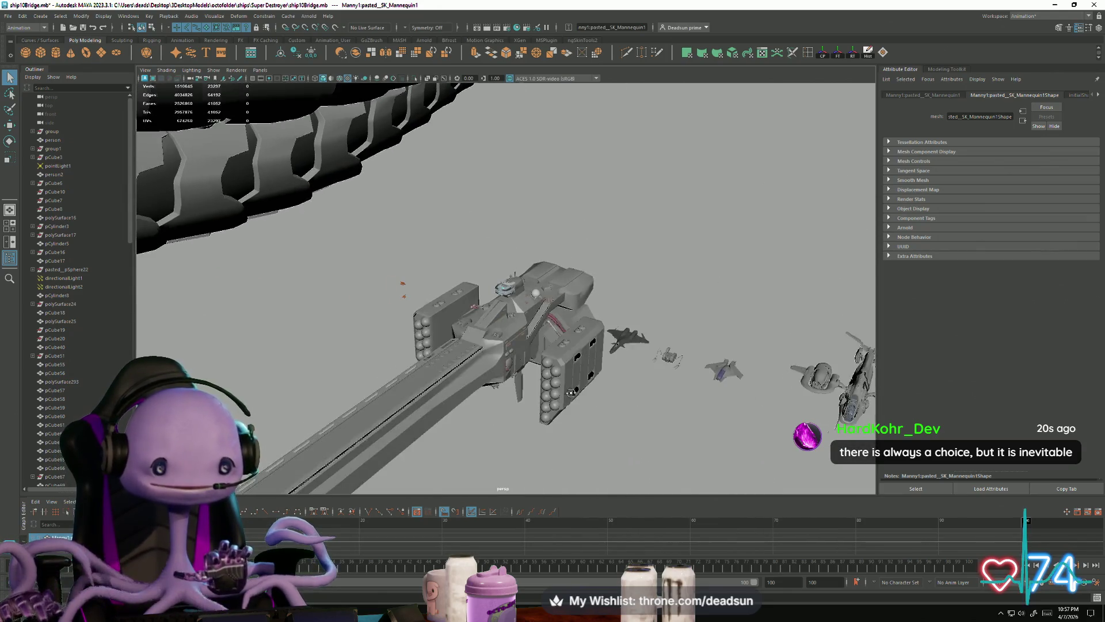
scroll(450, 329, "down", 10)
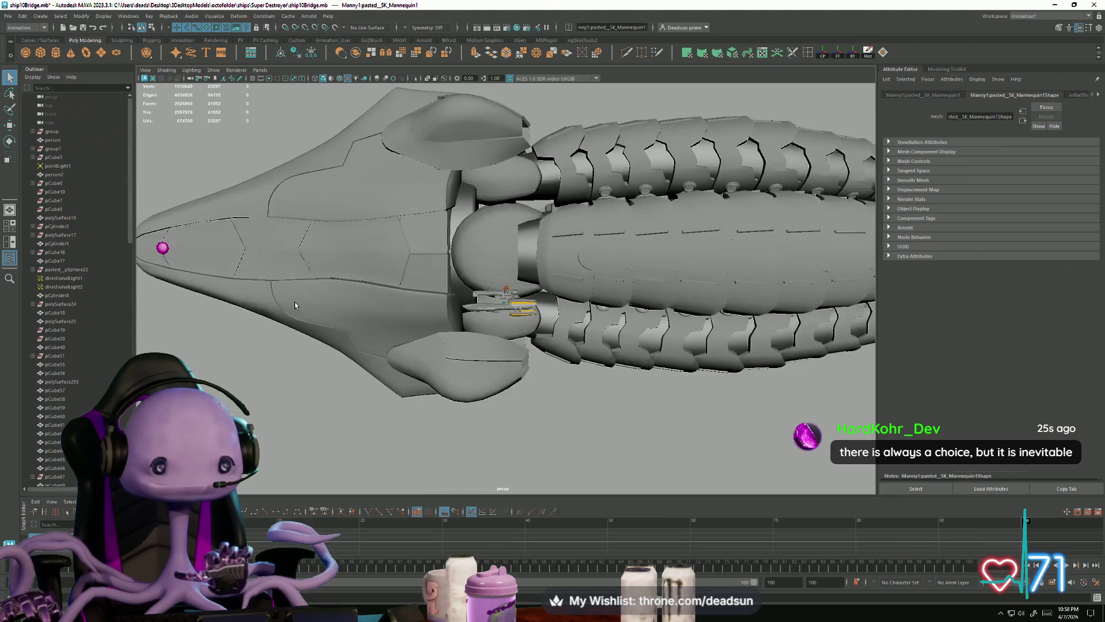
scroll(487, 338, "down", 10)
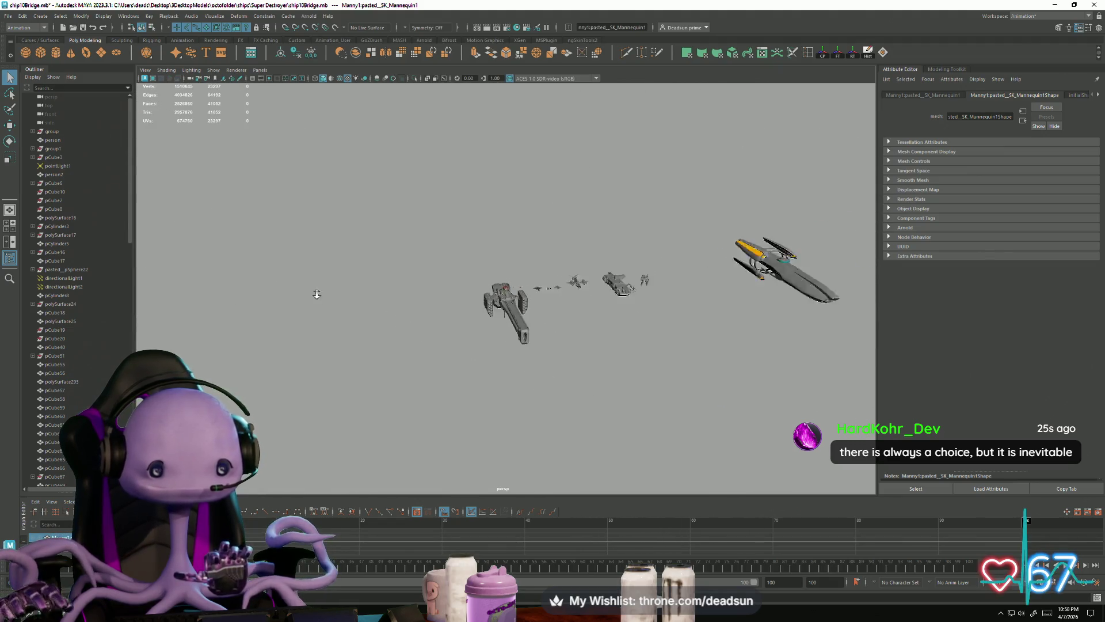
scroll(484, 388, "up", 5)
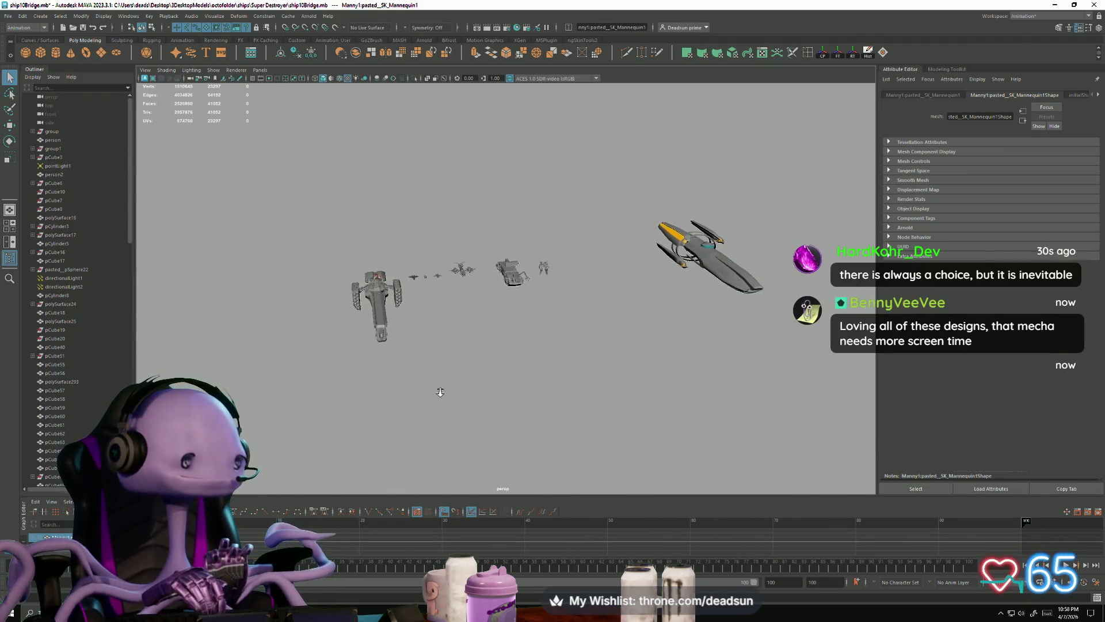
left_click(478, 379)
scroll(454, 378, "up", 3)
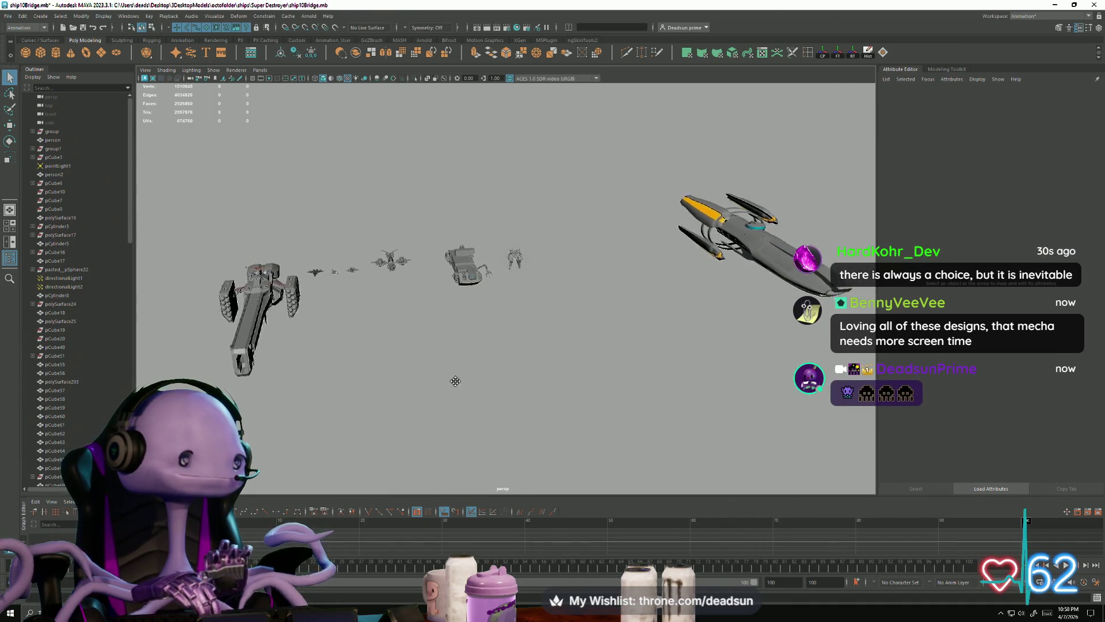
scroll(494, 424, "up", 2)
scroll(495, 424, "up", 3)
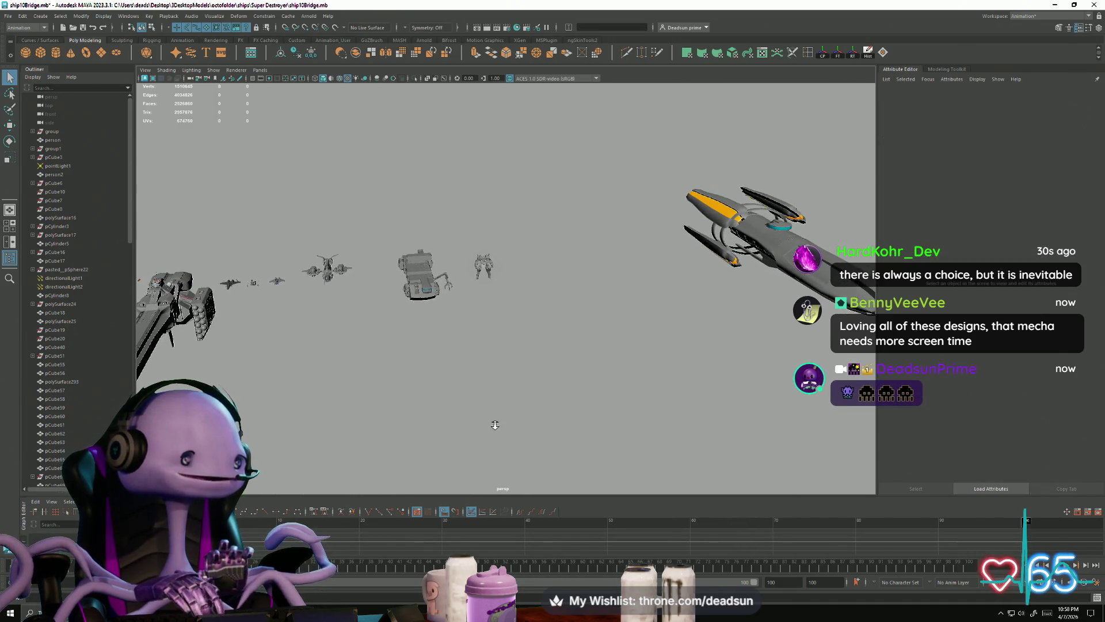